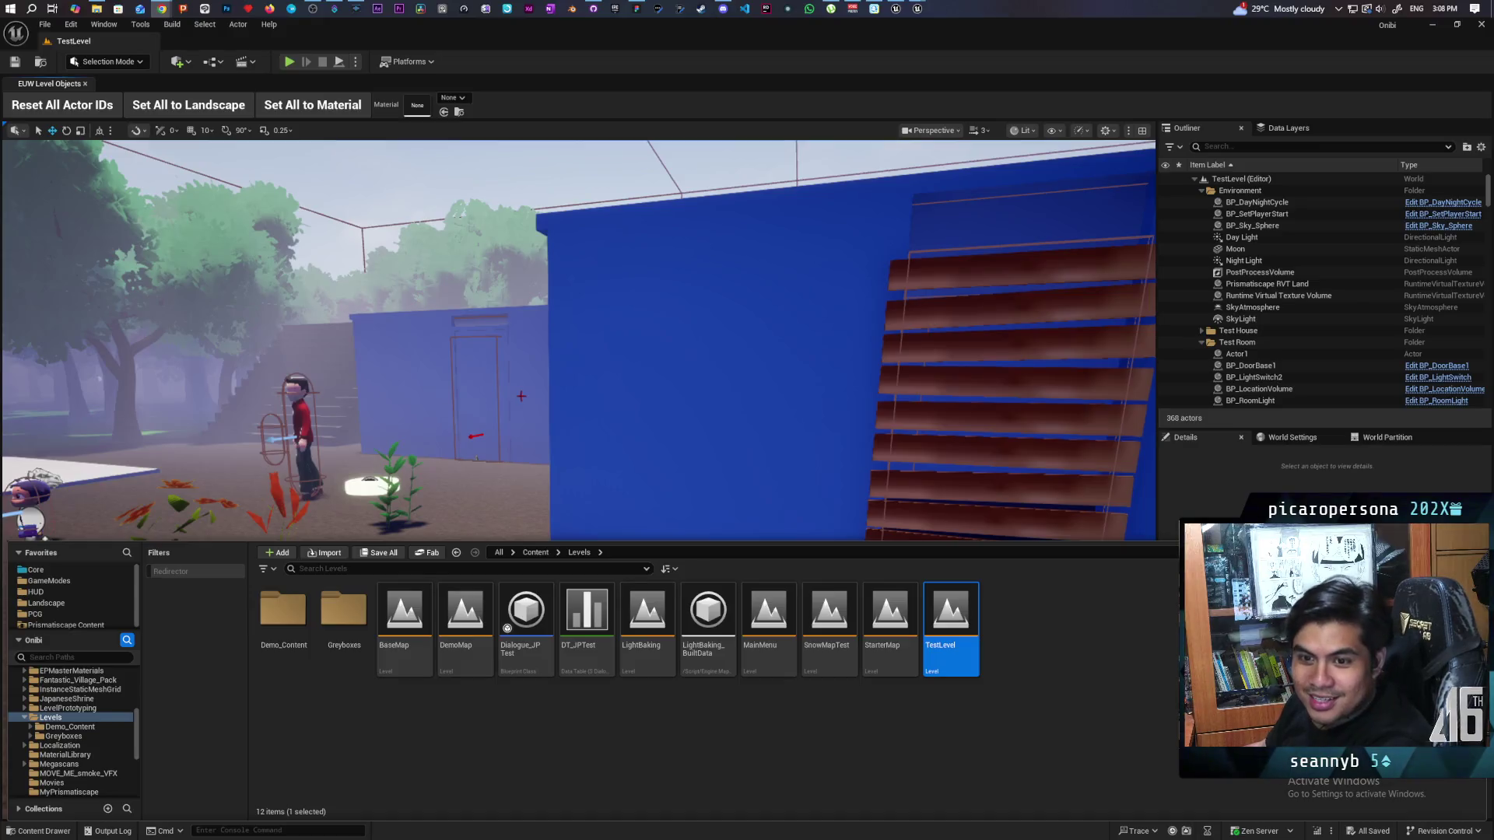
Step: Fly the viewport over the treetops and around the blue test house, characters, stairs and flowers
{"action": "left_click_drag", "start_coordinate": [630, 363], "coordinate": [630, 363]}
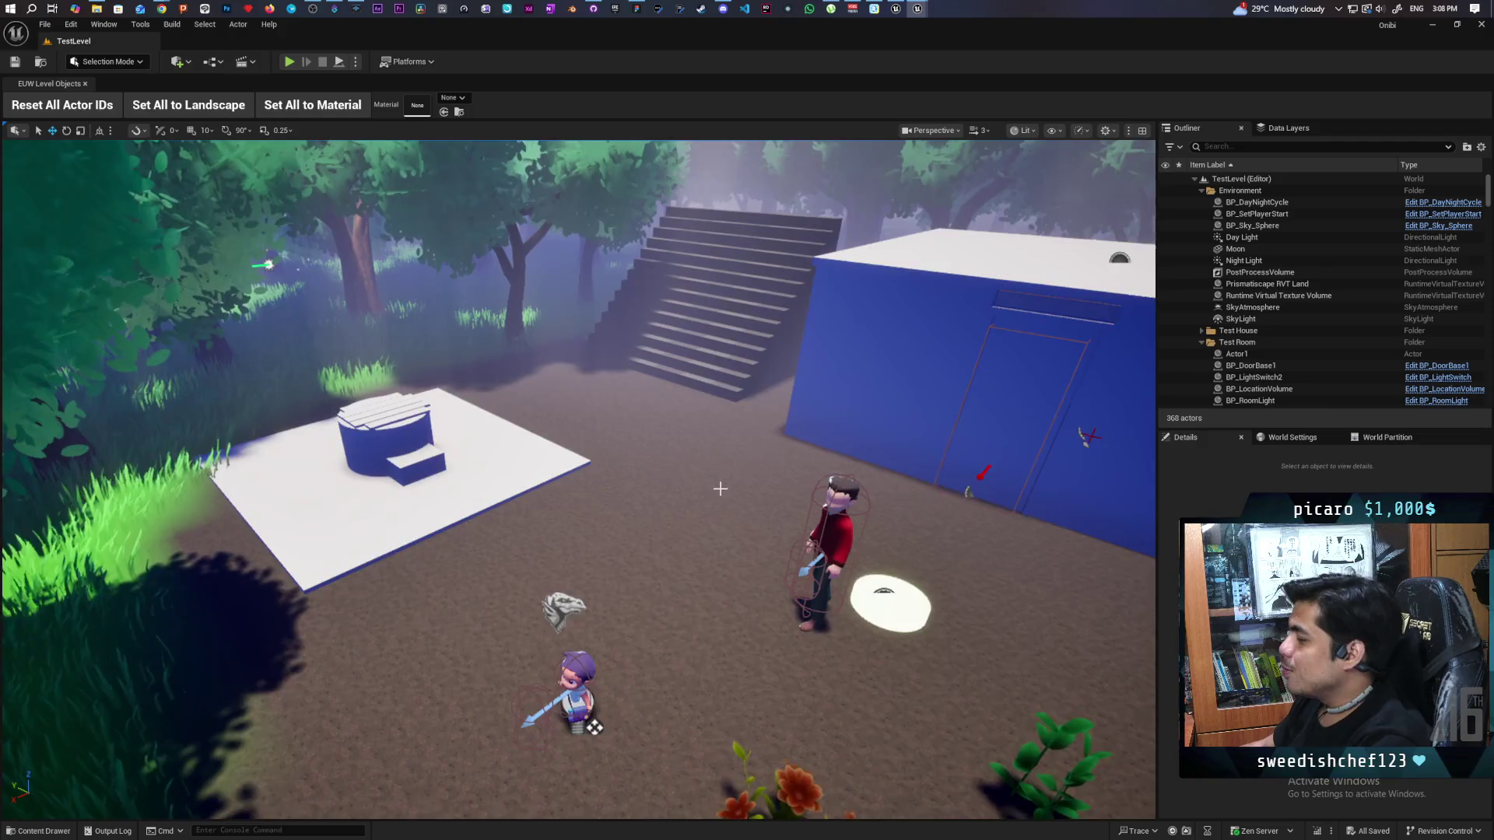
{"action": "key", "text": "w"}
{"action": "key", "text": "s"}
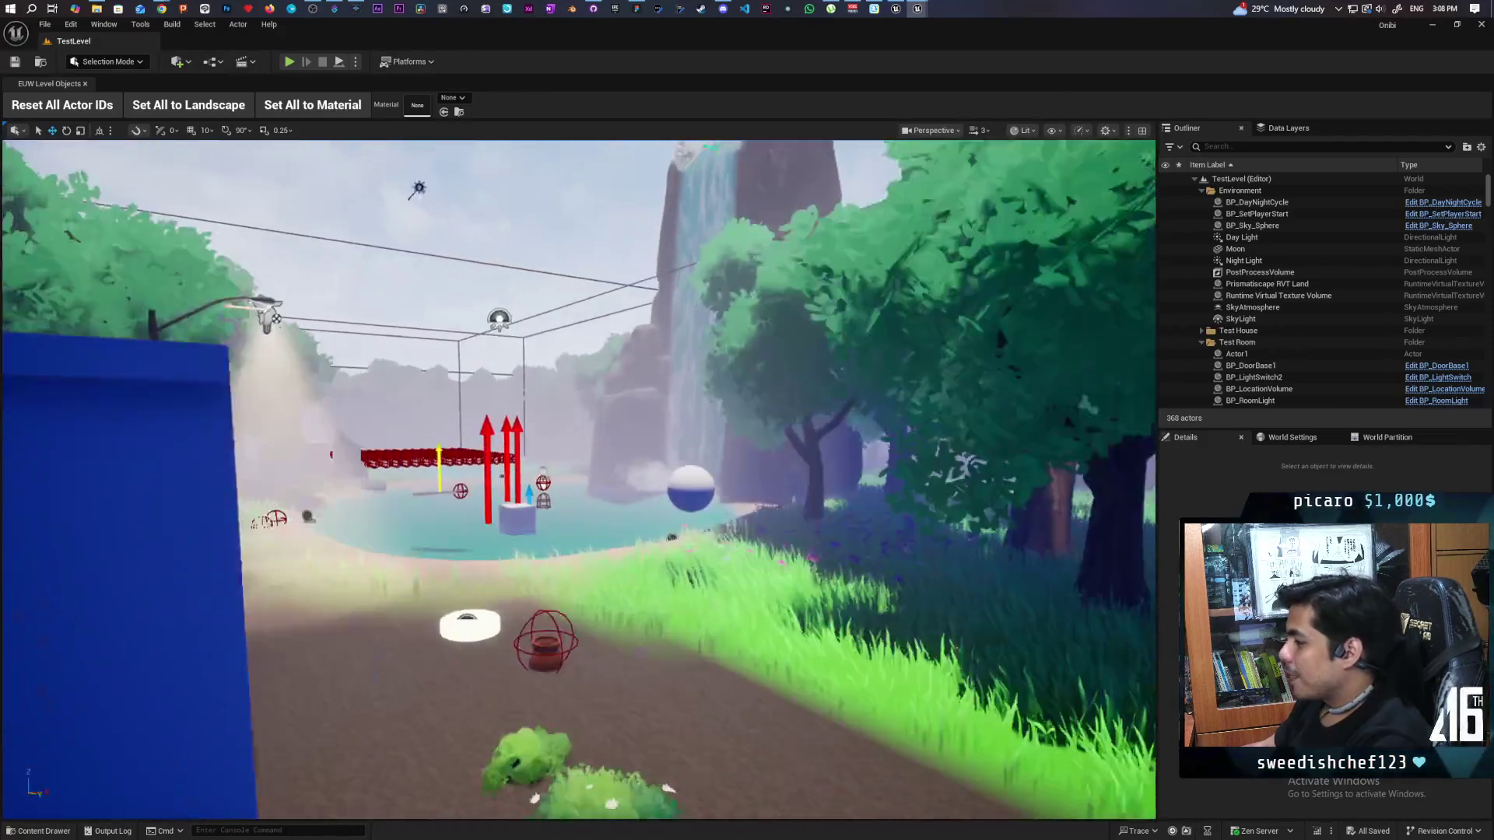
{"action": "key", "text": "w"}
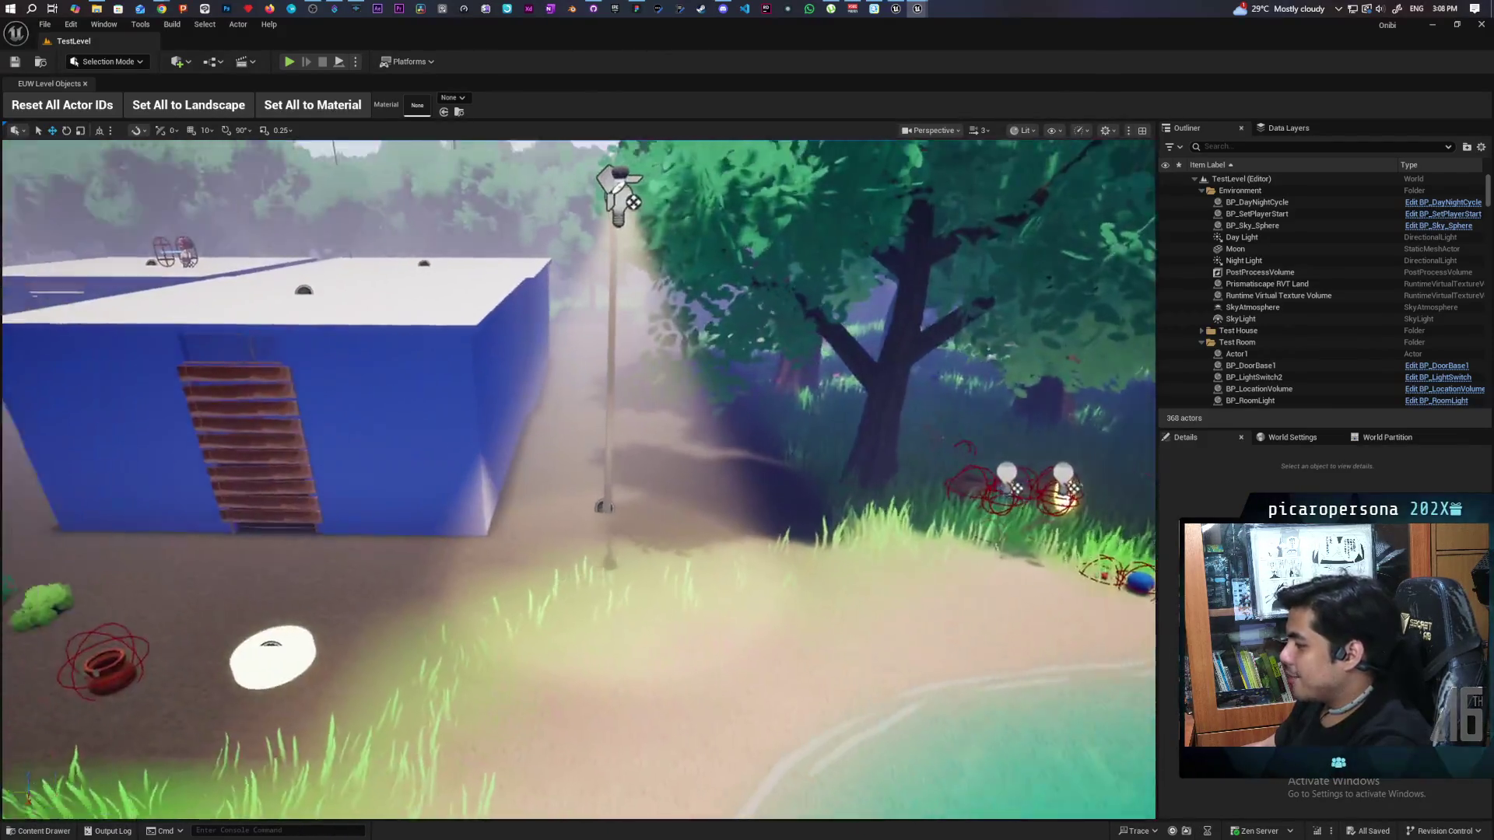
{"action": "key", "text": "s"}
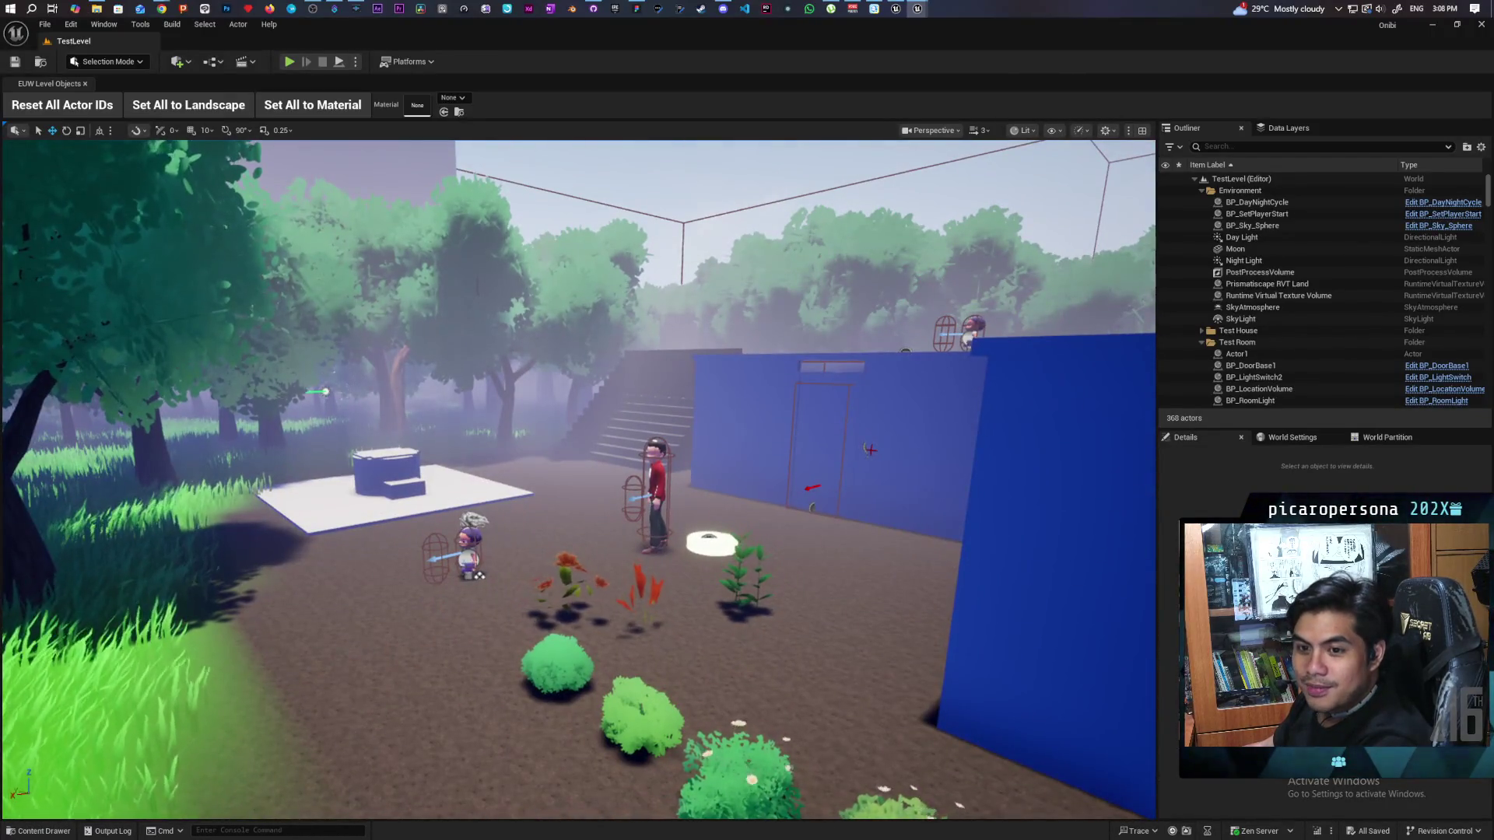
{"action": "key", "text": "w"}
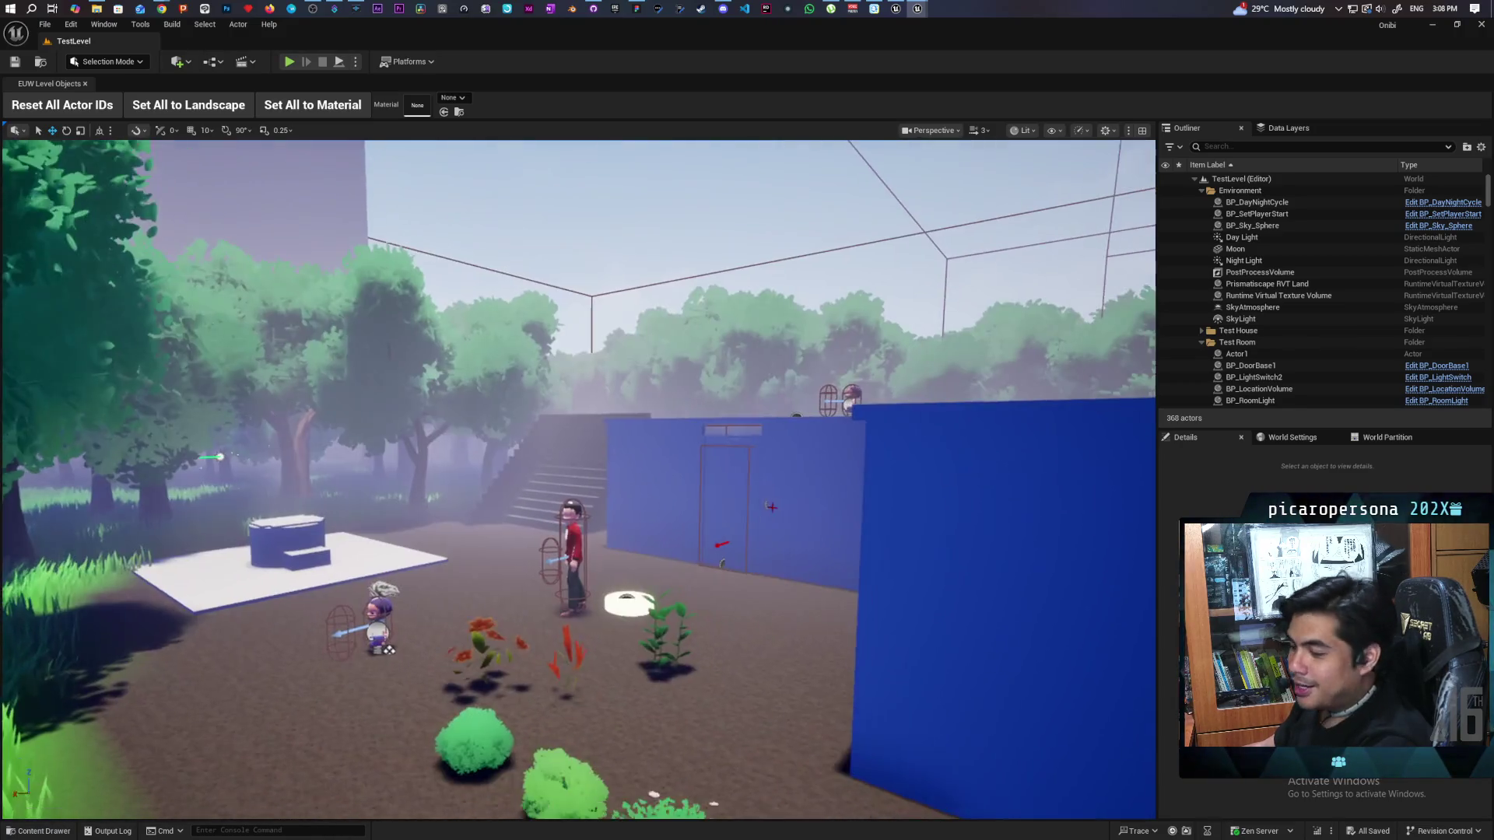
{"action": "key", "text": "s"}
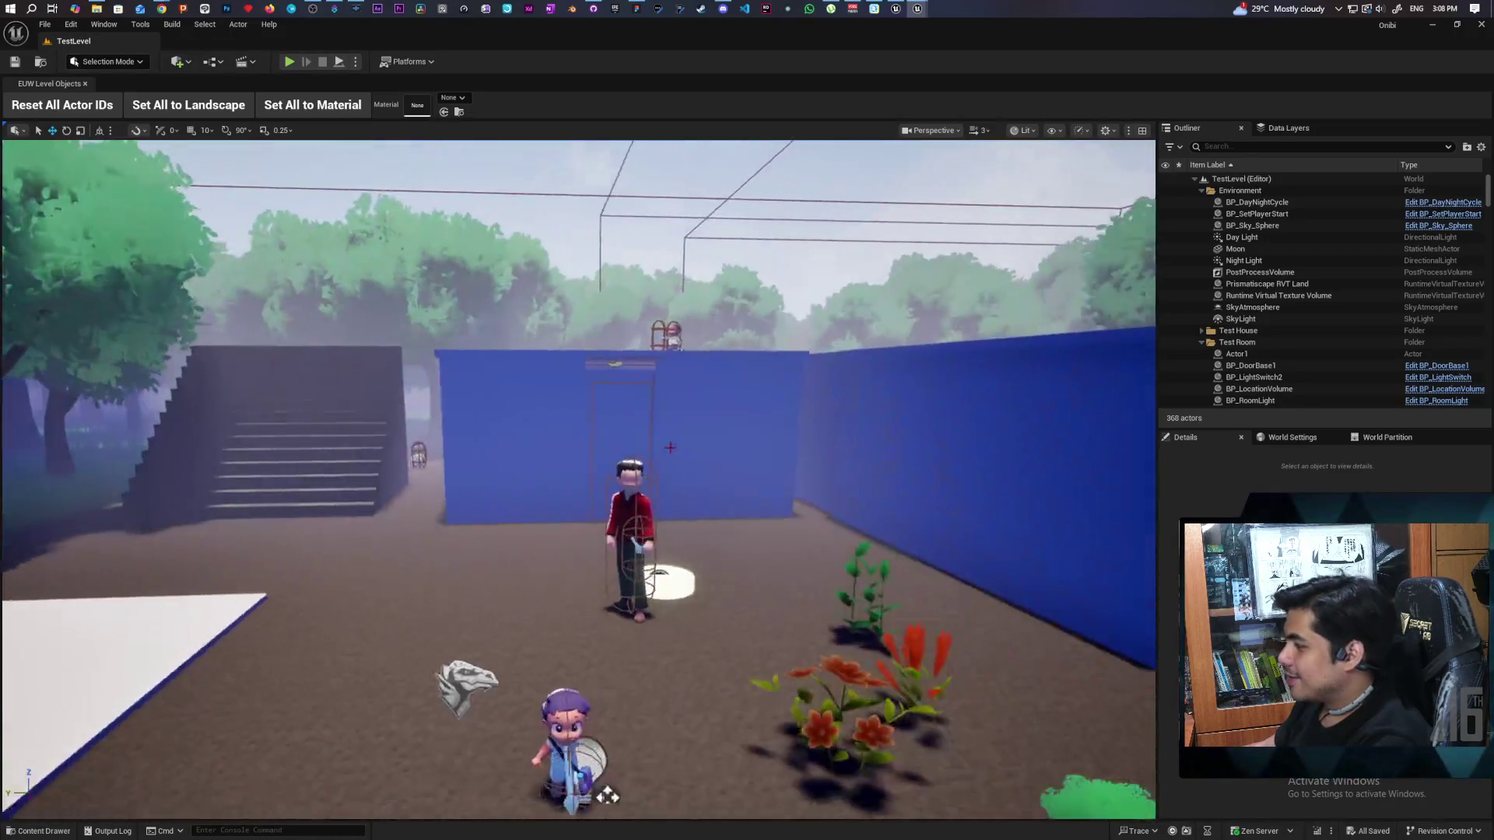
{"action": "key", "text": "d"}
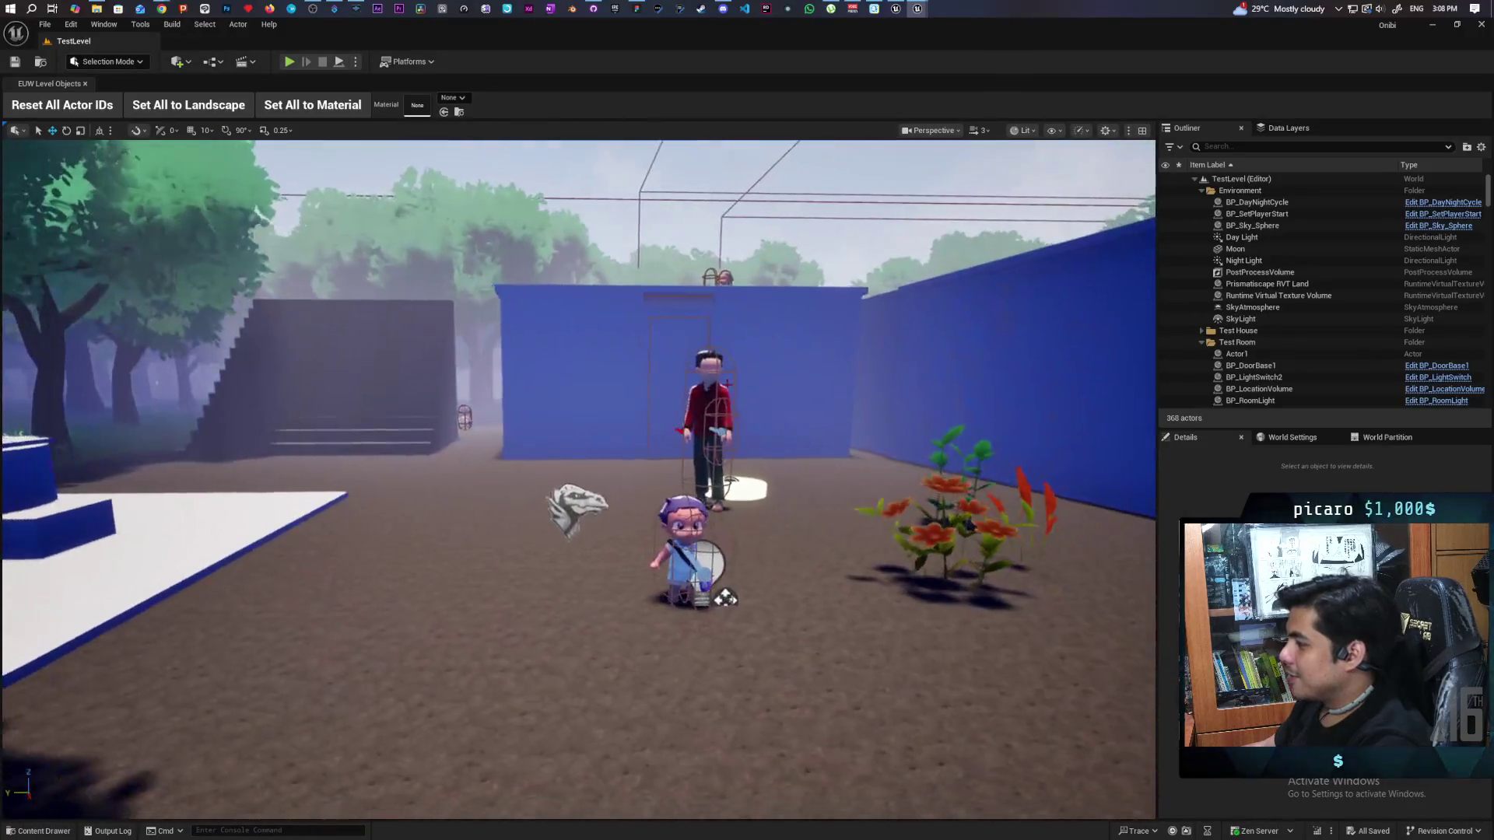
{"action": "key", "text": "a"}
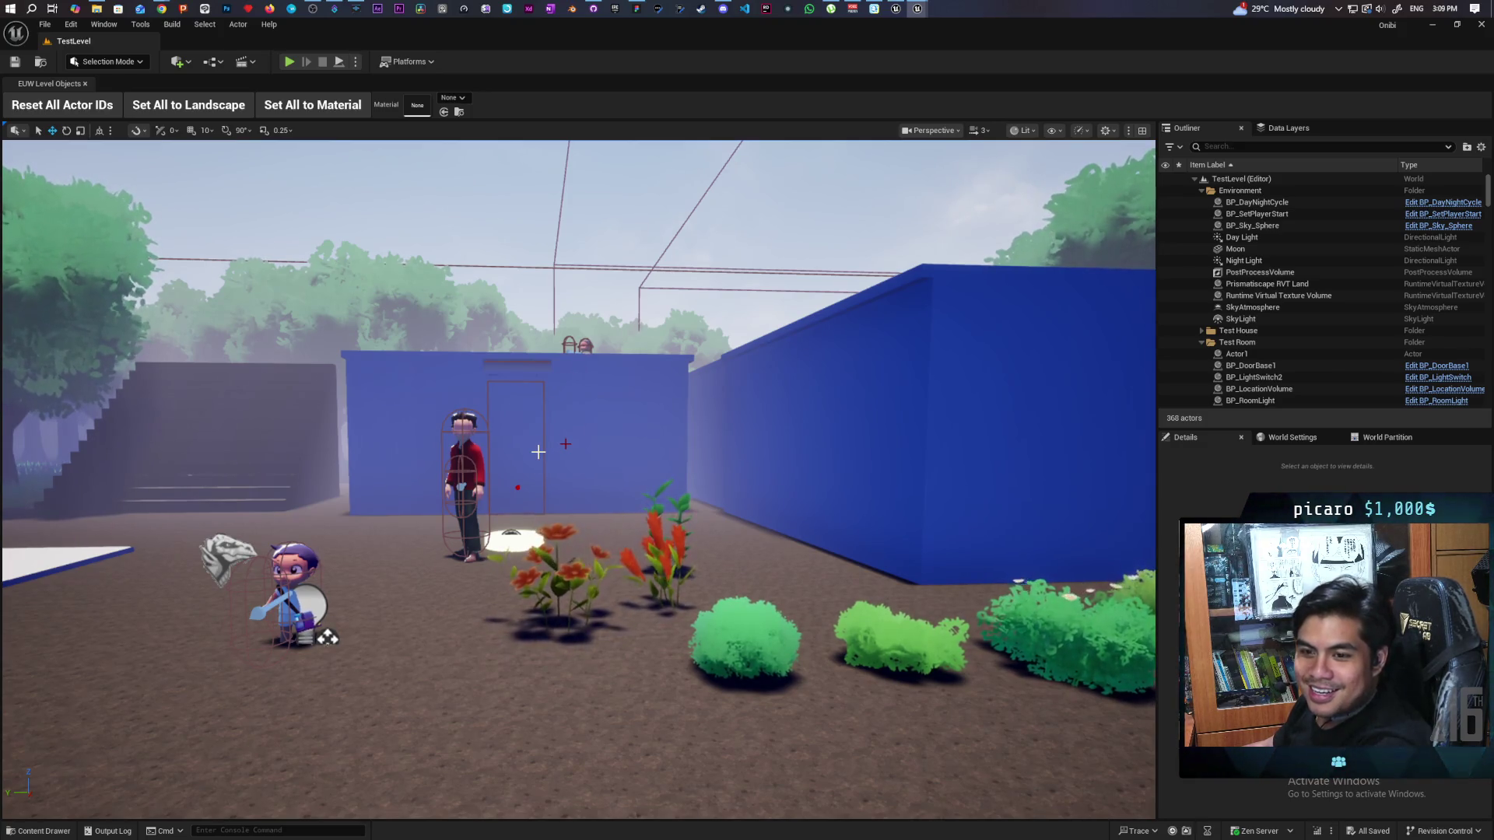
Step: Turn the viewport toward the forest trees beyond the blue walls
{"action": "mouse_move", "coordinate": [549, 441]}
{"action": "left_mouse_down"}
{"action": "mouse_move", "coordinate": [537, 459]}
{"action": "mouse_move", "coordinate": [436, 467]}
{"action": "mouse_move", "coordinate": [467, 467]}
{"action": "mouse_move", "coordinate": [452, 474]}
{"action": "mouse_move", "coordinate": [428, 463]}
{"action": "mouse_move", "coordinate": [442, 476]}
{"action": "mouse_move", "coordinate": [409, 502]}
{"action": "mouse_move", "coordinate": [467, 502]}
{"action": "mouse_move", "coordinate": [559, 453]}
{"action": "left_mouse_up"}
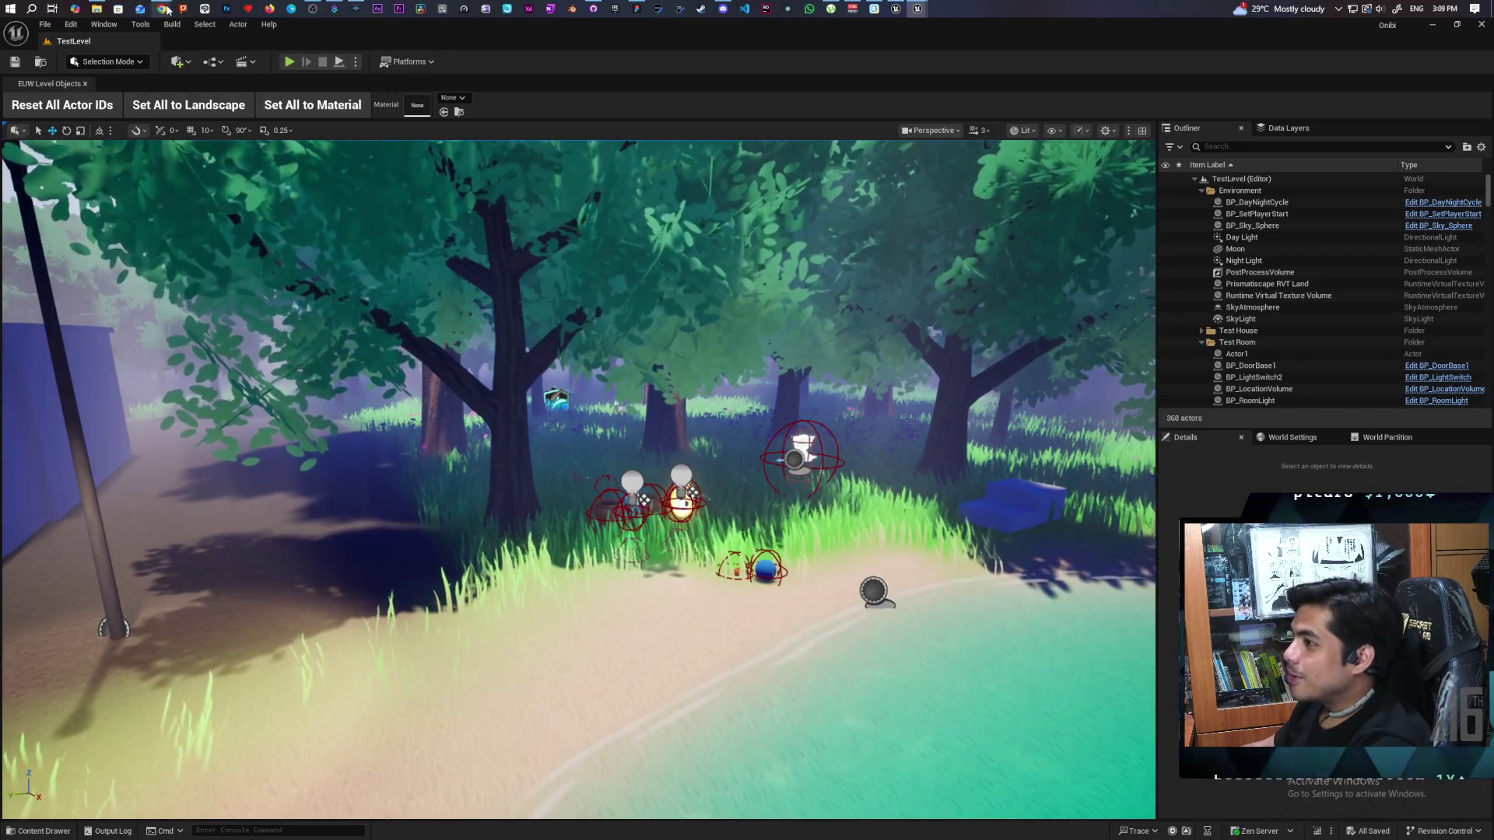
{"action": "mouse_move", "coordinate": [168, 9]}
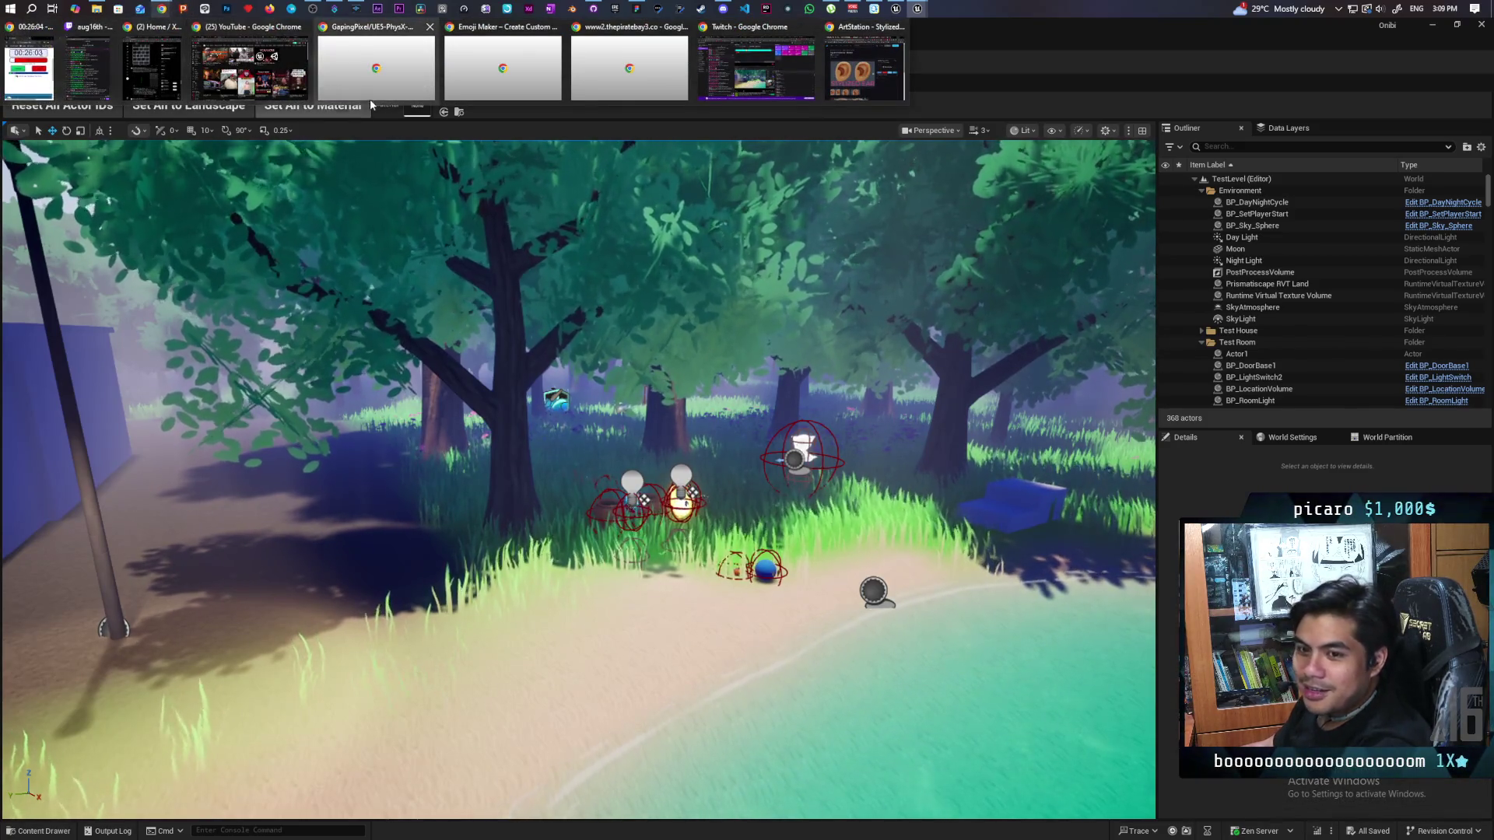
{"action": "mouse_move", "coordinate": [370, 100]}
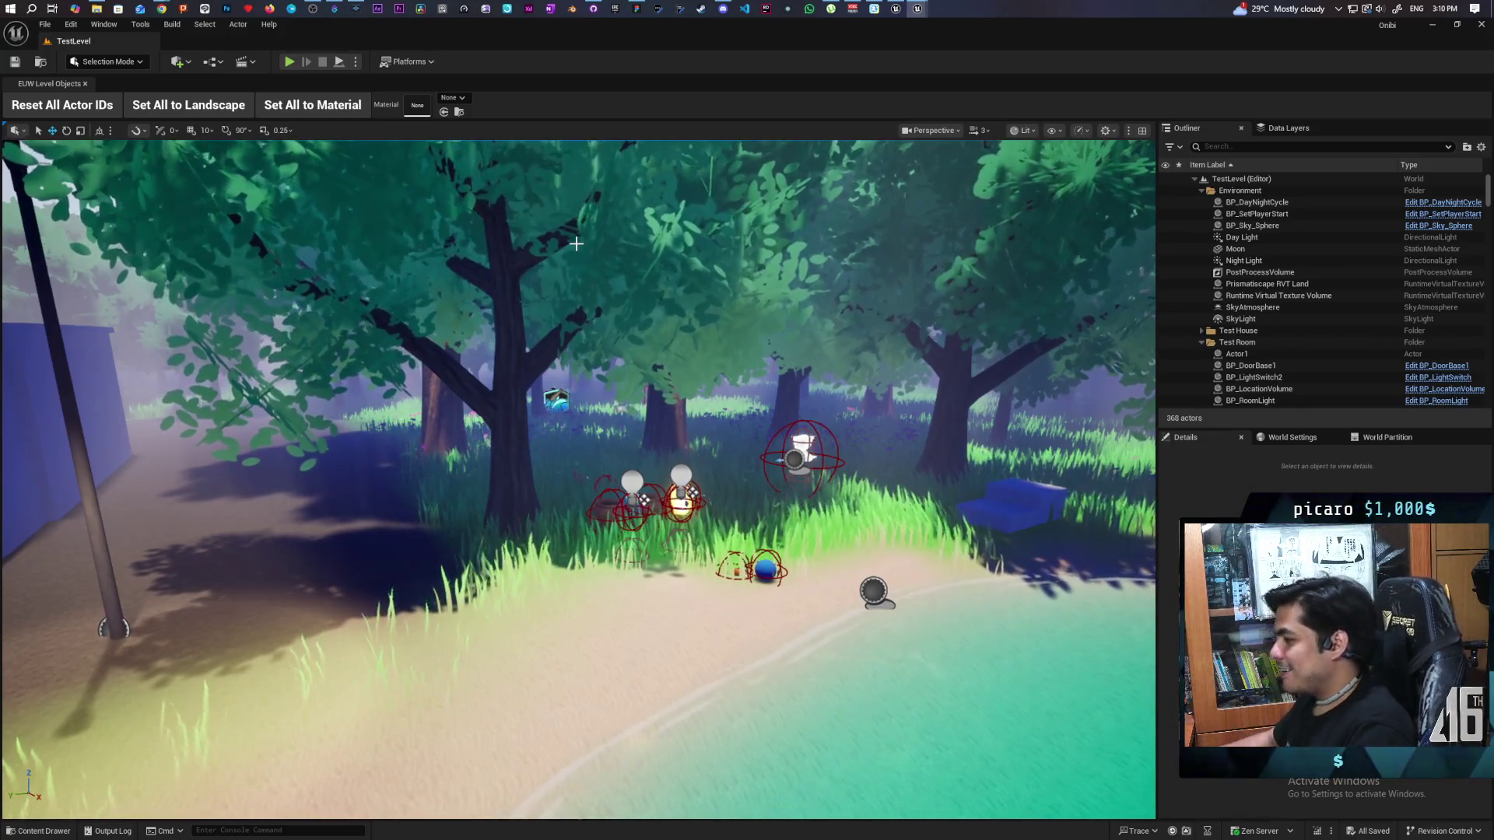
Step: Fly over the path and pond to the pots and lamp actors, then pull back toward the beach
{"action": "mouse_move", "coordinate": [707, 445]}
{"action": "left_mouse_down"}
{"action": "mouse_move", "coordinate": [701, 350]}
{"action": "mouse_move", "coordinate": [704, 482]}
{"action": "mouse_move", "coordinate": [704, 389]}
{"action": "mouse_move", "coordinate": [705, 459]}
{"action": "mouse_move", "coordinate": [580, 466]}
{"action": "mouse_move", "coordinate": [580, 483]}
{"action": "mouse_move", "coordinate": [582, 444]}
{"action": "mouse_move", "coordinate": [589, 470]}
{"action": "left_mouse_up"}
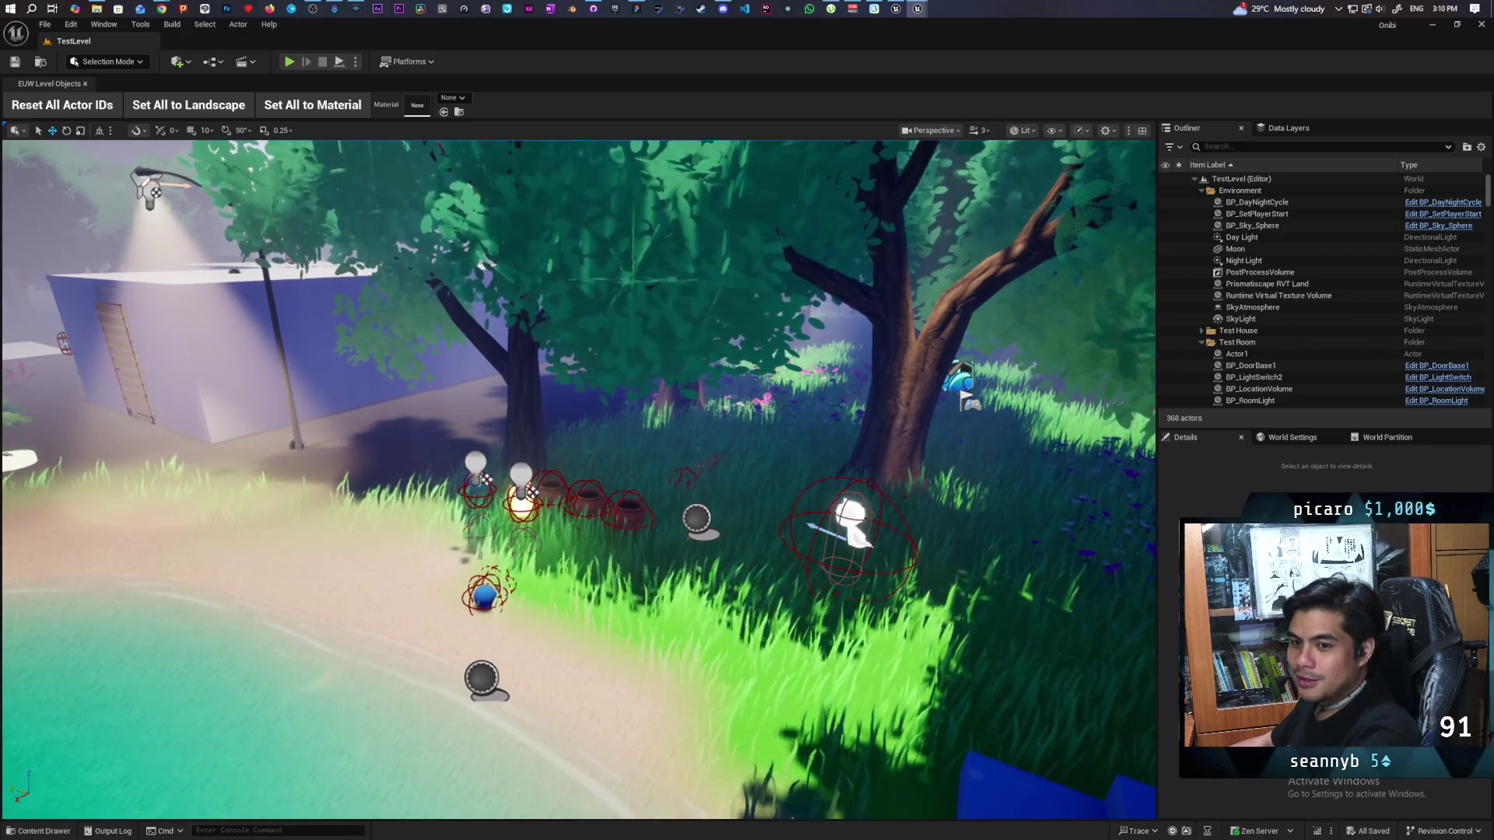
{"action": "left_click_drag", "start_coordinate": [589, 471], "coordinate": [574, 470]}
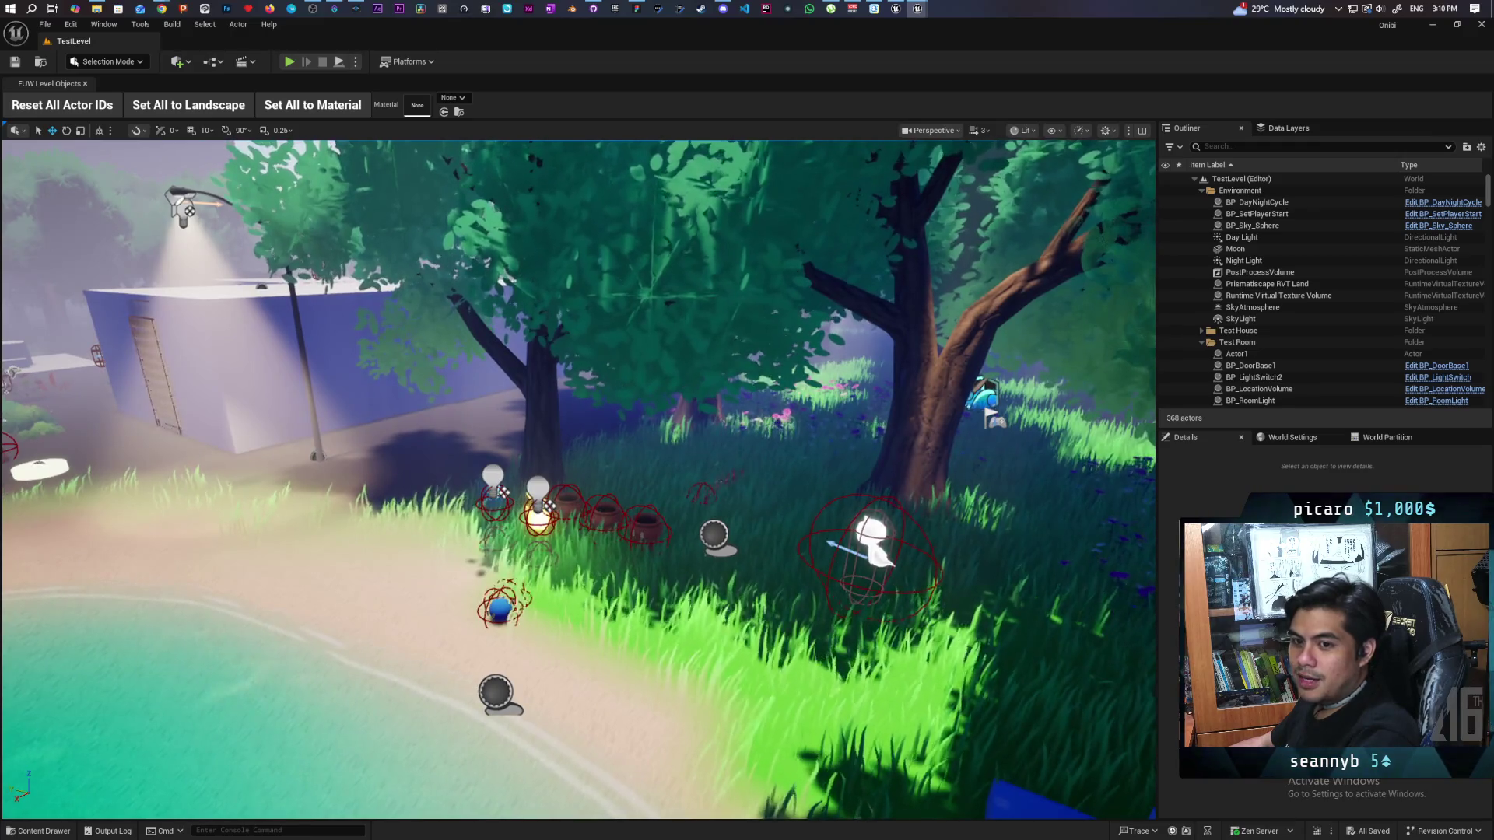
{"action": "mouse_move", "coordinate": [574, 470]}
{"action": "left_mouse_down"}
{"action": "mouse_move", "coordinate": [552, 428]}
{"action": "mouse_move", "coordinate": [537, 451]}
{"action": "mouse_move", "coordinate": [549, 440]}
{"action": "mouse_move", "coordinate": [560, 469]}
{"action": "left_mouse_up"}
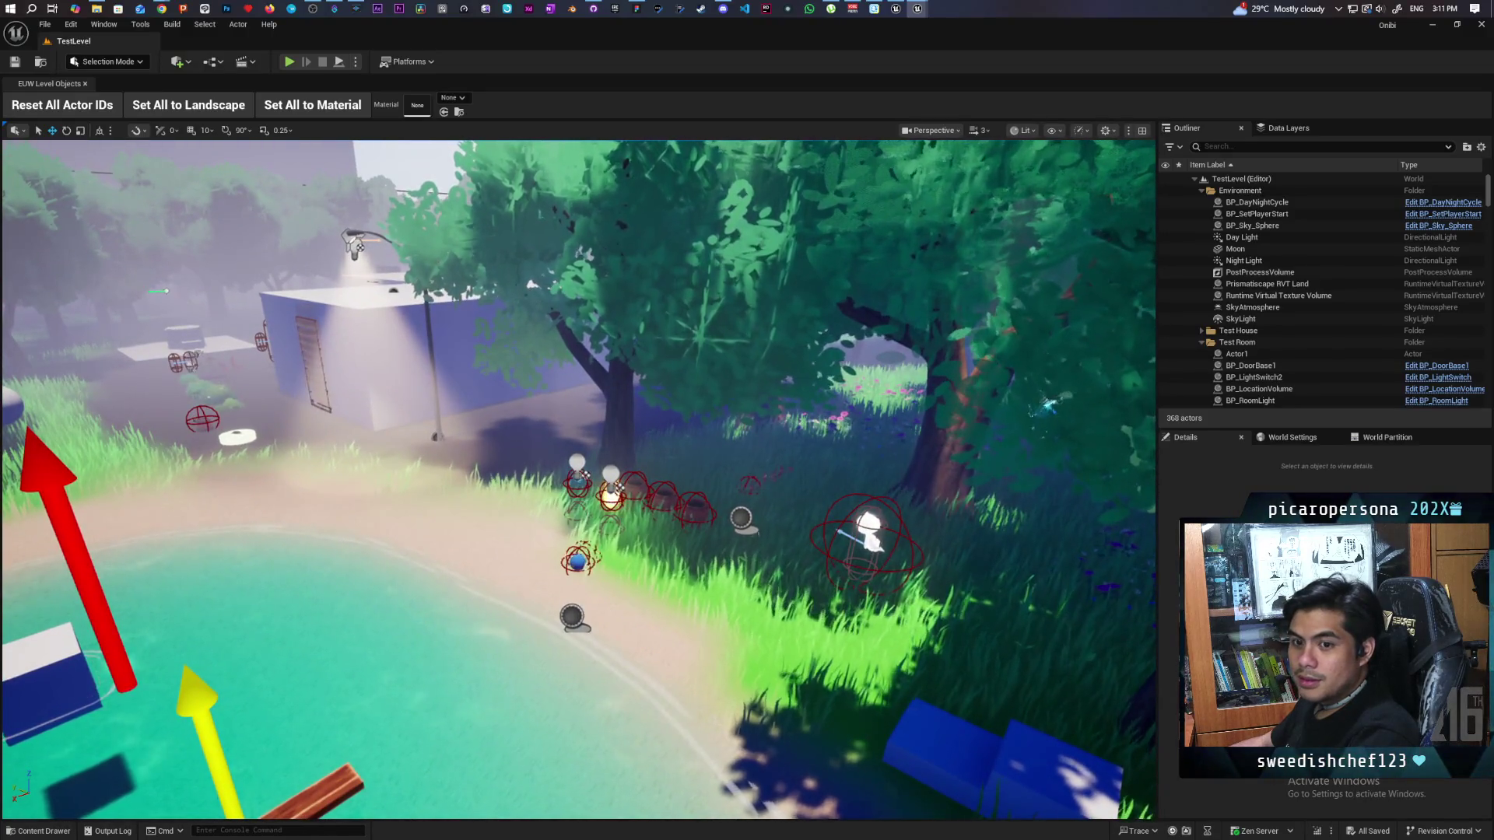
{"action": "mouse_move", "coordinate": [560, 470]}
{"action": "left_mouse_down"}
{"action": "mouse_move", "coordinate": [534, 467]}
{"action": "mouse_move", "coordinate": [567, 467]}
{"action": "mouse_move", "coordinate": [553, 463]}
{"action": "left_mouse_up"}
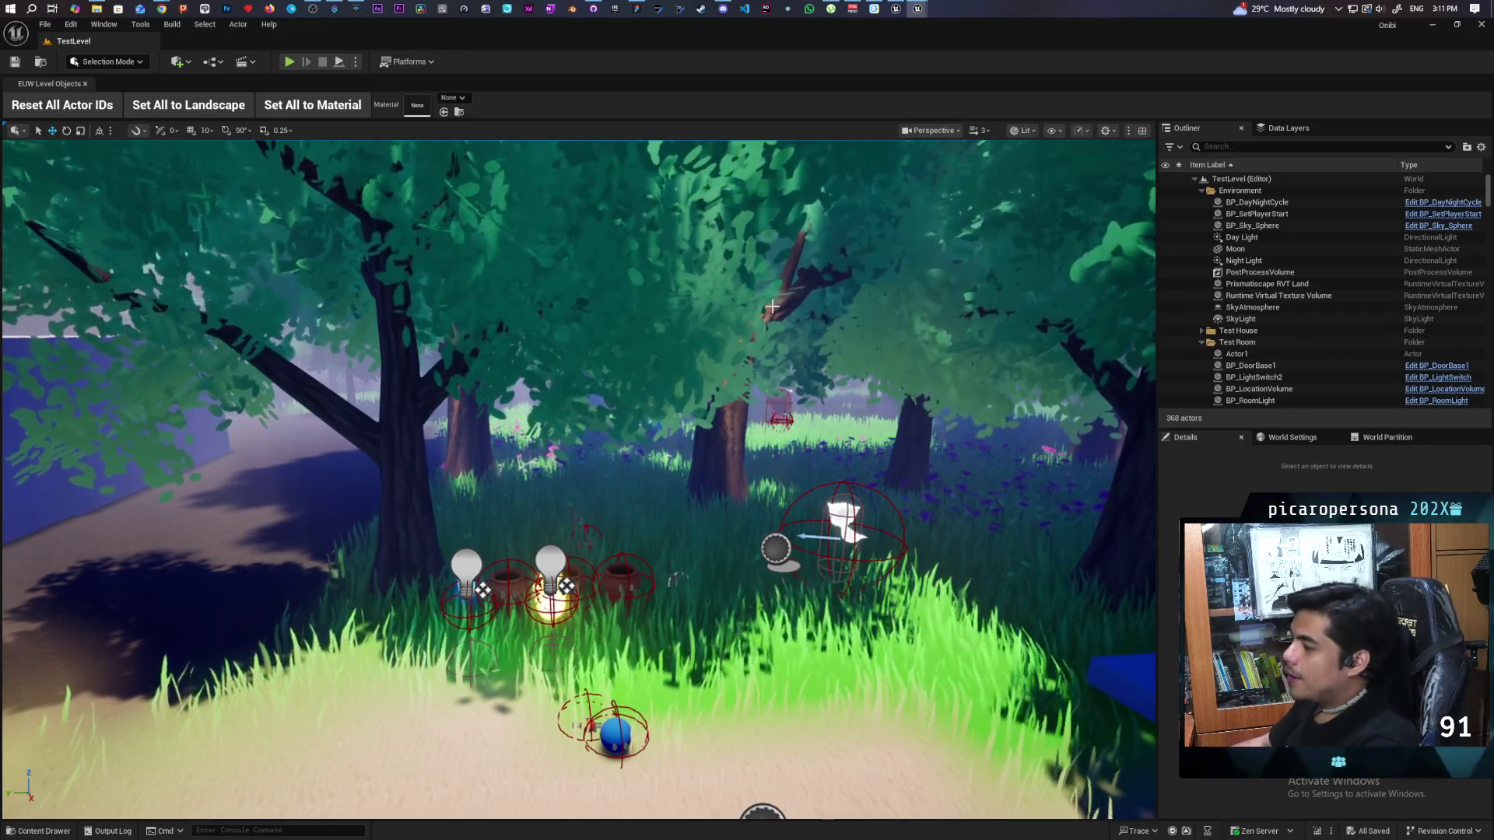
{"action": "mouse_move", "coordinate": [723, 421]}
{"action": "left_mouse_down"}
{"action": "mouse_move", "coordinate": [723, 552]}
{"action": "mouse_move", "coordinate": [724, 506]}
{"action": "left_mouse_up"}
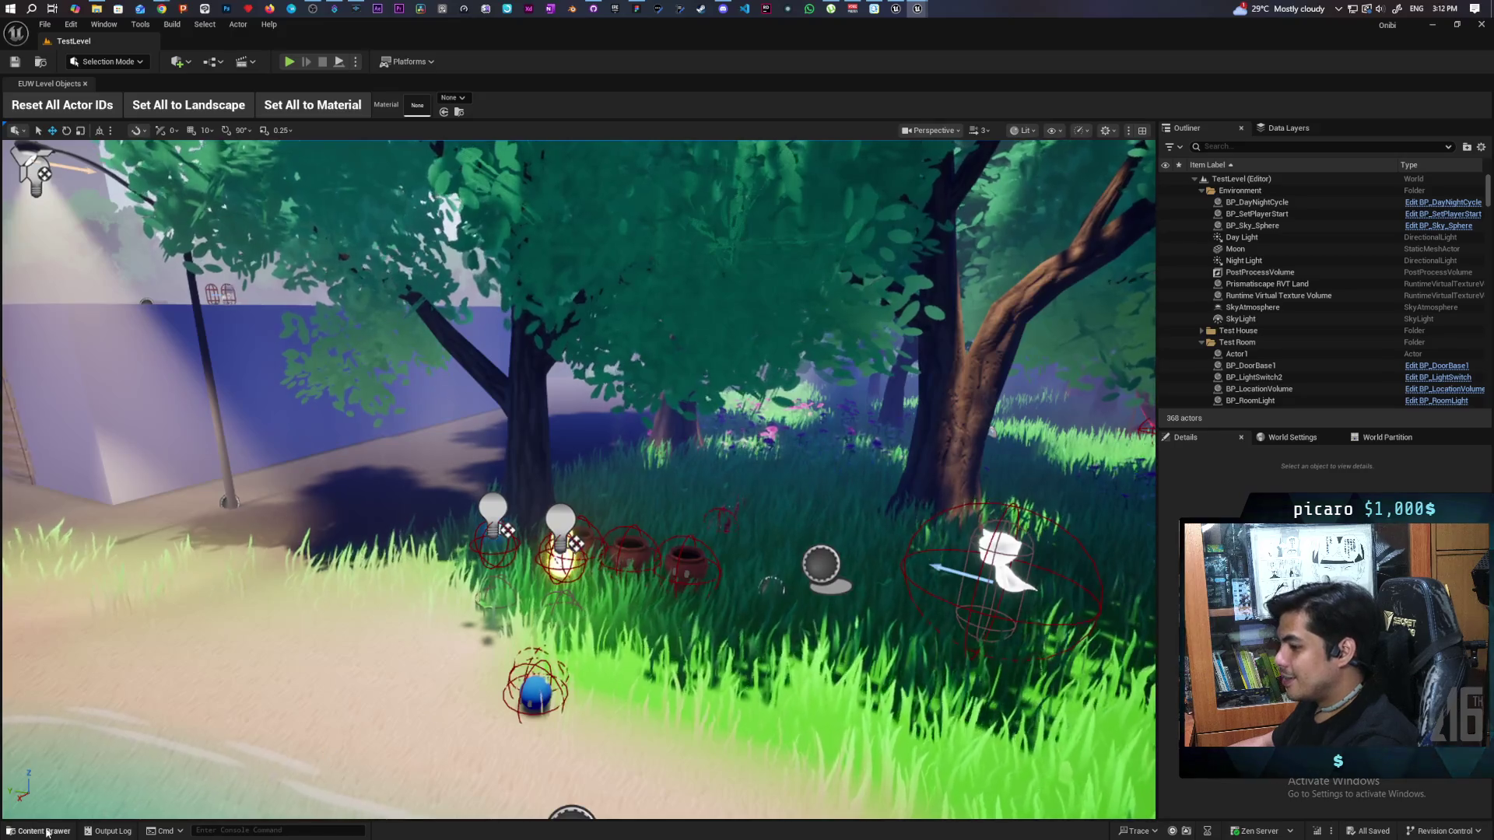
Step: Start Play-in-Editor, run the character from the fire spirit across the grass to the pots, then stop
{"action": "key", "text": "ctrl+space"}
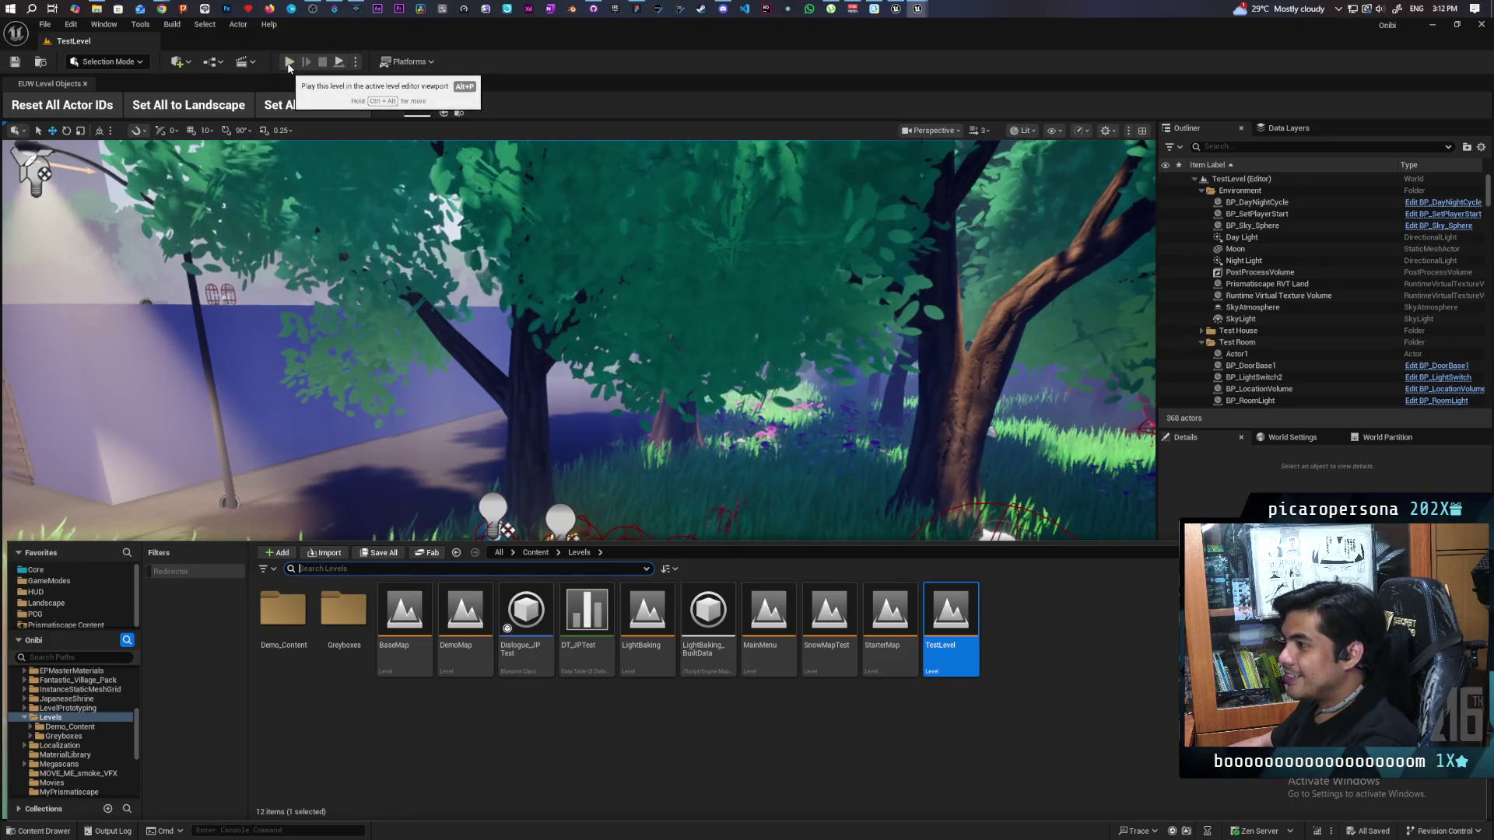
{"action": "left_click", "coordinate": [288, 63]}
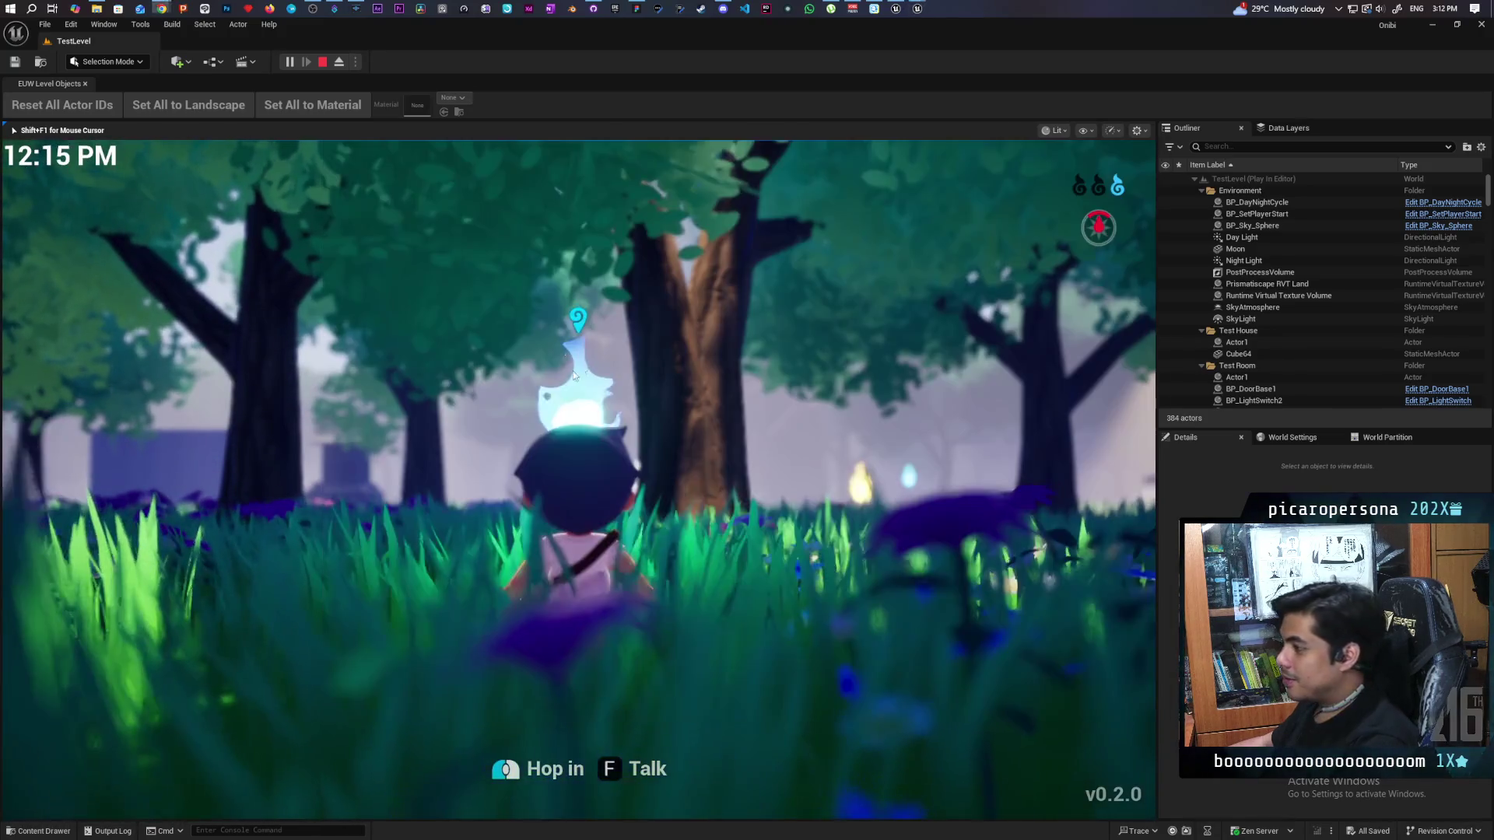
{"action": "key", "text": "w"}
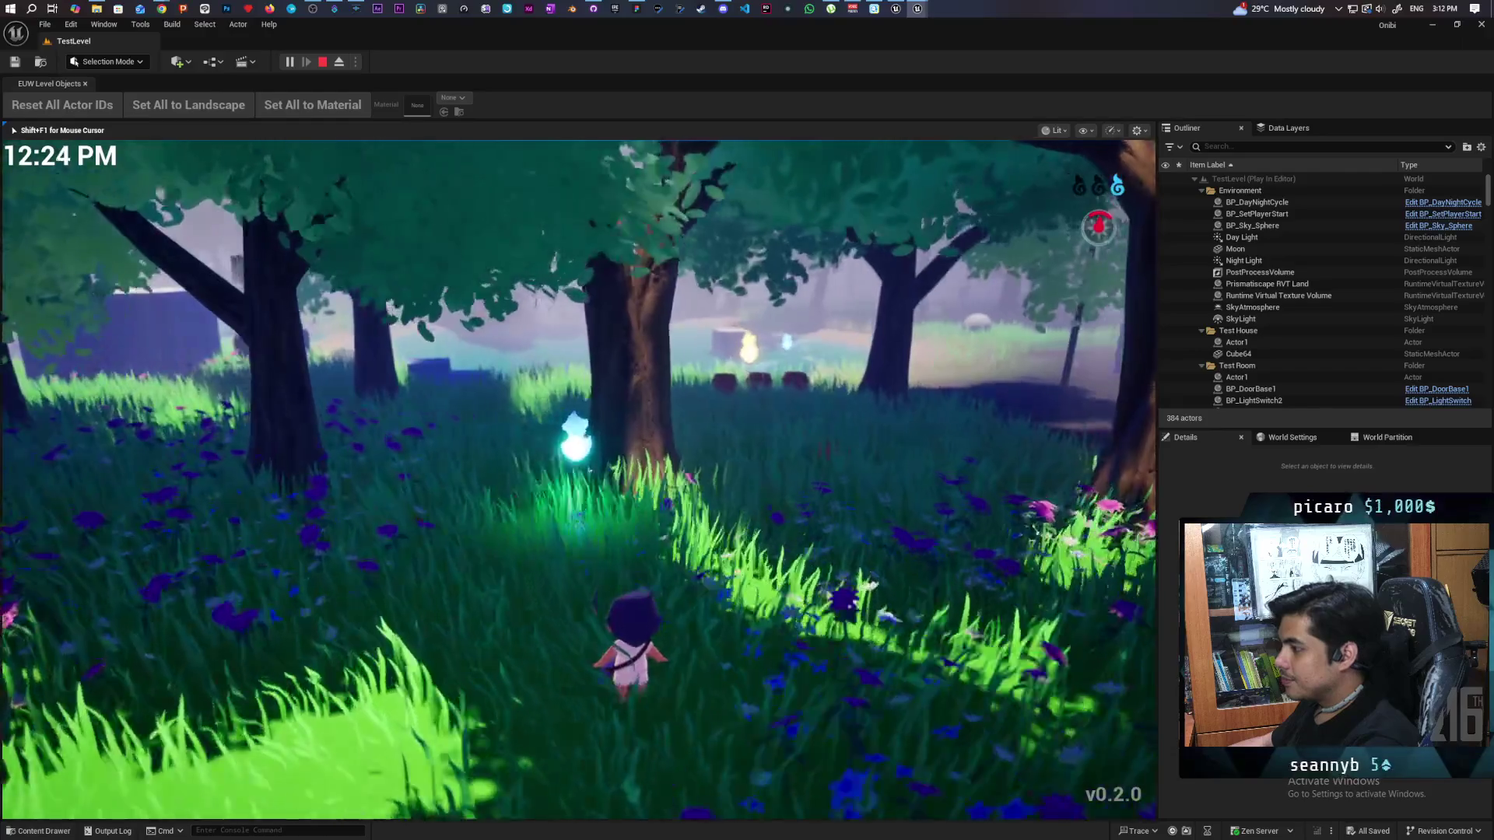
{"action": "key", "text": "w"}
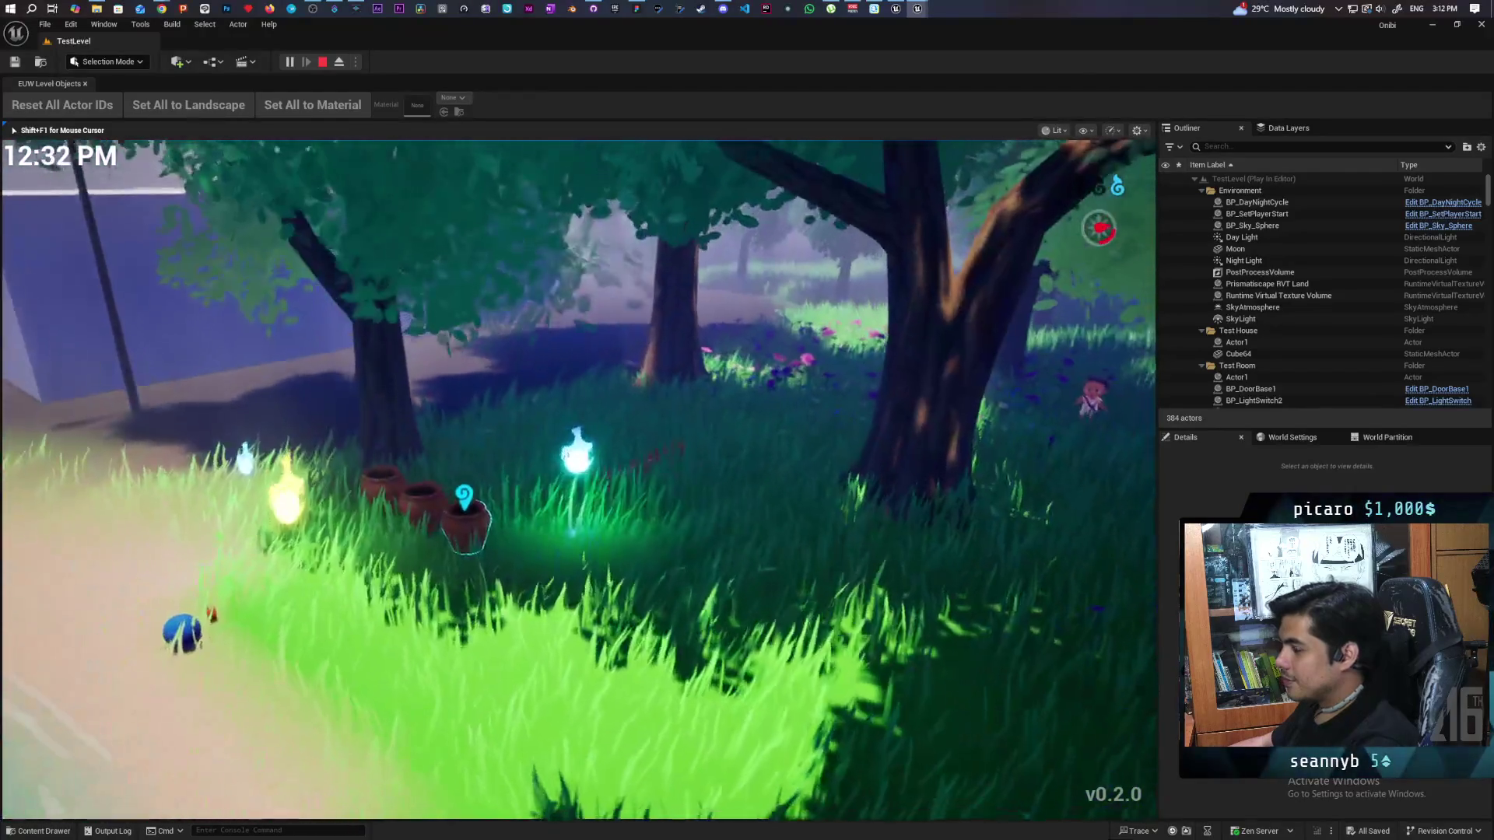
{"action": "key", "text": "s"}
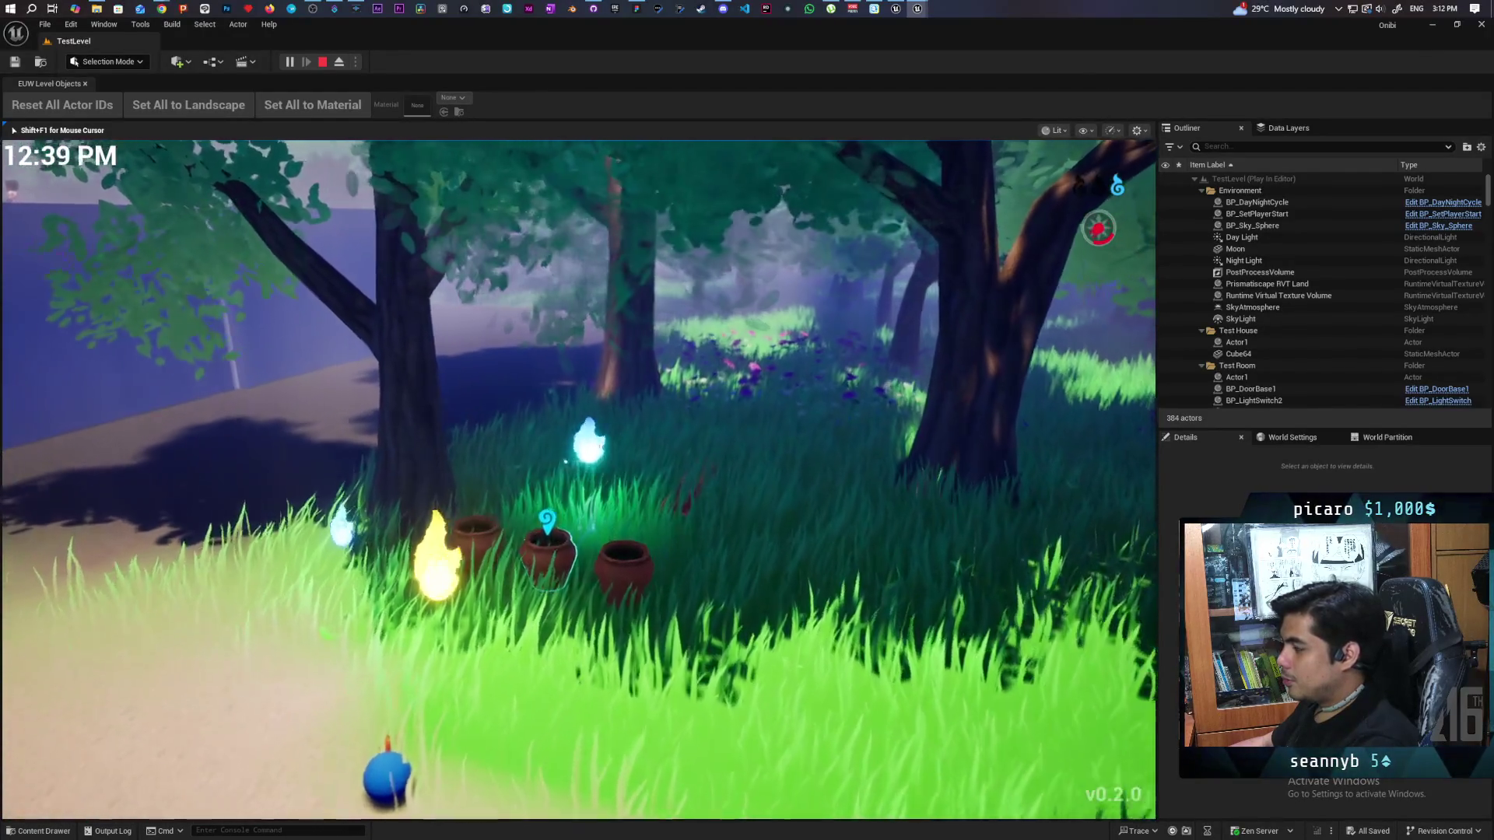
{"action": "key", "text": "d"}
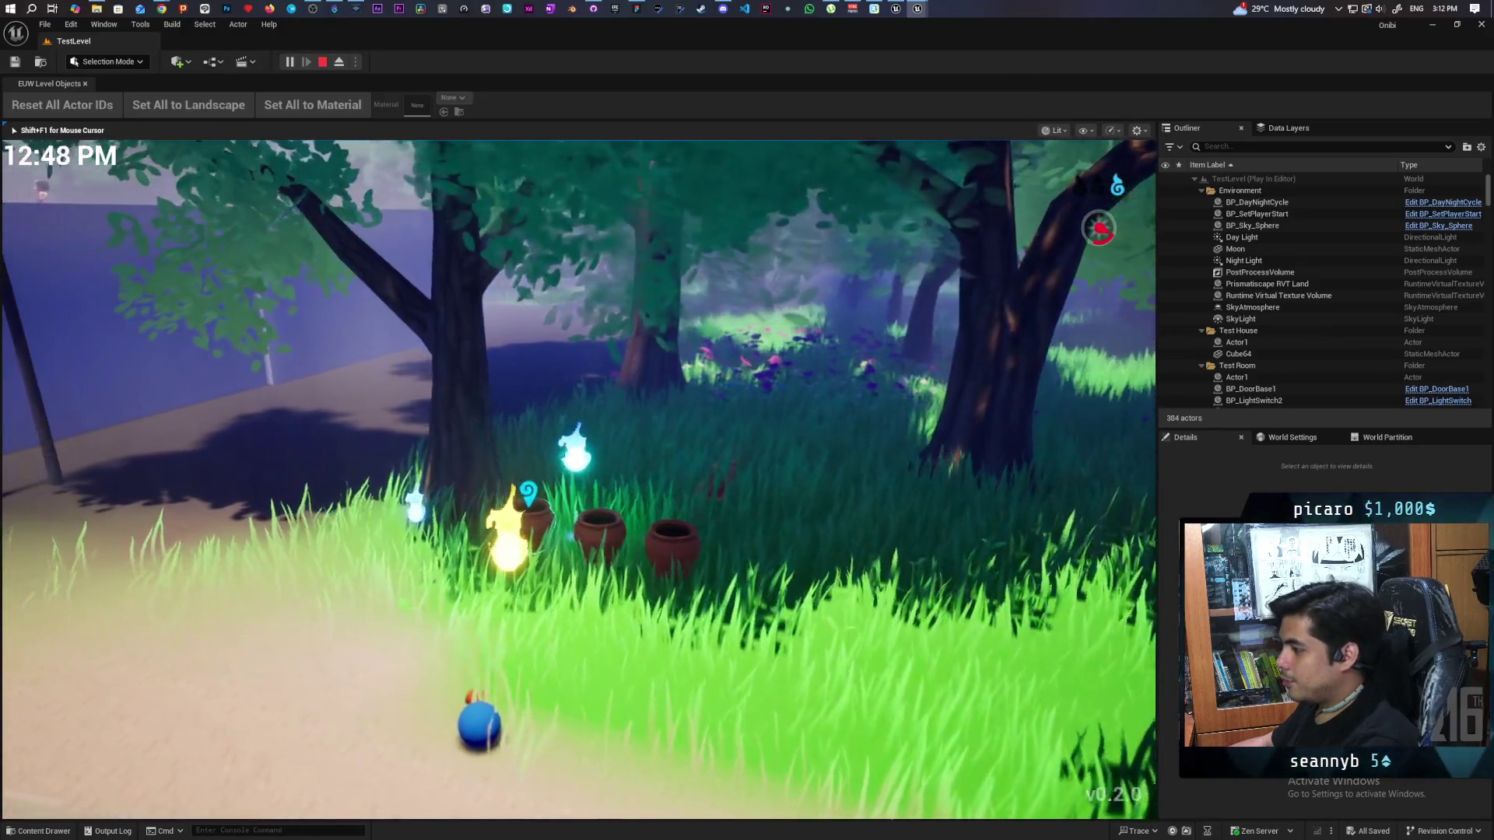
{"action": "key", "text": "Escape"}
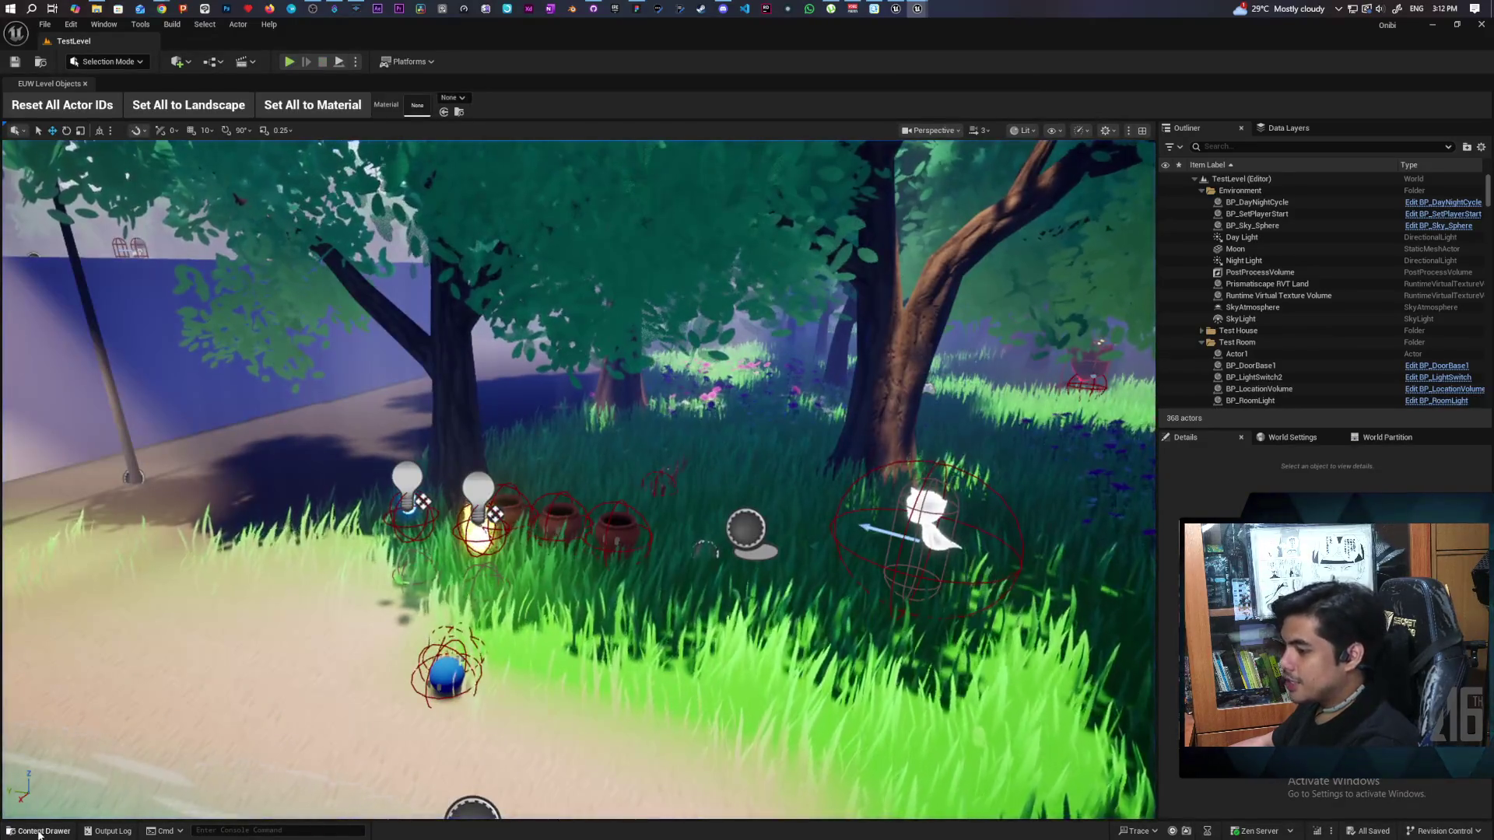
Step: Open BP_AO from Content > Core > Characters in the Content Drawer
{"action": "key", "text": "ctrl+space"}
{"action": "left_click", "coordinate": [536, 552]}
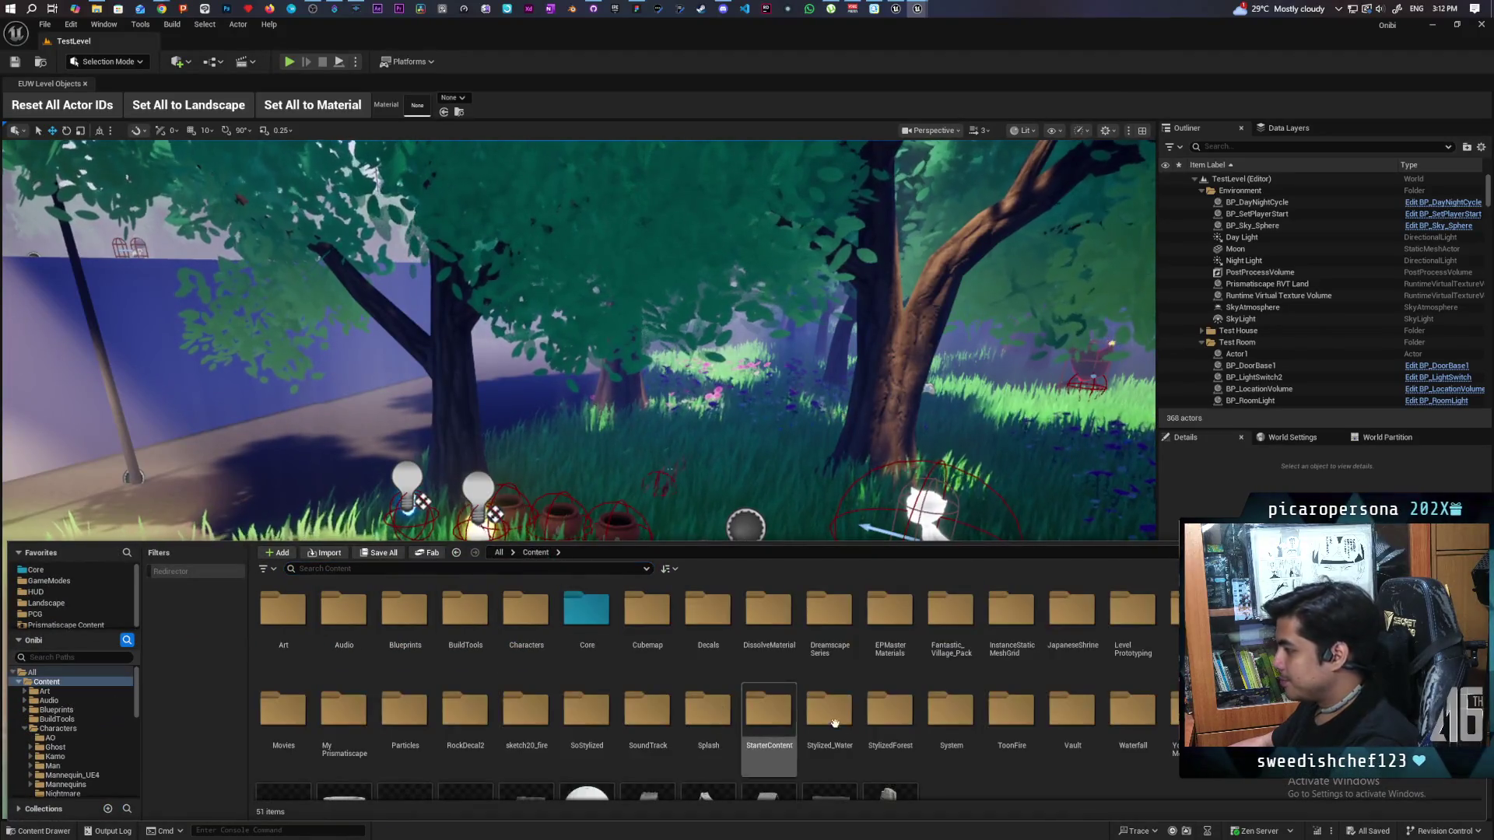
{"action": "double_click", "coordinate": [586, 614]}
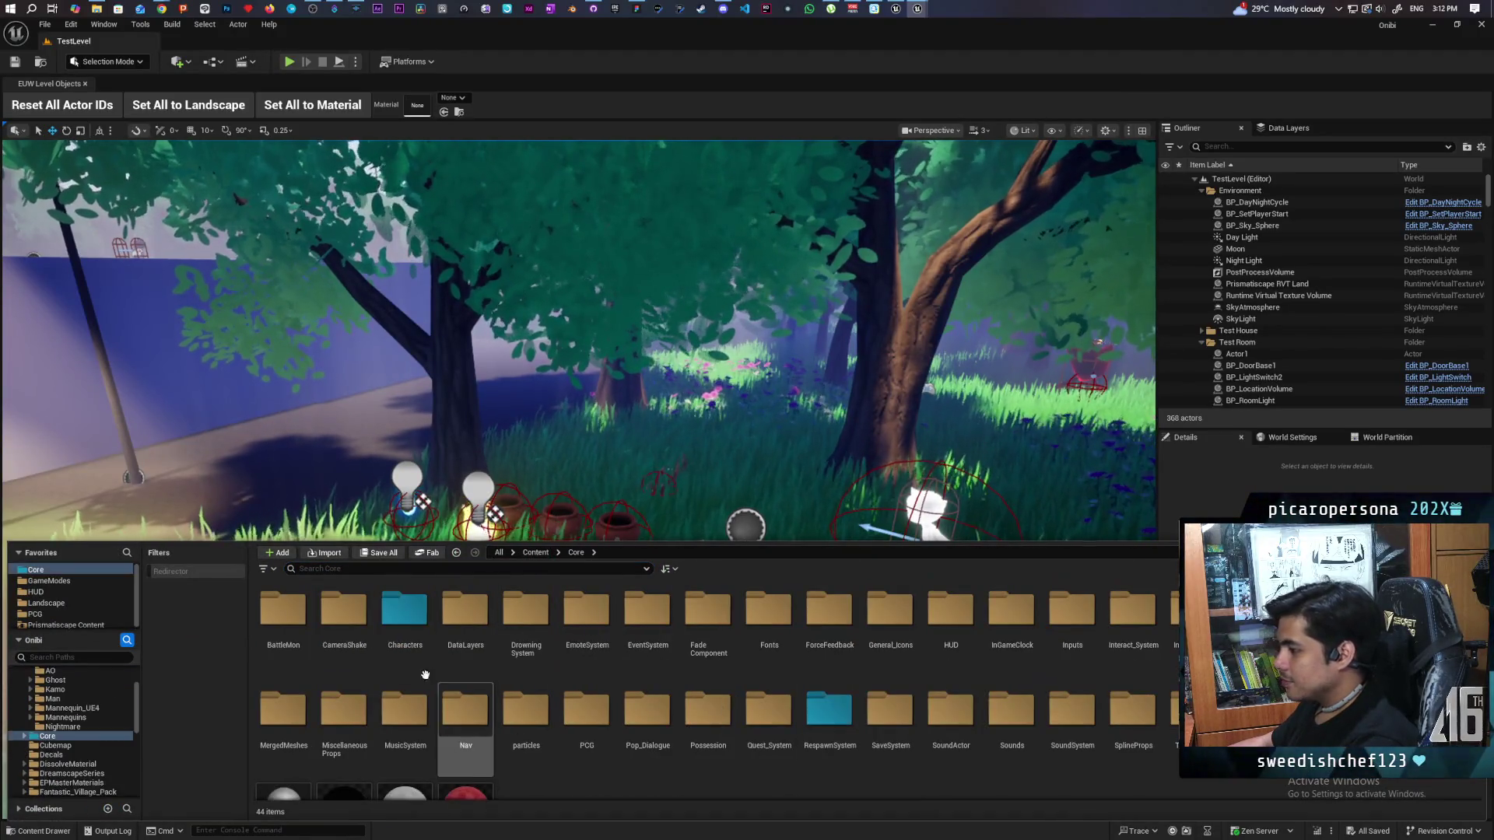
{"action": "double_click", "coordinate": [406, 615]}
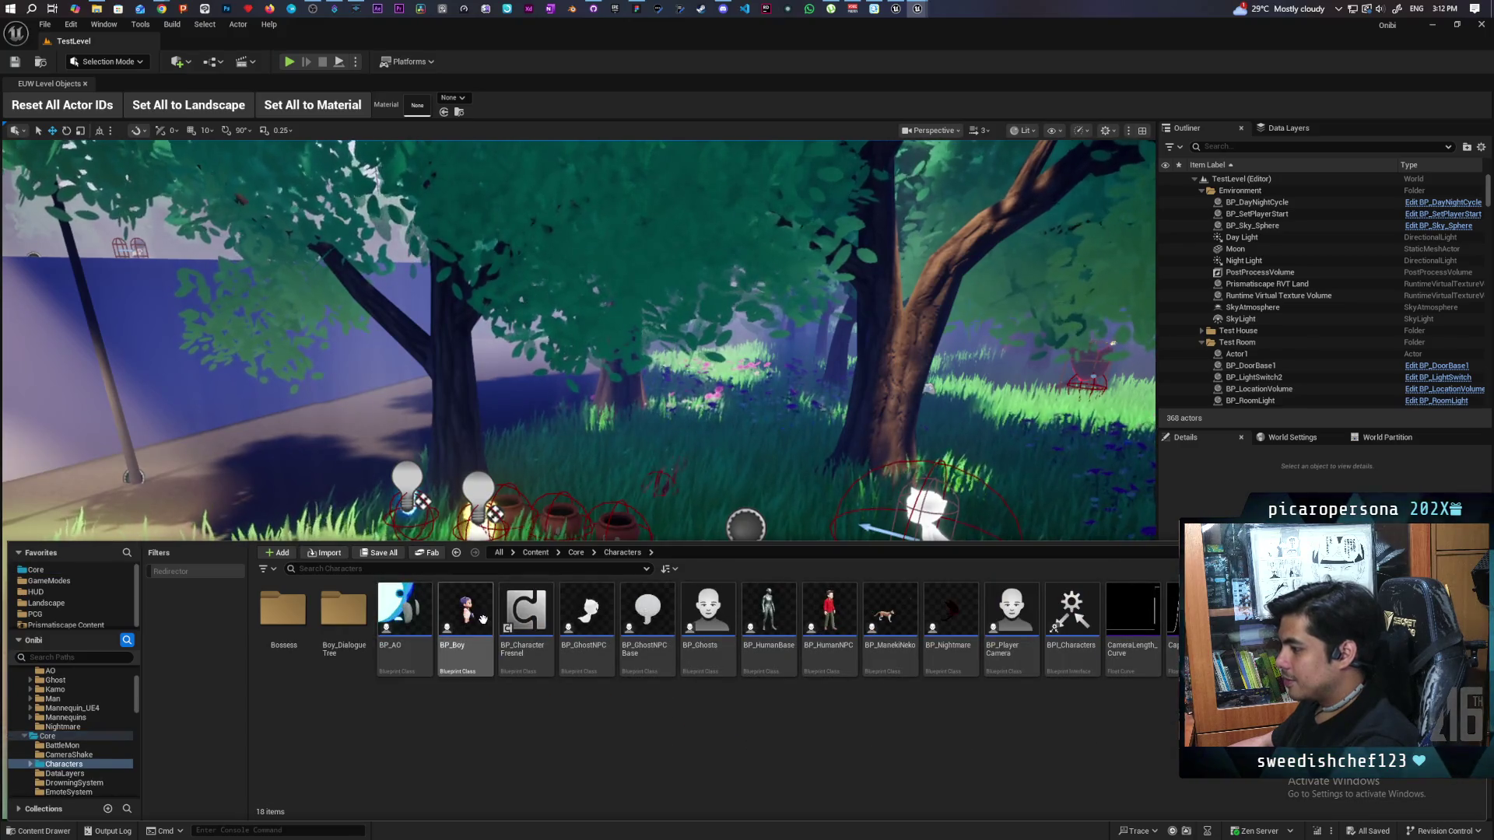
{"action": "double_click", "coordinate": [405, 611]}
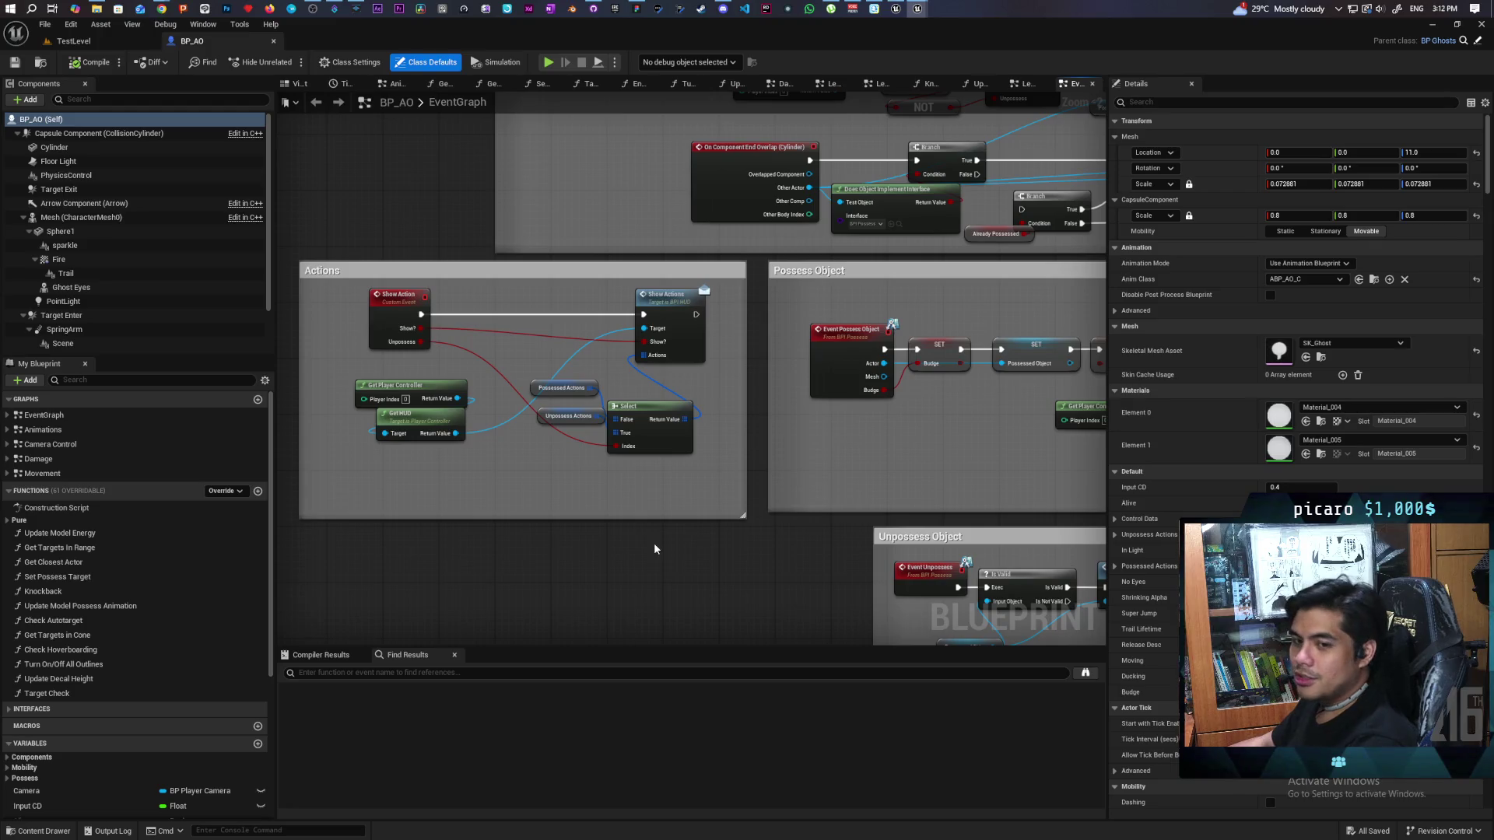
Step: Inspect the Show Action event node and the Possessed Actions variable in the event graph
{"action": "scroll", "coordinate": [559, 480], "scroll_direction": "down", "scroll_amount": 6}
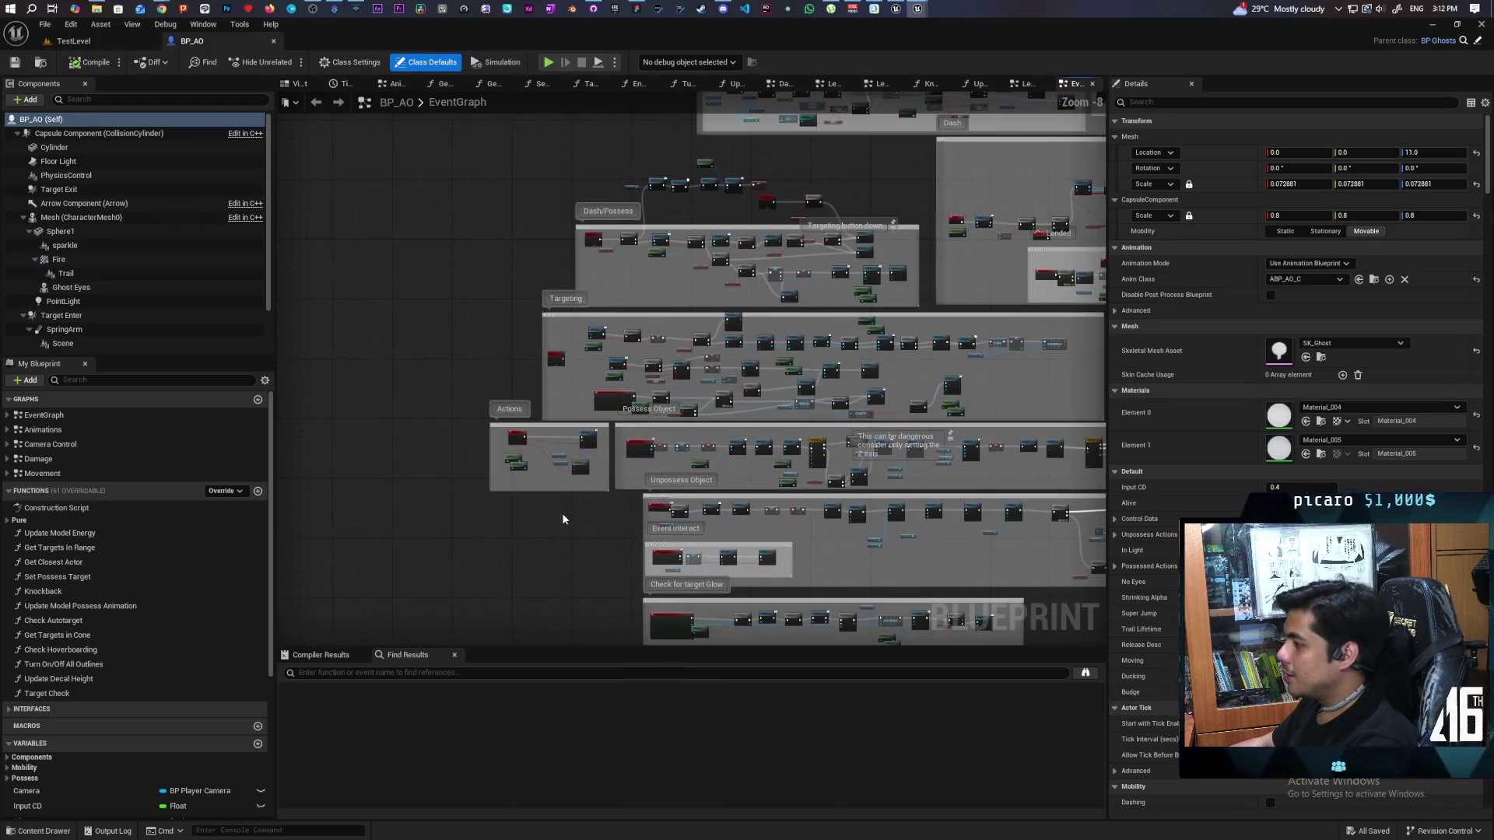
{"action": "scroll", "coordinate": [577, 525], "scroll_direction": "up", "scroll_amount": 6}
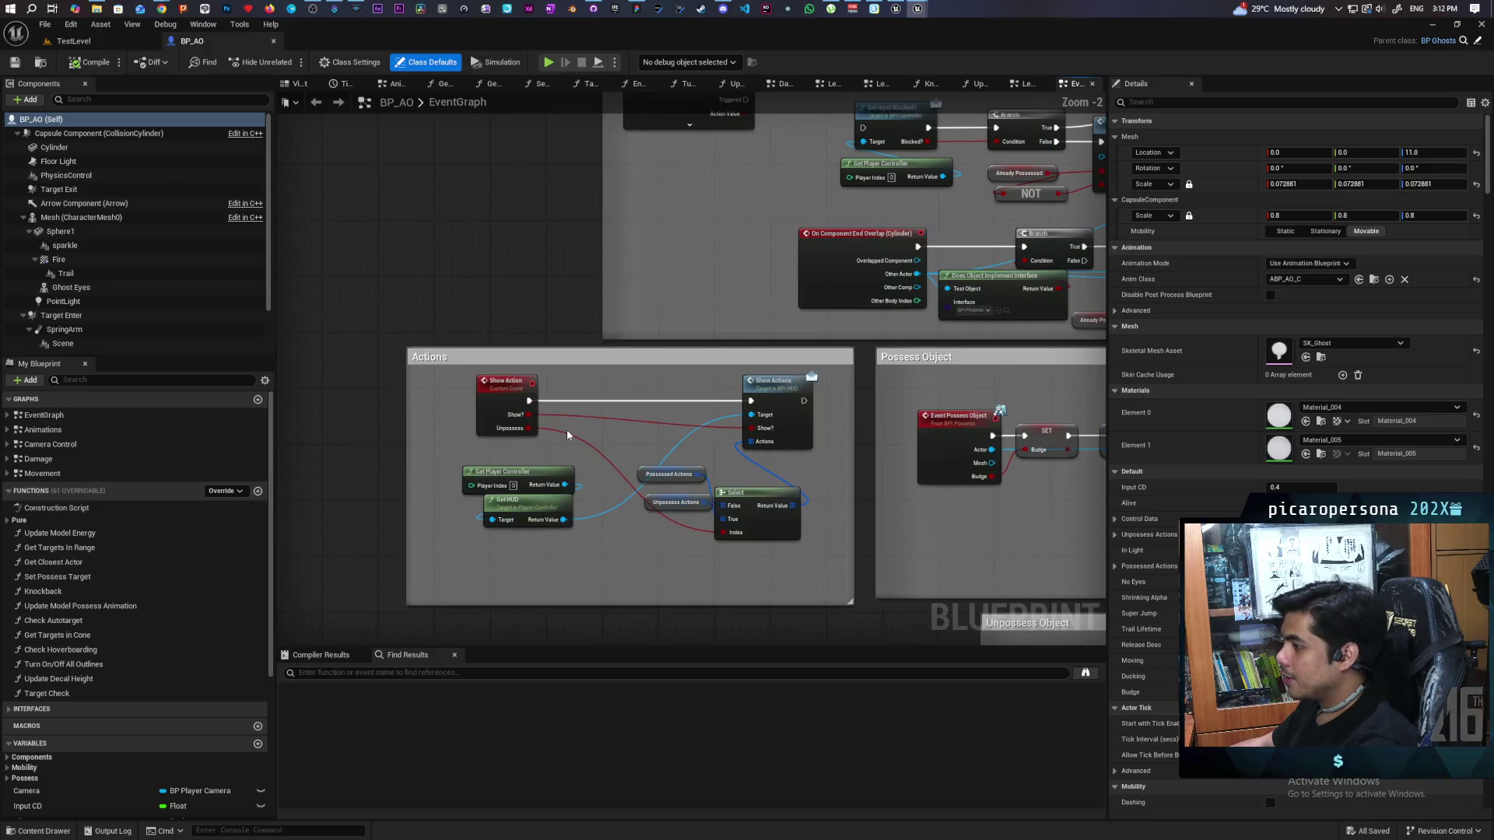
{"action": "scroll", "coordinate": [625, 459], "scroll_direction": "up", "scroll_amount": 2}
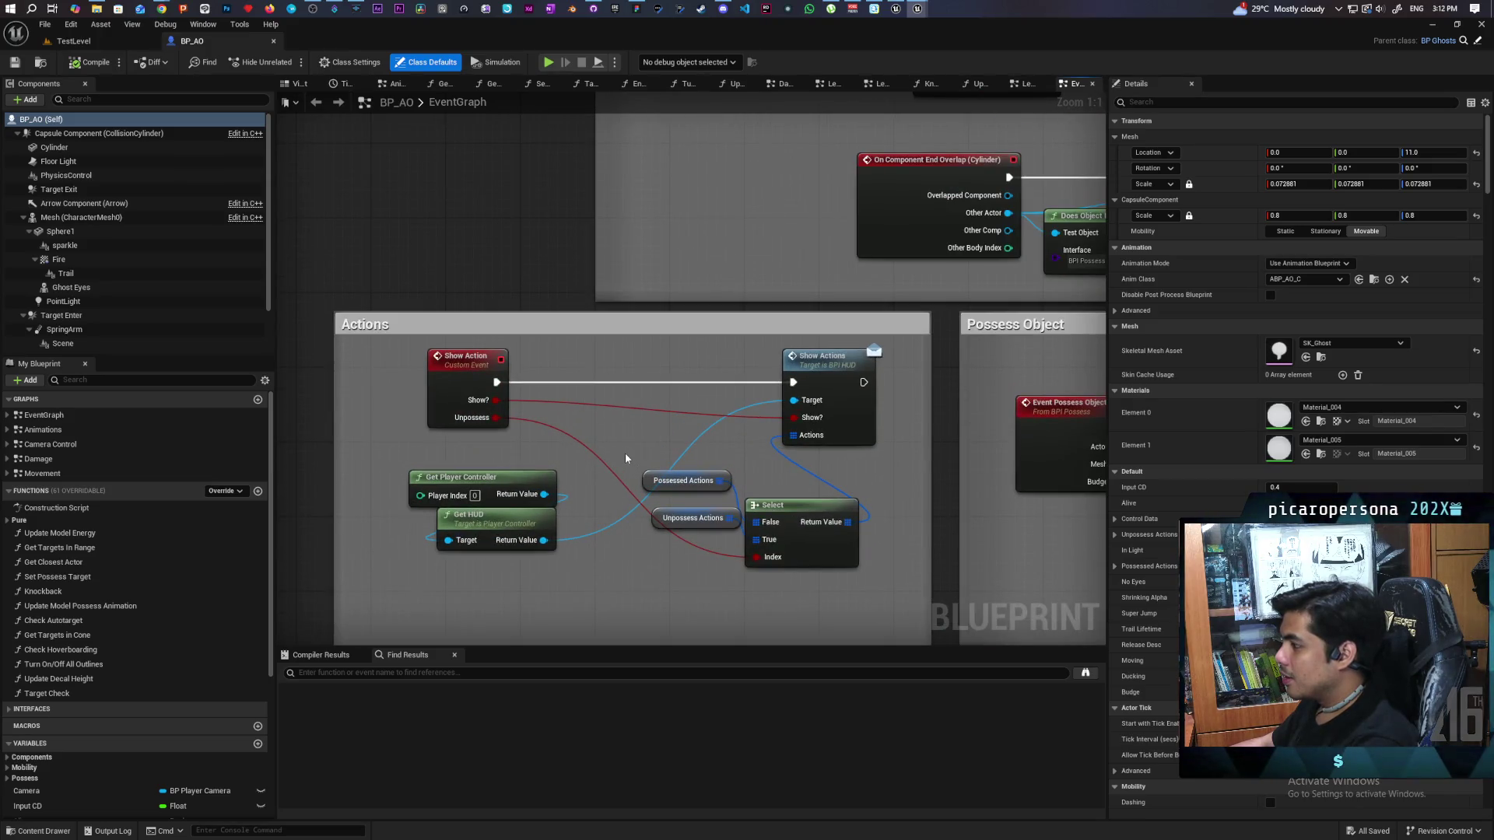
{"action": "left_click", "coordinate": [483, 362]}
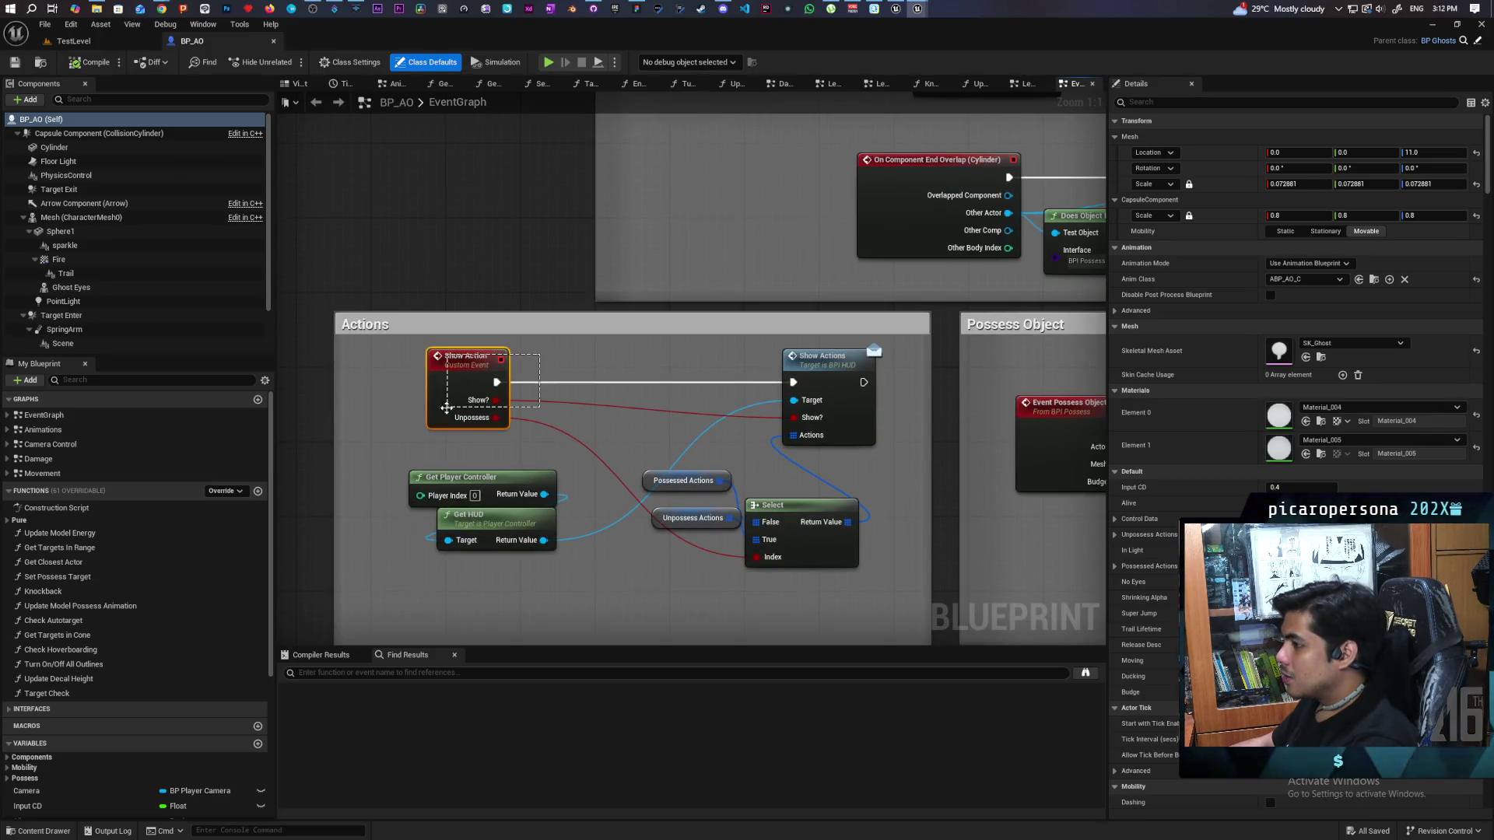
{"action": "left_click", "coordinate": [651, 454]}
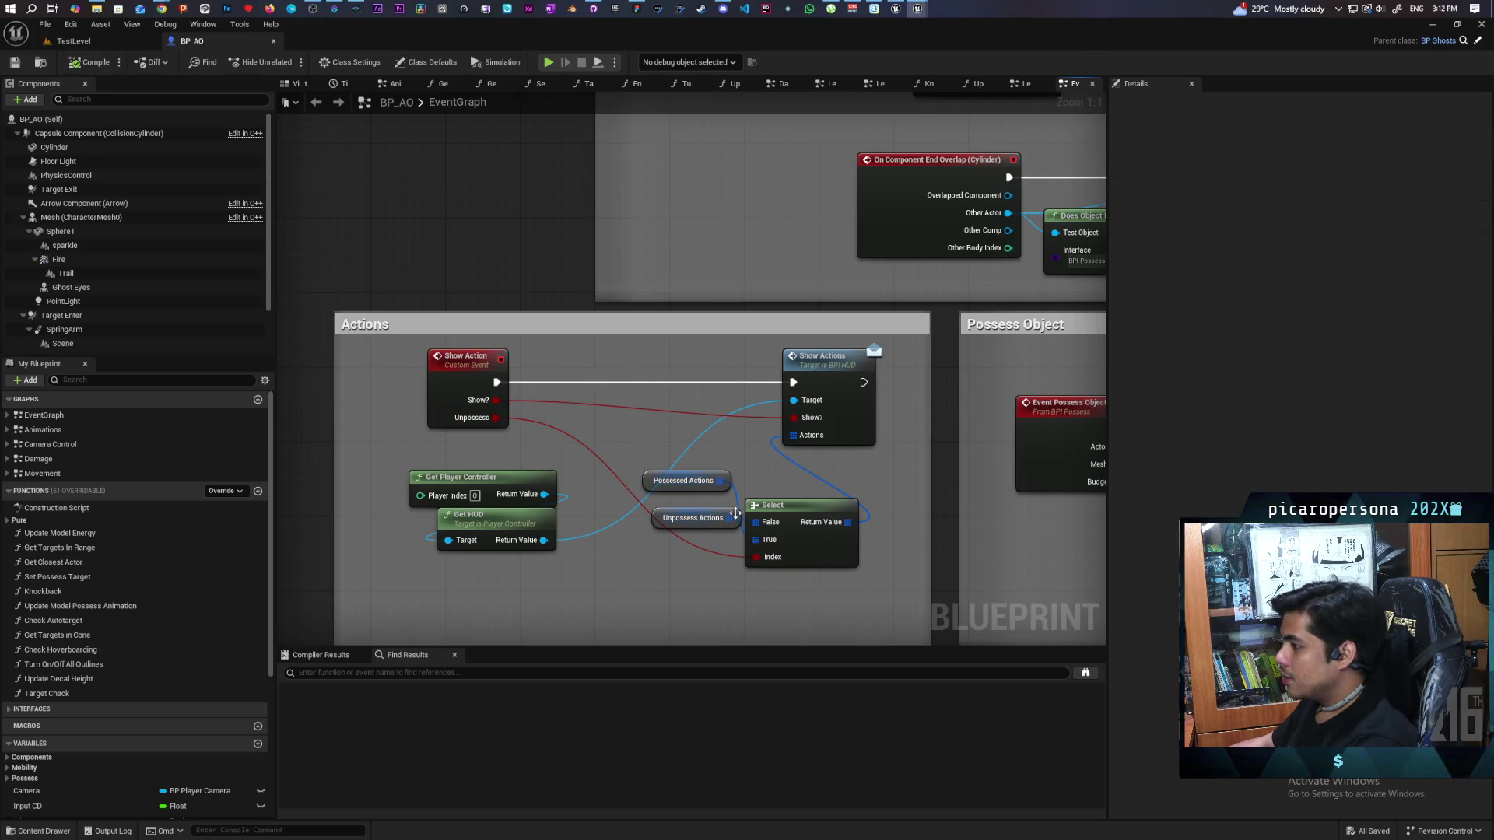
{"action": "left_click", "coordinate": [649, 479]}
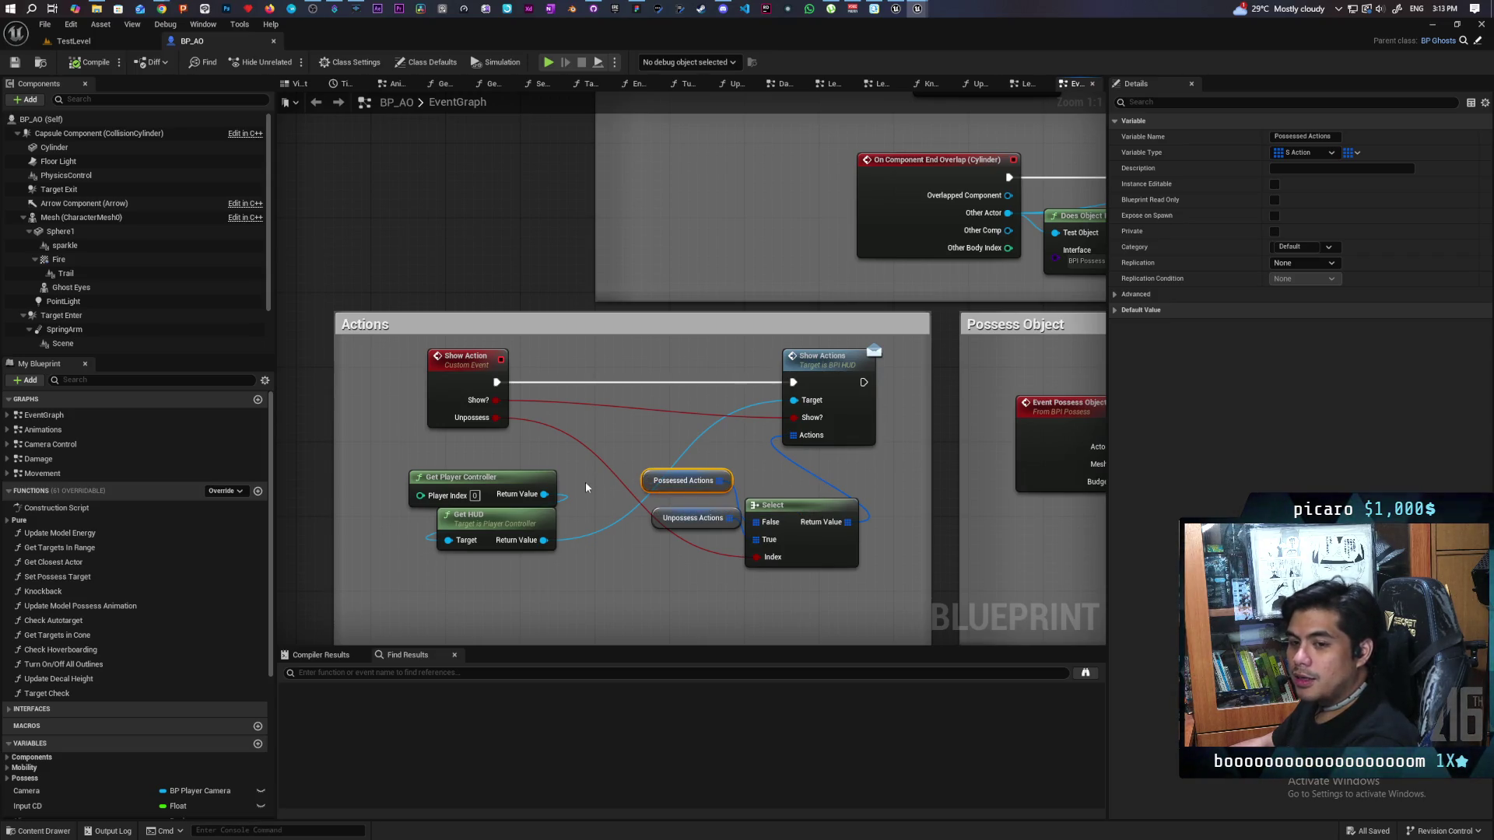
{"action": "left_click", "coordinate": [638, 446]}
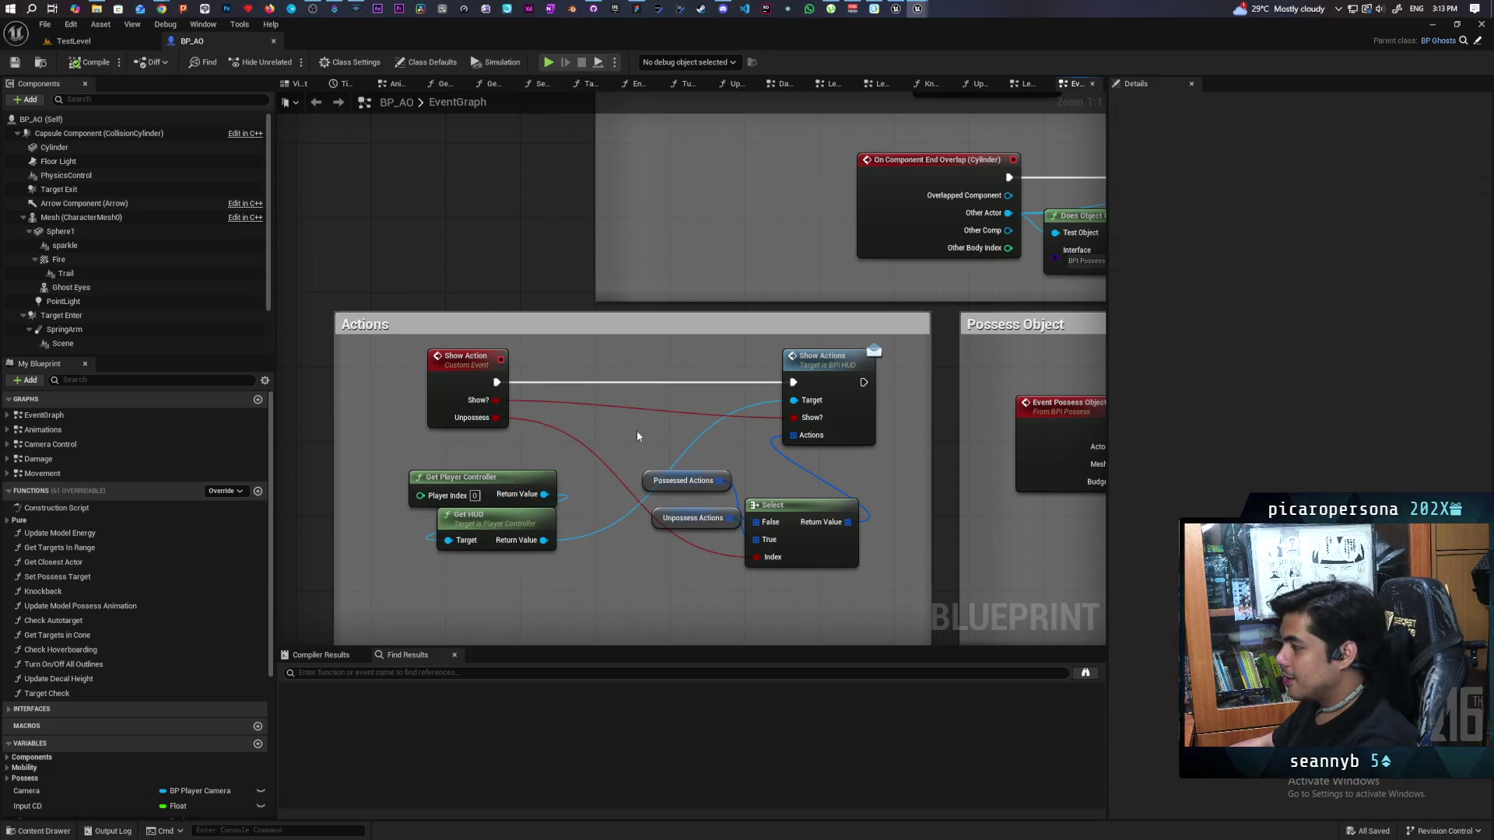
Step: Find all references to Show Action and jump to the first call
{"action": "right_click", "coordinate": [463, 384]}
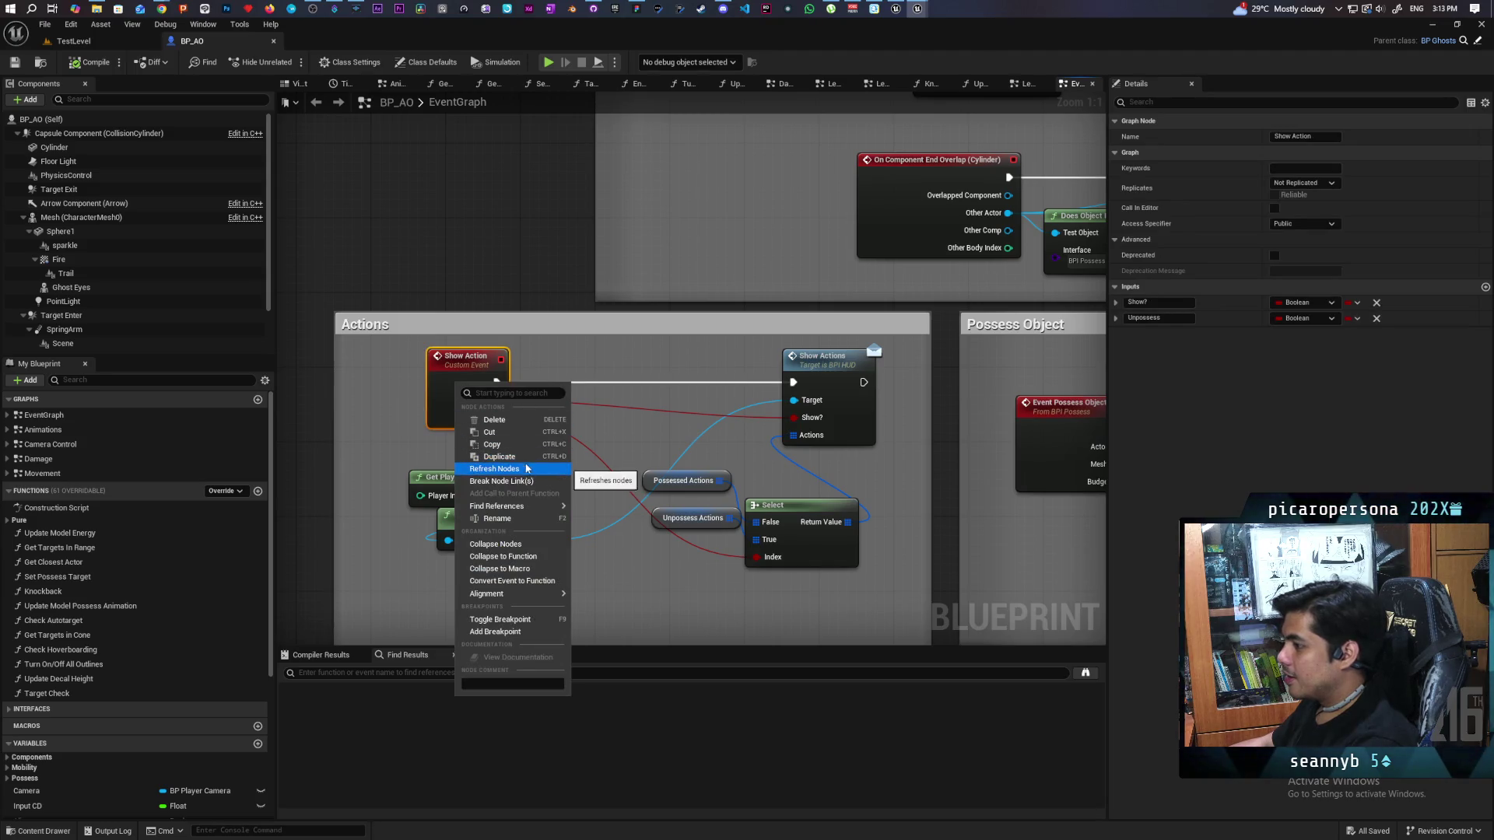
{"action": "left_click", "coordinate": [629, 547]}
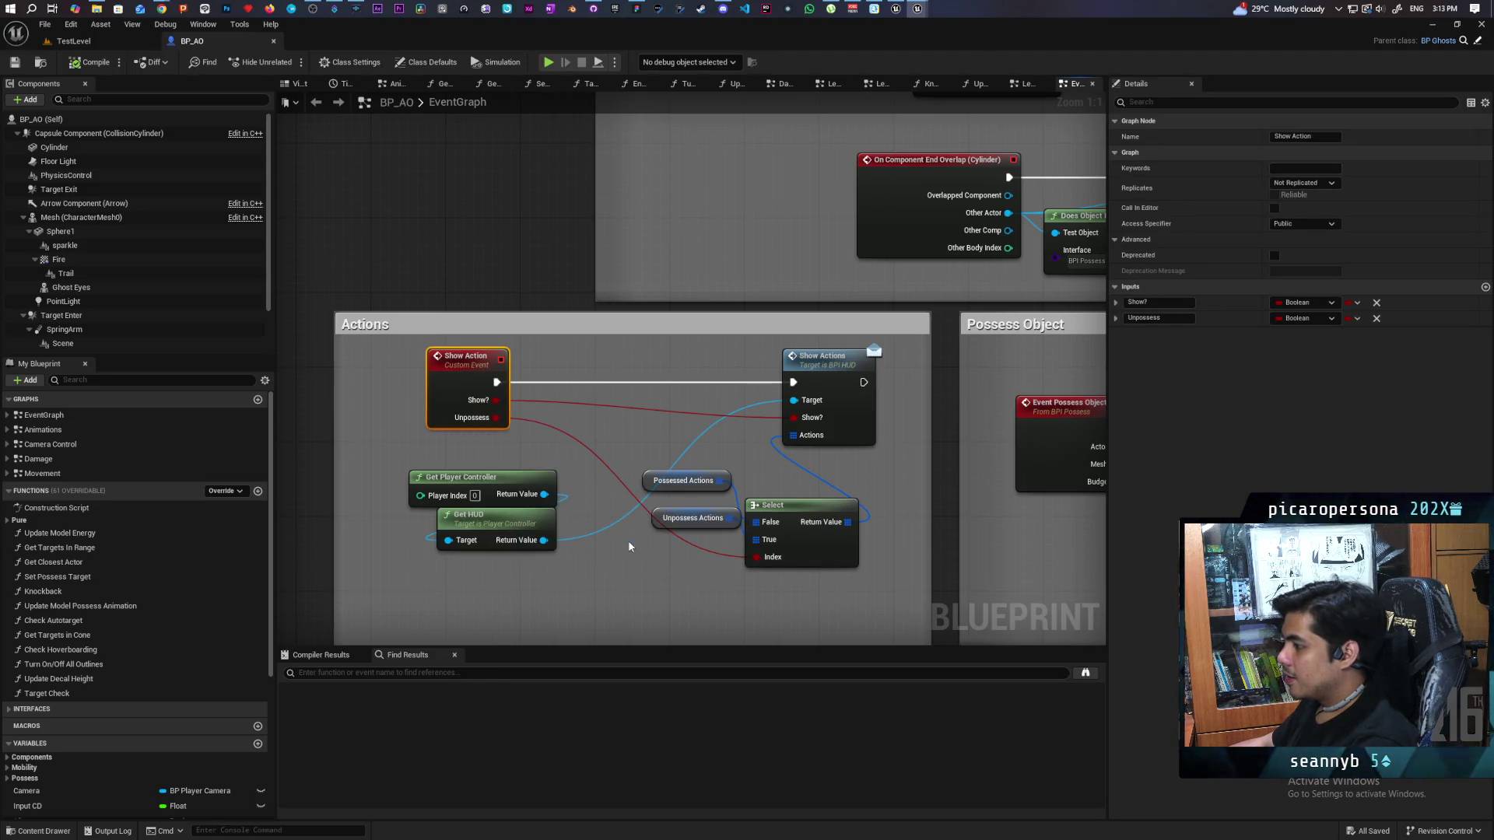
{"action": "left_click", "coordinate": [325, 704]}
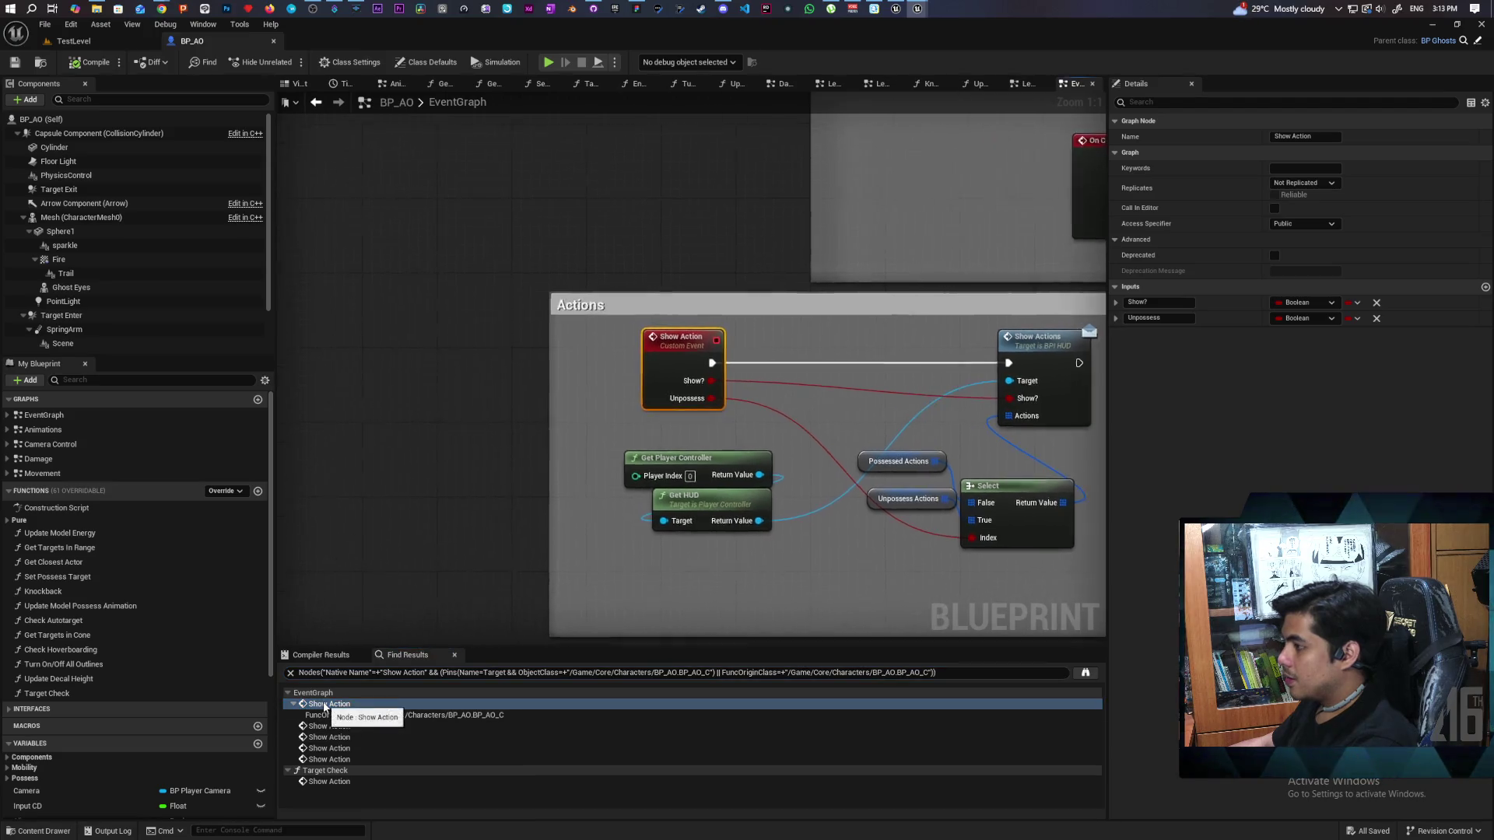
Step: Step through the Show Action calls and reconnect the Clear Light Timers exec wire into Show Action
{"action": "left_click", "coordinate": [337, 726]}
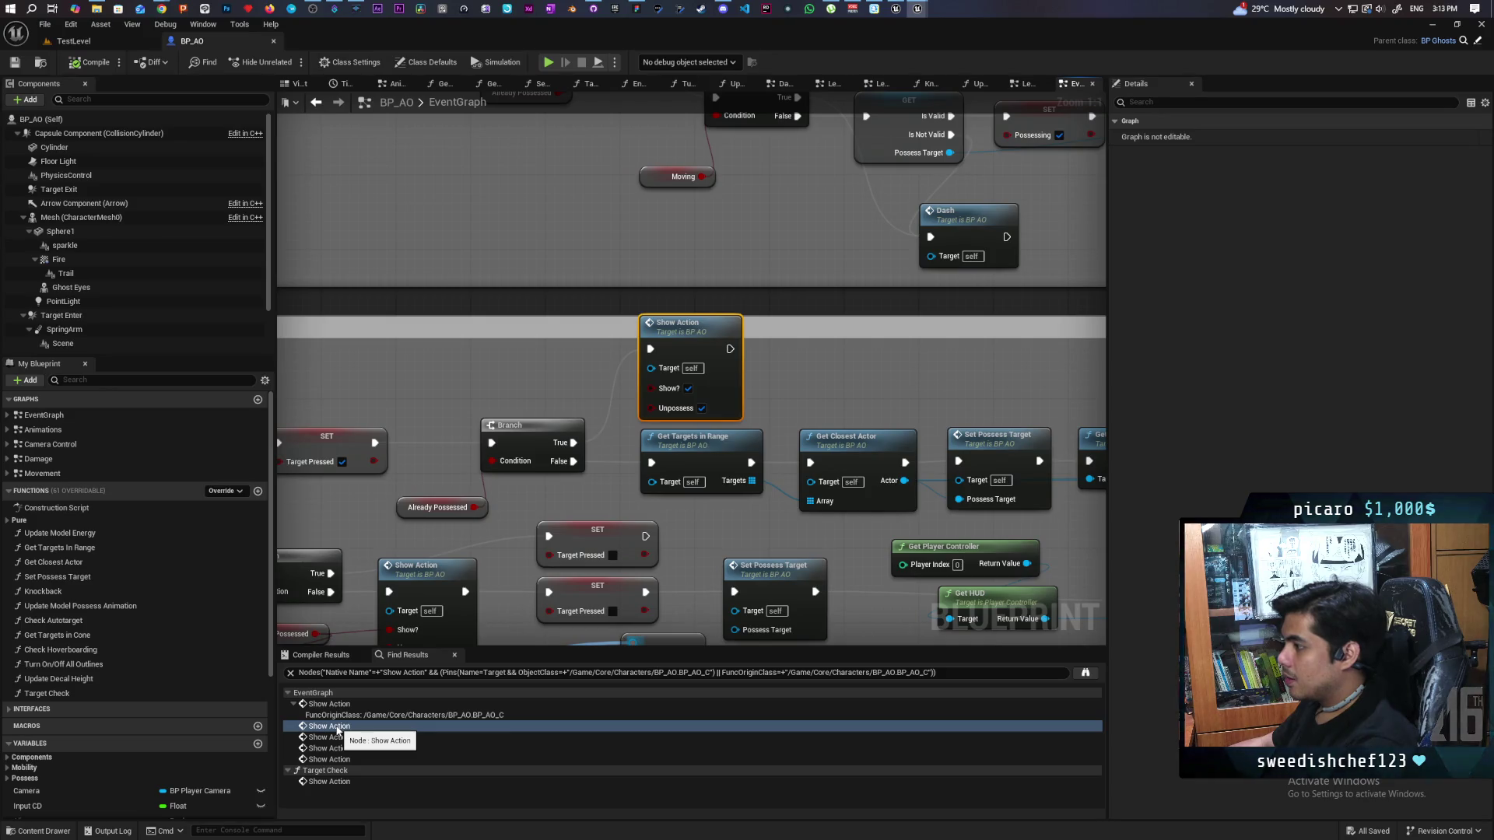
{"action": "left_click", "coordinate": [340, 738]}
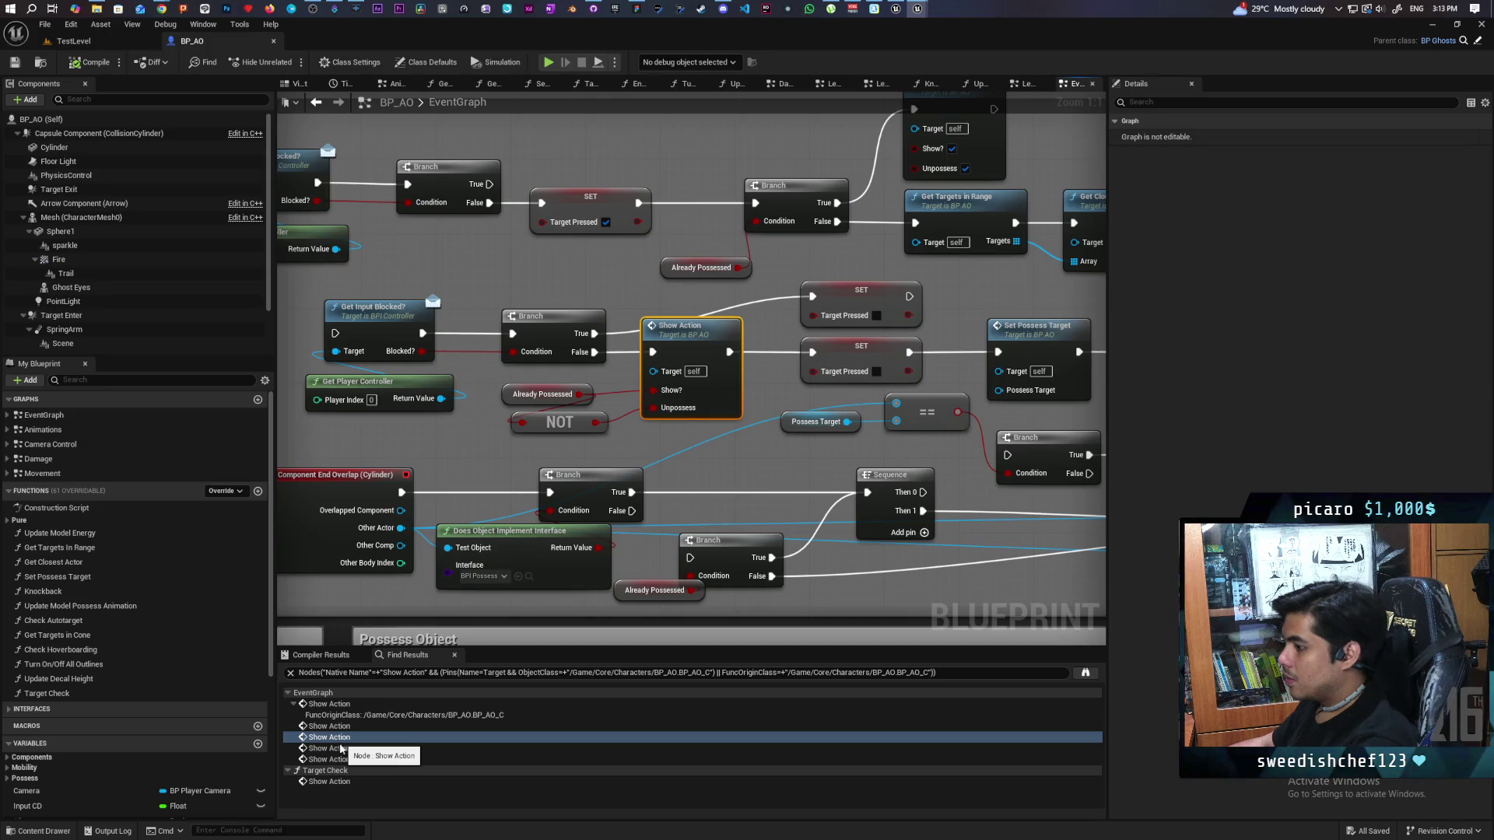
{"action": "left_click", "coordinate": [340, 749]}
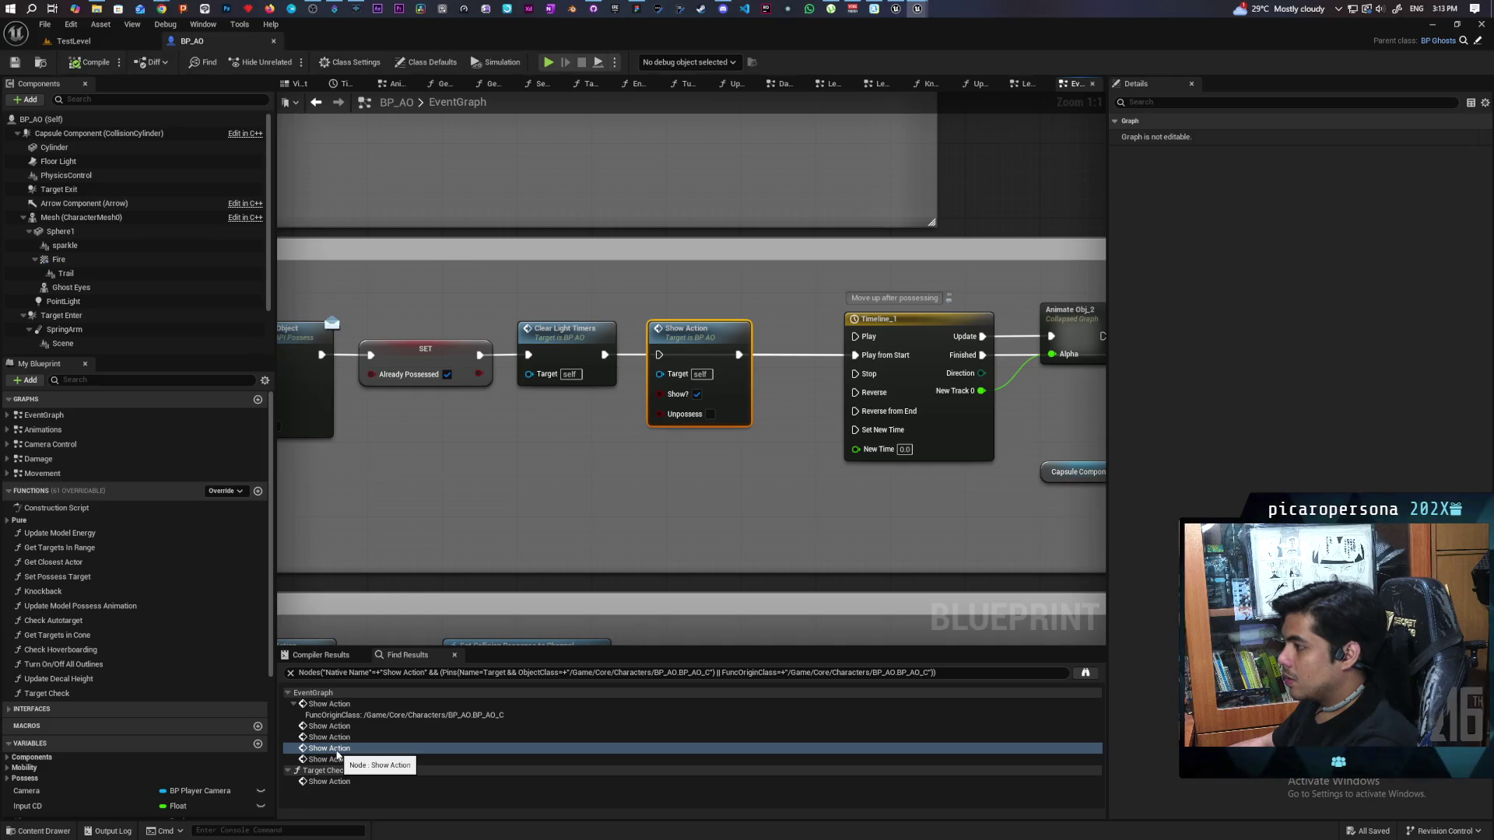
{"action": "left_click_drag", "start_coordinate": [605, 355], "coordinate": [659, 355]}
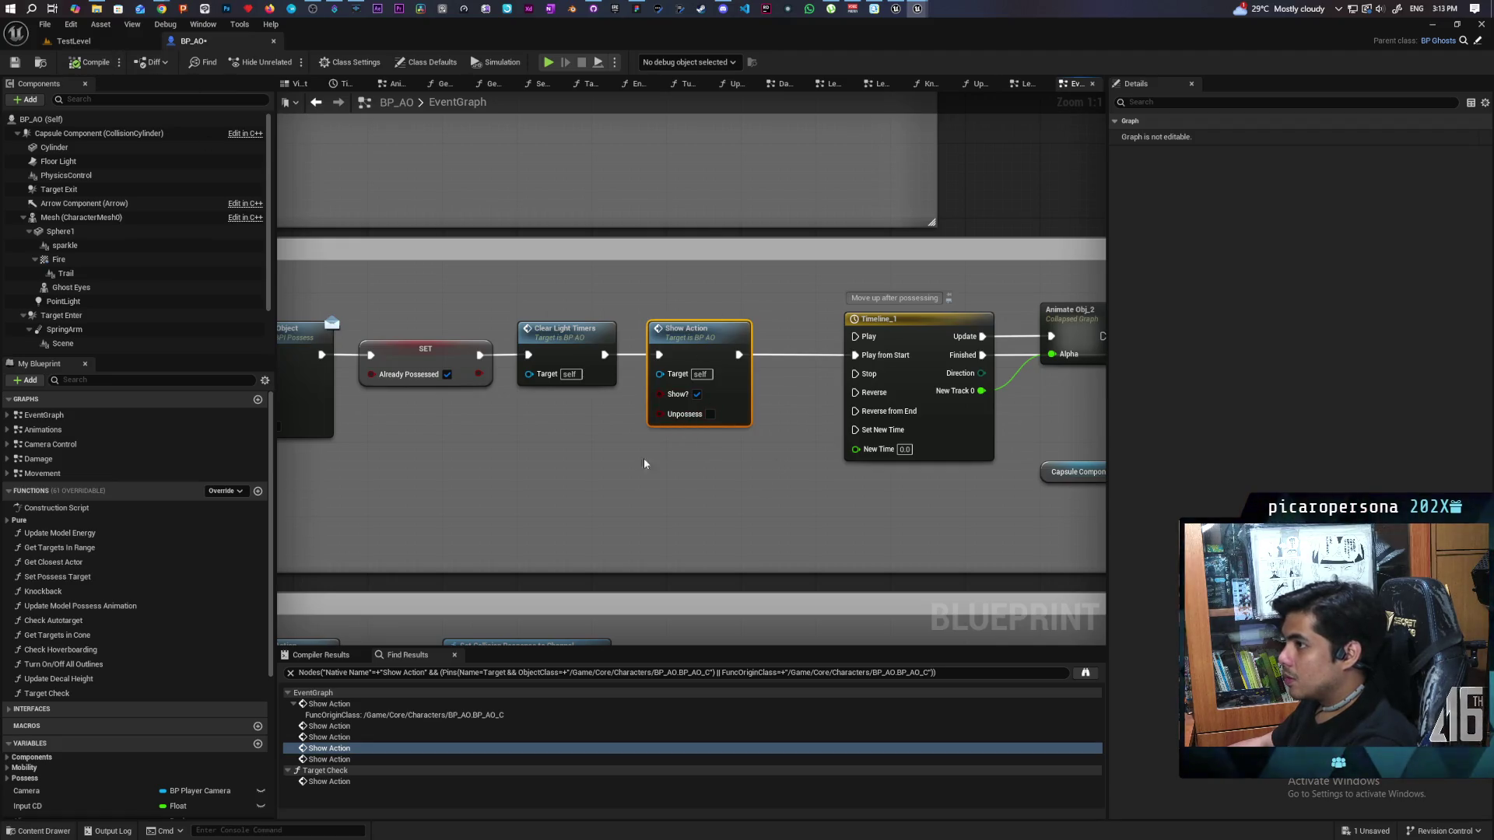
Step: Check the remaining Show Action calls, including Target Check, and return to TestLevel
{"action": "left_click", "coordinate": [332, 760]}
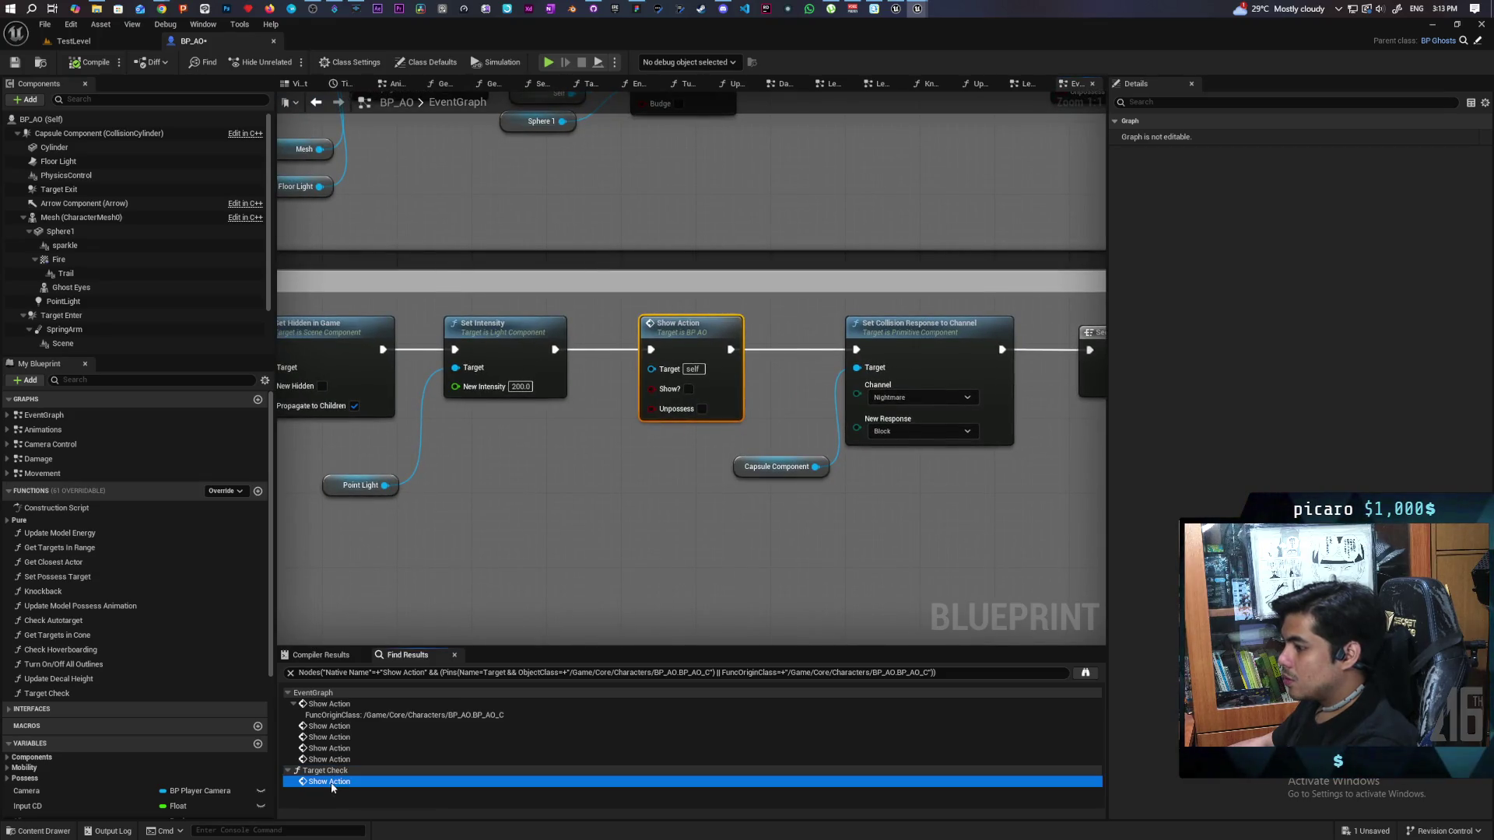
{"action": "left_click", "coordinate": [331, 782]}
{"action": "left_click", "coordinate": [74, 40]}
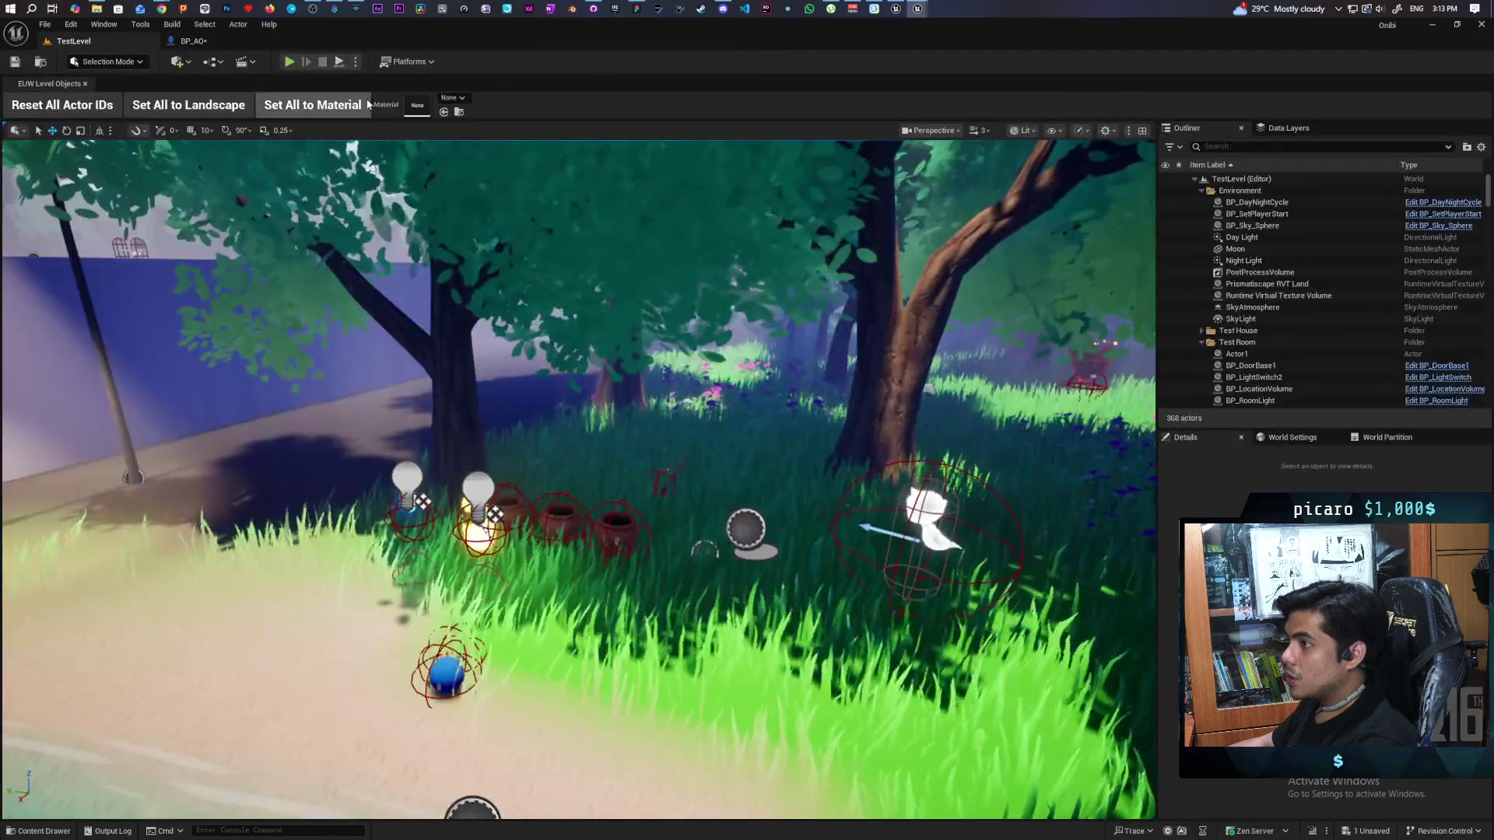
Step: Start Play In Editor with the character standing beside the fire spirit
{"action": "left_click", "coordinate": [296, 64]}
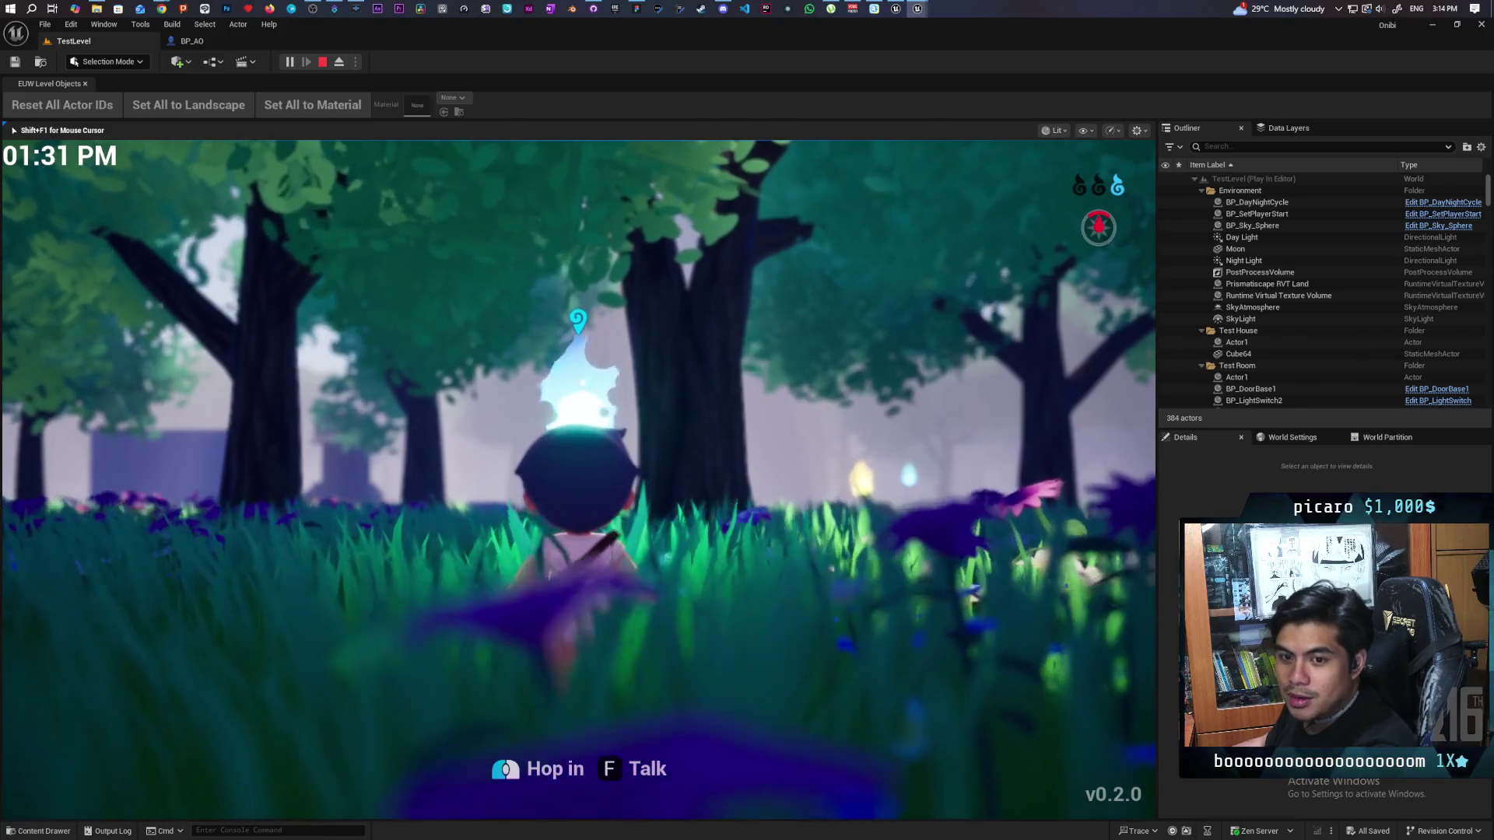
Step: Free the mouse, run the character through the trees to the row of pots, then end the playtest
{"action": "key", "text": "alt+Tab"}
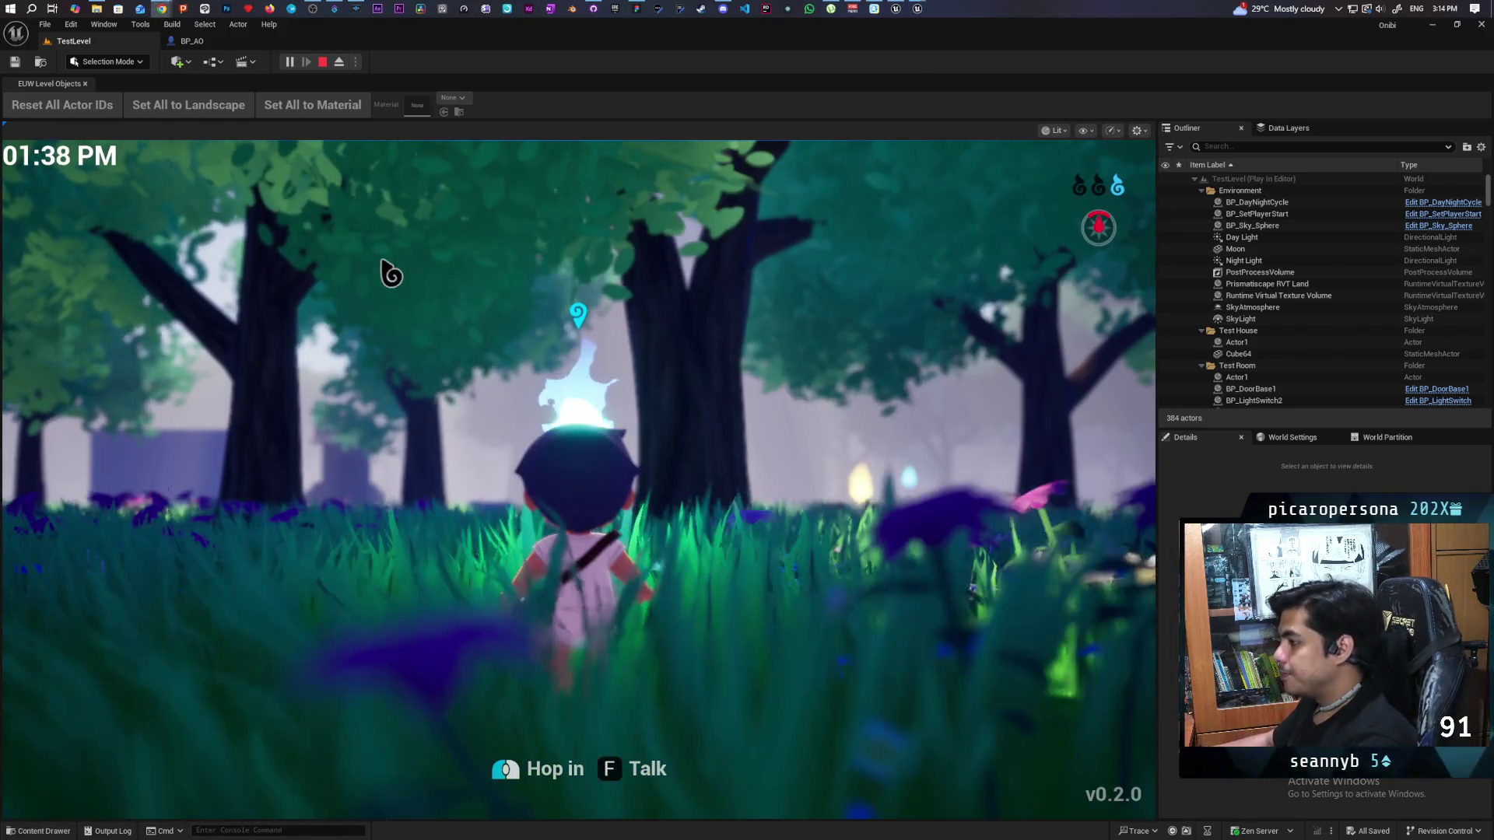
{"action": "key", "text": "w"}
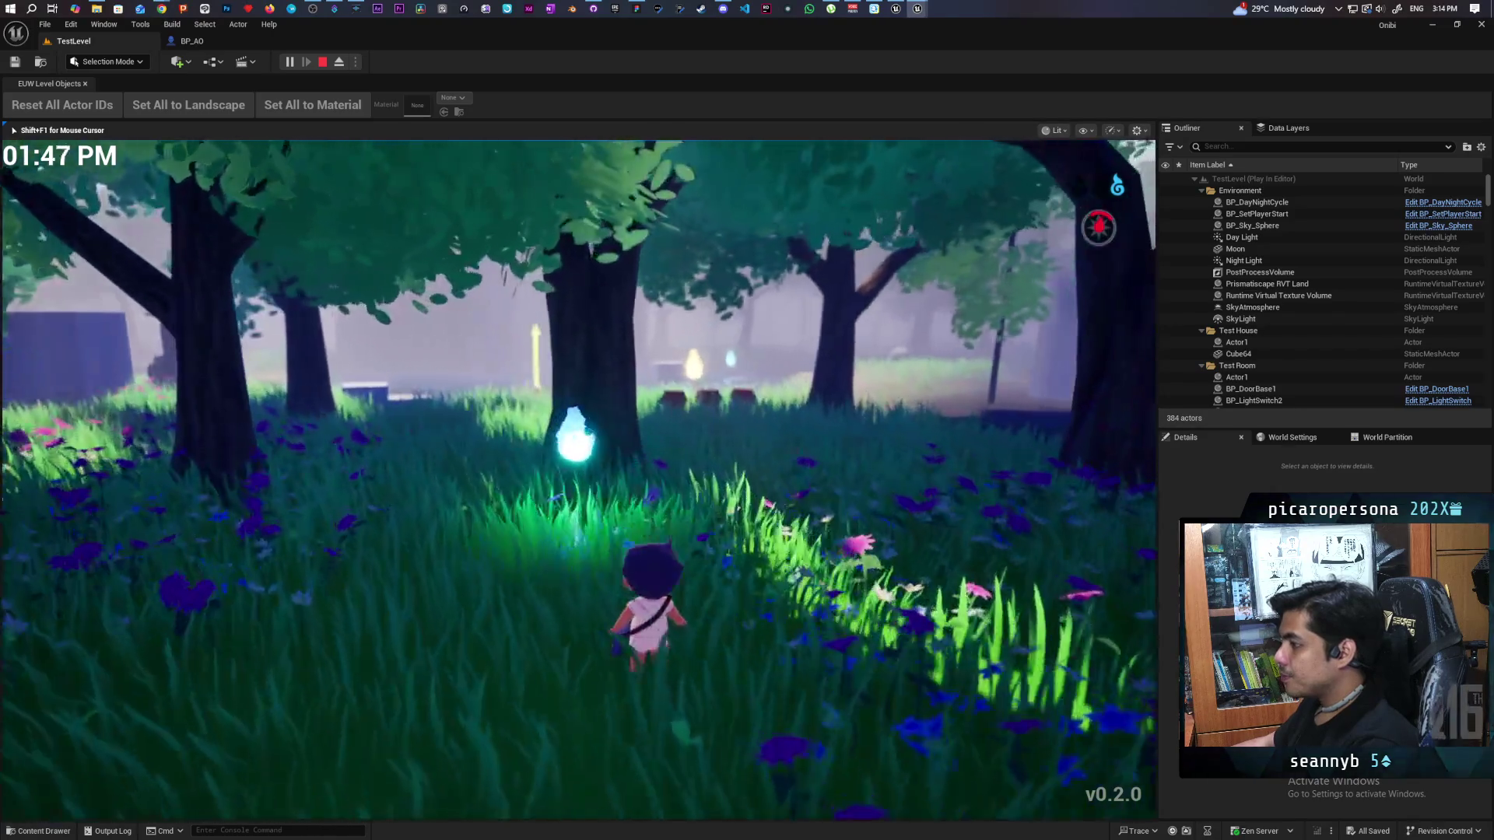
{"action": "key", "text": "w"}
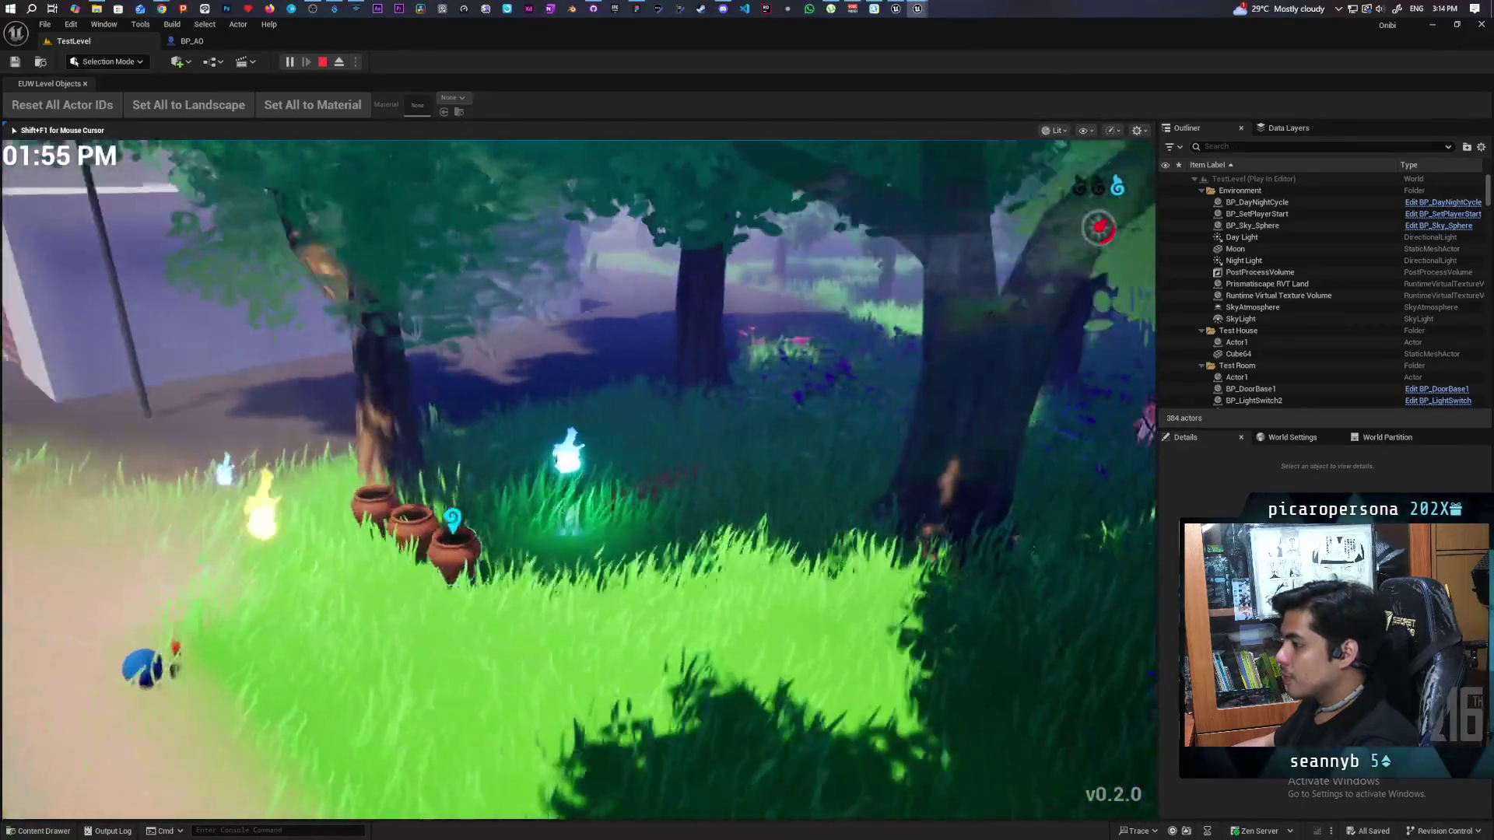
{"action": "key", "text": "w"}
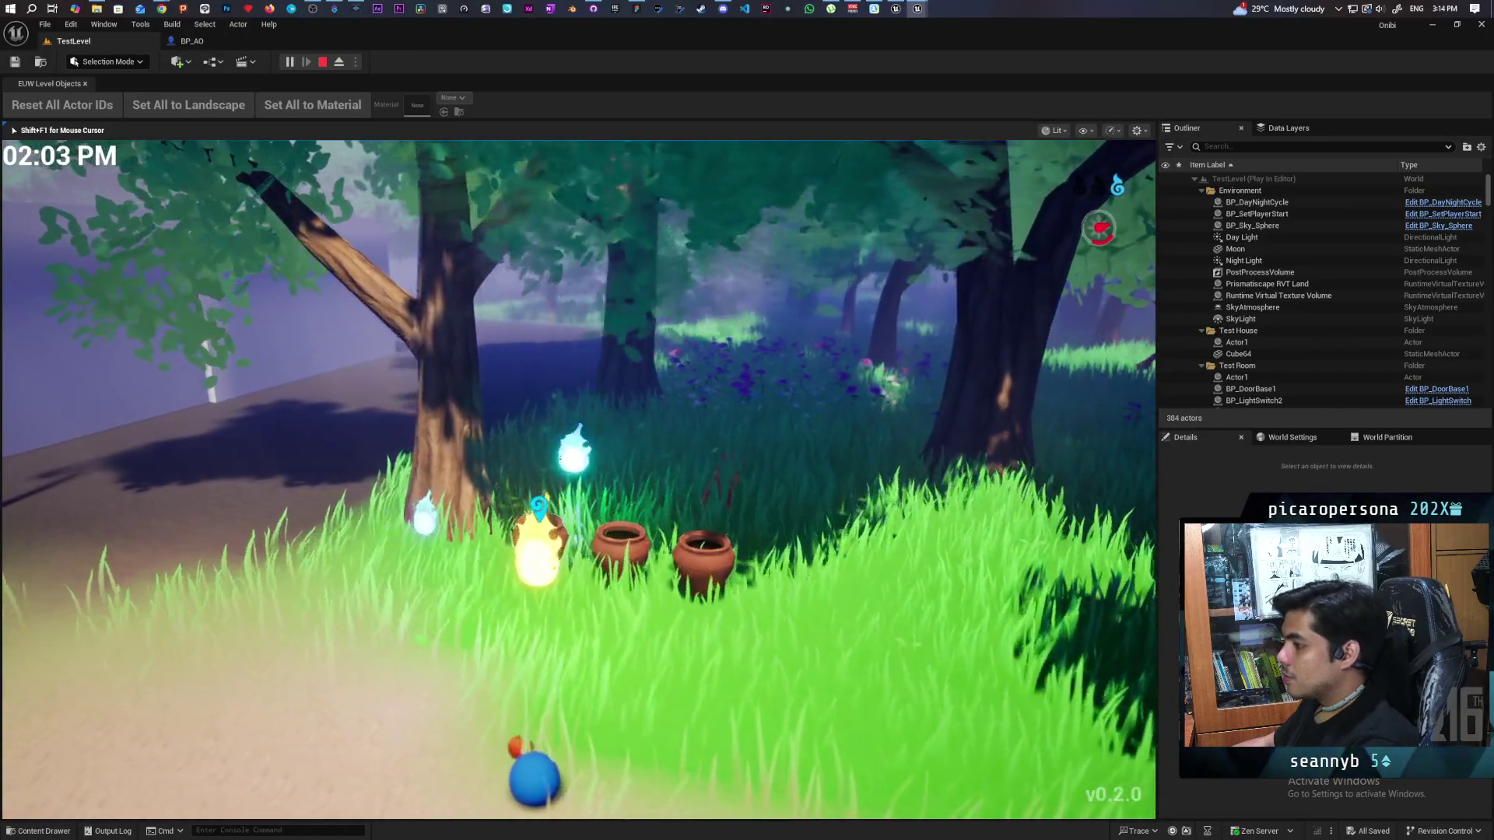
{"action": "key", "text": "s"}
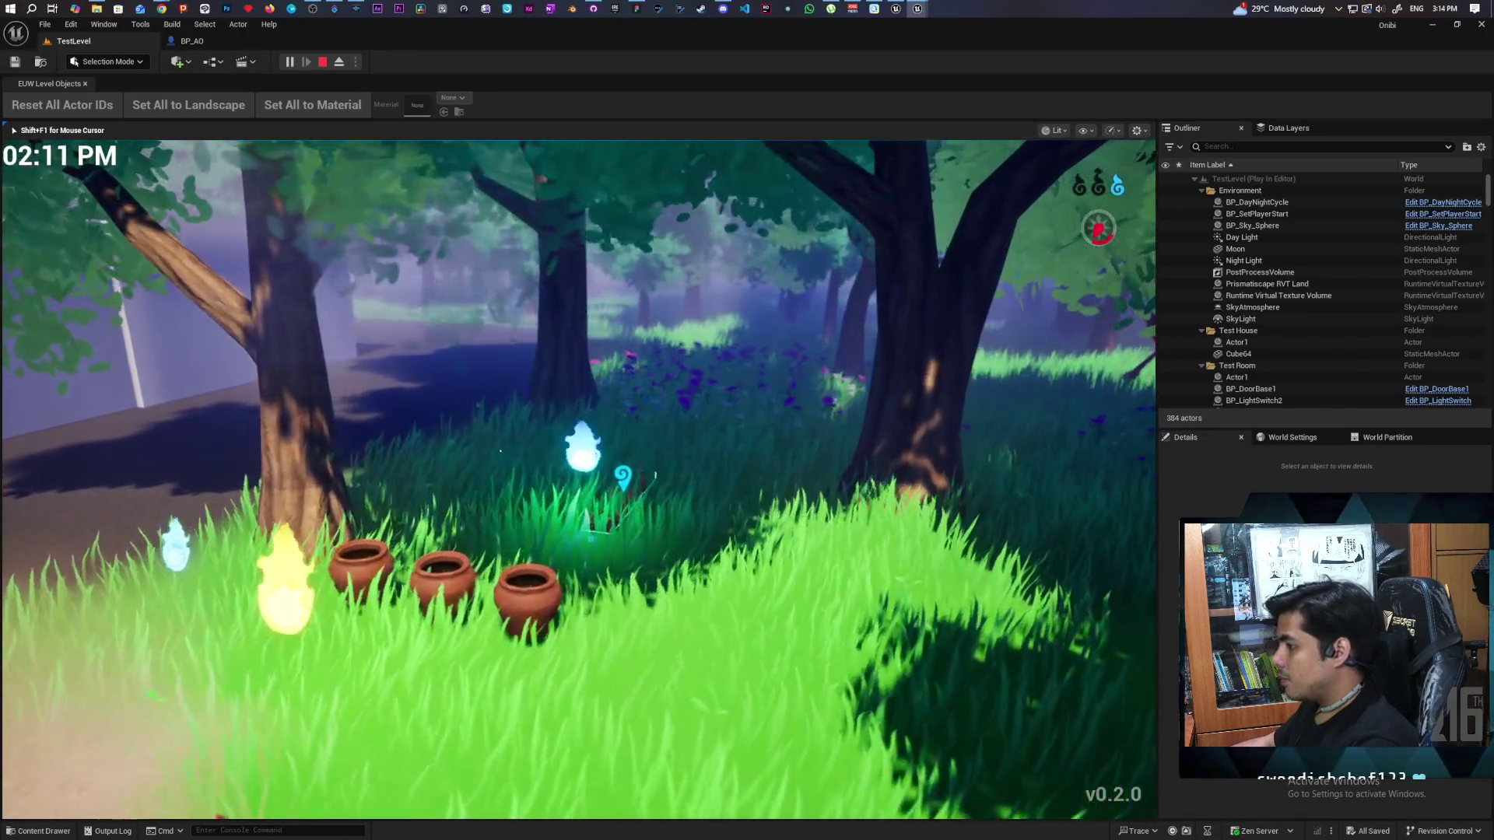
{"action": "key", "text": "a"}
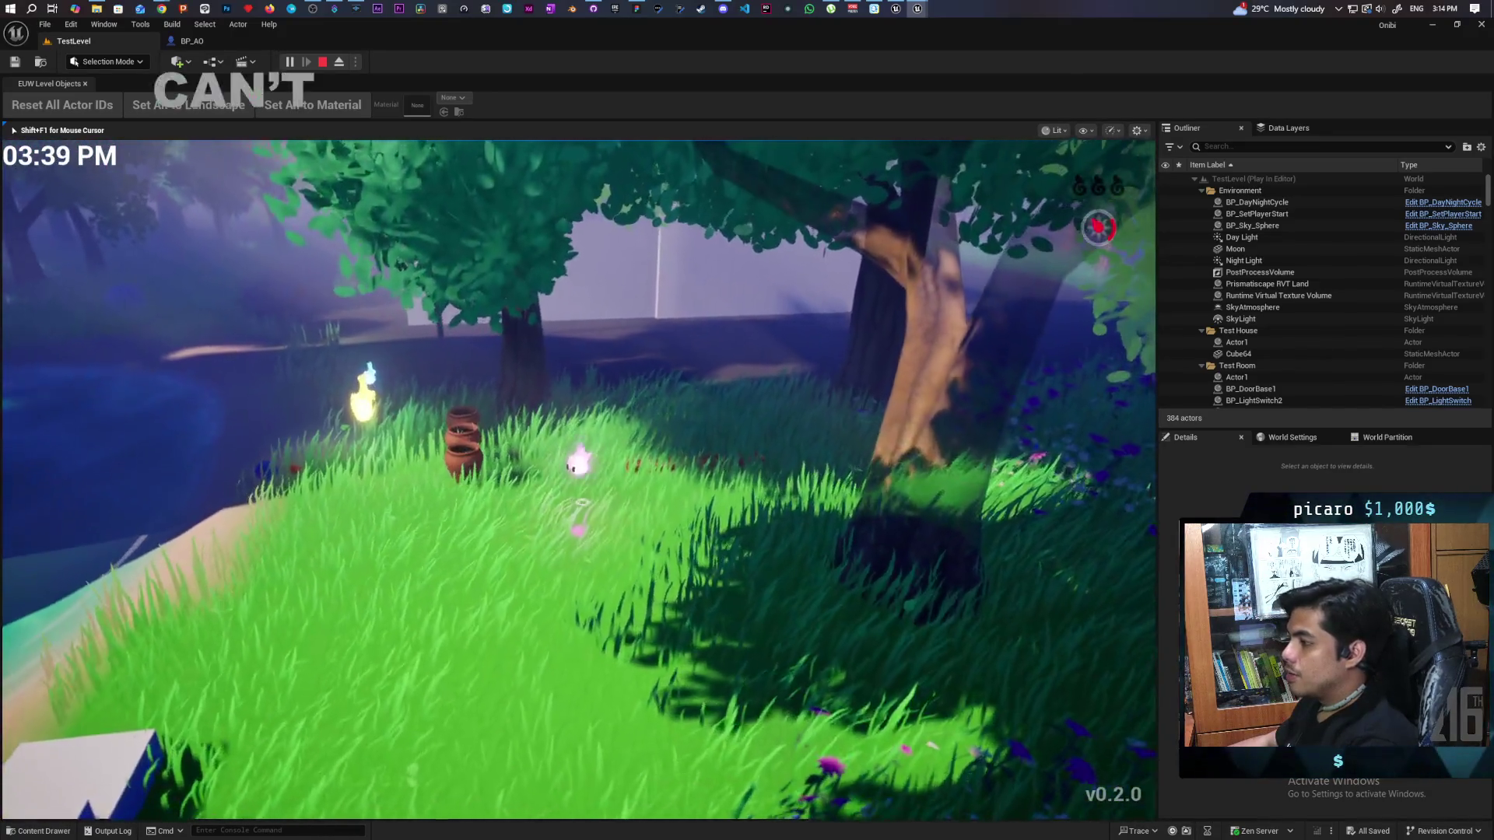
{"action": "key", "text": "Escape"}
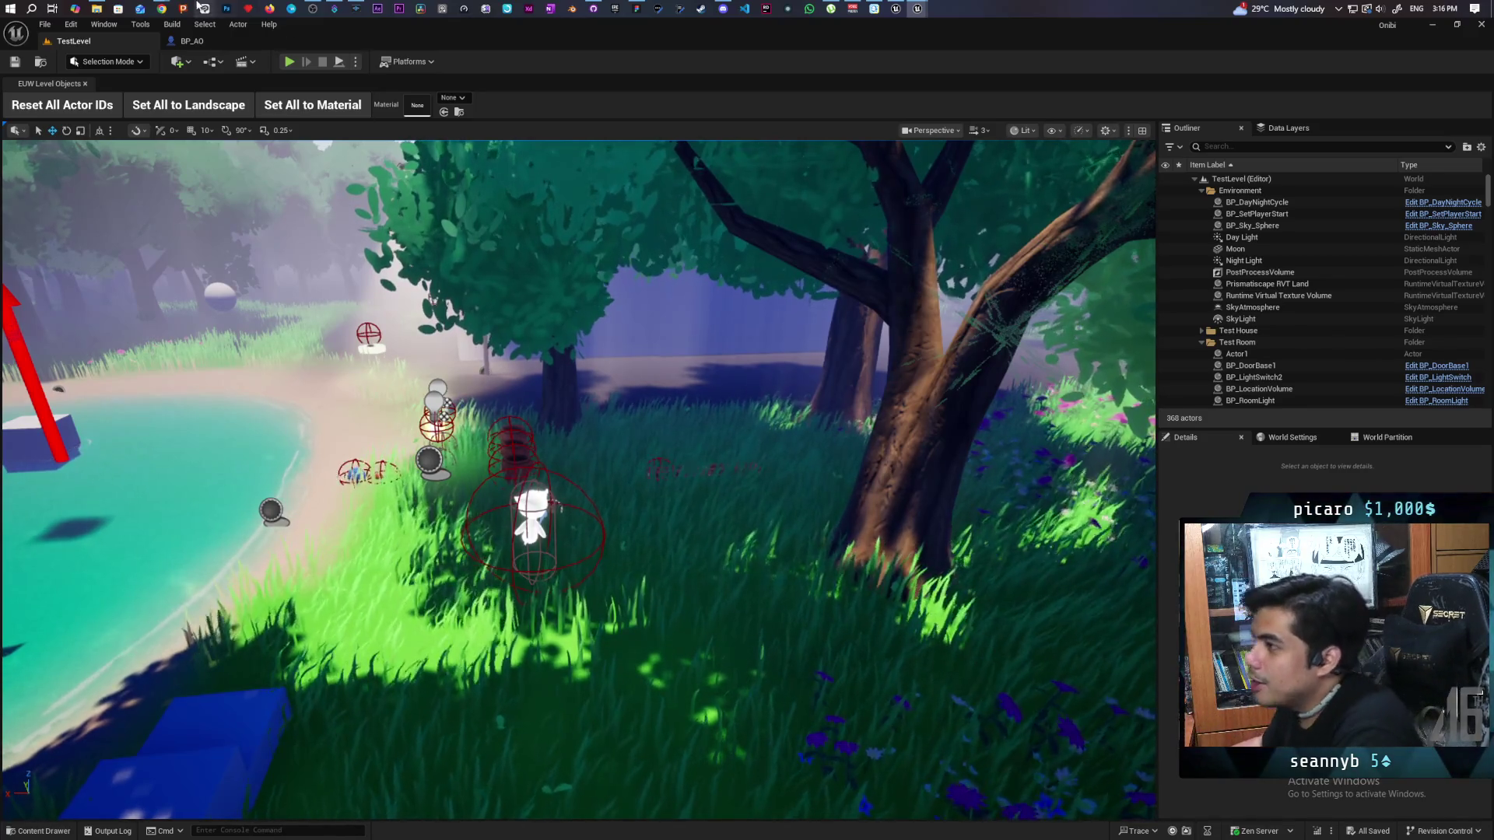
Step: Search Google in Chrome for 'first king of melaka'
{"action": "mouse_move", "coordinate": [162, 6]}
{"action": "left_click", "coordinate": [249, 66]}
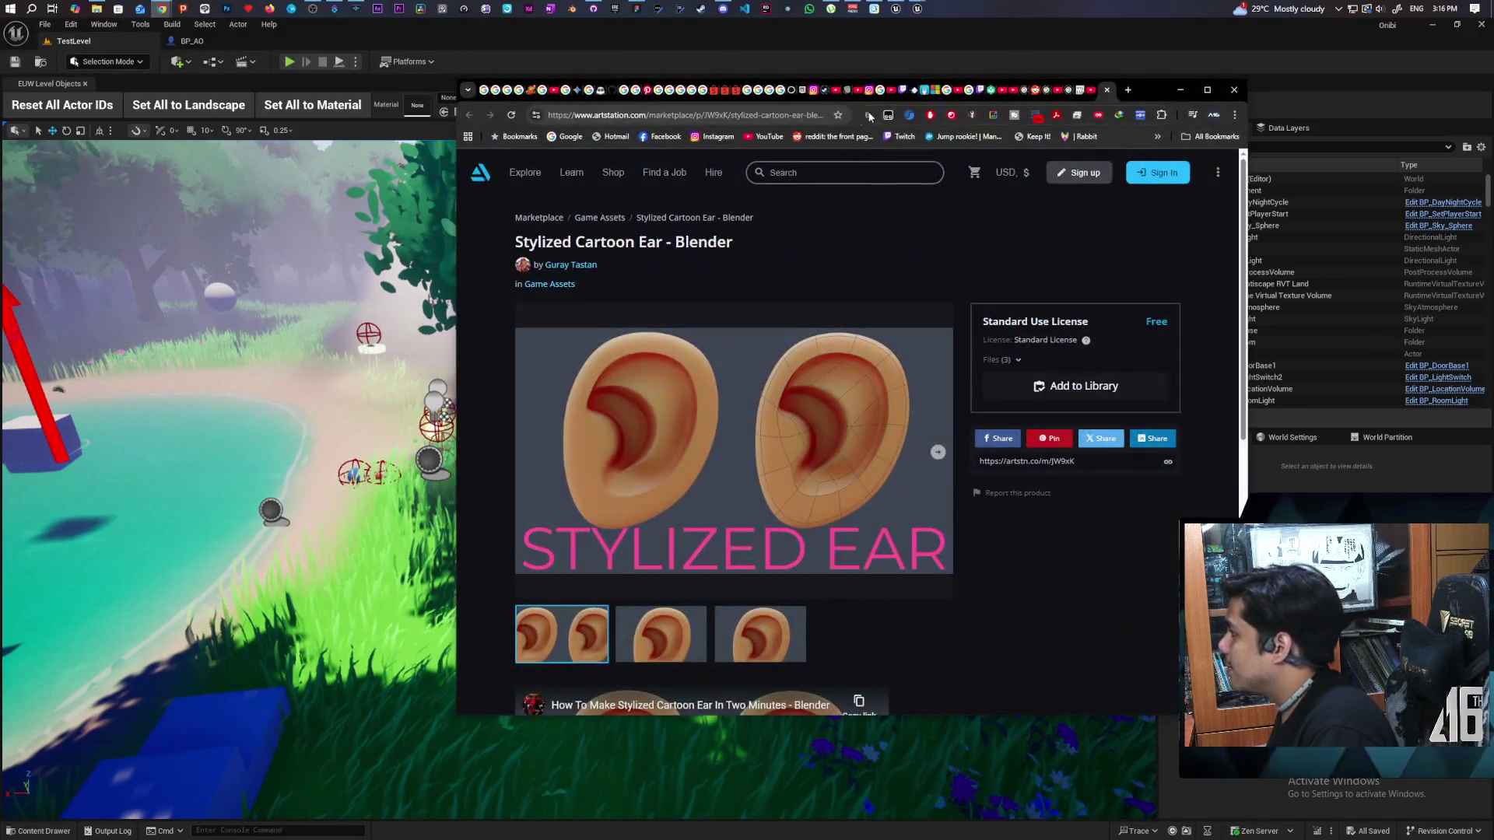
{"action": "left_click", "coordinate": [786, 116]}
{"action": "type", "text": "mir"}
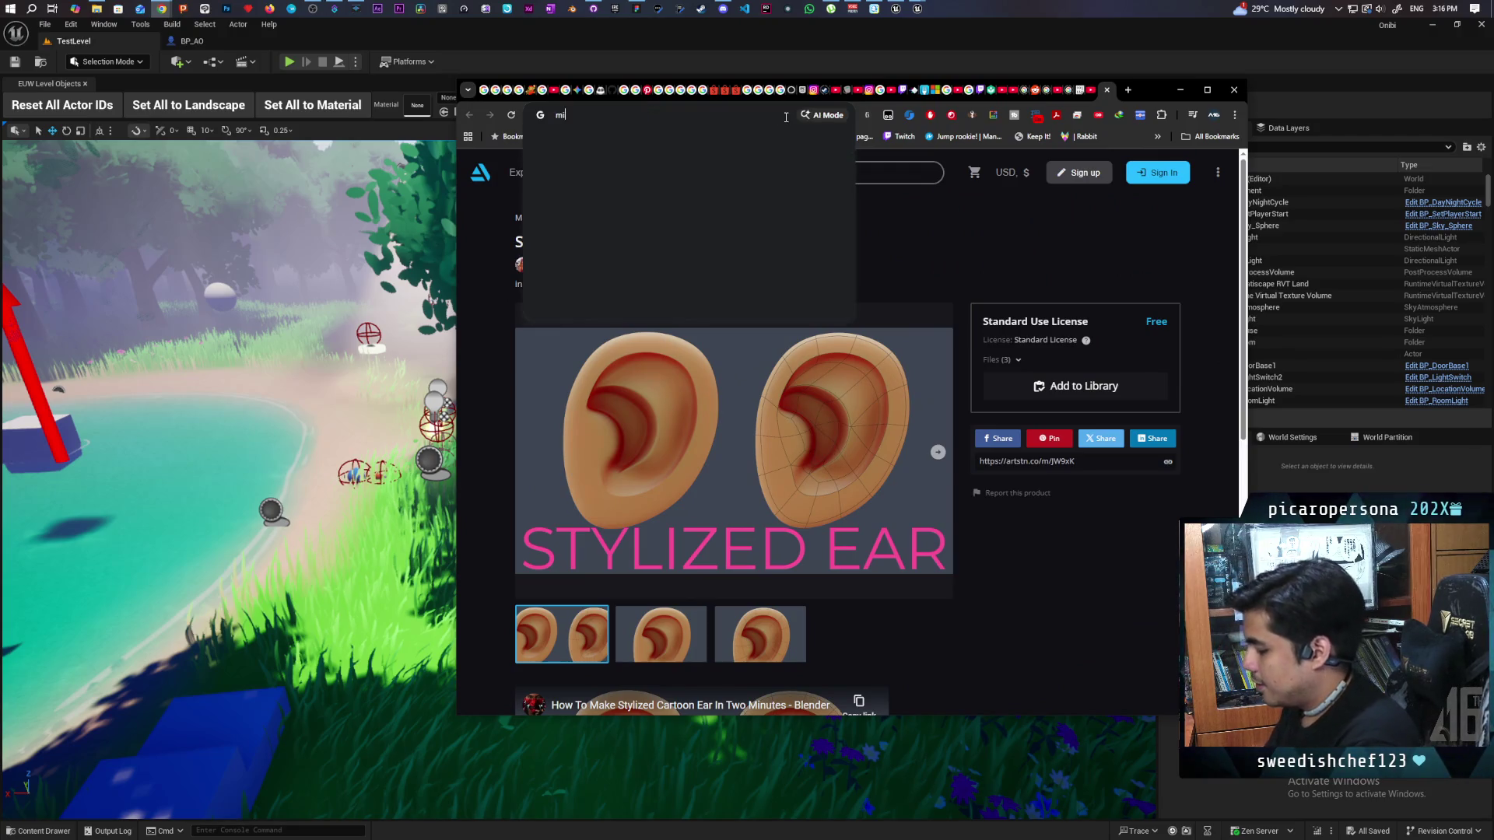
{"action": "key", "text": "BackSpace"}
{"action": "key", "text": "BackSpace"}
{"action": "key", "text": "BackSpace"}
{"action": "type", "text": "frist"}
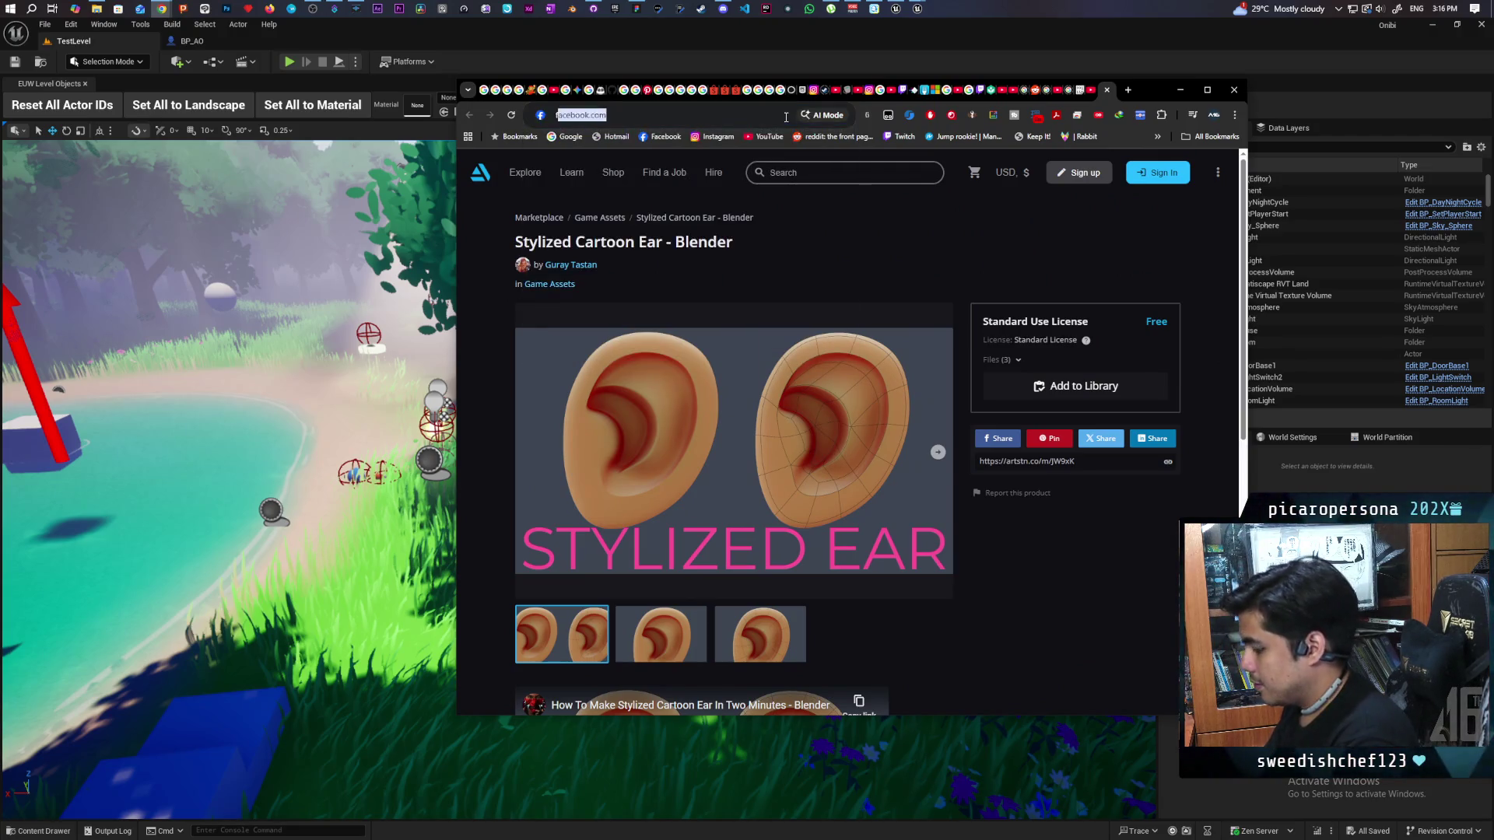
{"action": "key", "text": "BackSpace"}
{"action": "key", "text": "BackSpace"}
{"action": "key", "text": "BackSpace"}
{"action": "type", "text": "irst kin"}
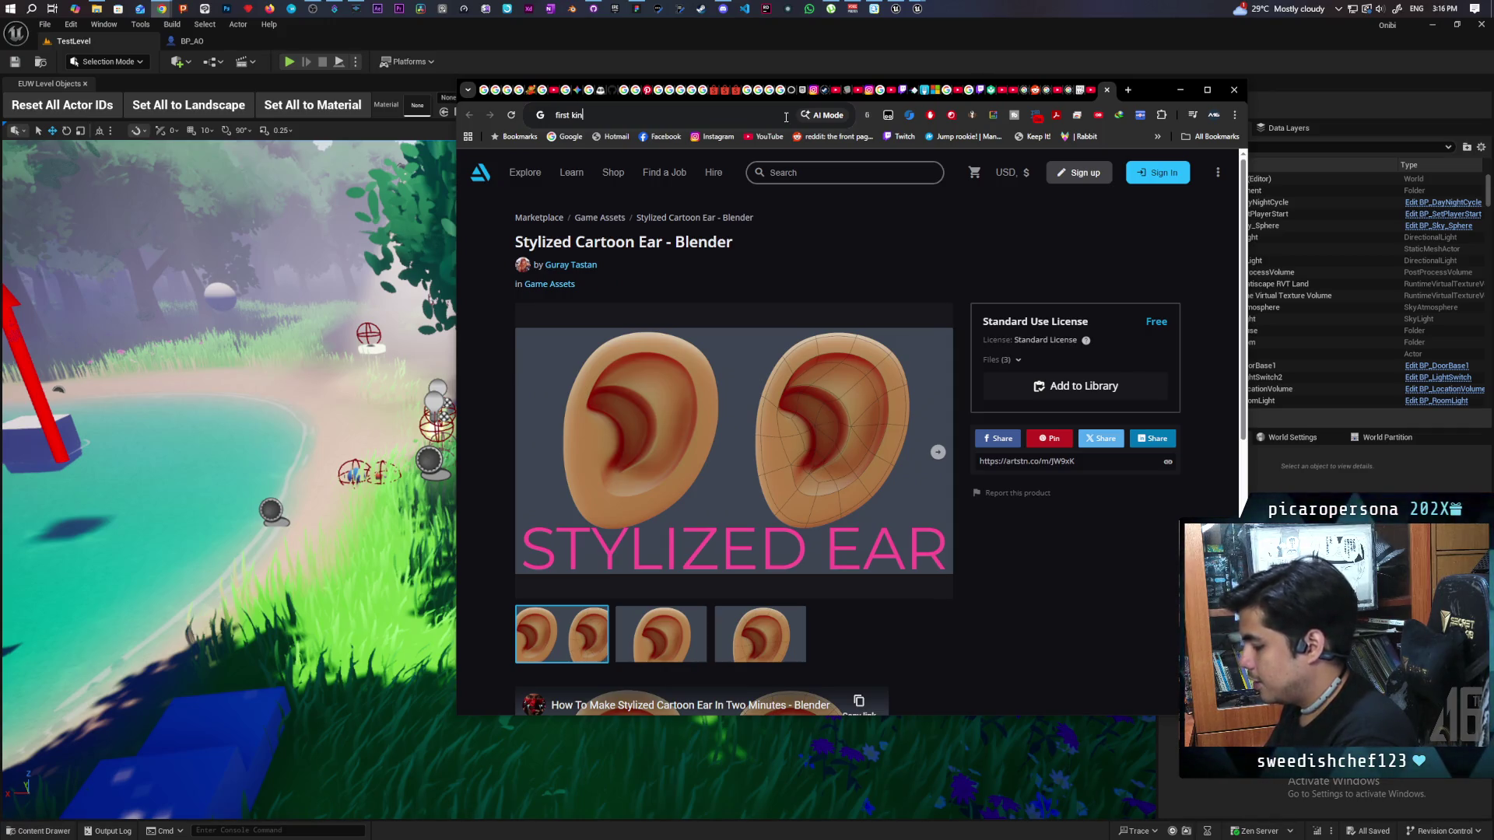
{"action": "type", "text": "g of mela"}
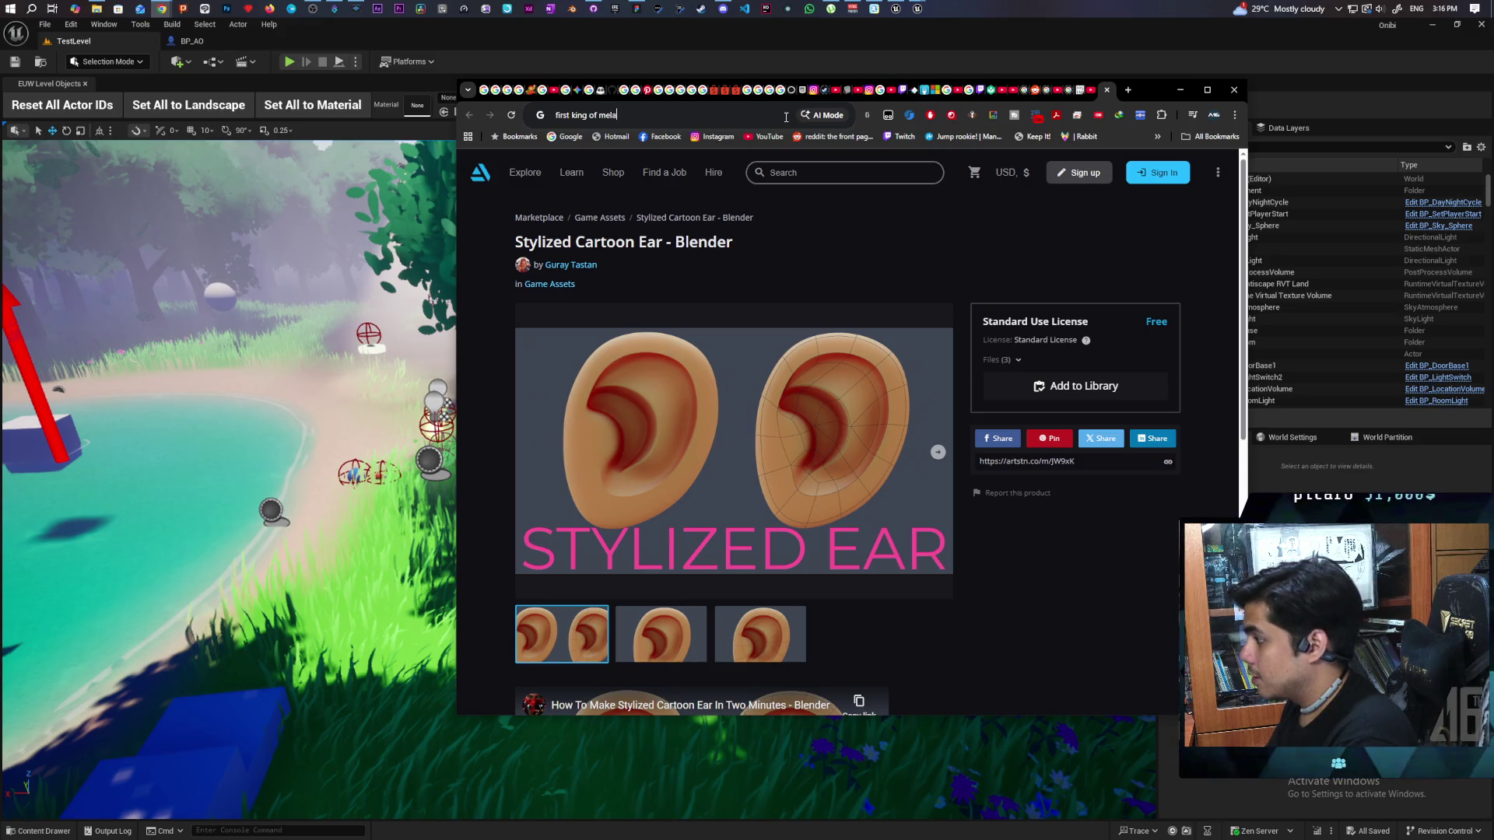
{"action": "type", "text": "ka"}
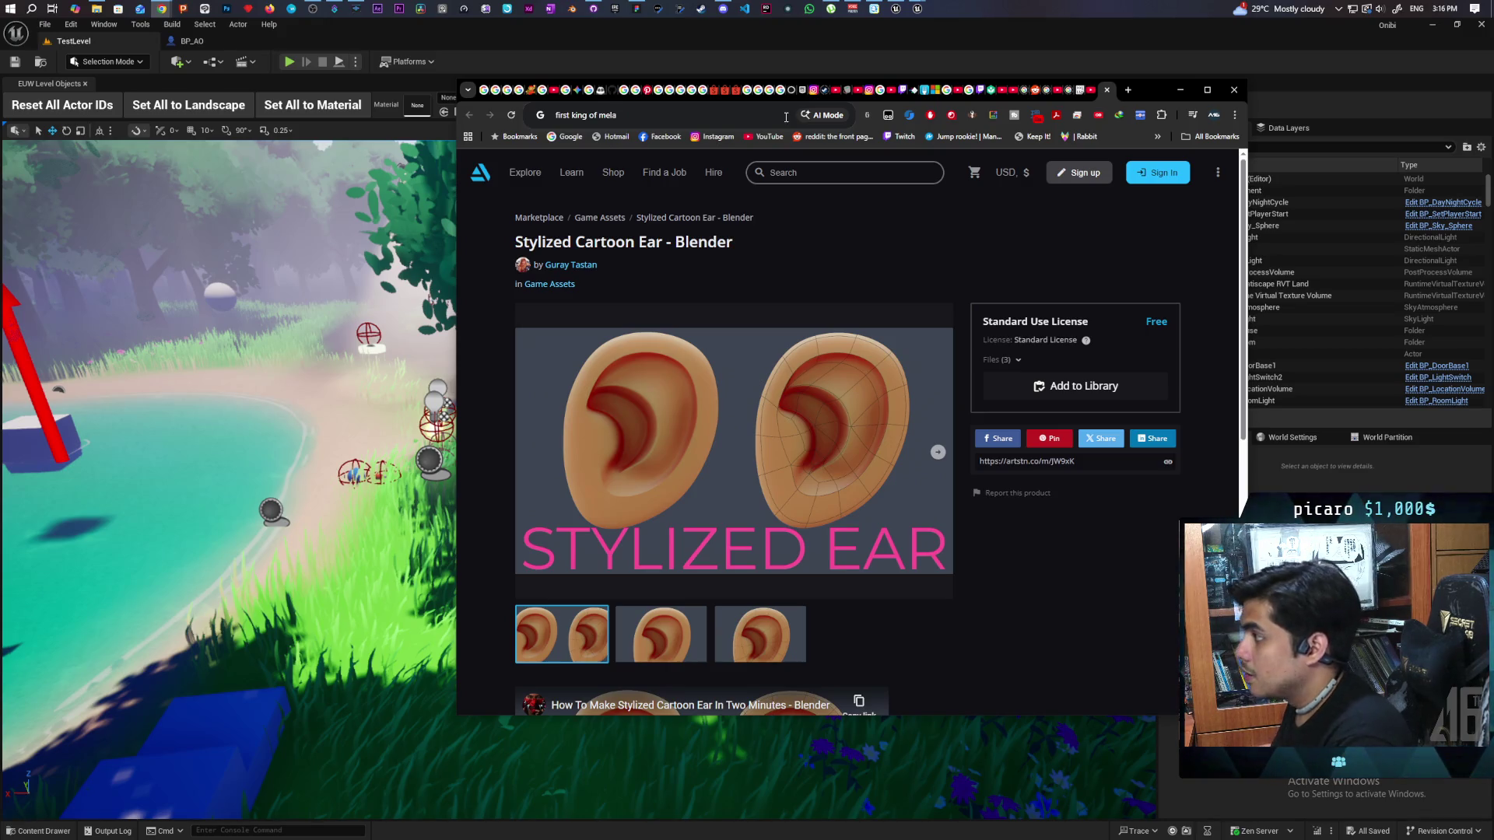
{"action": "key", "text": "Return"}
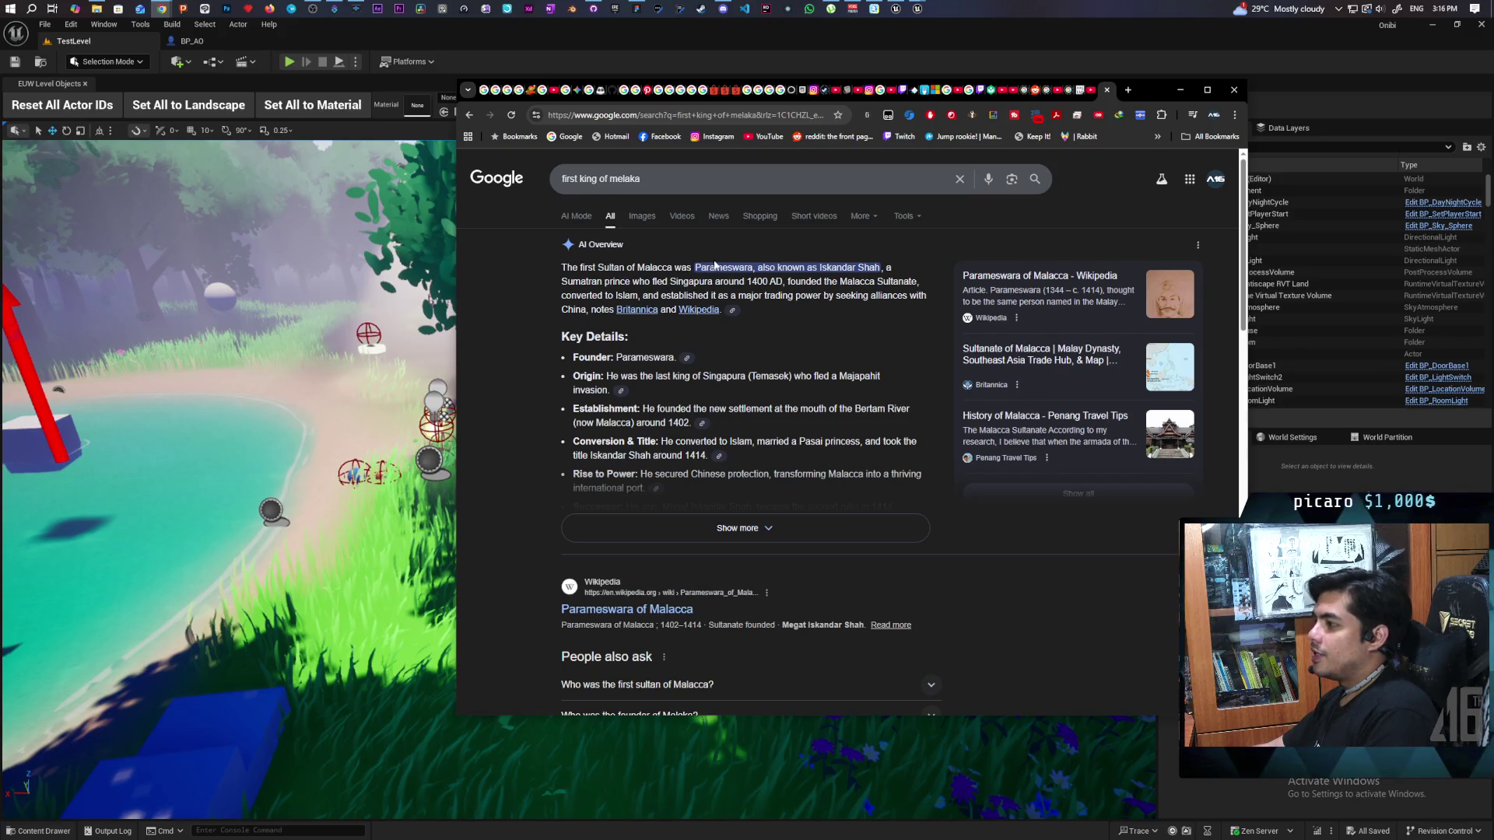
Step: Select Parameswara in the overview, show the Images results, then minimize Chrome
{"action": "double_click", "coordinate": [724, 267]}
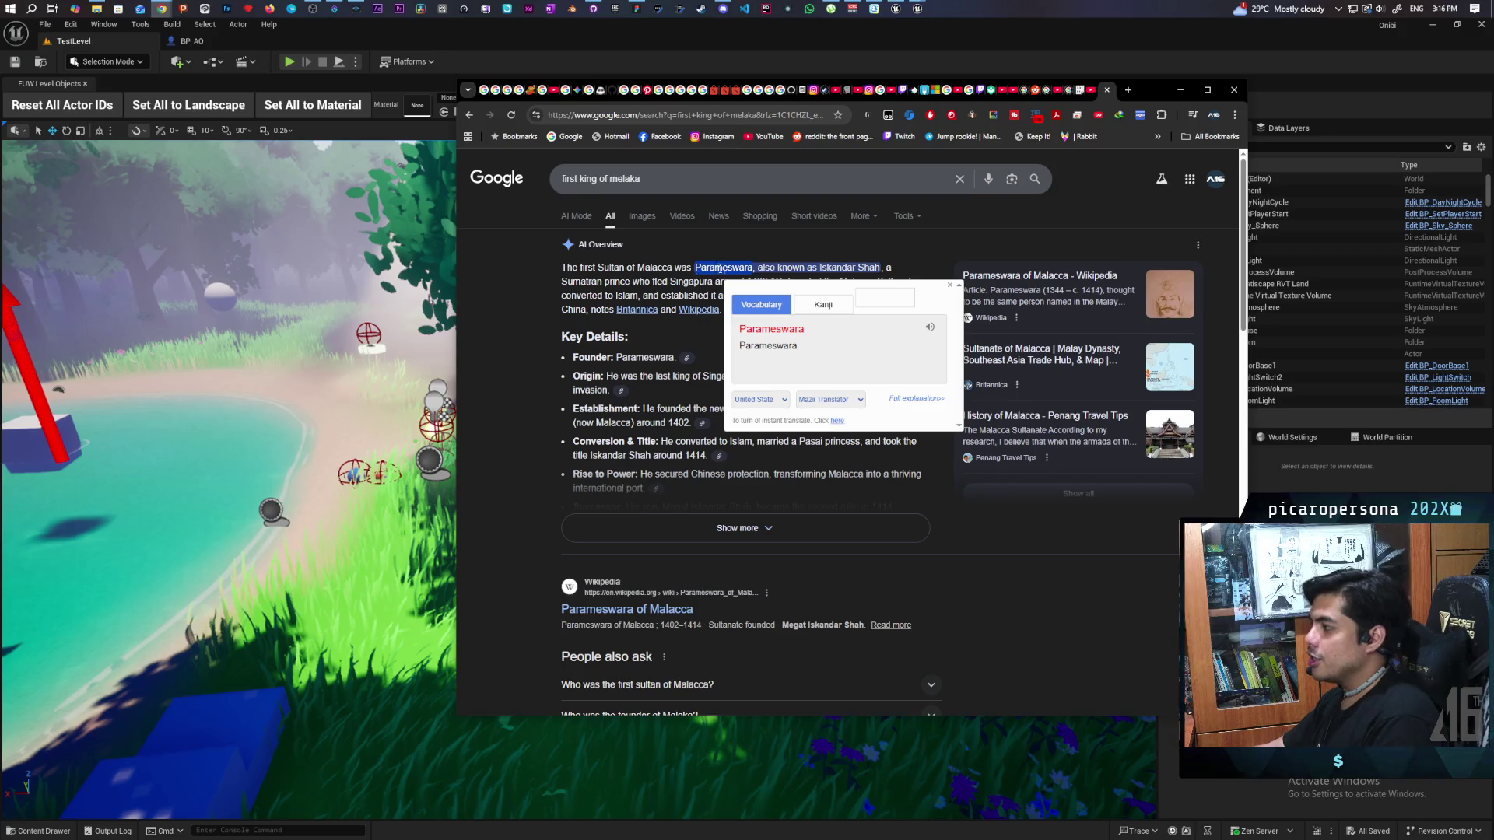
{"action": "left_click", "coordinate": [642, 216]}
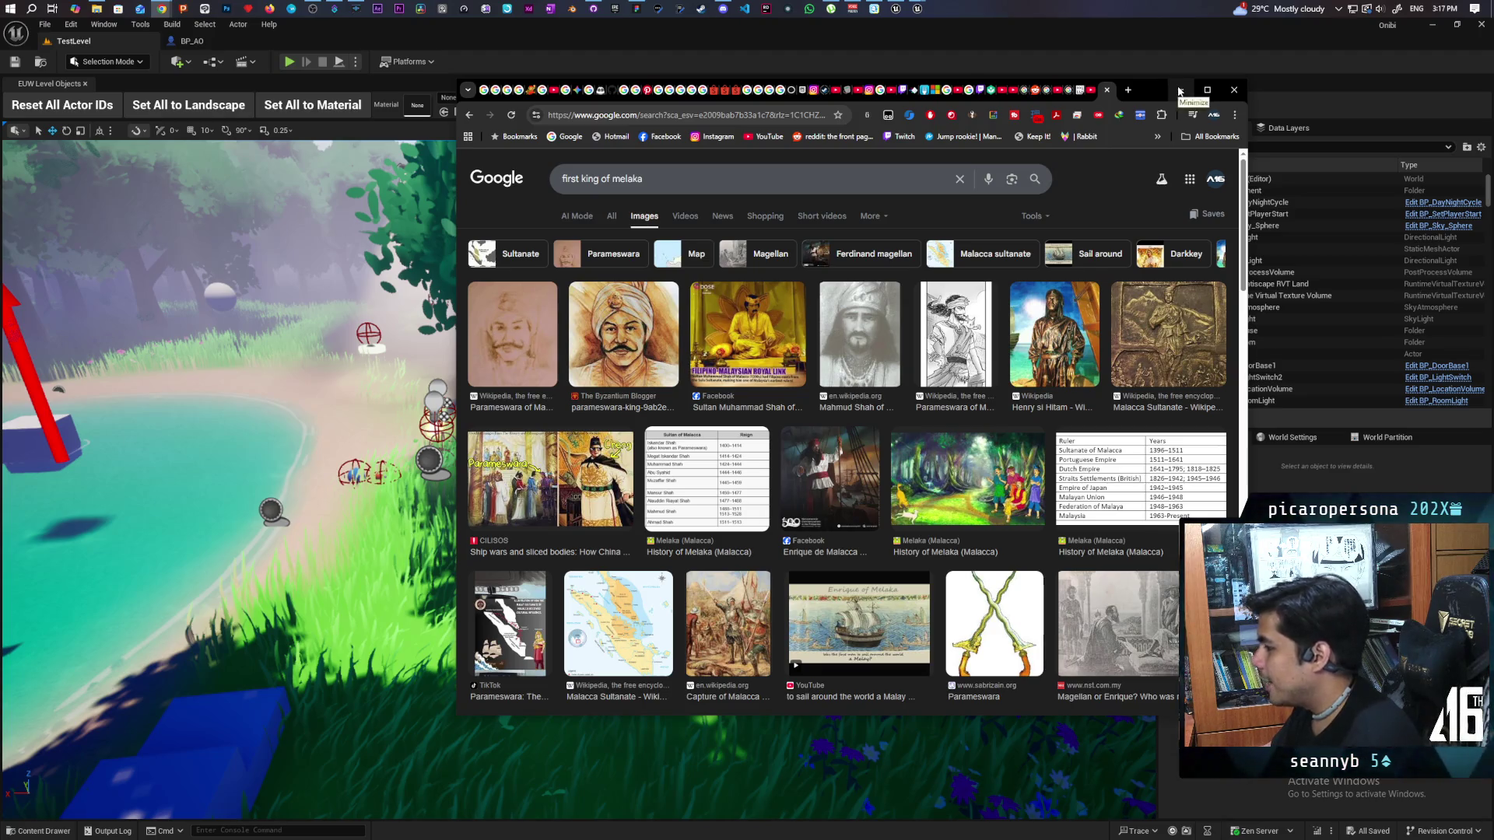
{"action": "left_click", "coordinate": [1180, 91]}
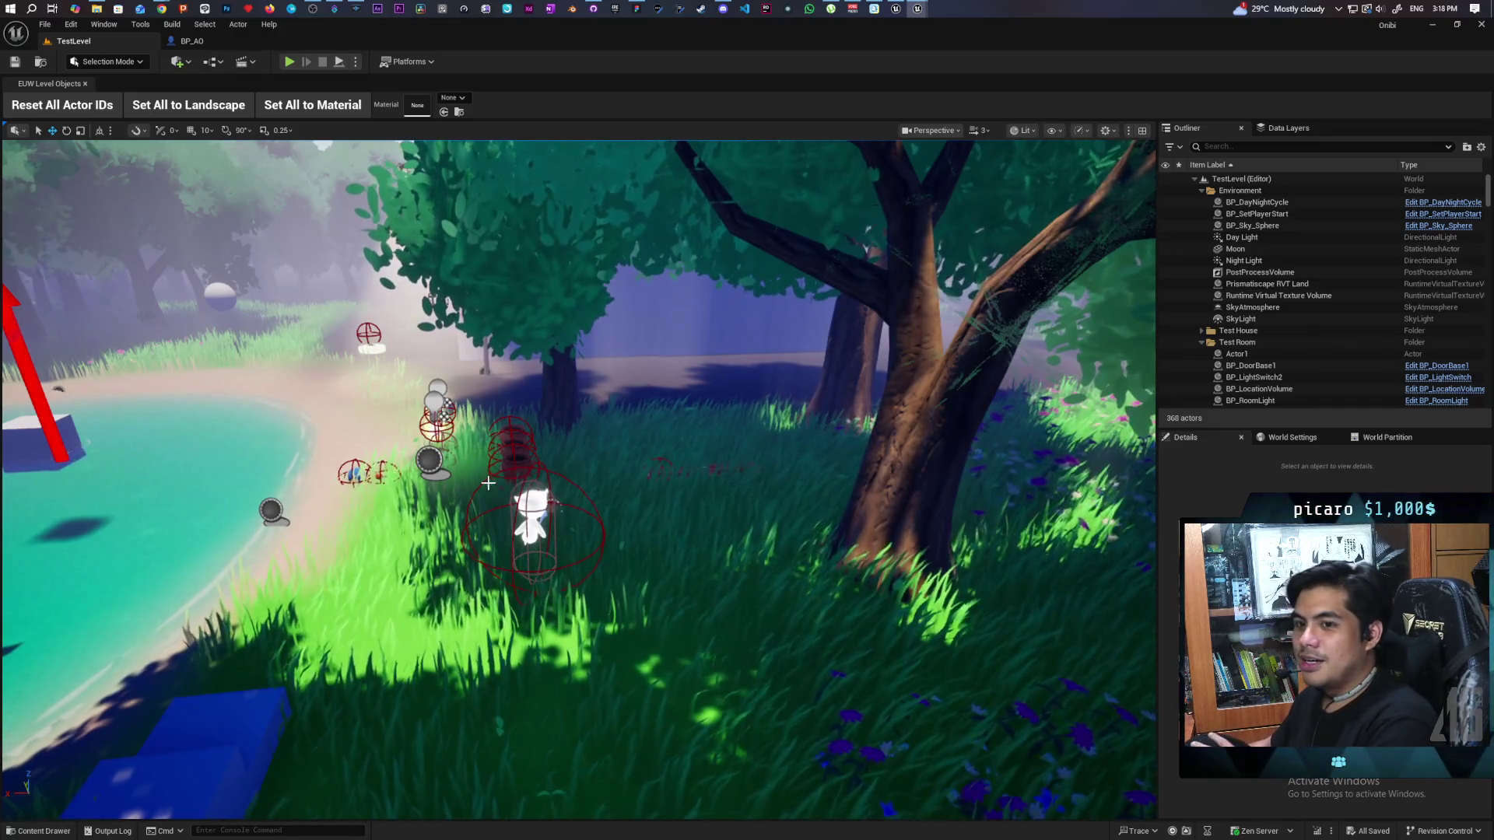
Step: Bring Unreal Engine back and start a new TestLevel playtest in the forest
{"action": "left_click", "coordinate": [290, 62]}
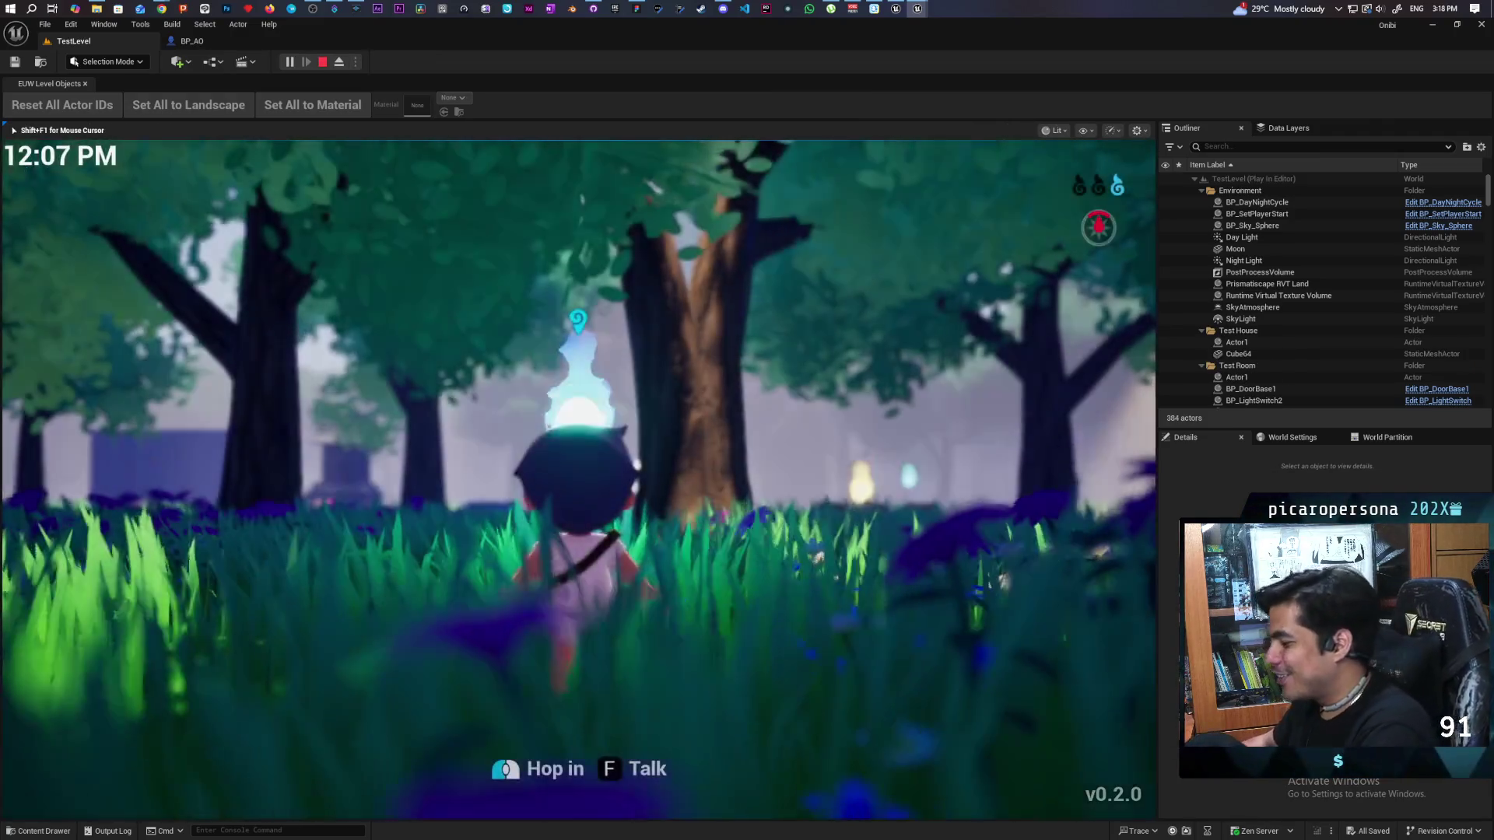
Step: Return to the running game and run the character through the forest toward the pots
{"action": "key", "text": "alt+Tab"}
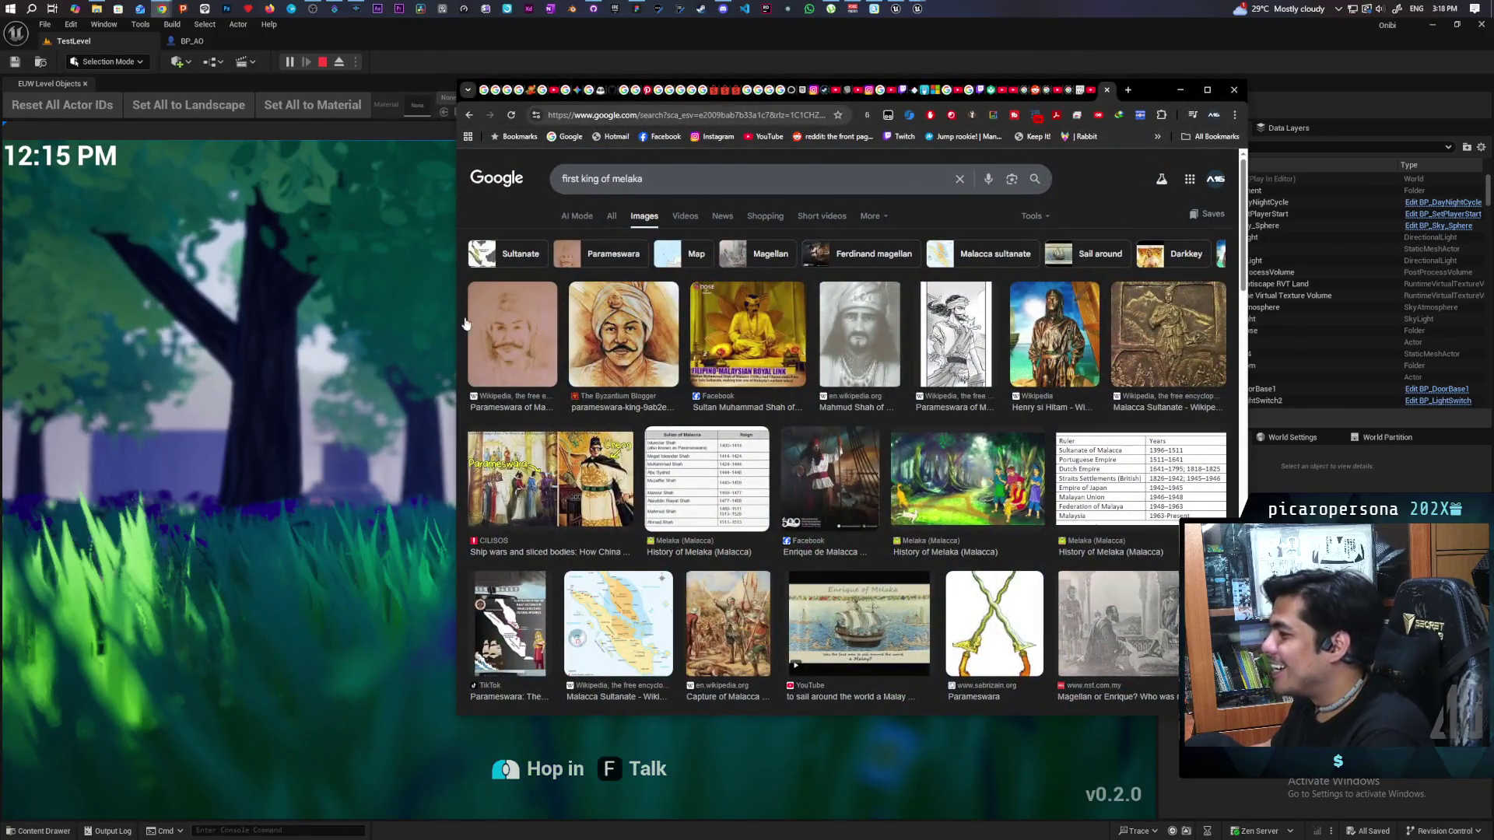
{"action": "left_click", "coordinate": [367, 411]}
{"action": "key", "text": "d"}
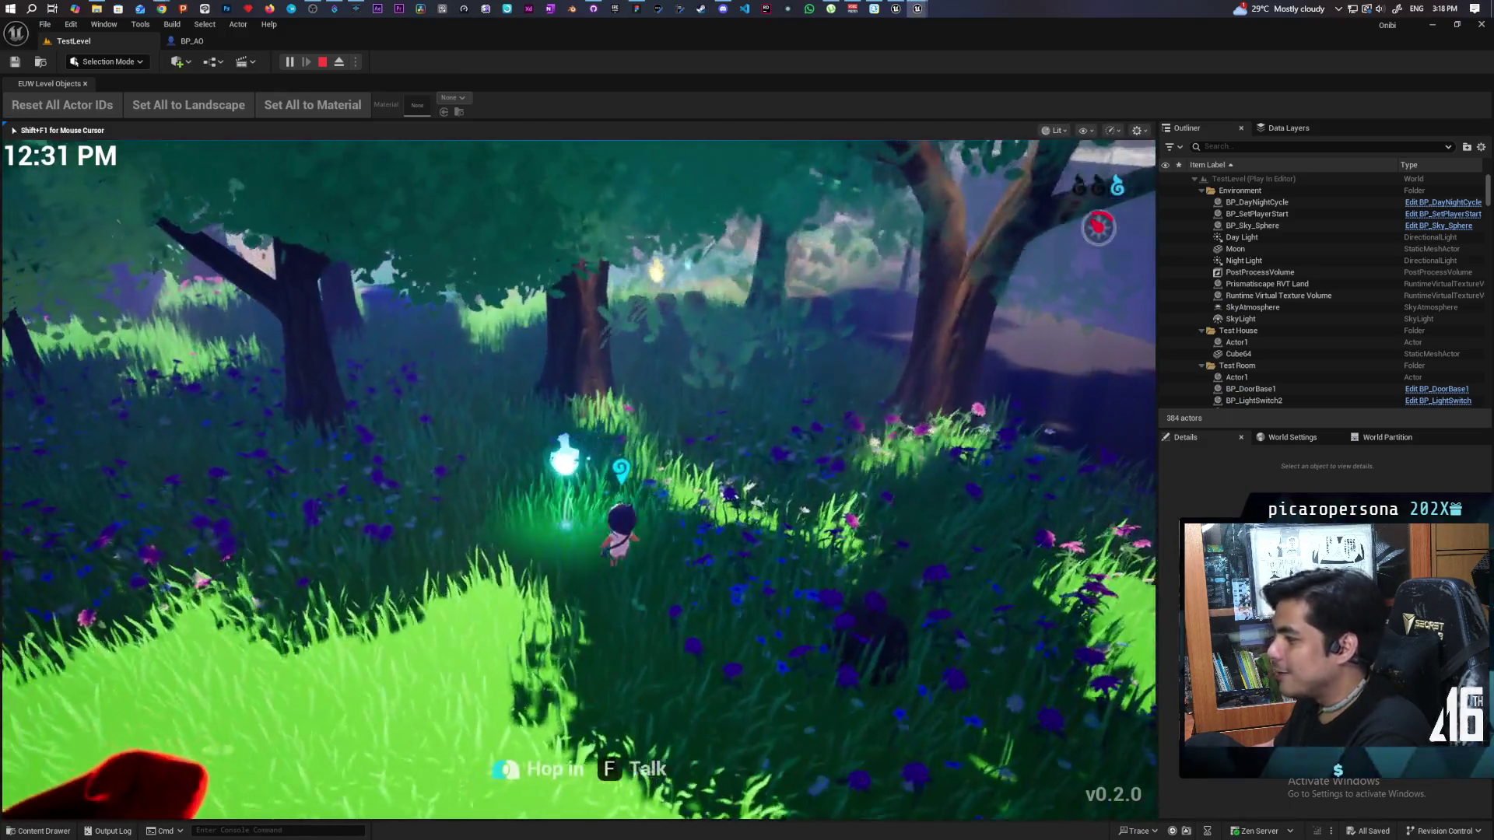
{"action": "key", "text": "w"}
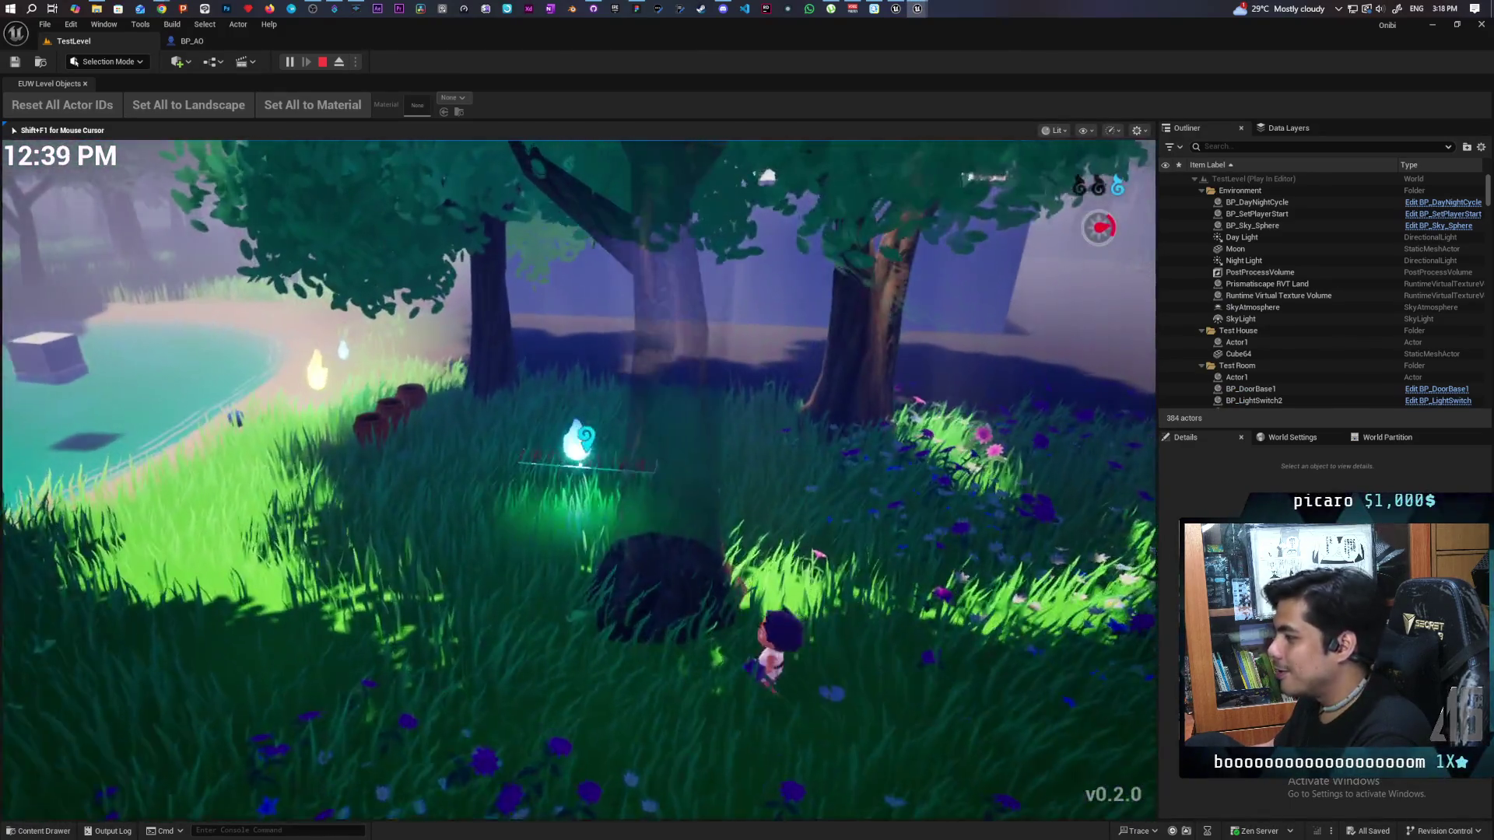
{"action": "key", "text": "a"}
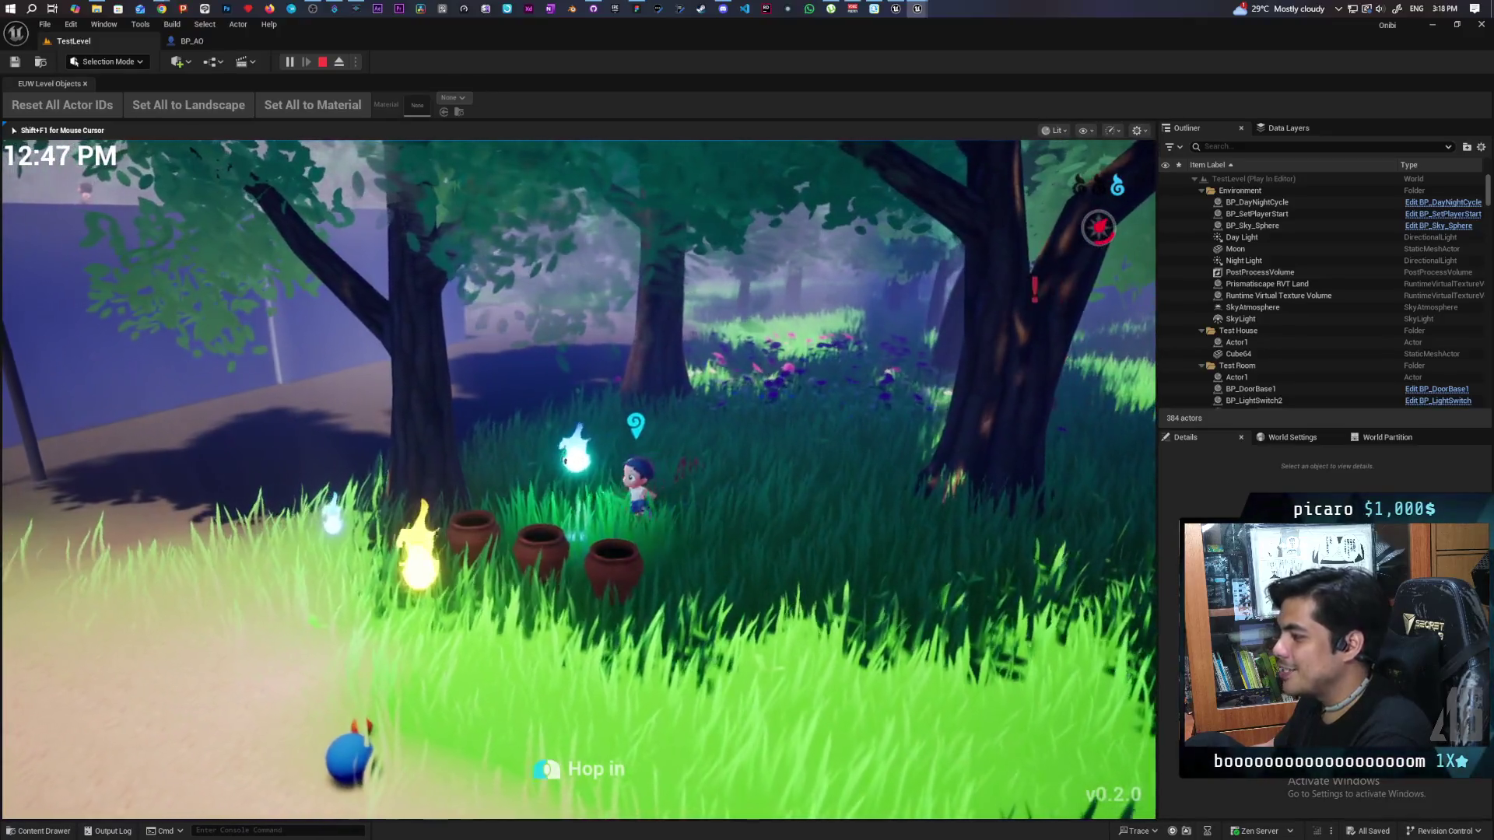
{"action": "key", "text": "w"}
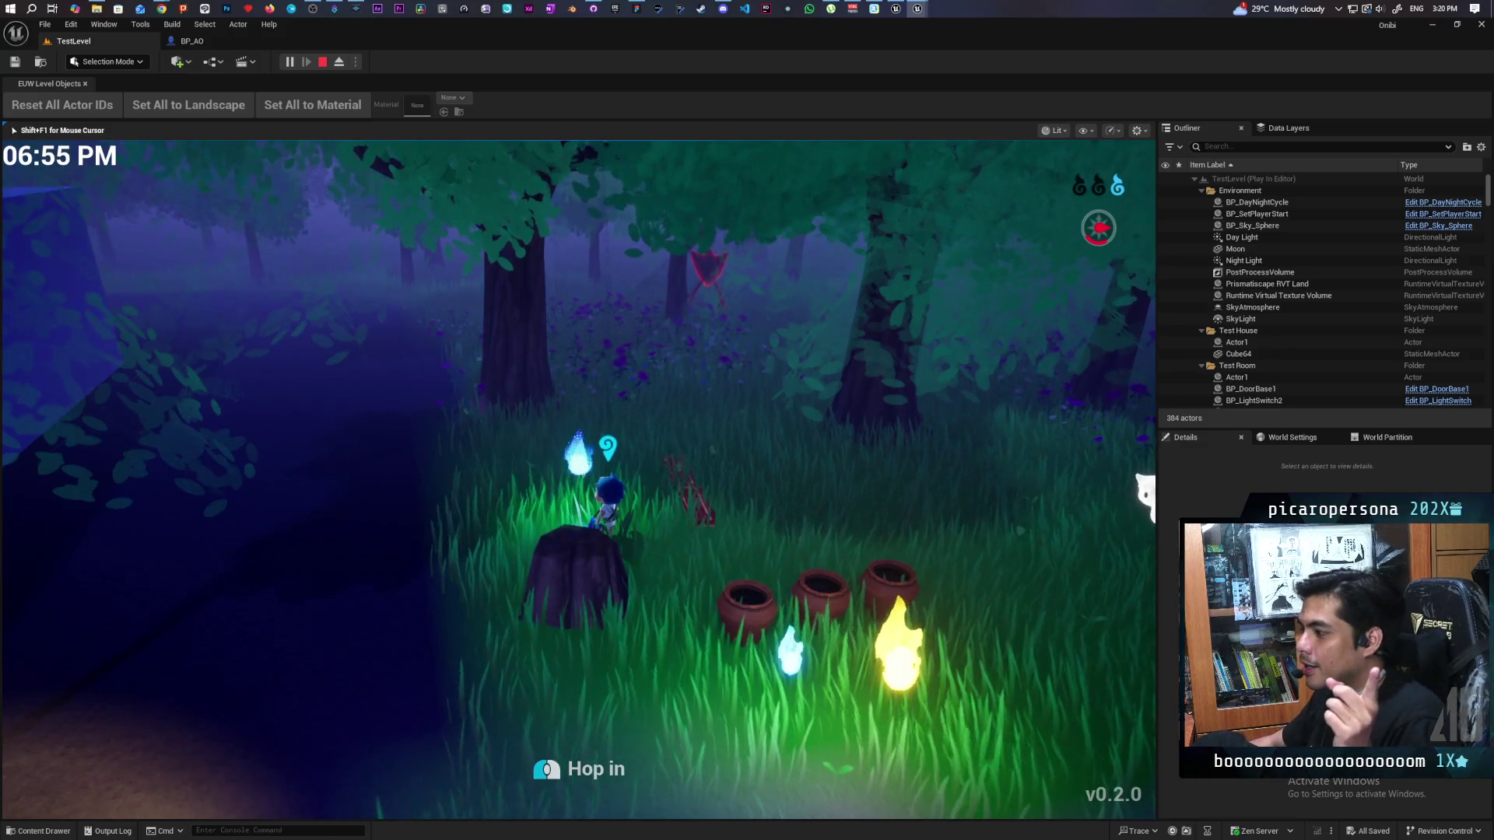
Step: Walk beside the pots and up to the ghost to show the Hop in and Talk prompts
{"action": "key", "text": "a"}
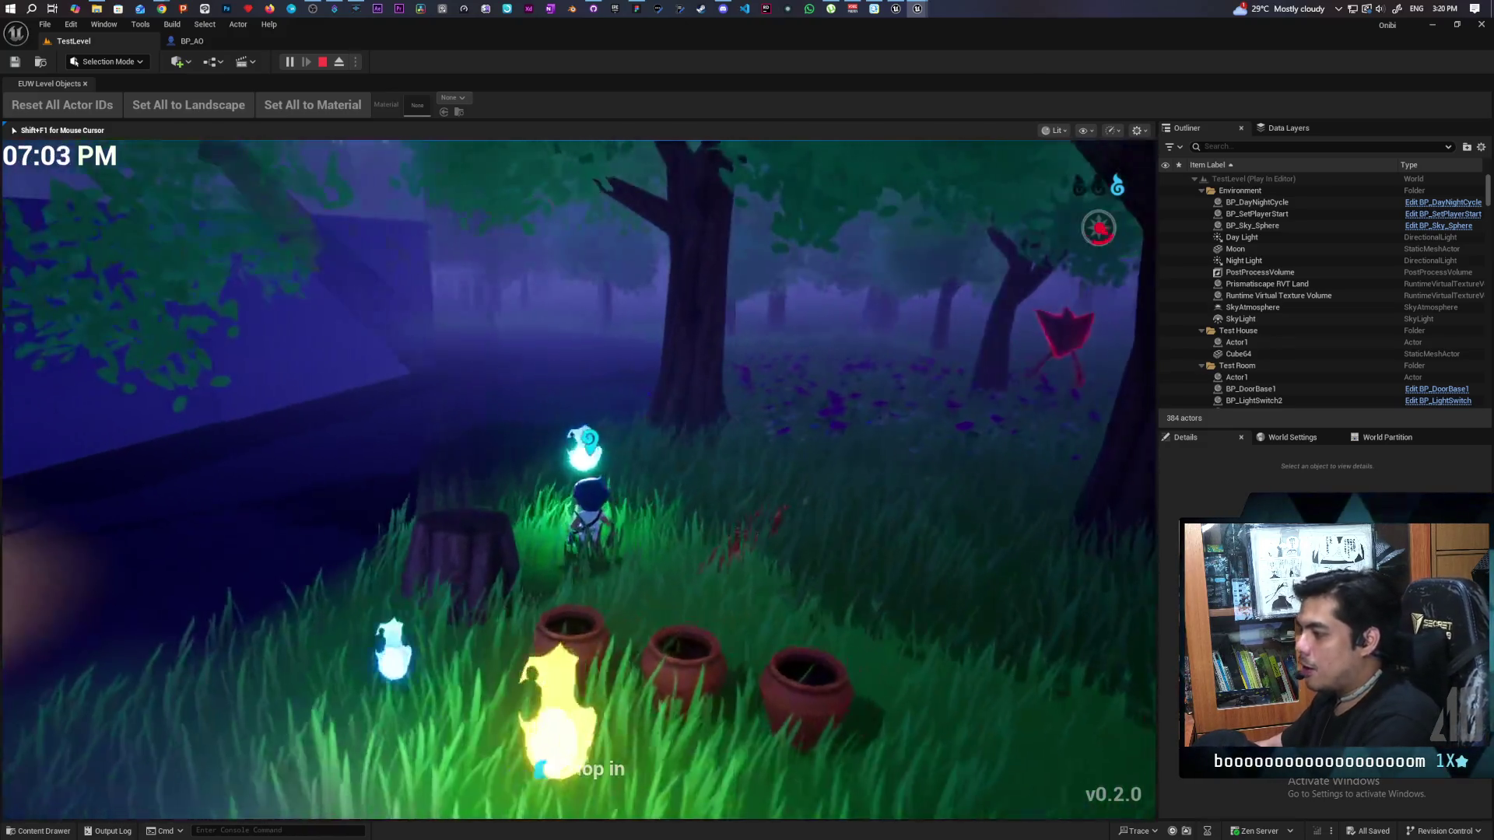
{"action": "key", "text": "a"}
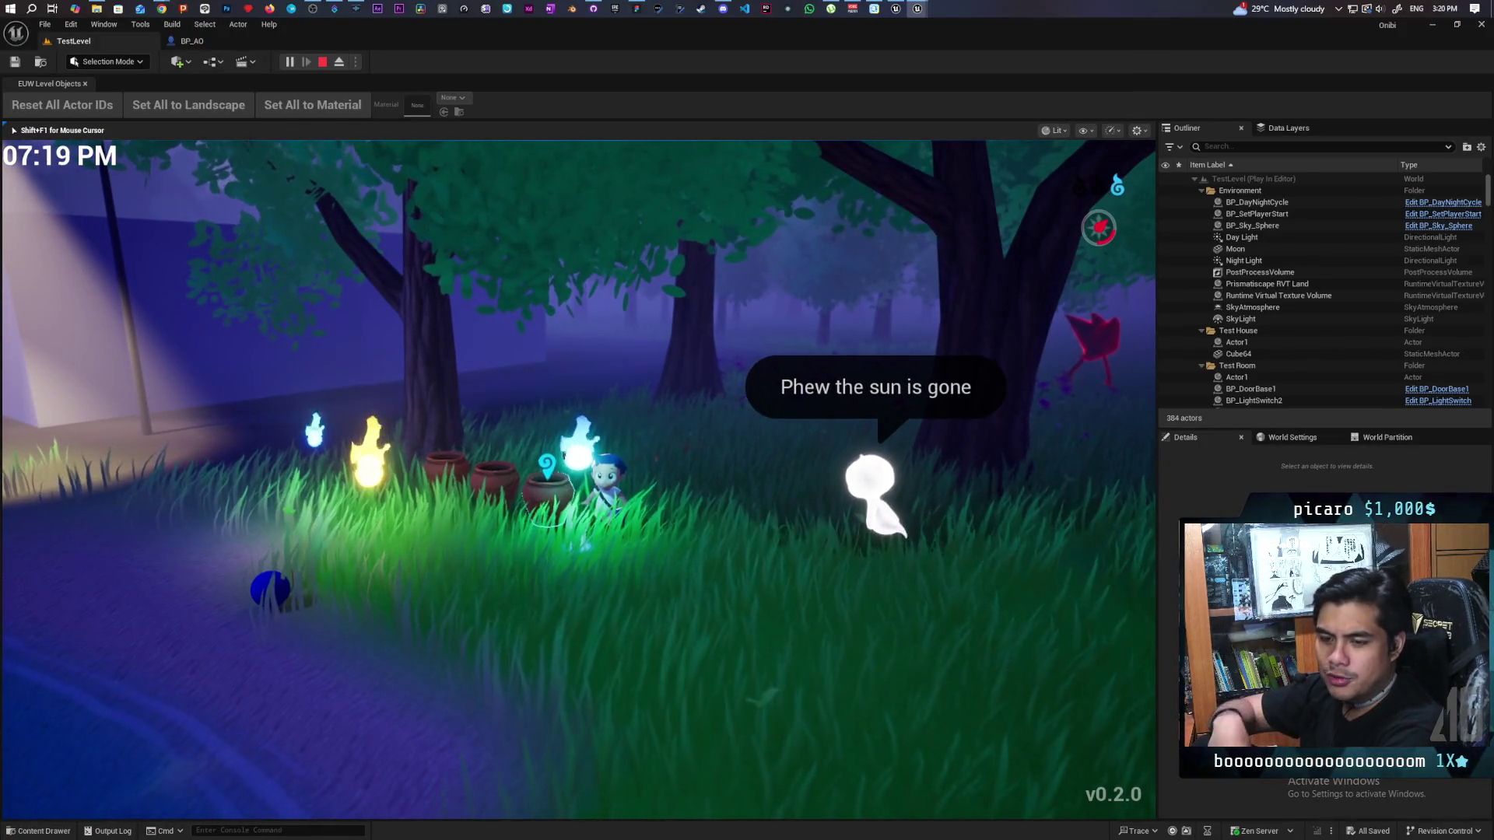
{"action": "key", "text": "a"}
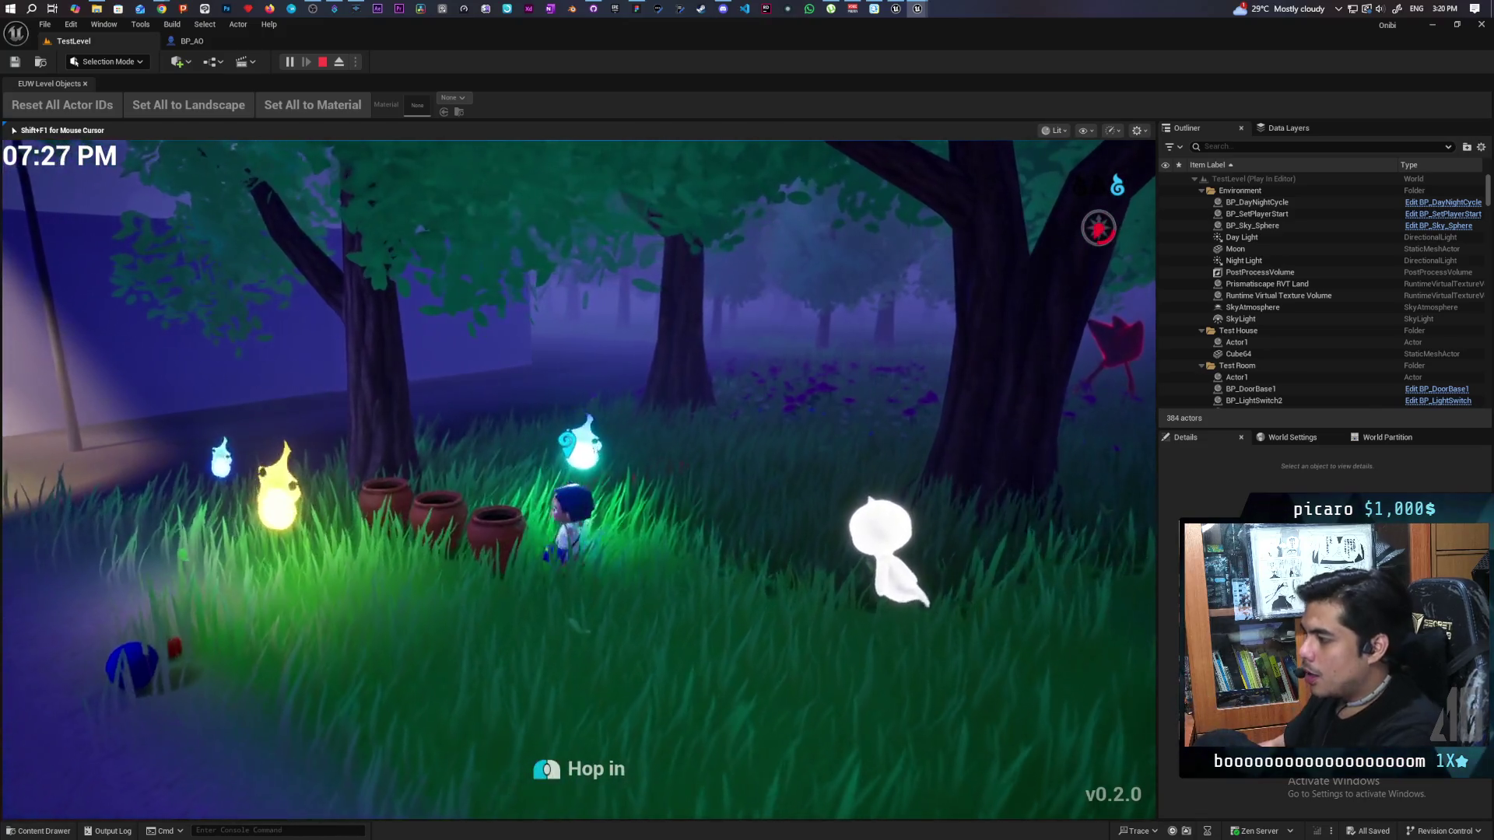
{"action": "key", "text": "a"}
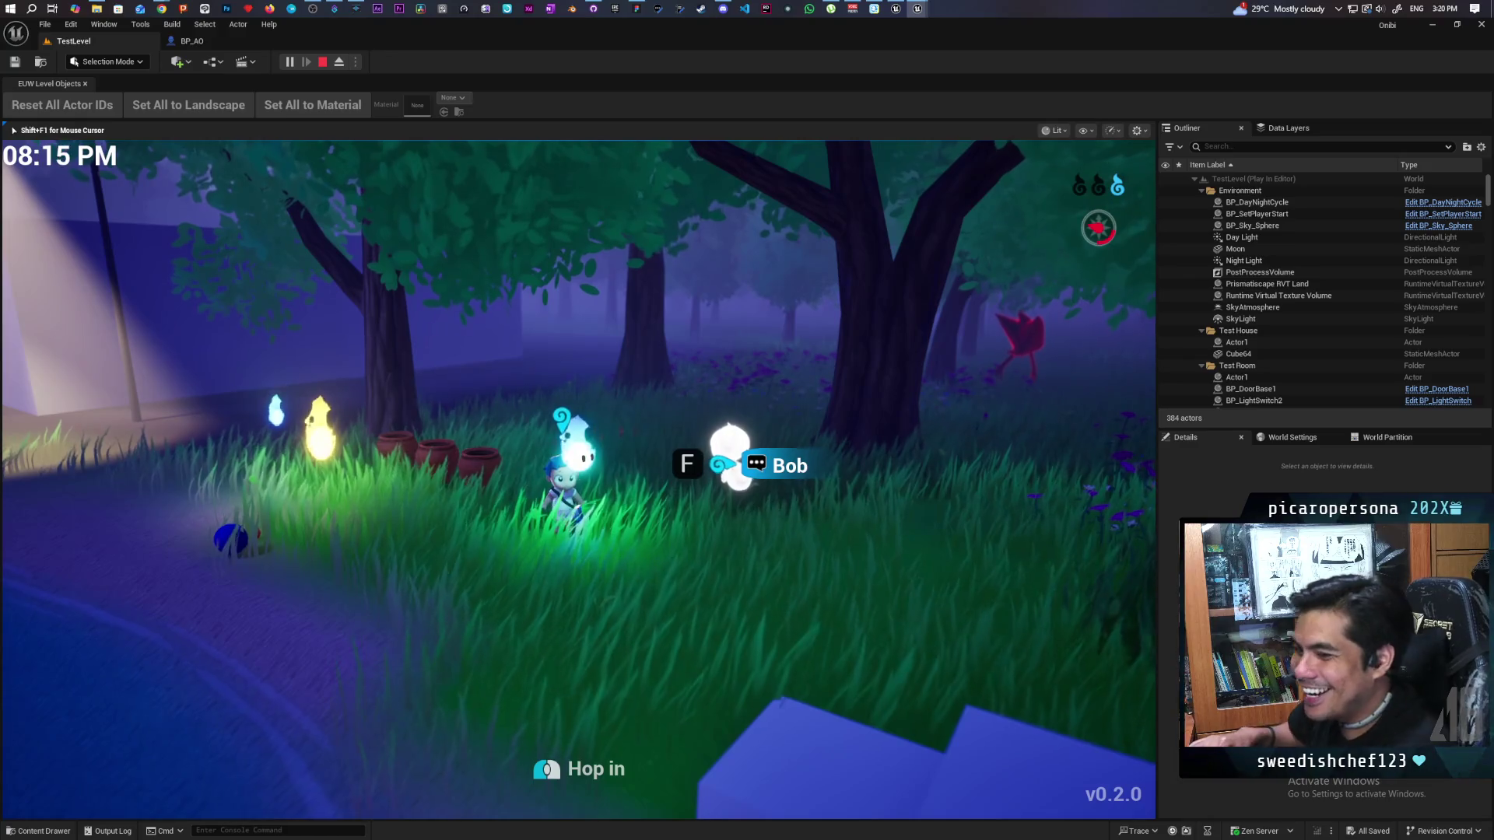
Step: Stop the play session and bring Chrome's image results forward
{"action": "key", "text": "Escape"}
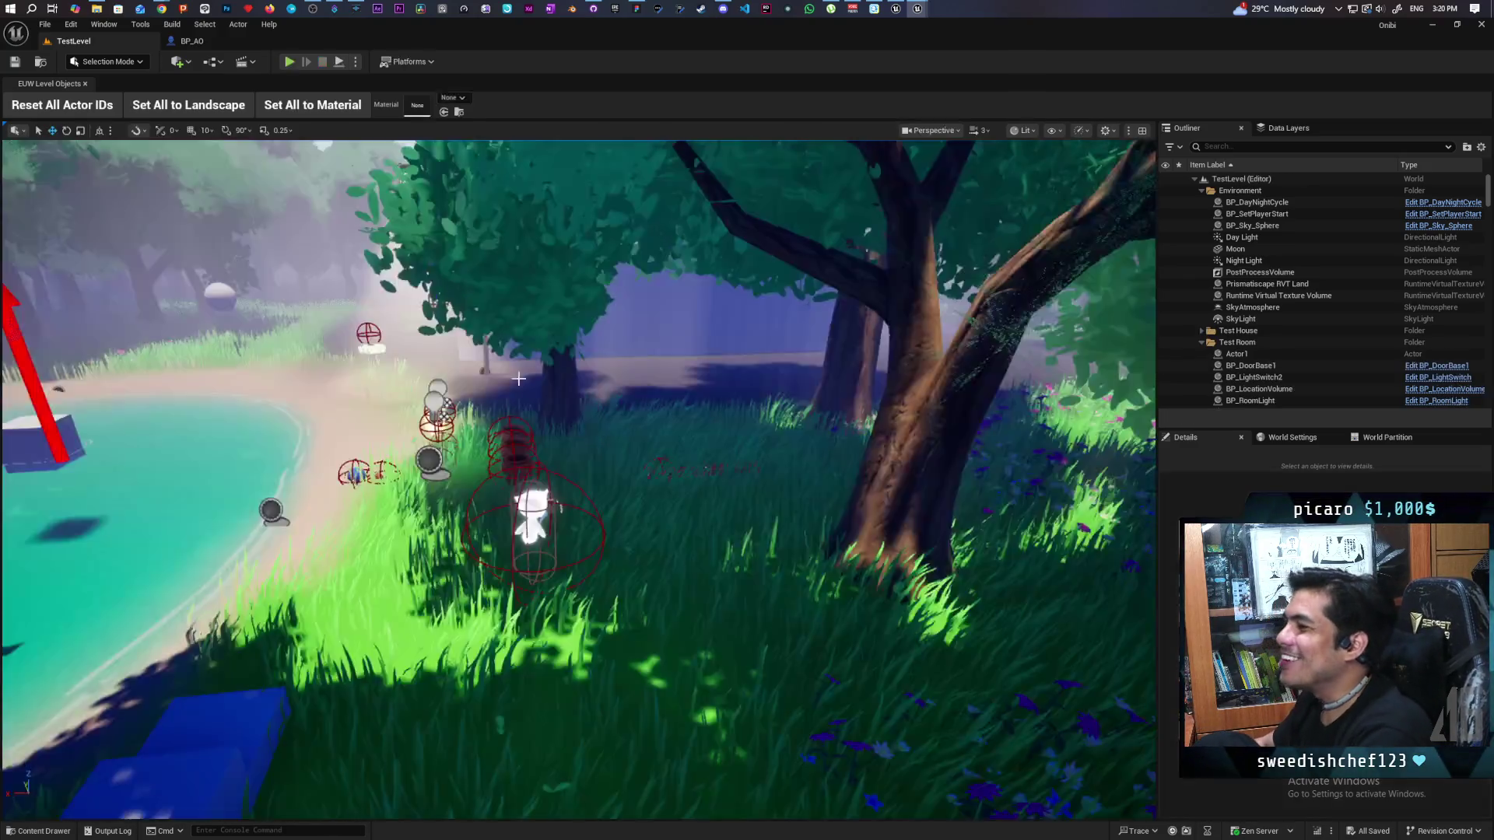
{"action": "mouse_move", "coordinate": [161, 8]}
{"action": "left_click", "coordinate": [257, 58]}
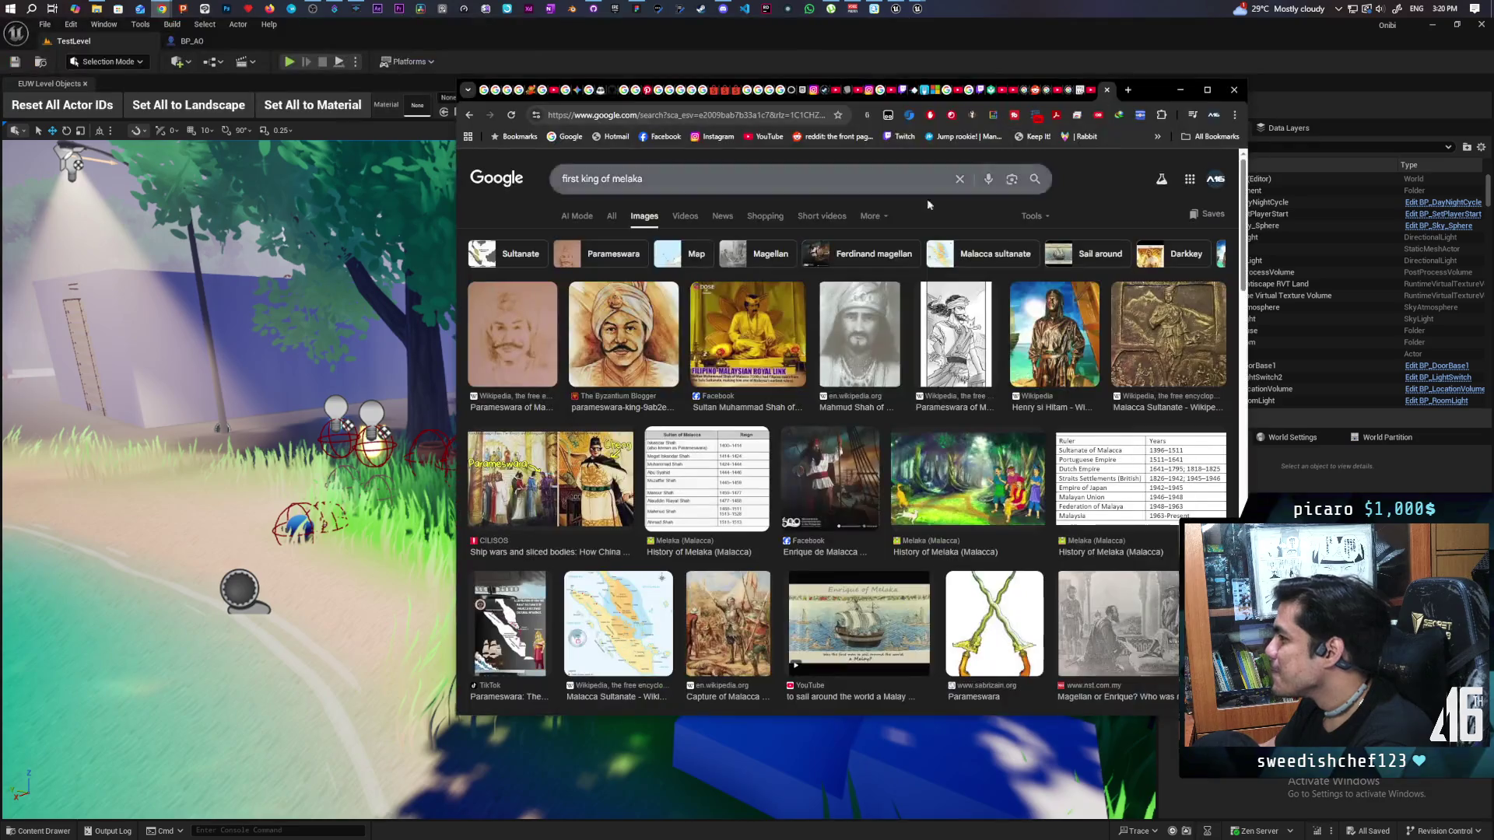
Step: Search Google for 'kancil', preview a mouse-deer image, then close Chrome
{"action": "left_click", "coordinate": [770, 116]}
{"action": "type", "text": "kancil"}
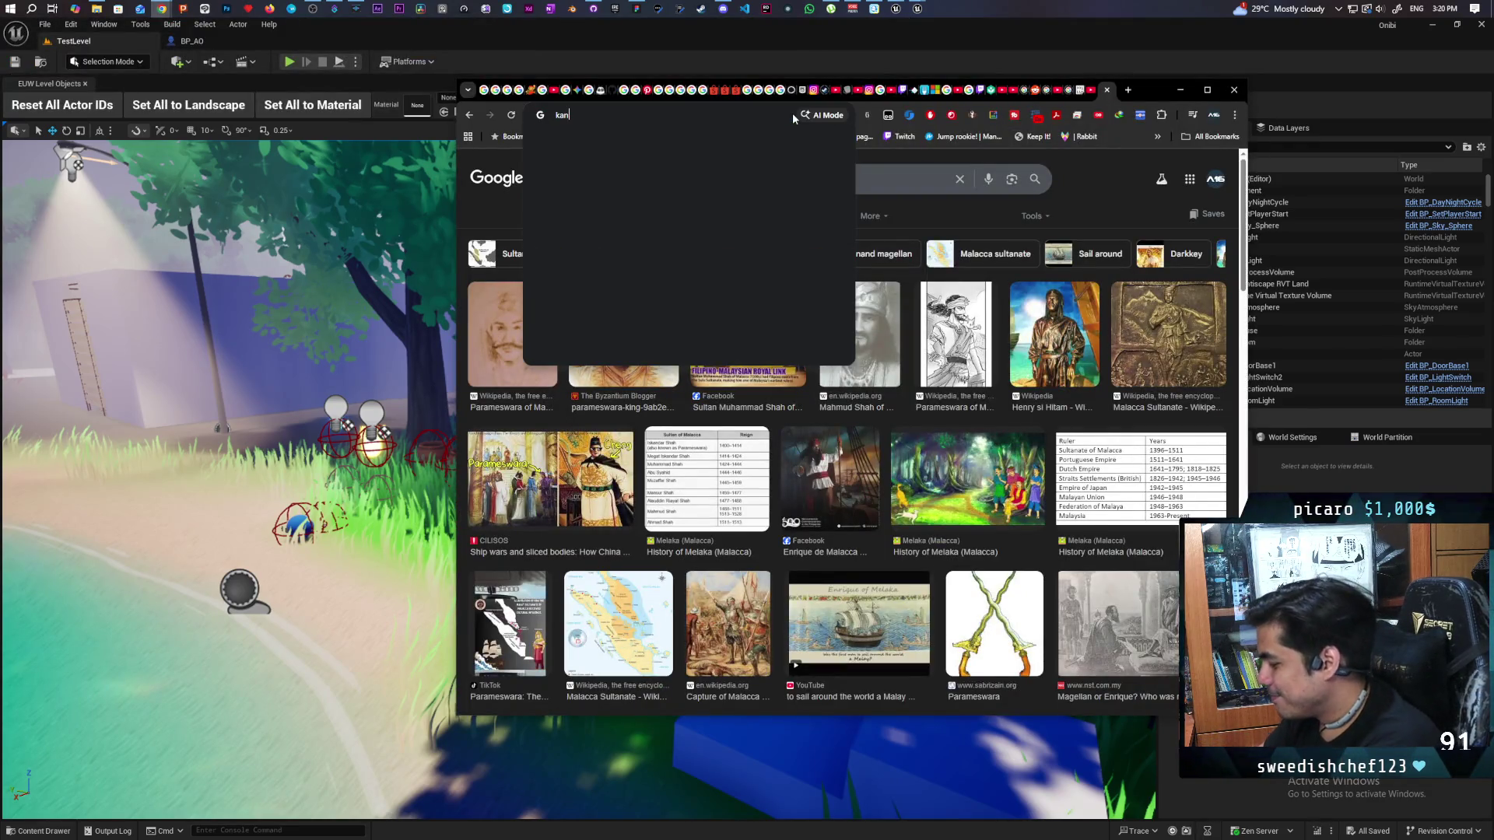
{"action": "key", "text": "Return"}
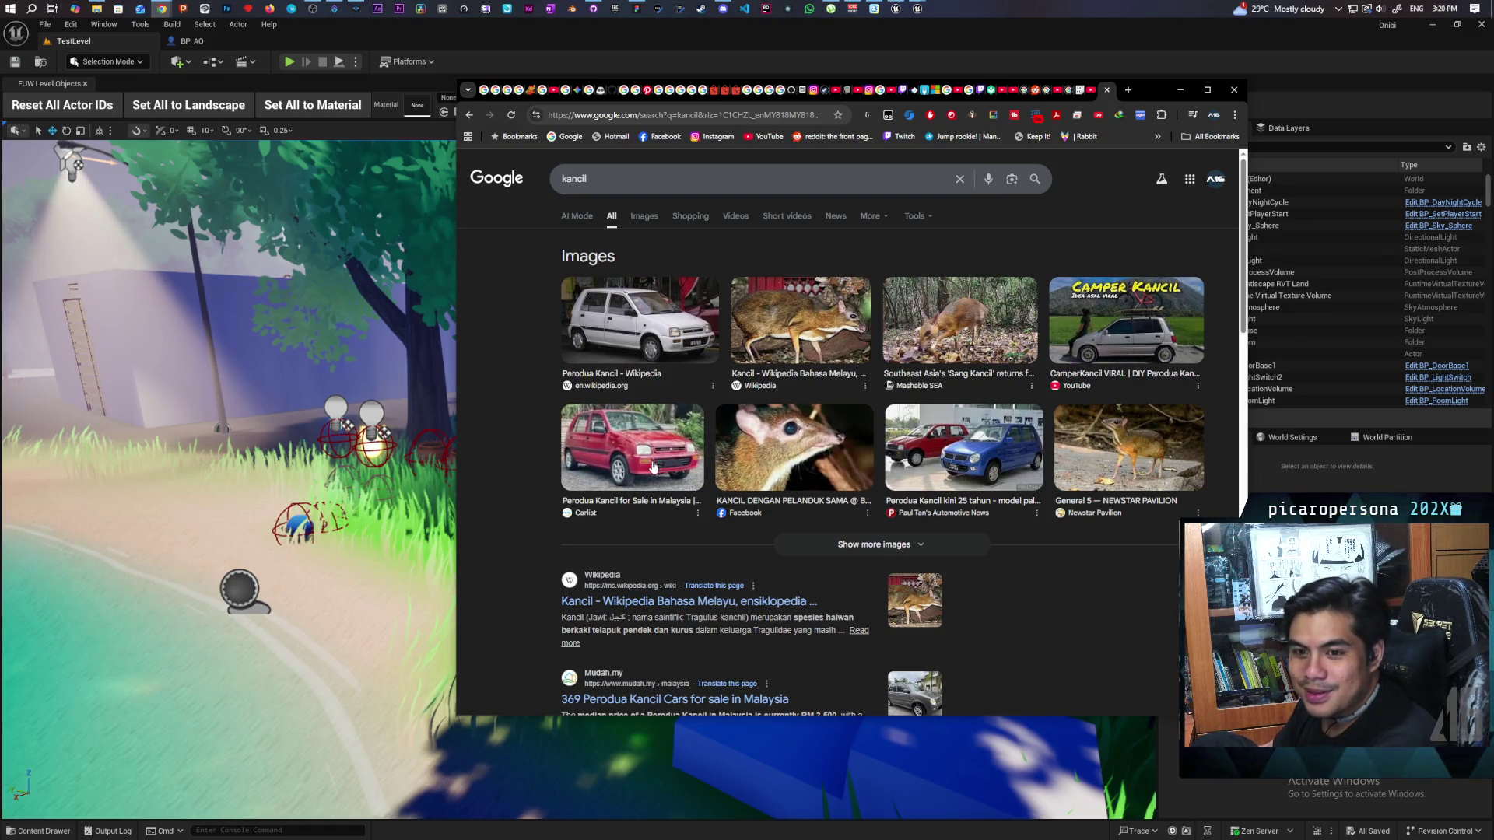
{"action": "scroll", "coordinate": [679, 465], "scroll_direction": "down", "scroll_amount": 2}
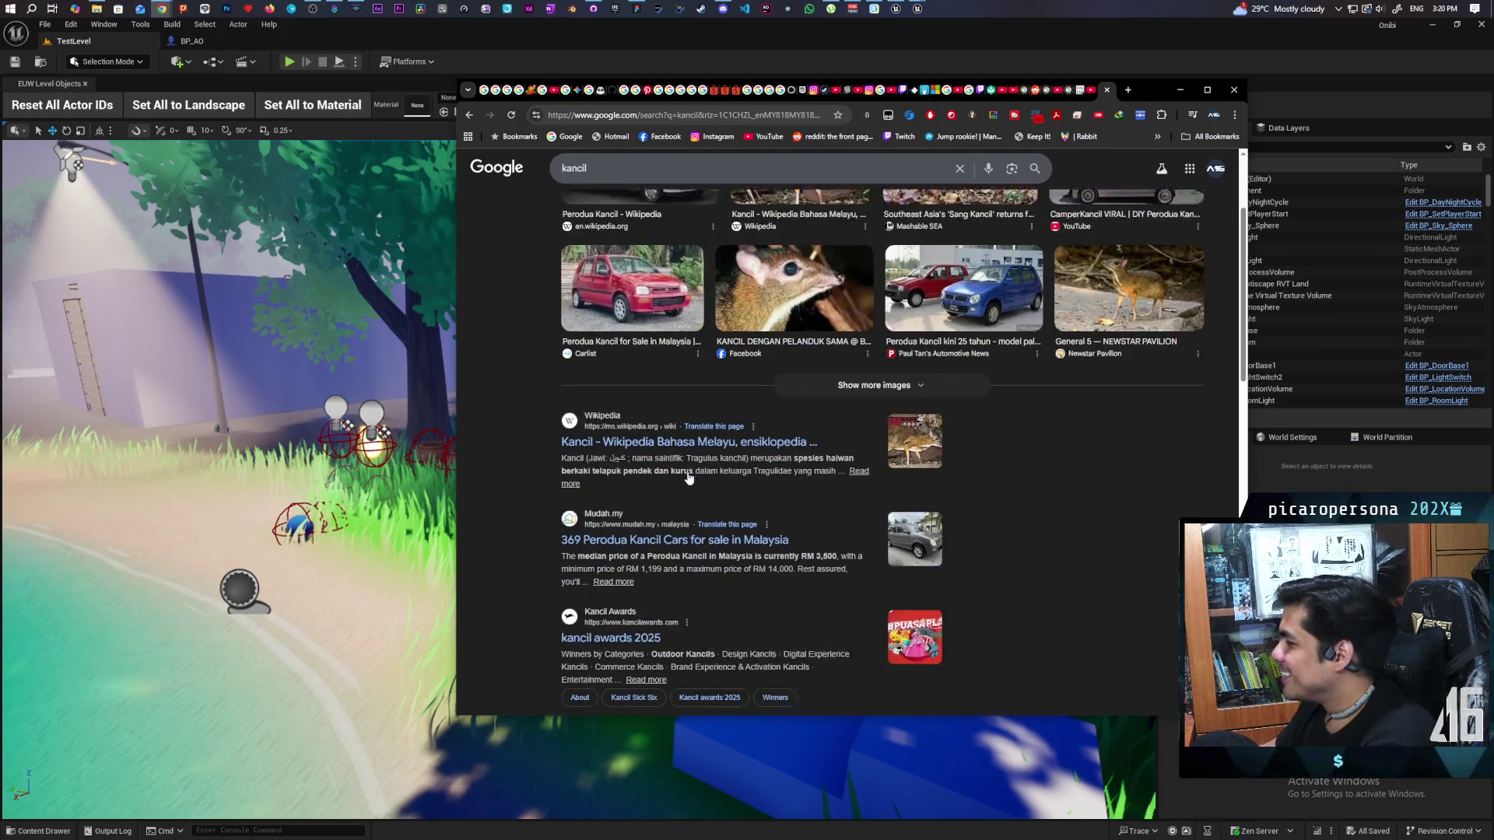
{"action": "scroll", "coordinate": [678, 465], "scroll_direction": "up", "scroll_amount": 2}
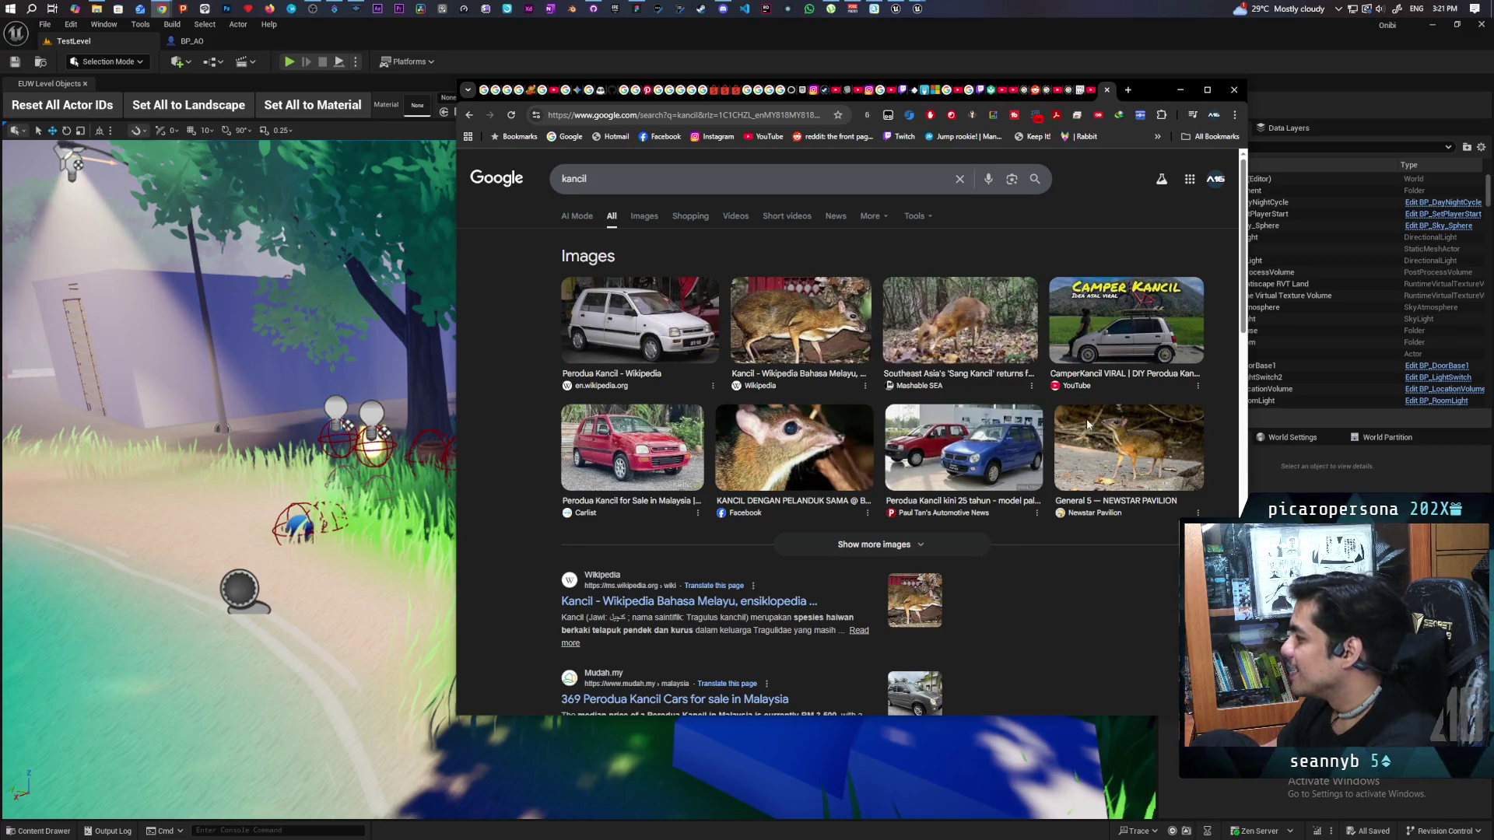
{"action": "left_click", "coordinate": [1144, 459]}
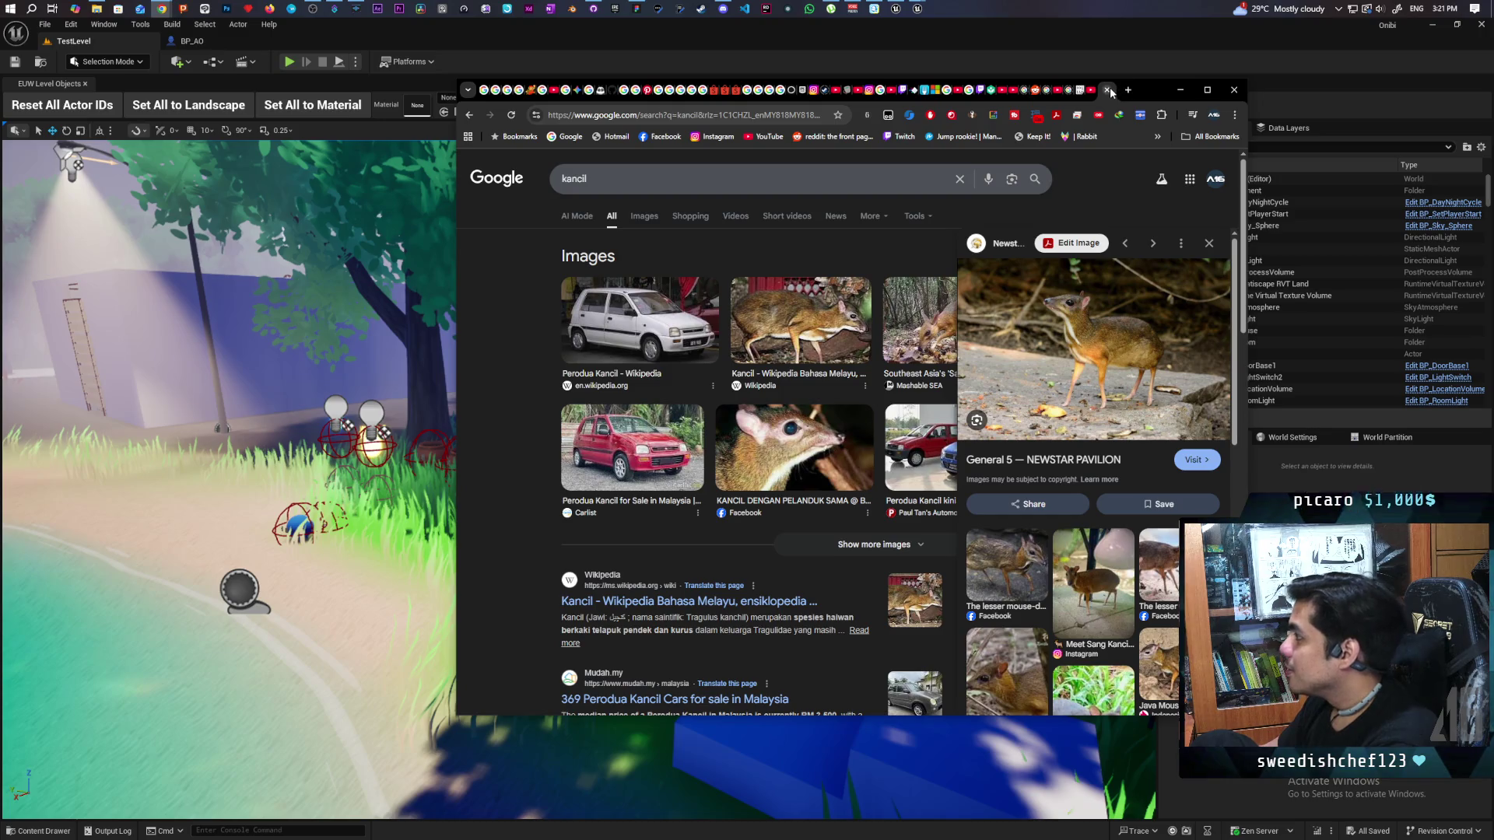
{"action": "left_click", "coordinate": [885, 41]}
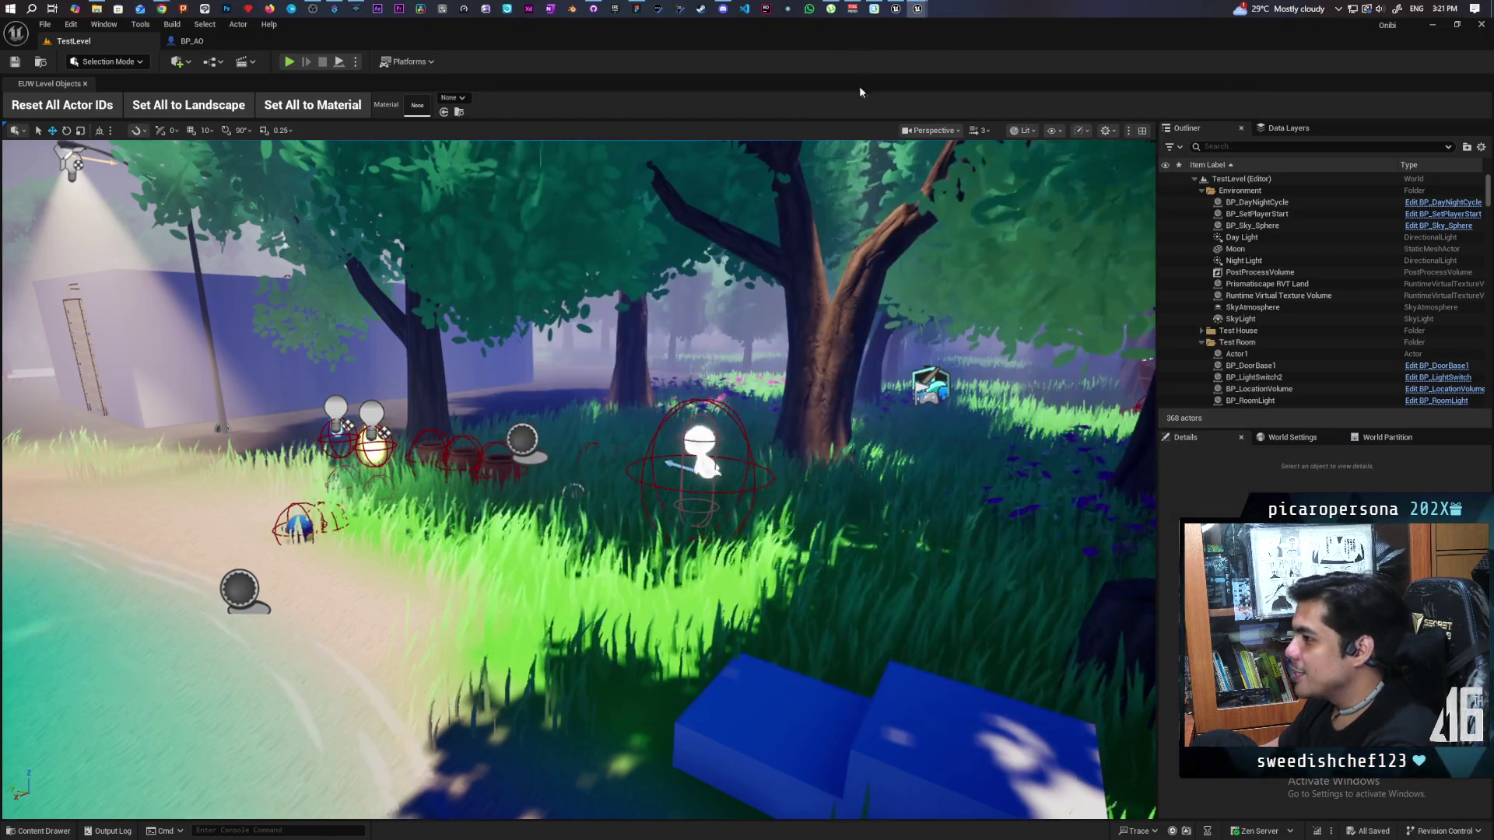
Step: Start a playtest and walk the character through the grass up to the pots
{"action": "left_click", "coordinate": [289, 61]}
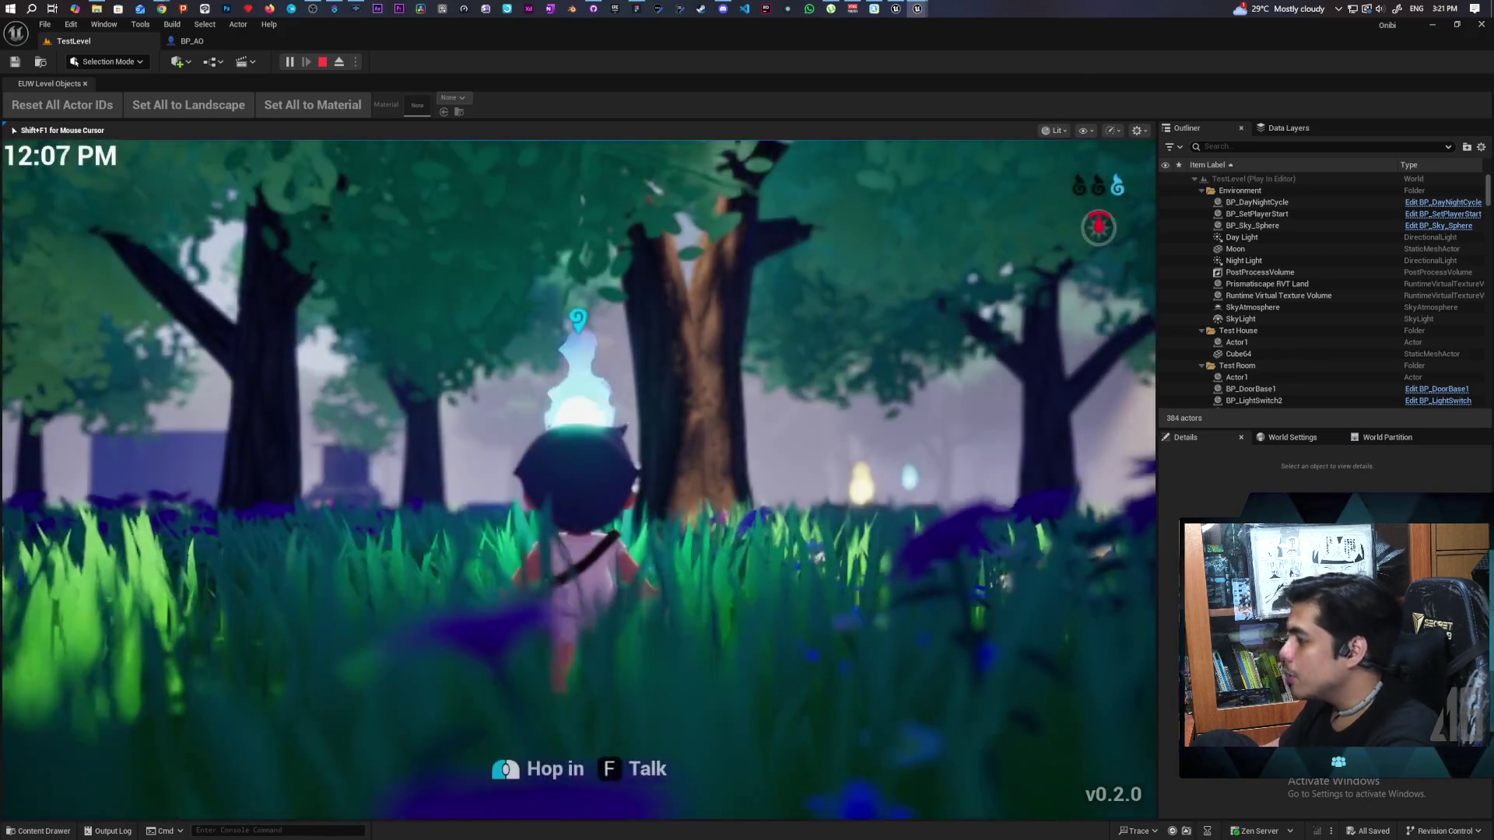
{"action": "key", "text": "alt+Tab"}
{"action": "key", "text": "alt+Tab"}
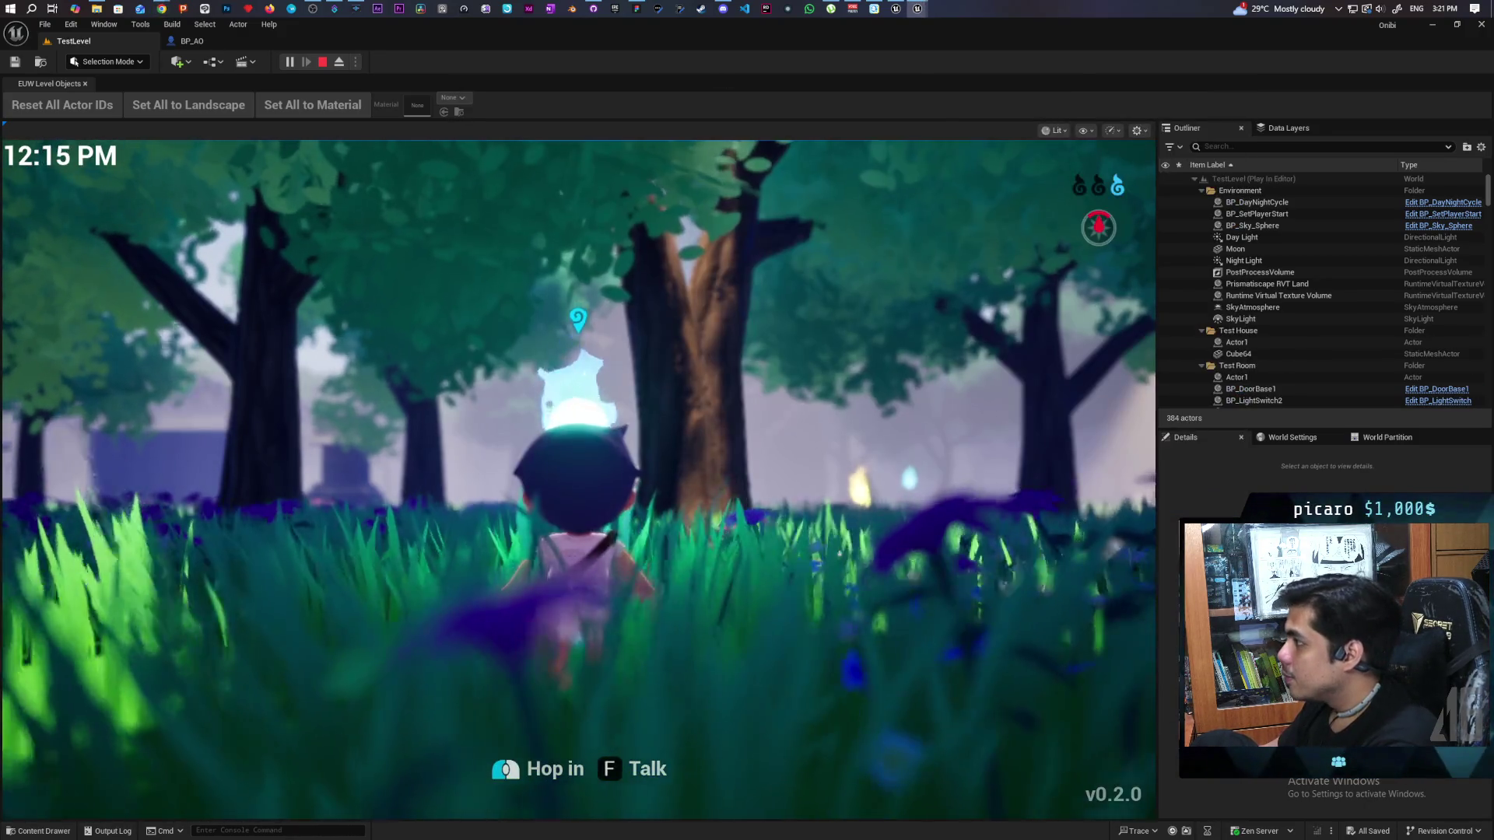
{"action": "key", "text": "w"}
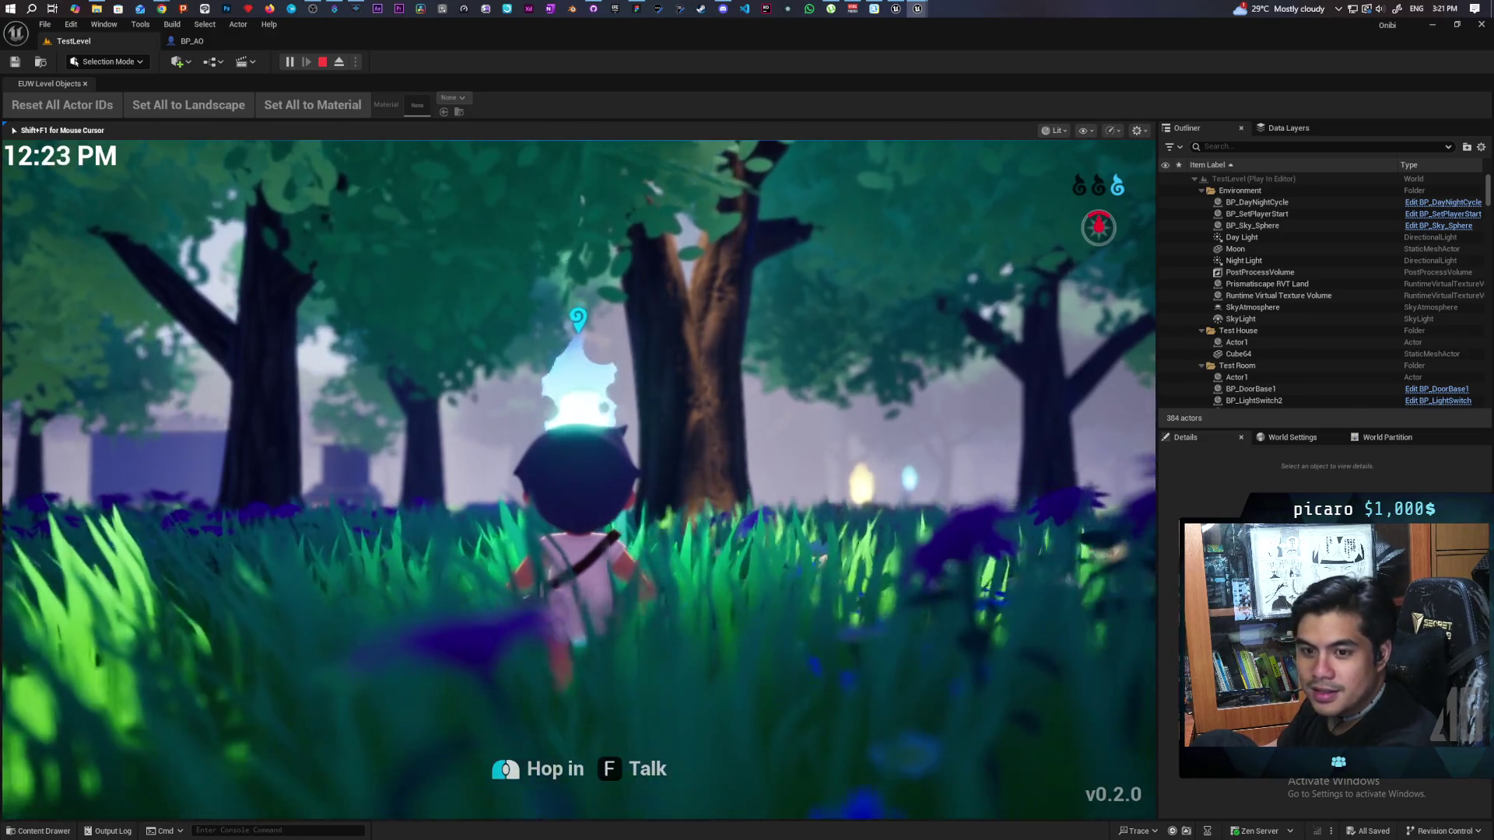
{"action": "key", "text": "w"}
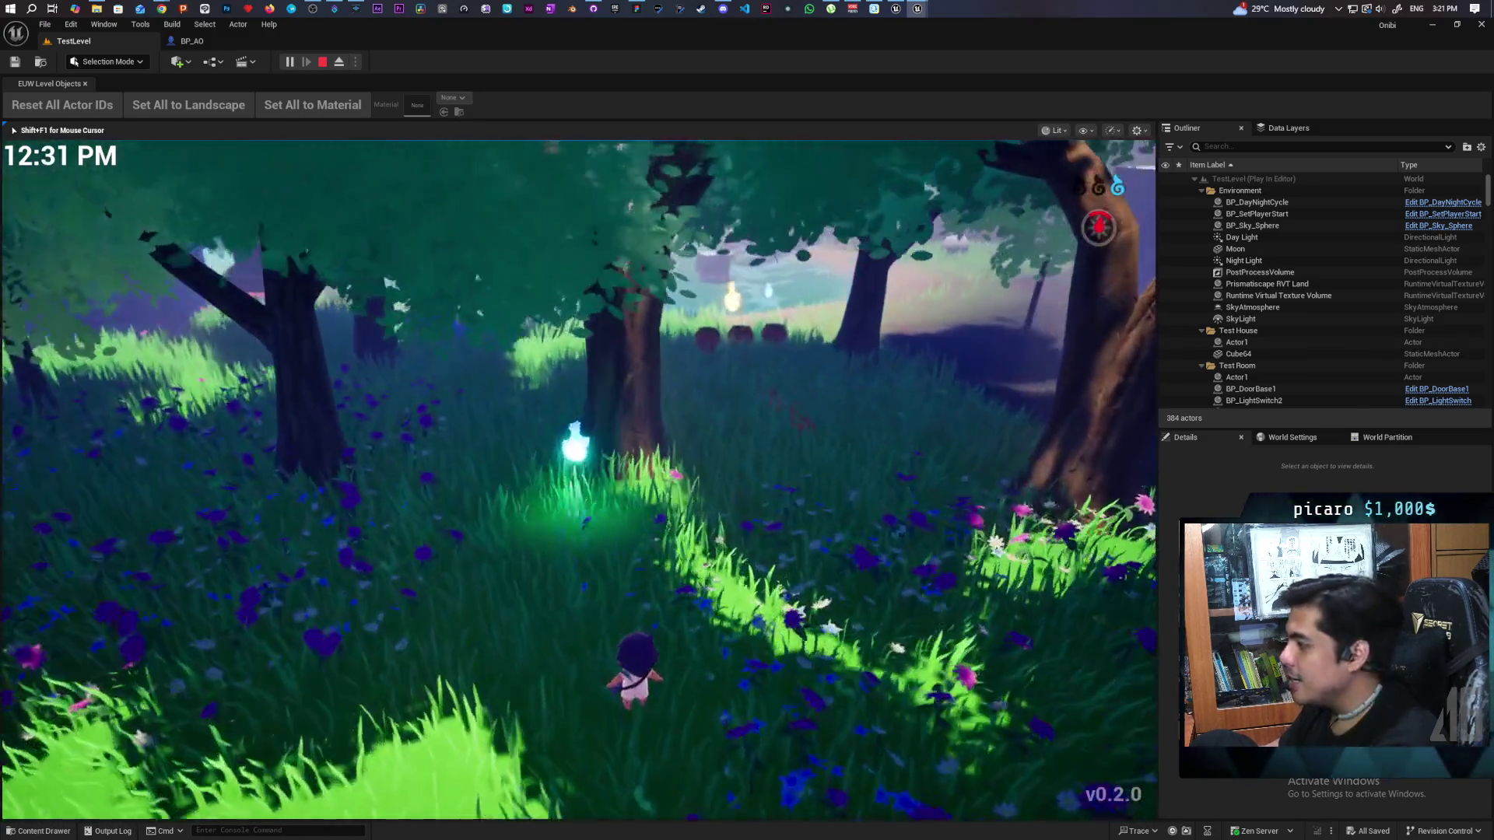
{"action": "key", "text": "w"}
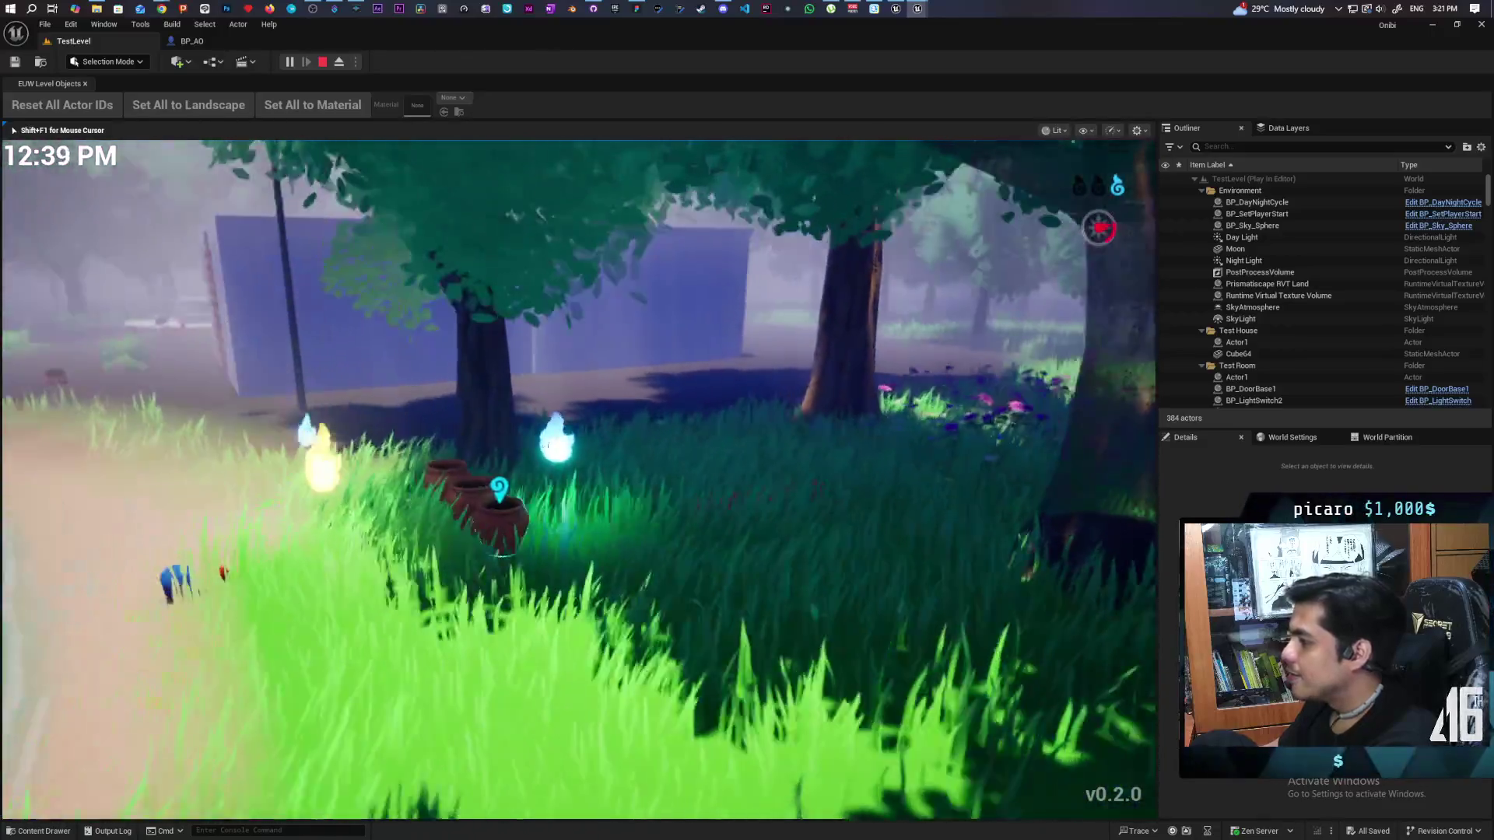
{"action": "key", "text": "w"}
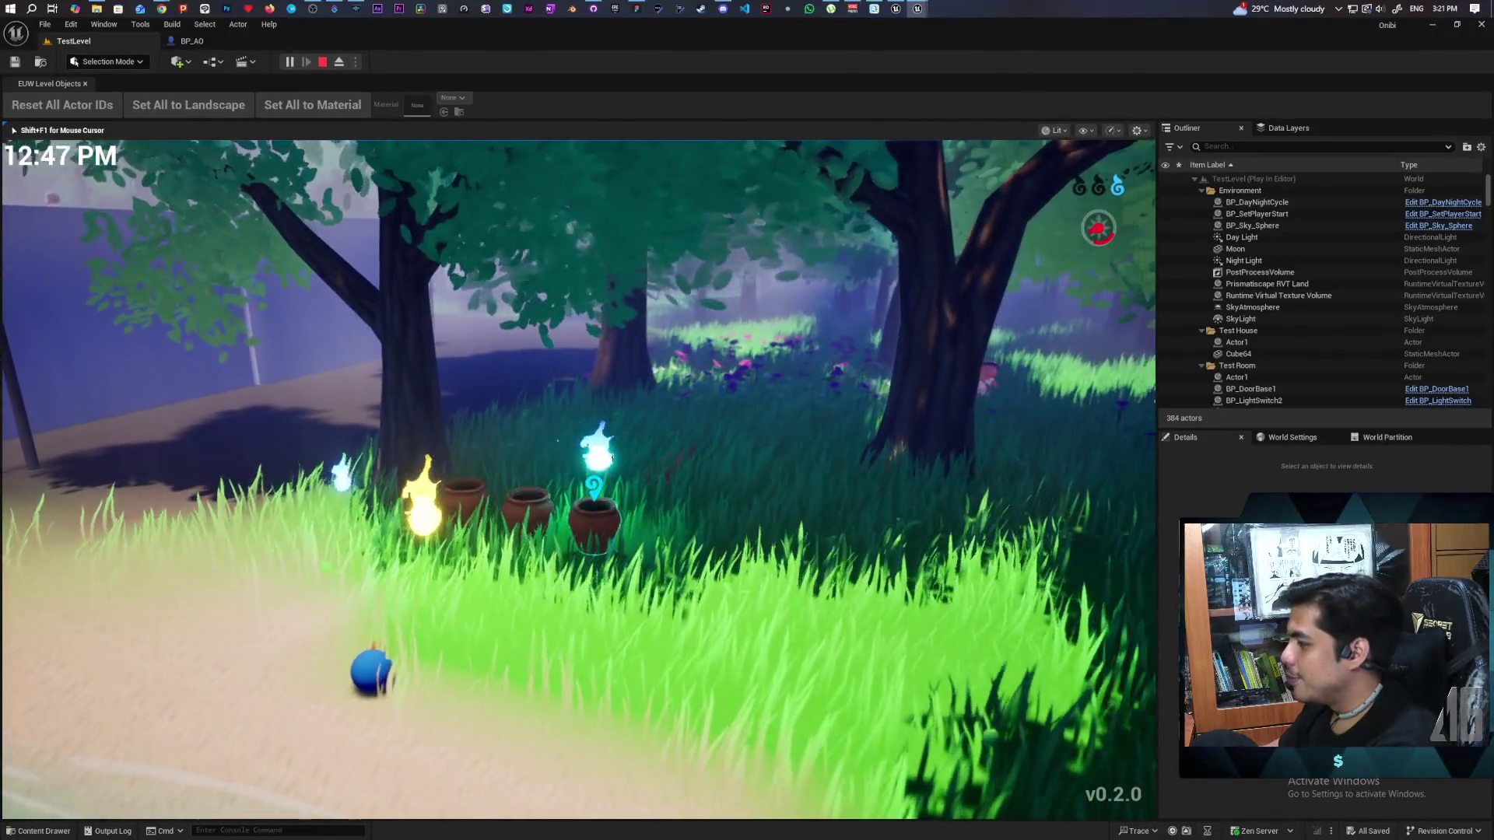
{"action": "key", "text": "w"}
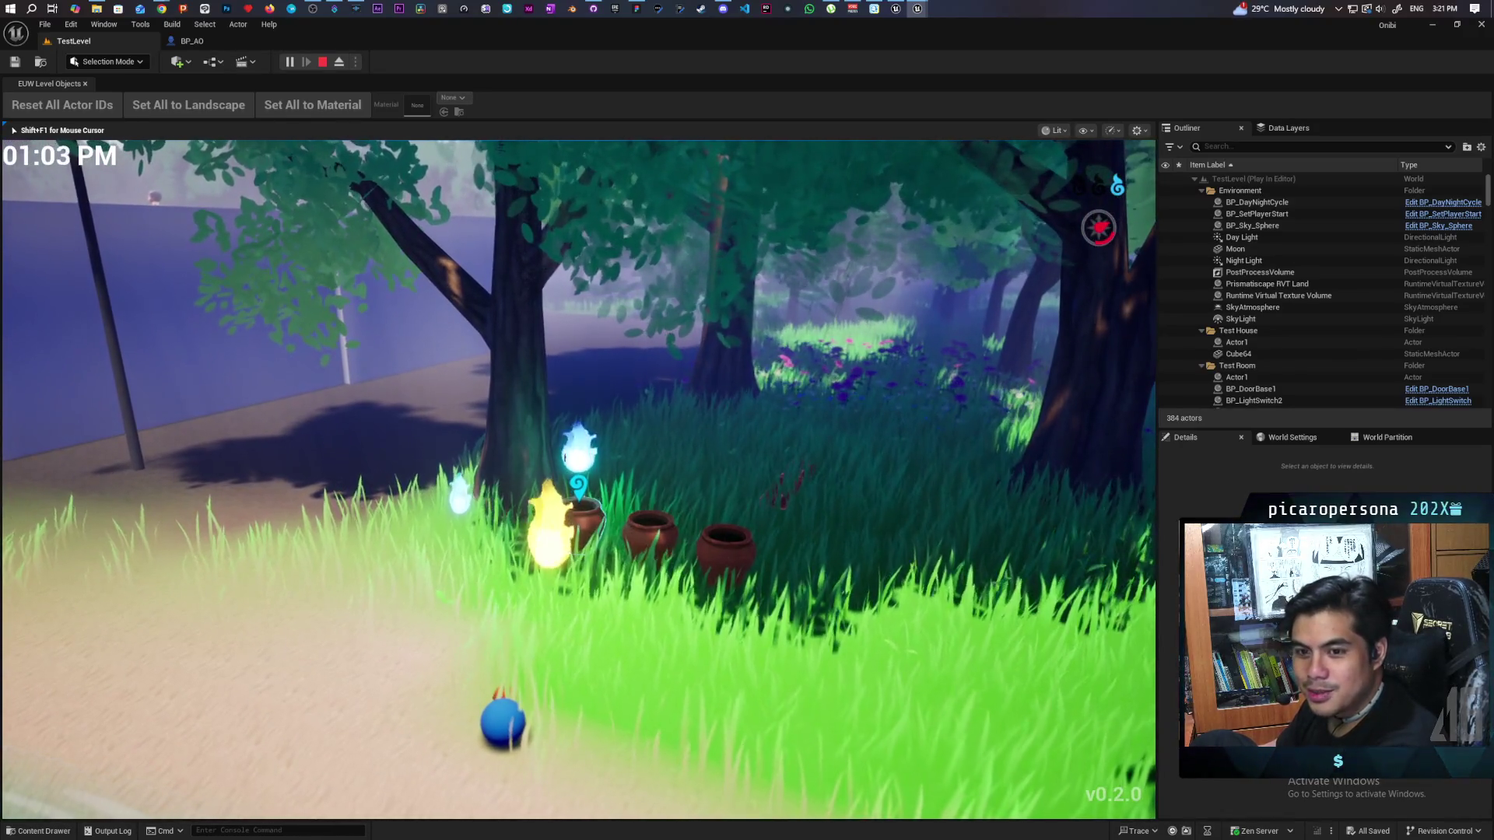
Step: Circle the pots and spirit to recheck the action prompts, then end the session
{"action": "key", "text": "a"}
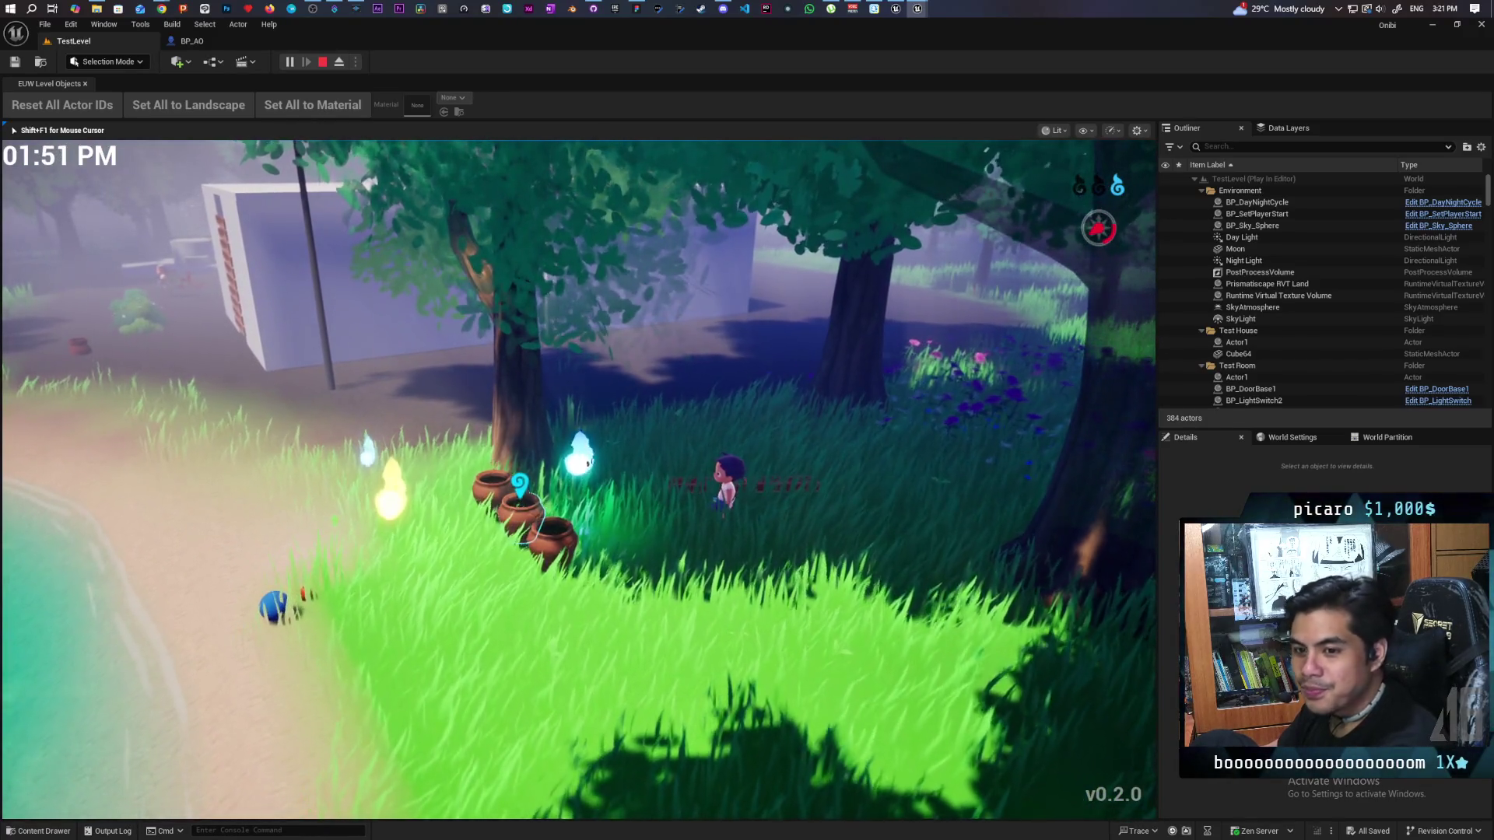
{"action": "key", "text": "w"}
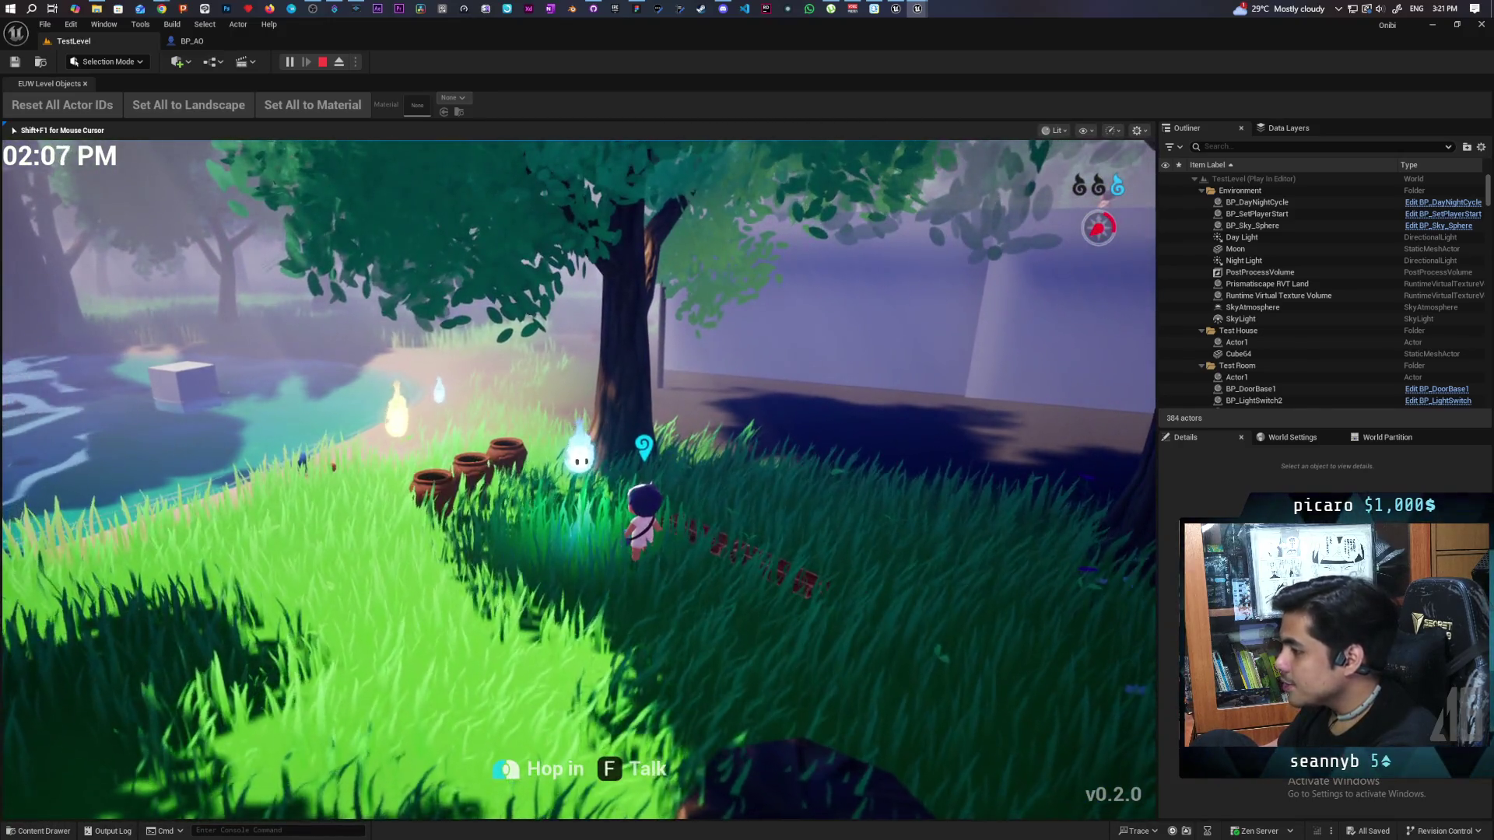
{"action": "key", "text": "a"}
{"action": "key", "text": "a"}
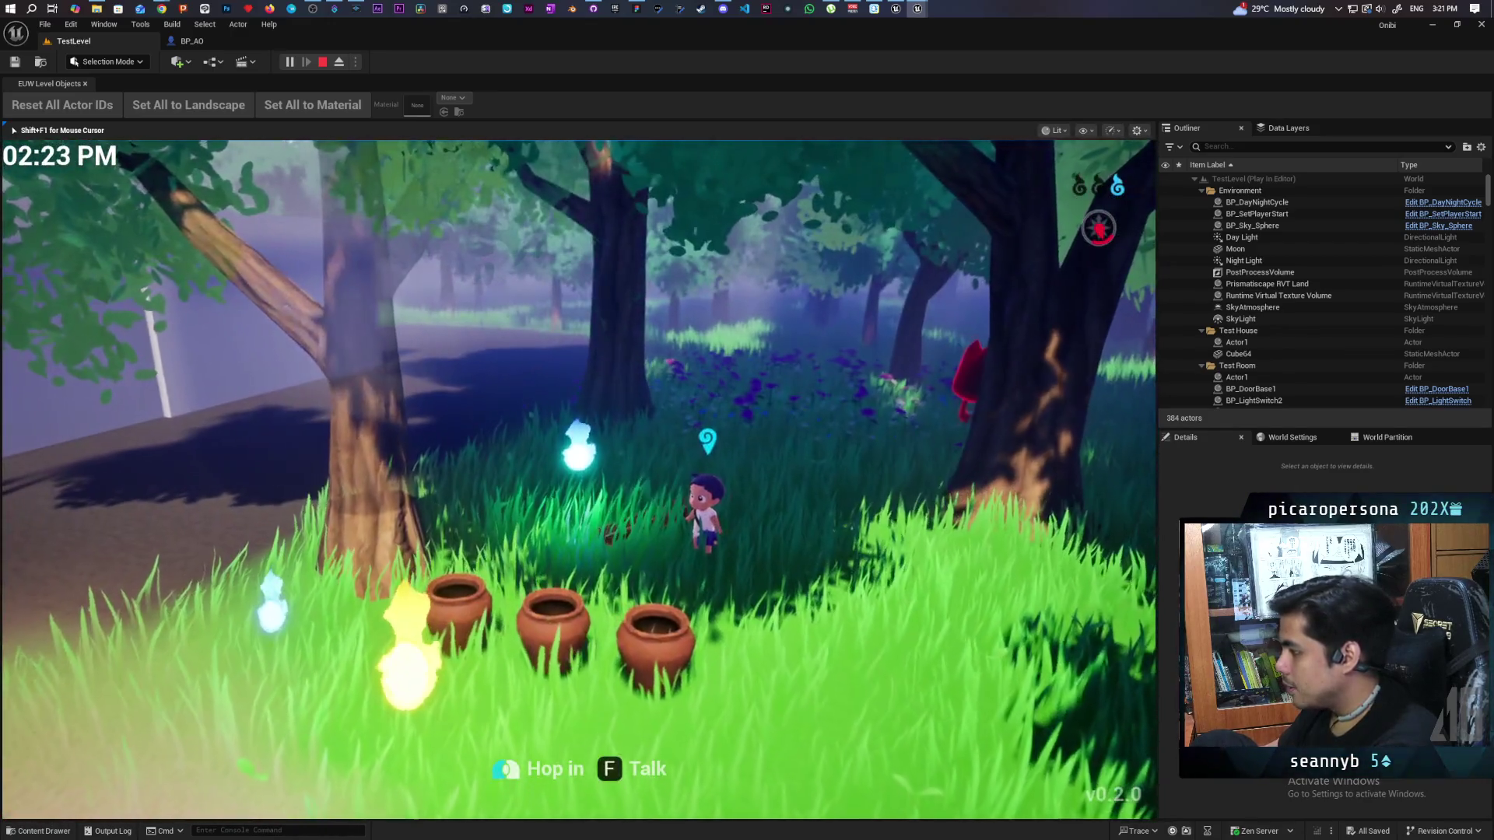
{"action": "key", "text": "a"}
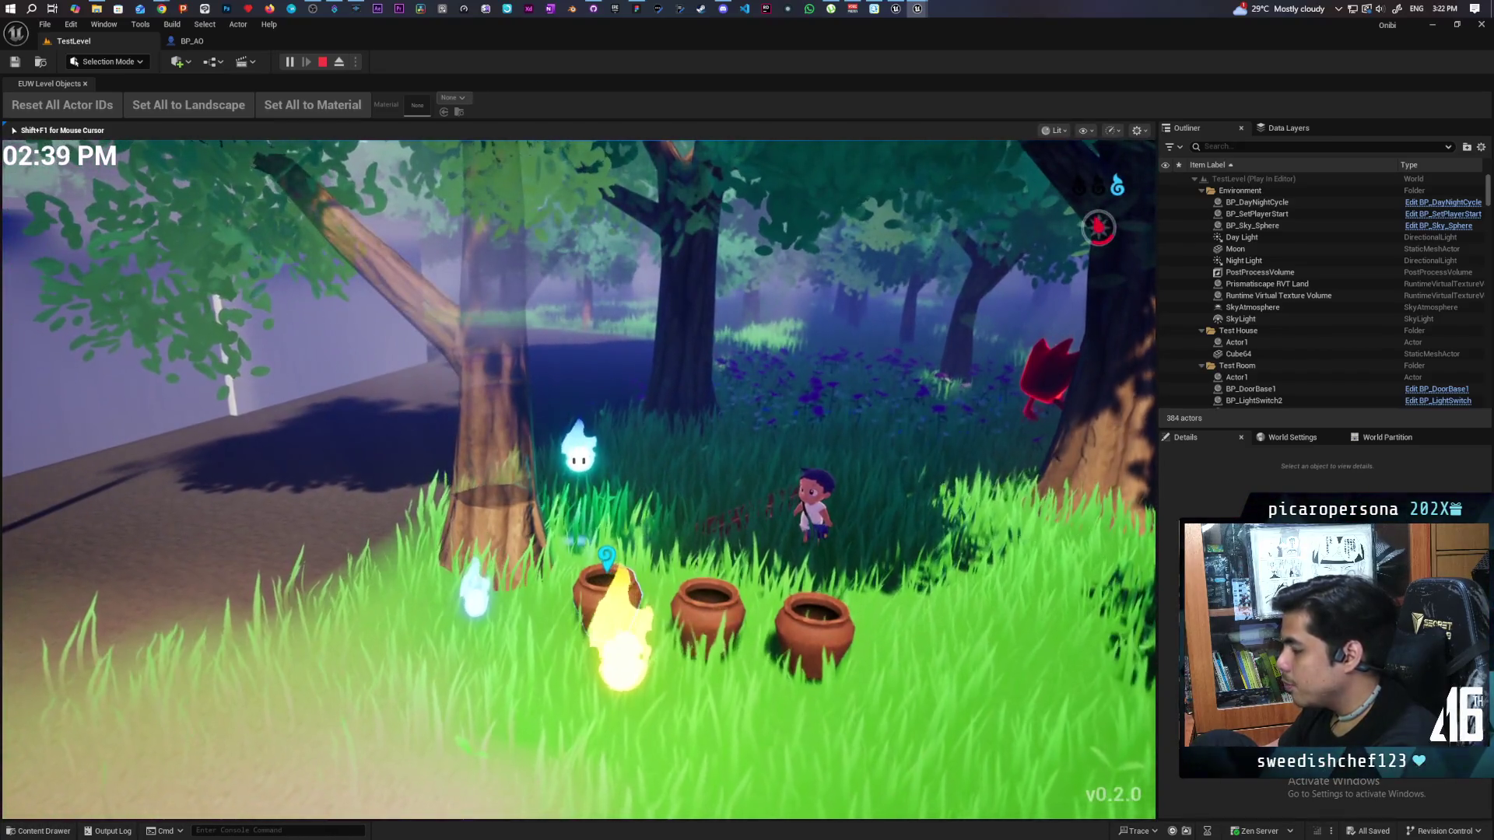
{"action": "key", "text": "d"}
{"action": "key", "text": "w"}
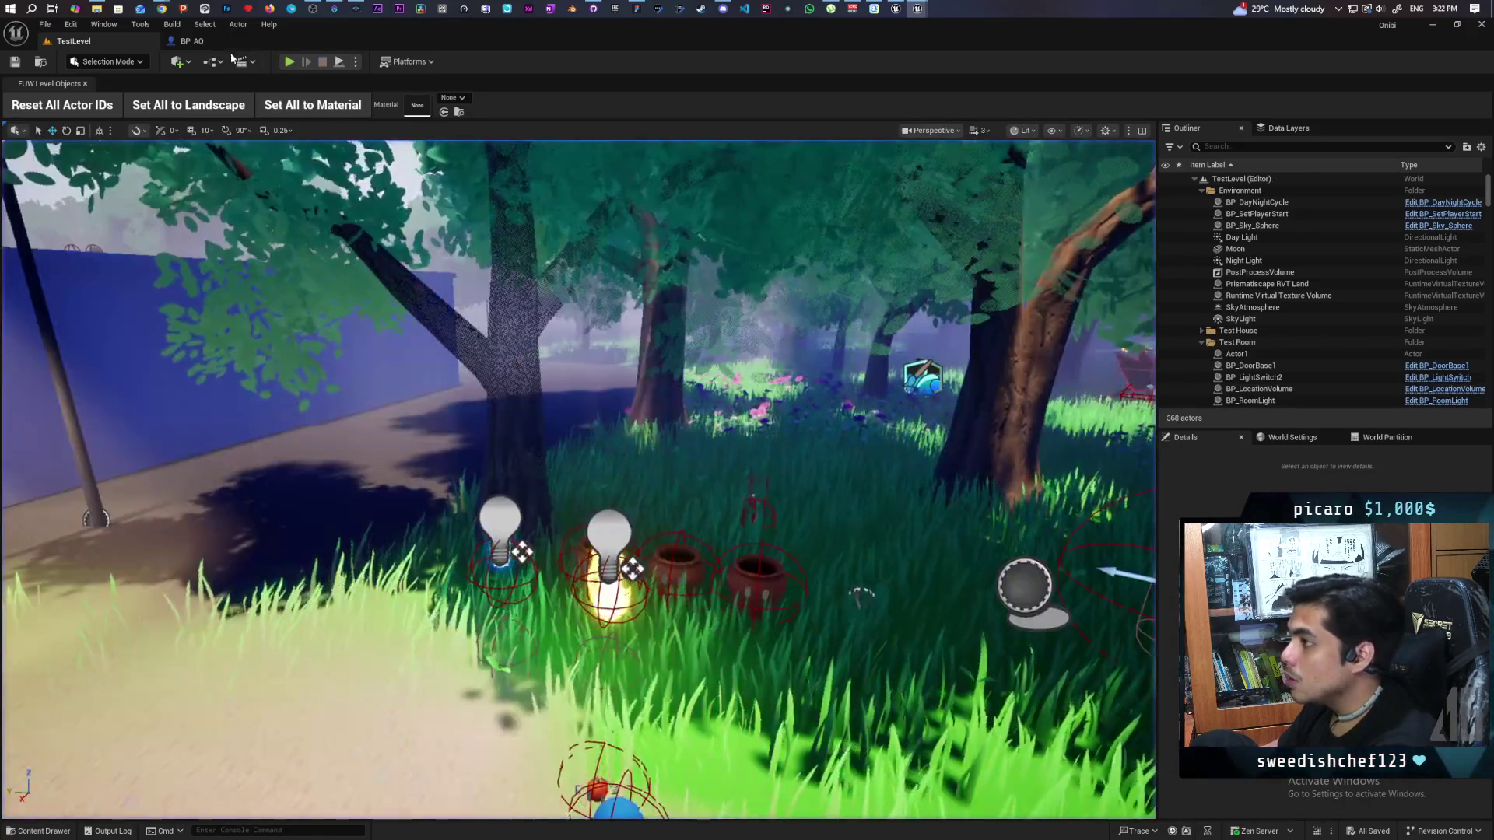
{"action": "key", "text": "Escape"}
Step: Open BP_AO's EventGraph and expand the Unpossess Actions default array entries
{"action": "scroll", "coordinate": [516, 451], "scroll_direction": "down", "scroll_amount": 11}
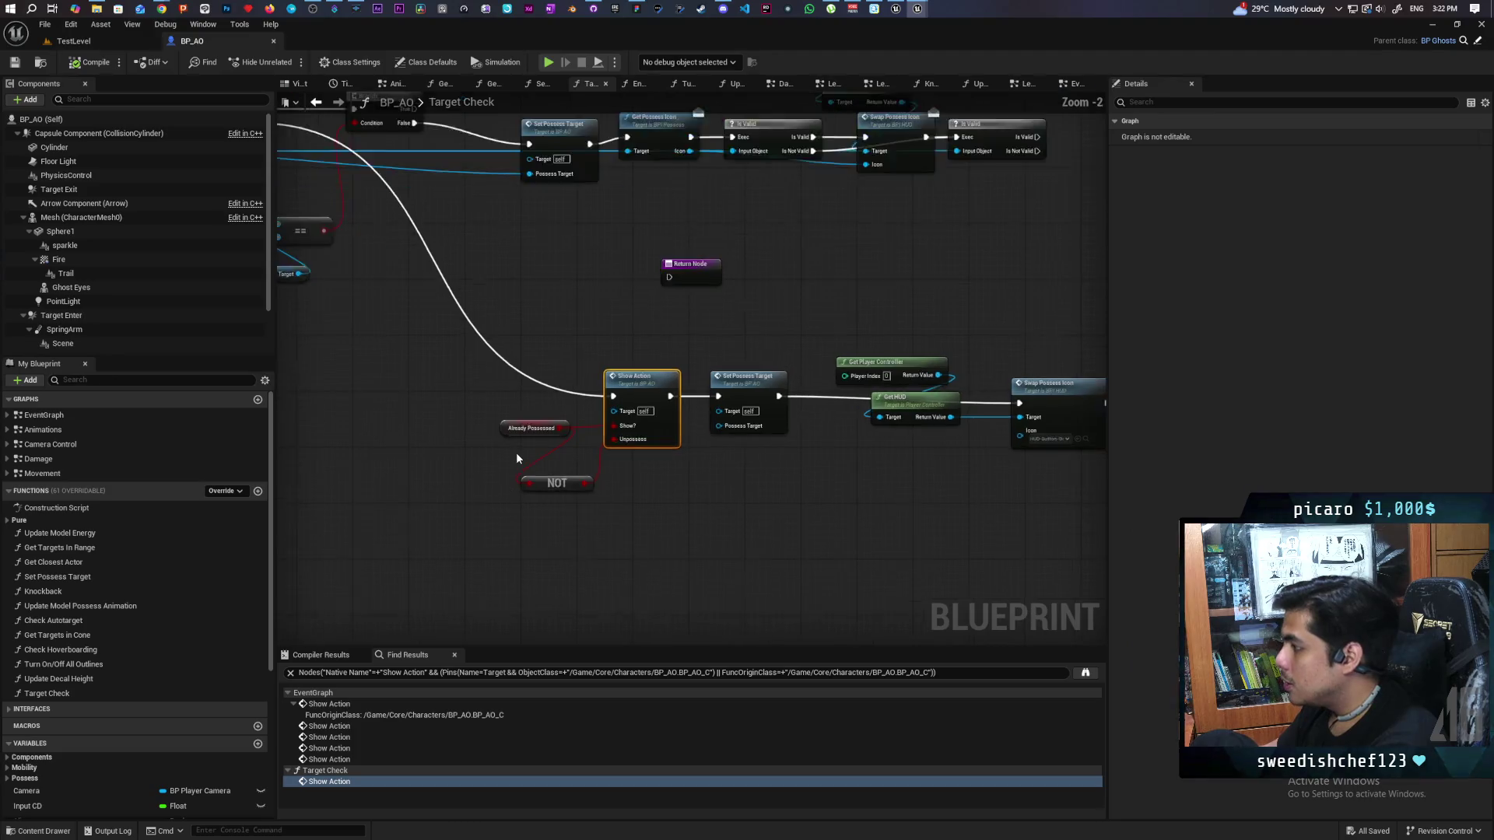
{"action": "left_click_drag", "start_coordinate": [489, 445], "coordinate": [534, 492]}
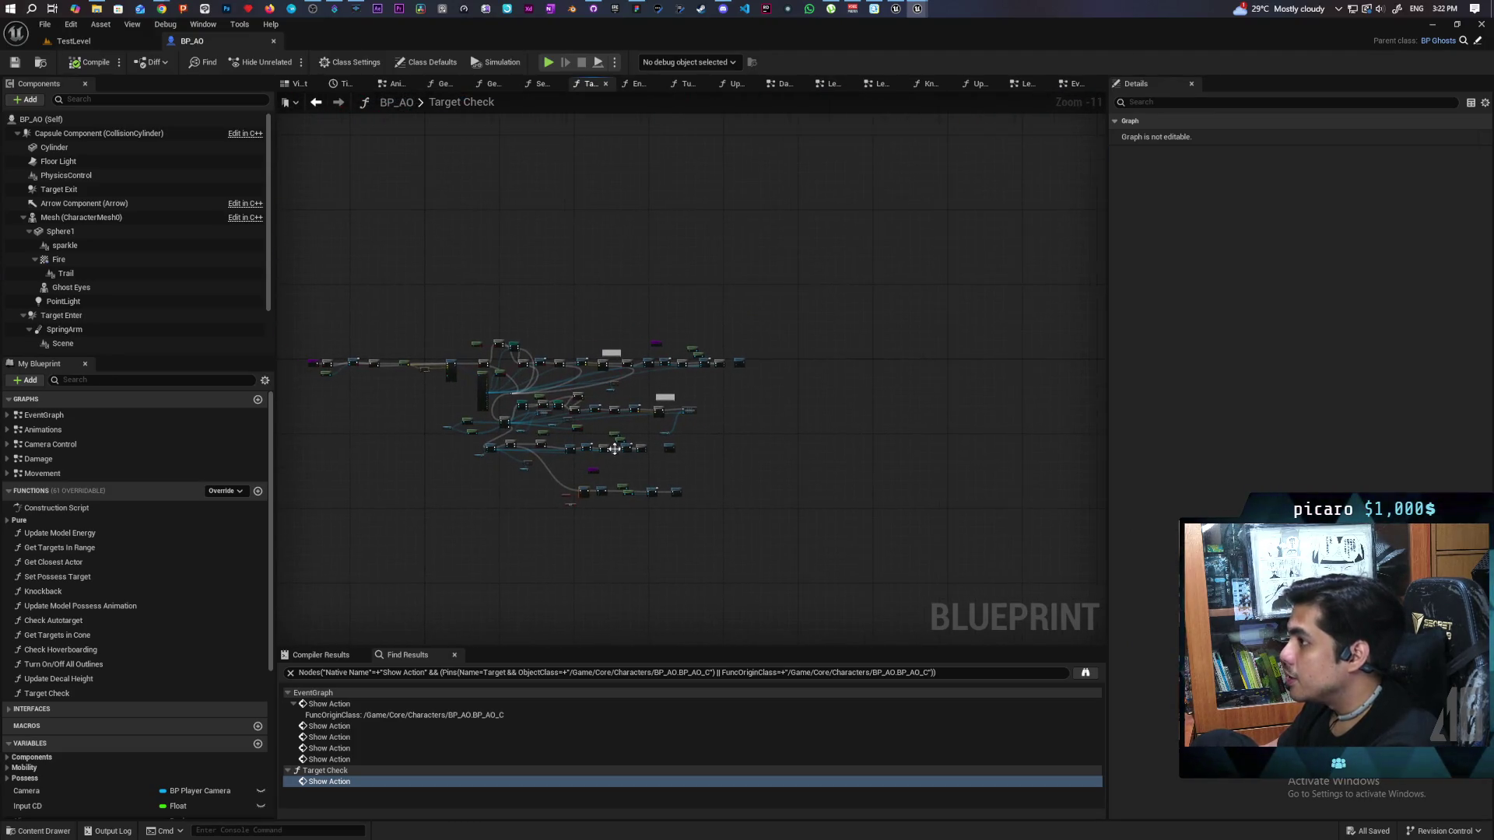
{"action": "left_click", "coordinate": [1072, 84]}
{"action": "scroll", "coordinate": [624, 345], "scroll_direction": "down", "scroll_amount": 8}
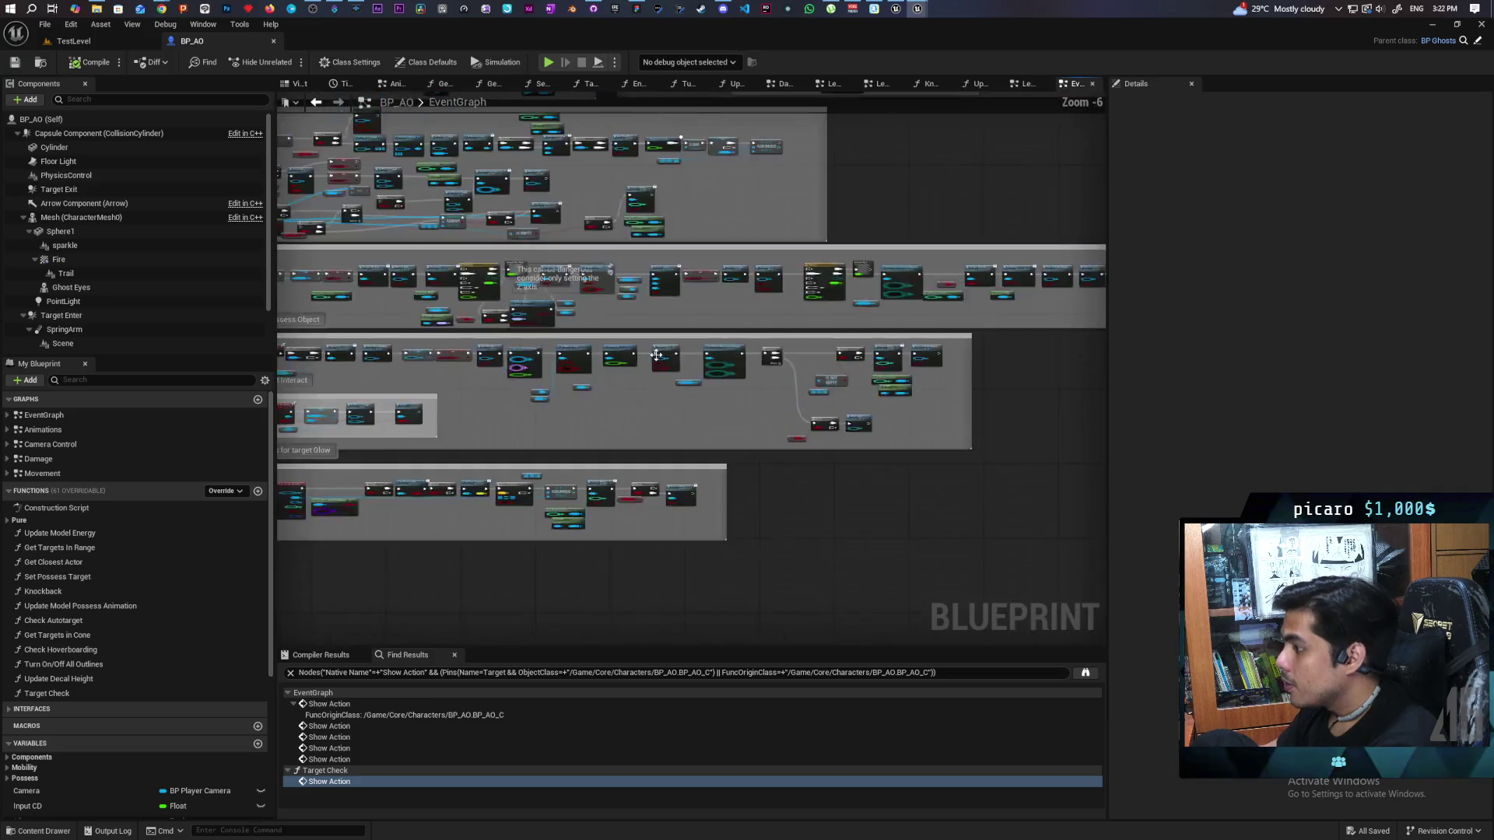
{"action": "scroll", "coordinate": [624, 346], "scroll_direction": "up", "scroll_amount": 8}
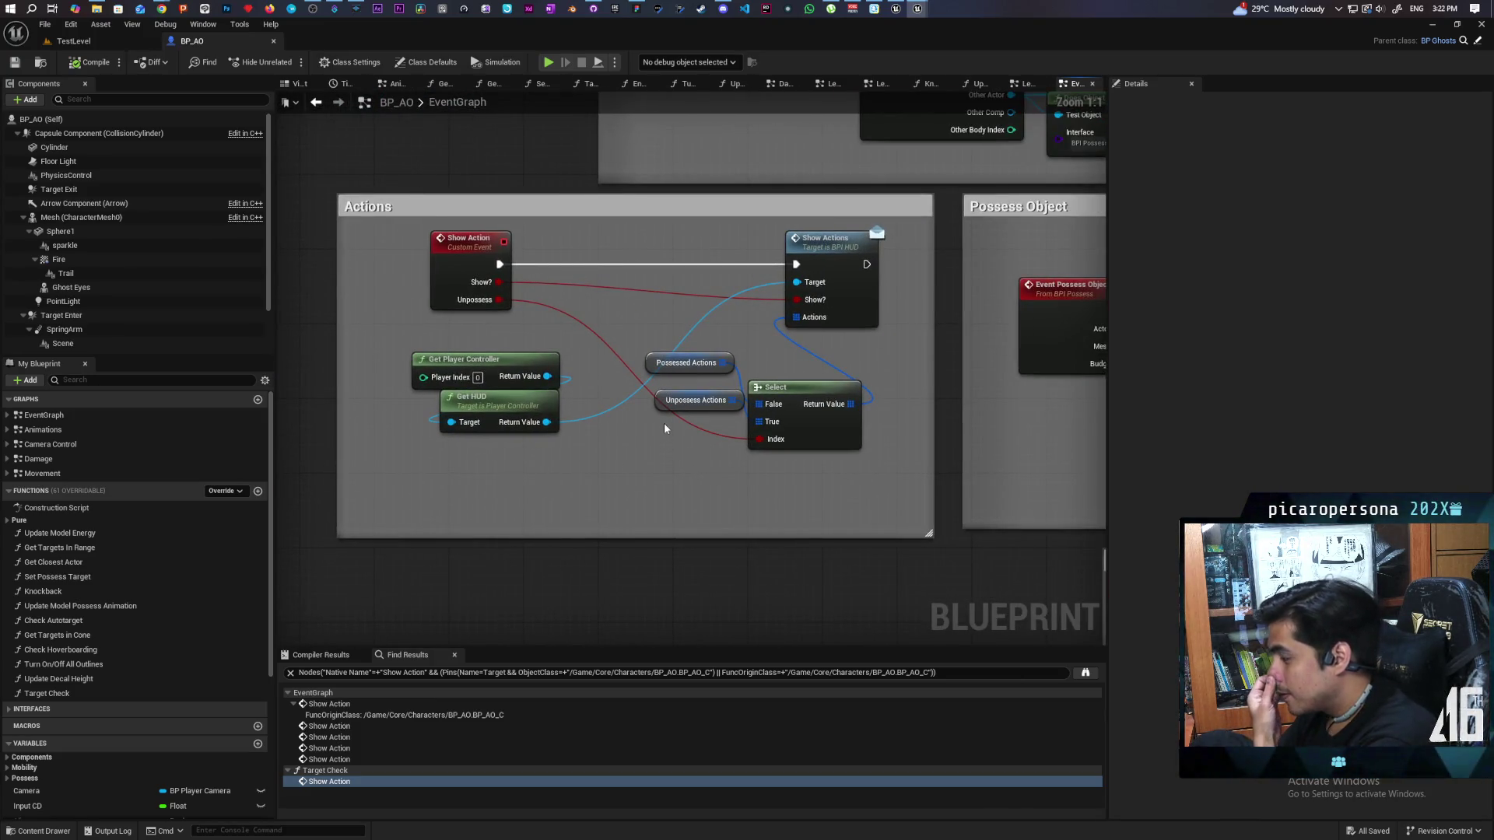
{"action": "left_click", "coordinate": [656, 367]}
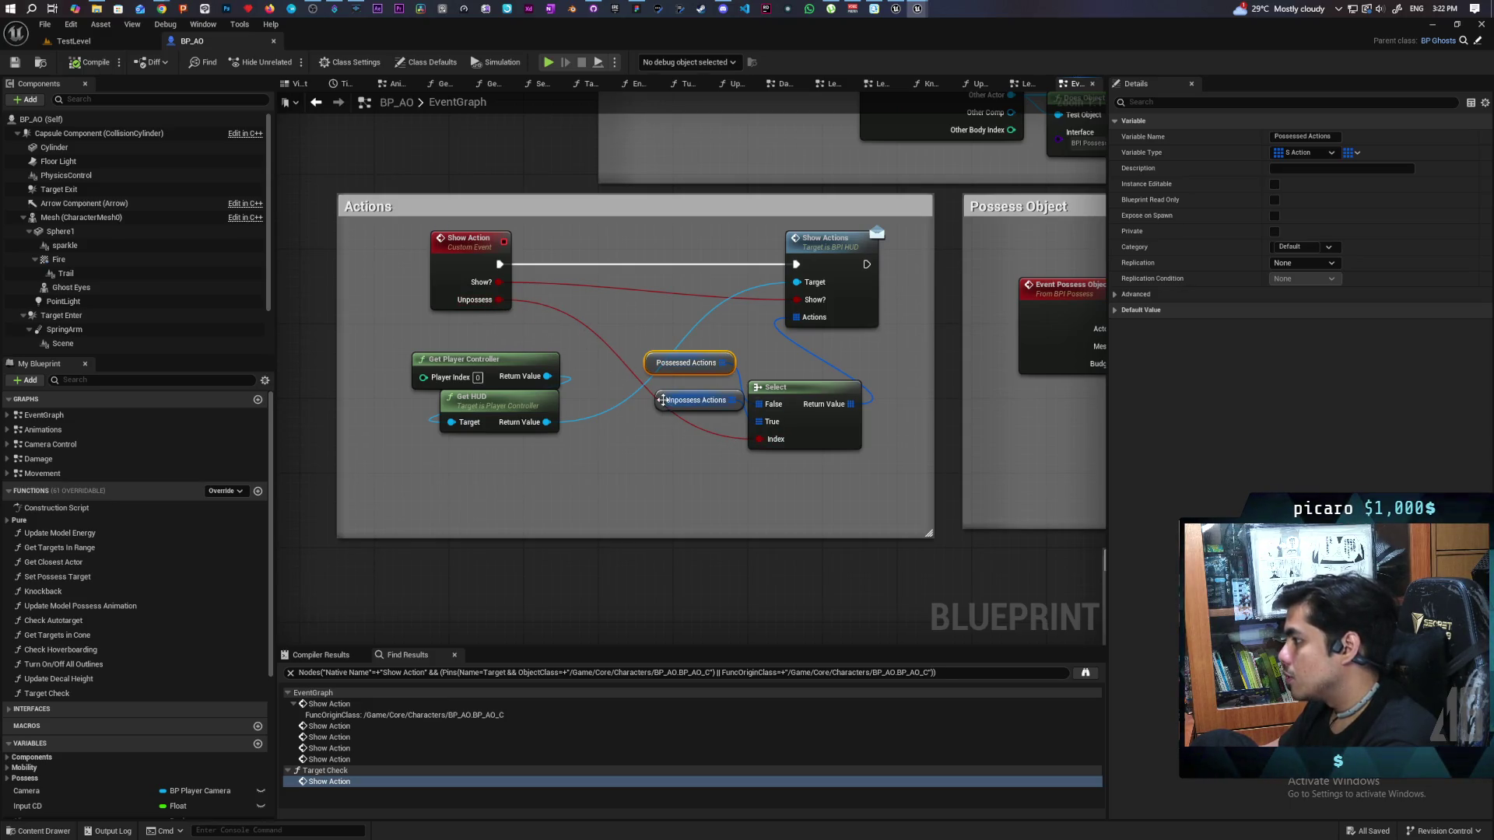
{"action": "left_click", "coordinate": [699, 400]}
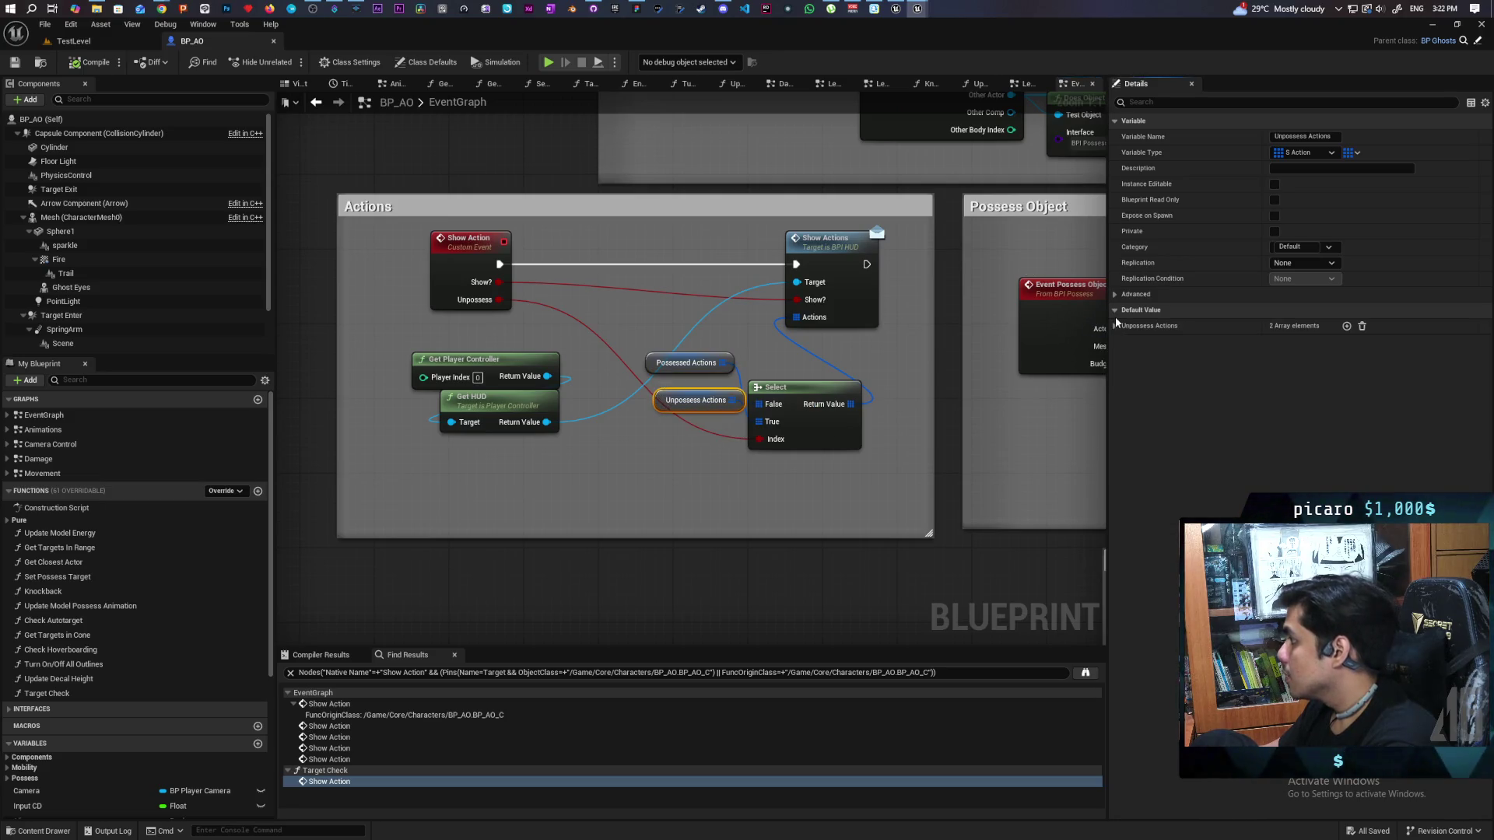
{"action": "left_click", "coordinate": [1115, 325]}
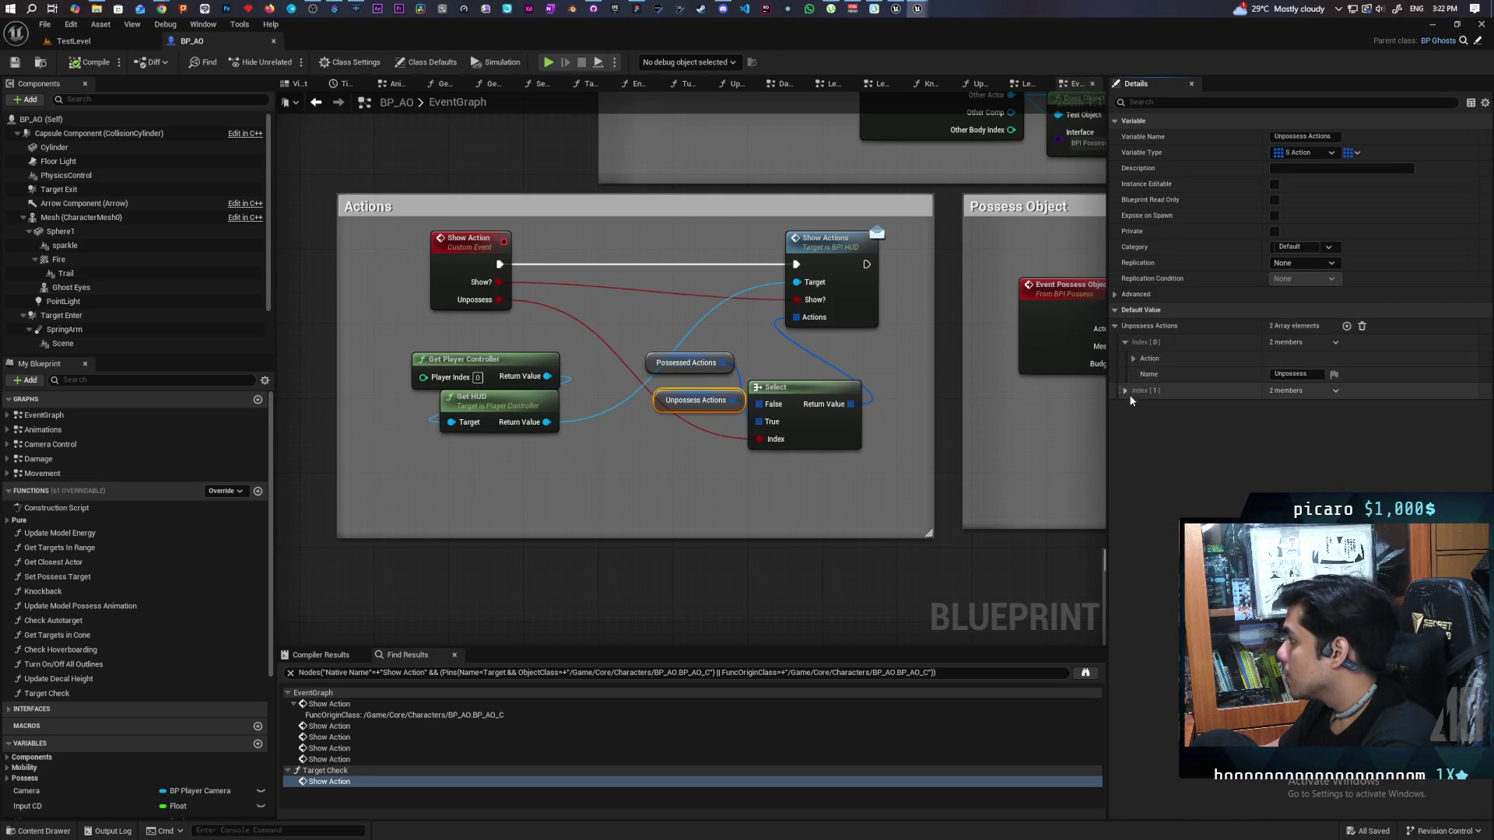
{"action": "left_click", "coordinate": [1126, 391]}
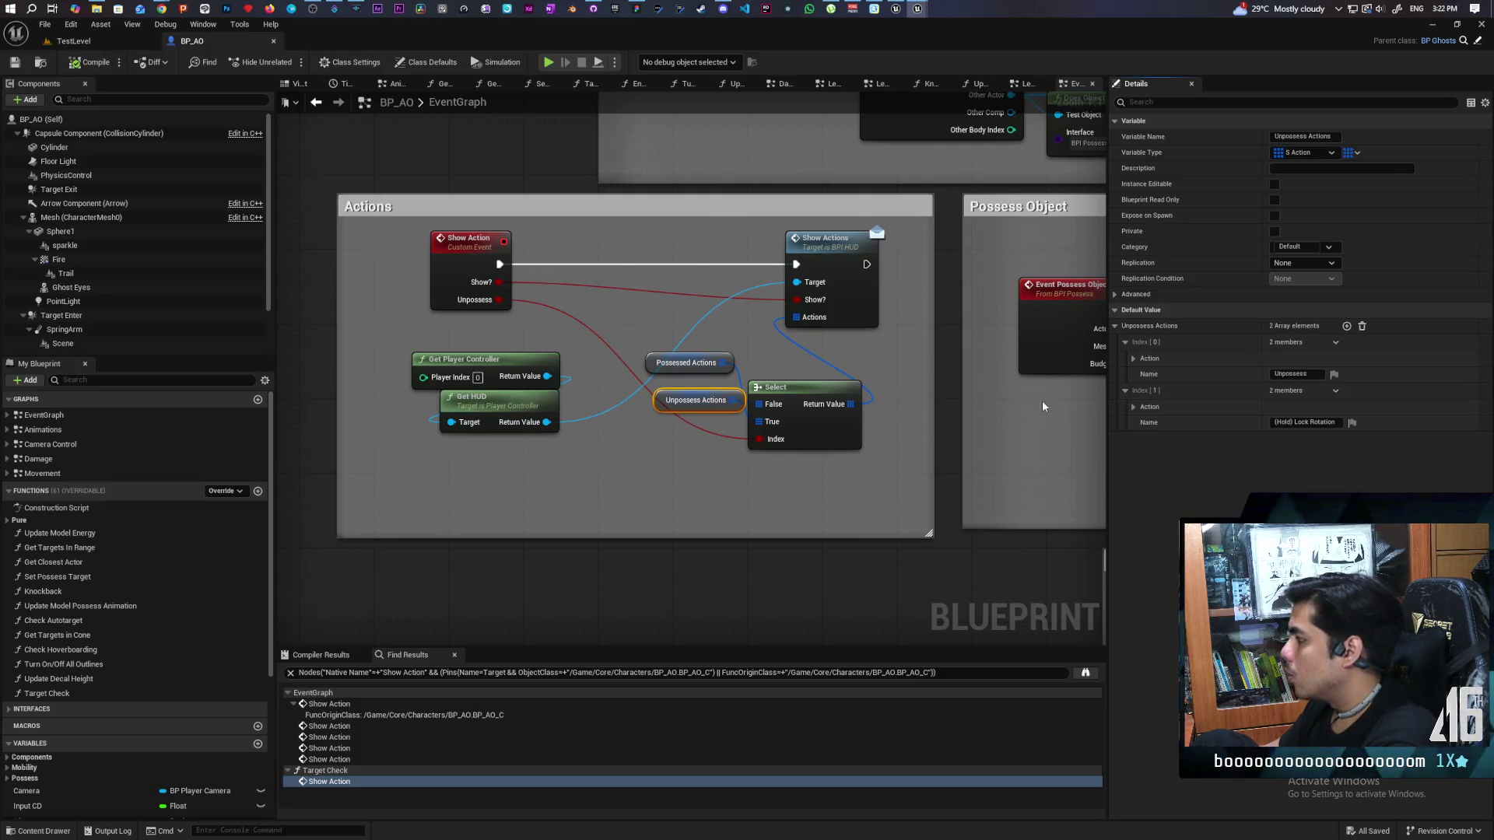
Step: Inspect the Possessed Actions default array entry, then collapse it
{"action": "left_click", "coordinate": [679, 362]}
{"action": "left_click", "coordinate": [1117, 325]}
{"action": "left_click", "coordinate": [1125, 342]}
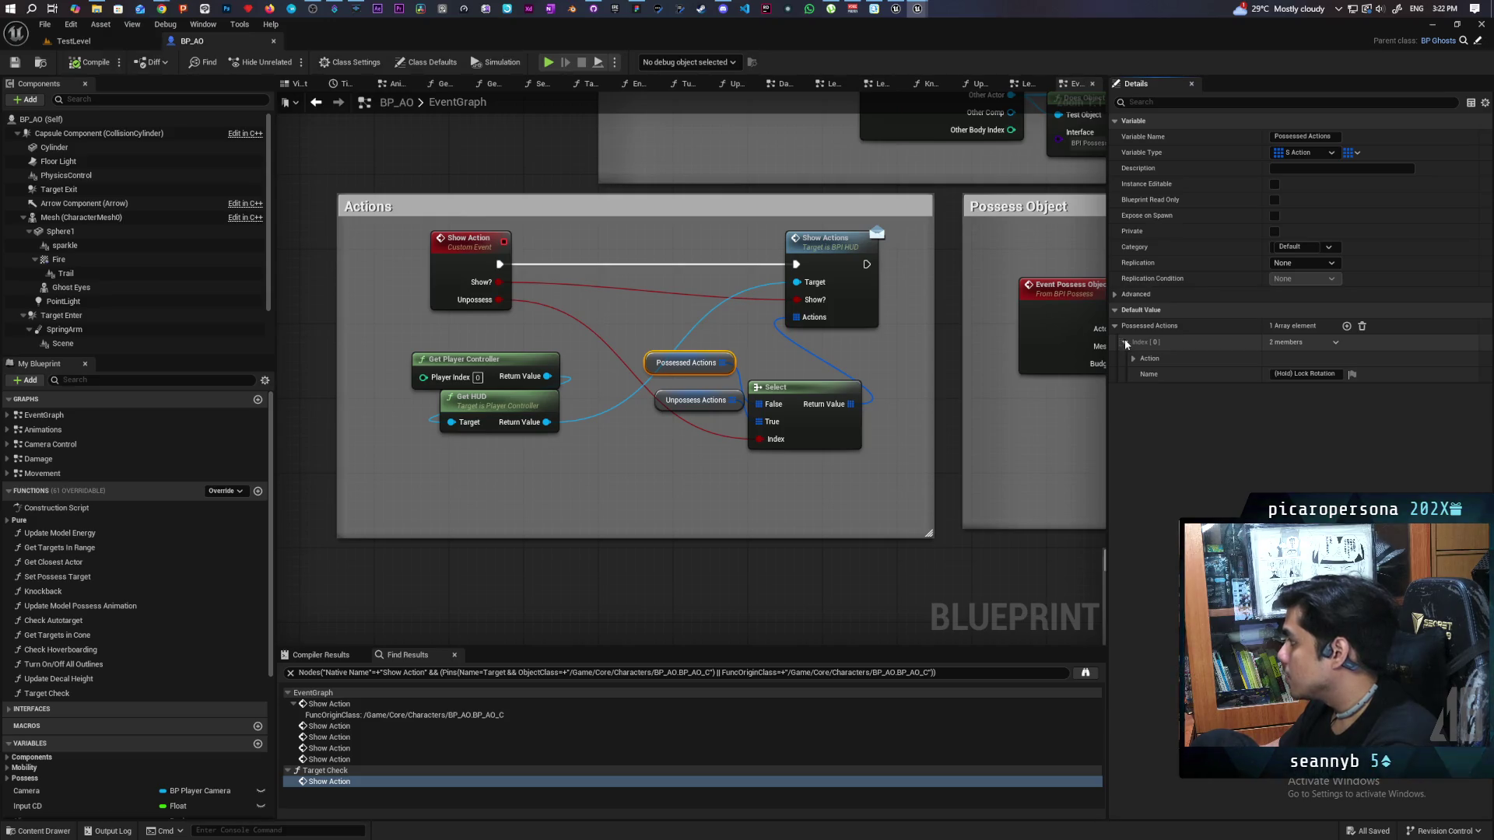
{"action": "left_click", "coordinate": [1119, 325]}
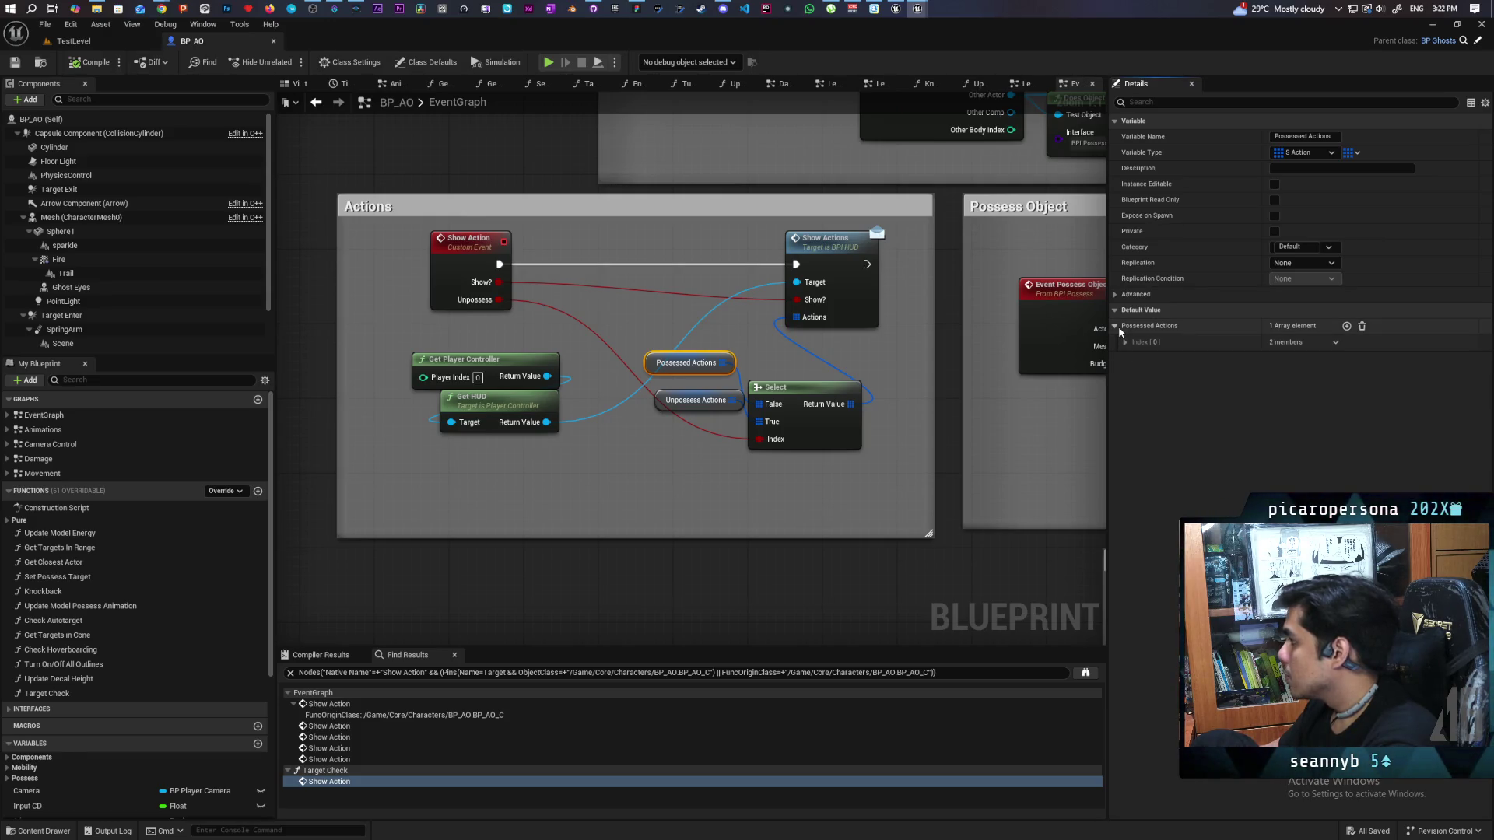
Step: Recheck Unpossess Actions' entries (Unpossess, (Hold) Lock Rotation) and return to TestLevel
{"action": "left_click", "coordinate": [677, 402]}
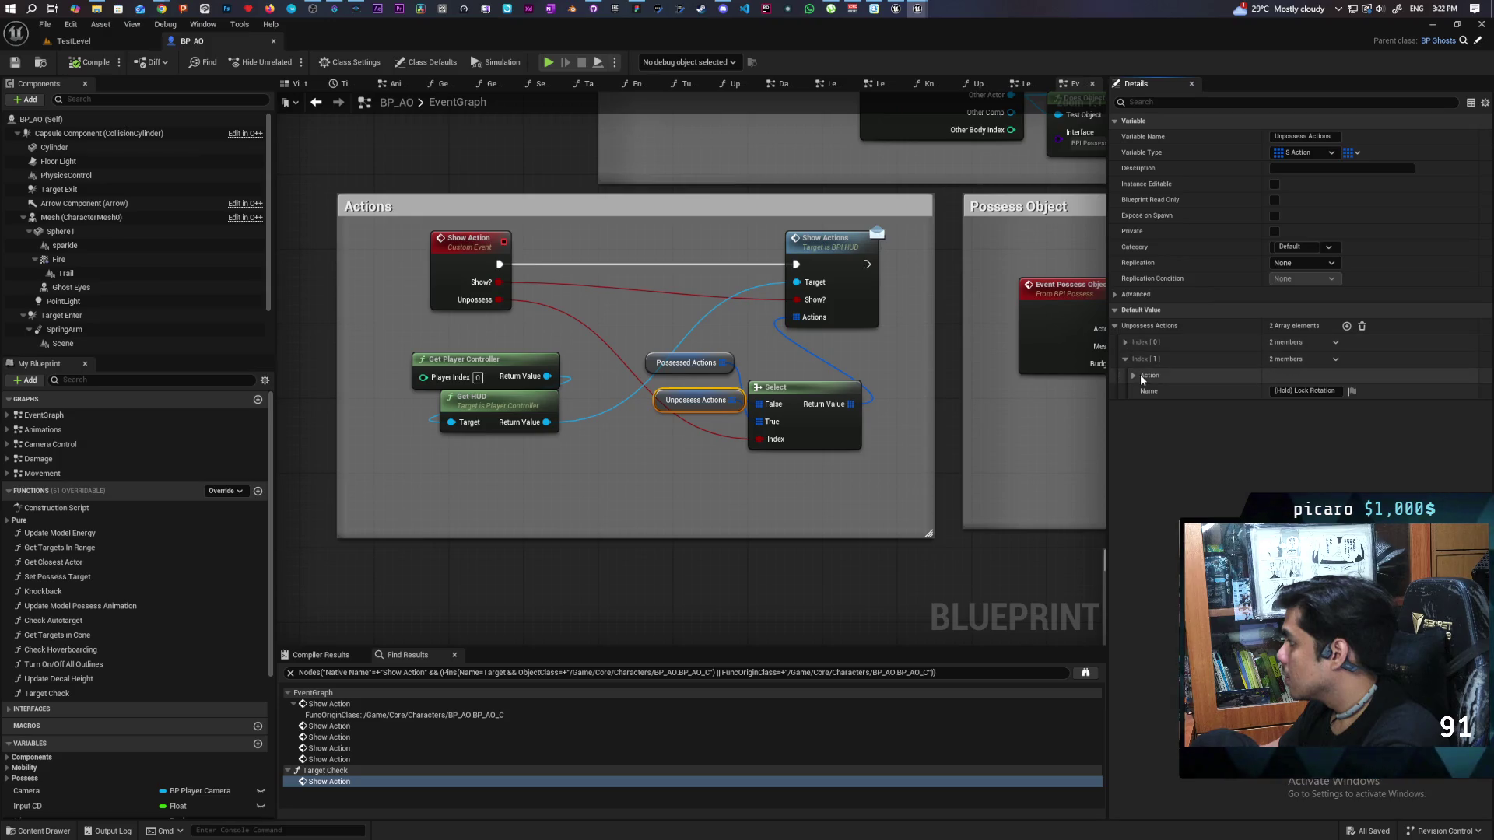
{"action": "left_click", "coordinate": [1126, 358]}
{"action": "left_click", "coordinate": [1125, 343]}
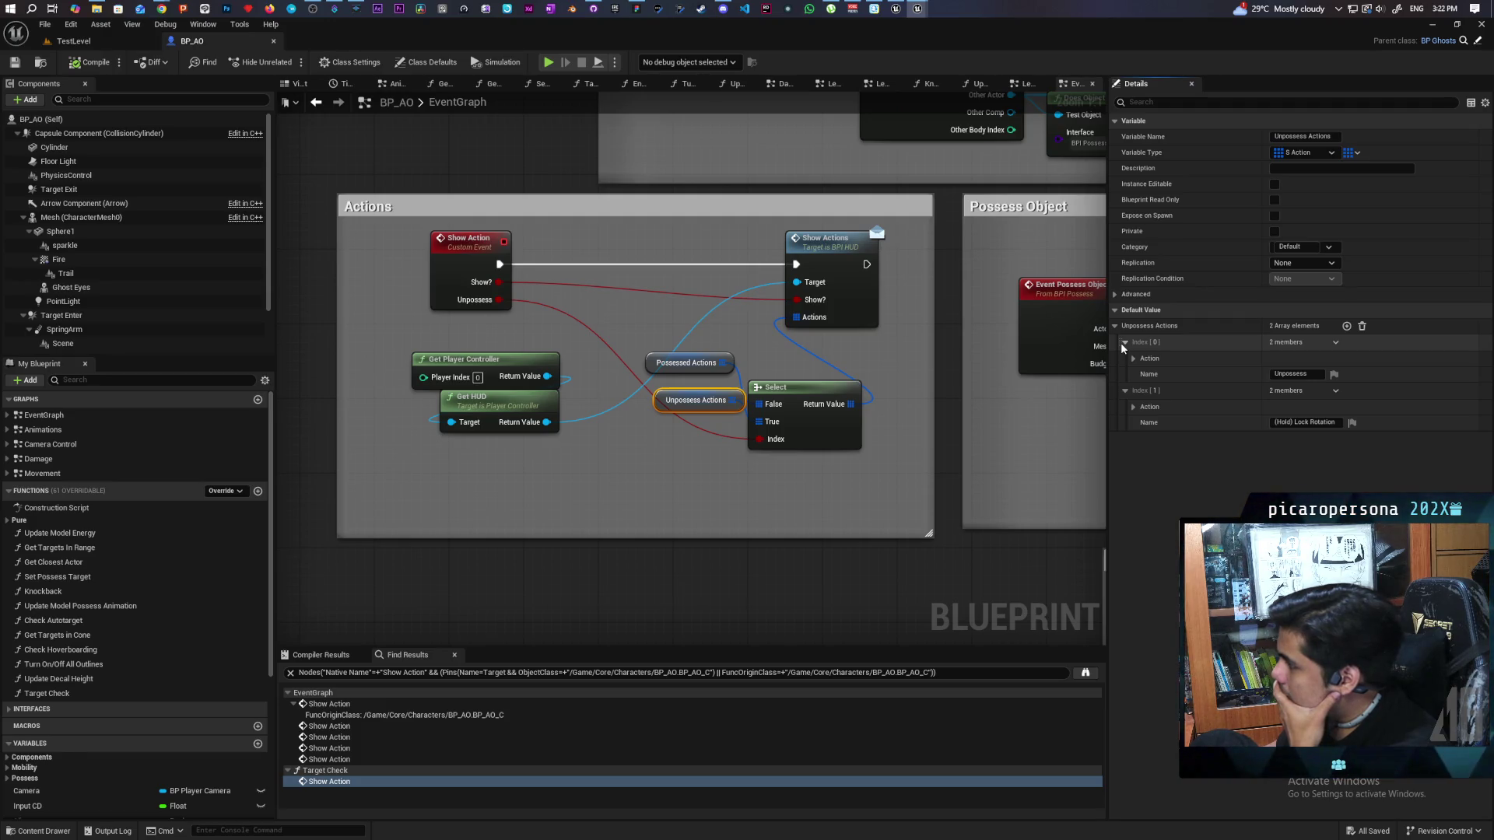
{"action": "left_click", "coordinate": [109, 41]}
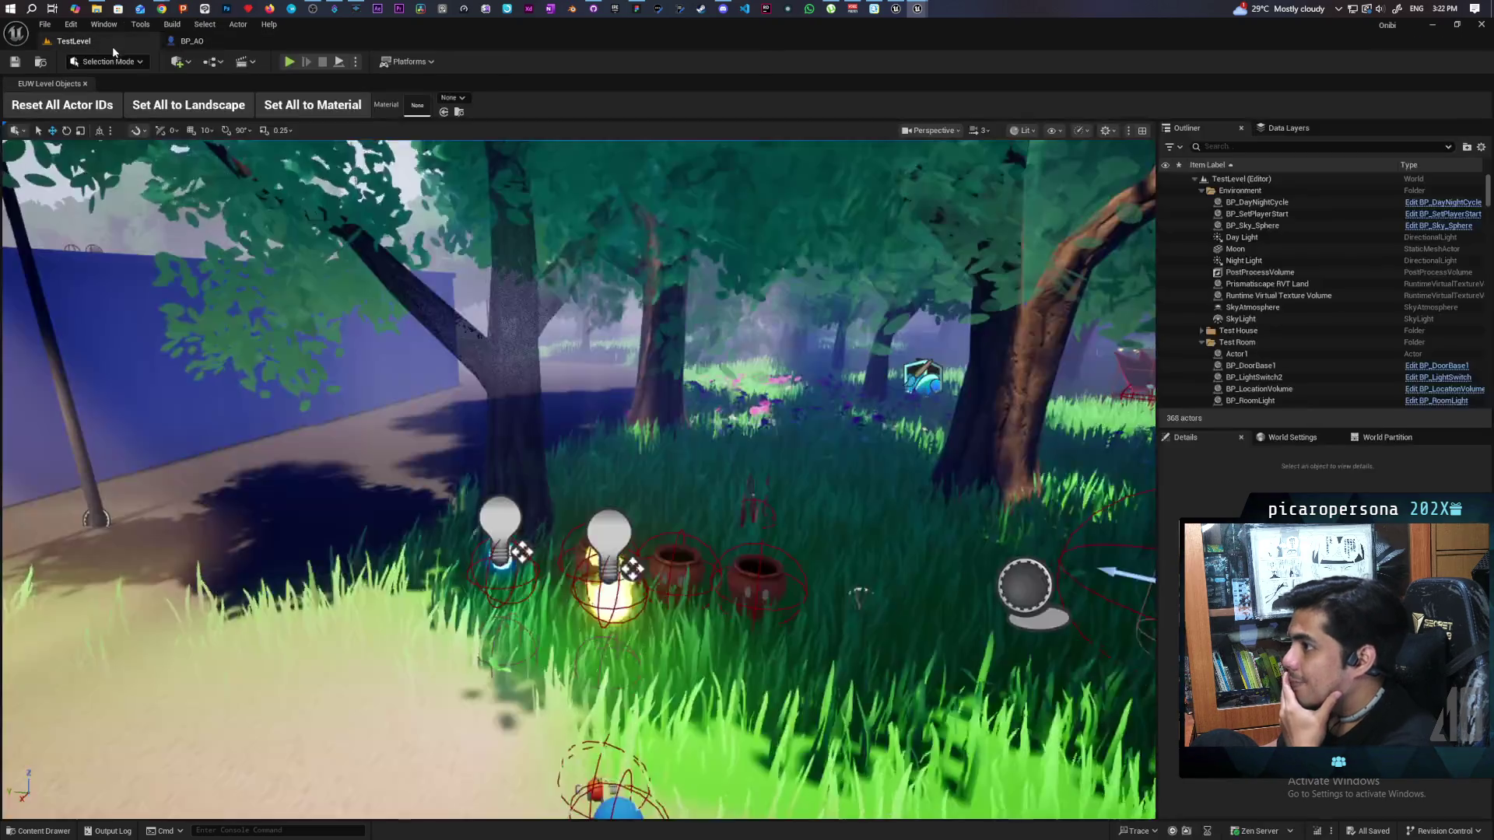
Step: Playtest TestLevel to see the (Hold) Lock Rotation prompt, then stop and return to BP_AO
{"action": "left_click", "coordinate": [289, 62]}
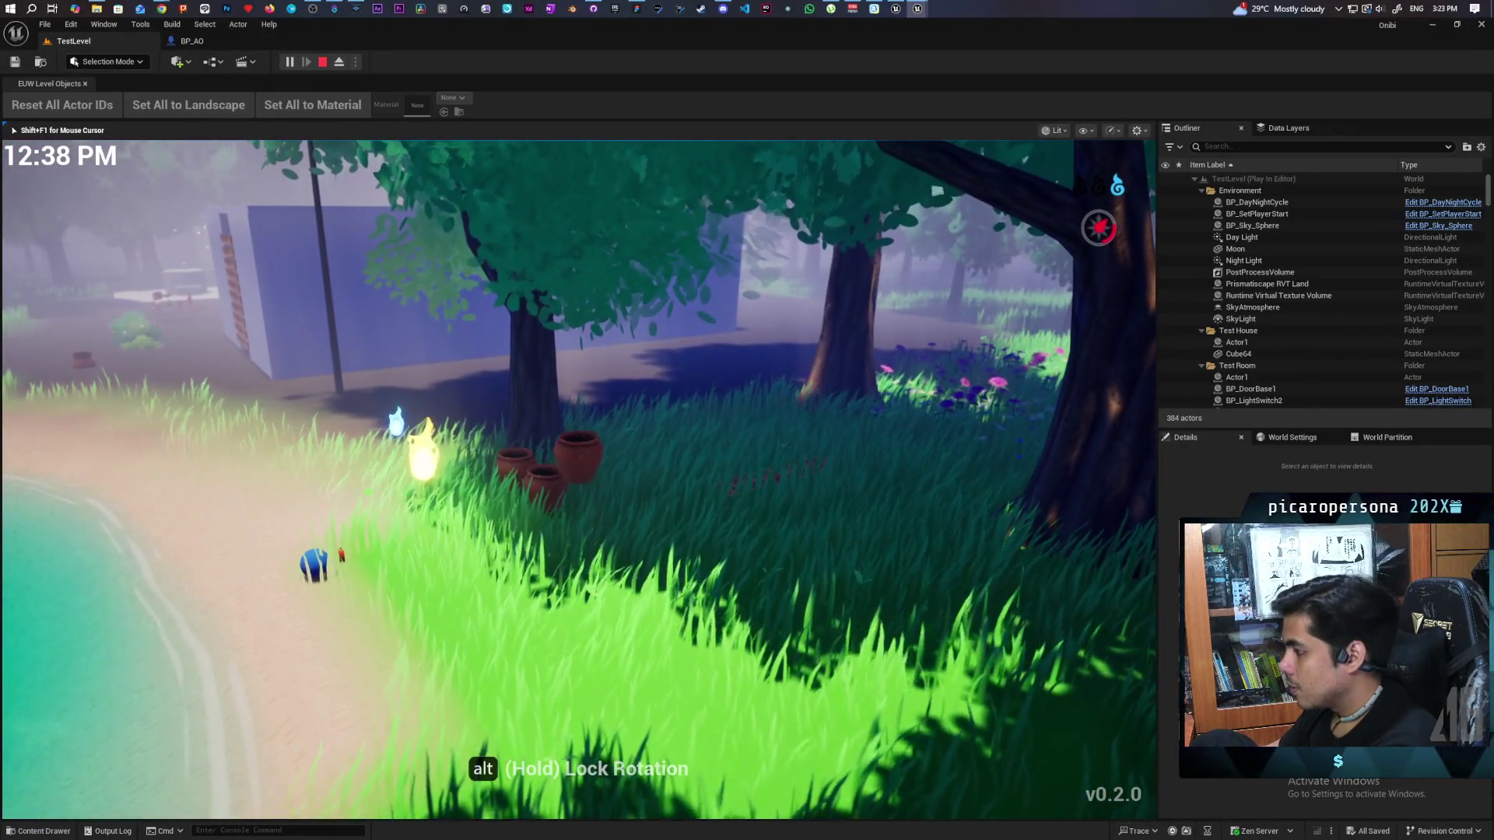
{"action": "key", "text": "F8"}
{"action": "left_click", "coordinate": [211, 47]}
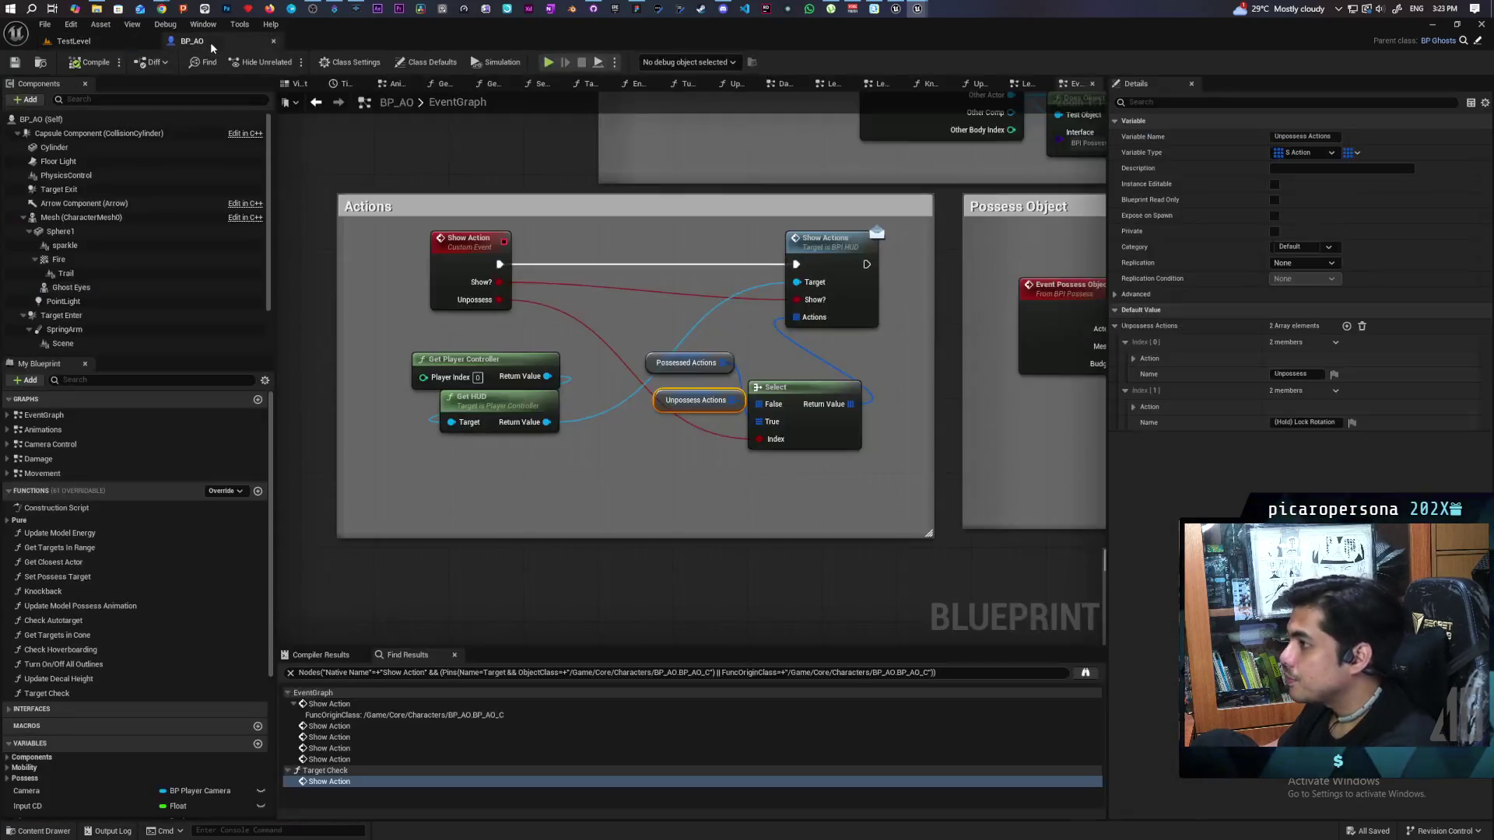
Step: Zoom out BP_AO's graph, jump to two found Show Action calls, then return to TestLevel
{"action": "scroll", "coordinate": [610, 487], "scroll_direction": "down", "scroll_amount": 5}
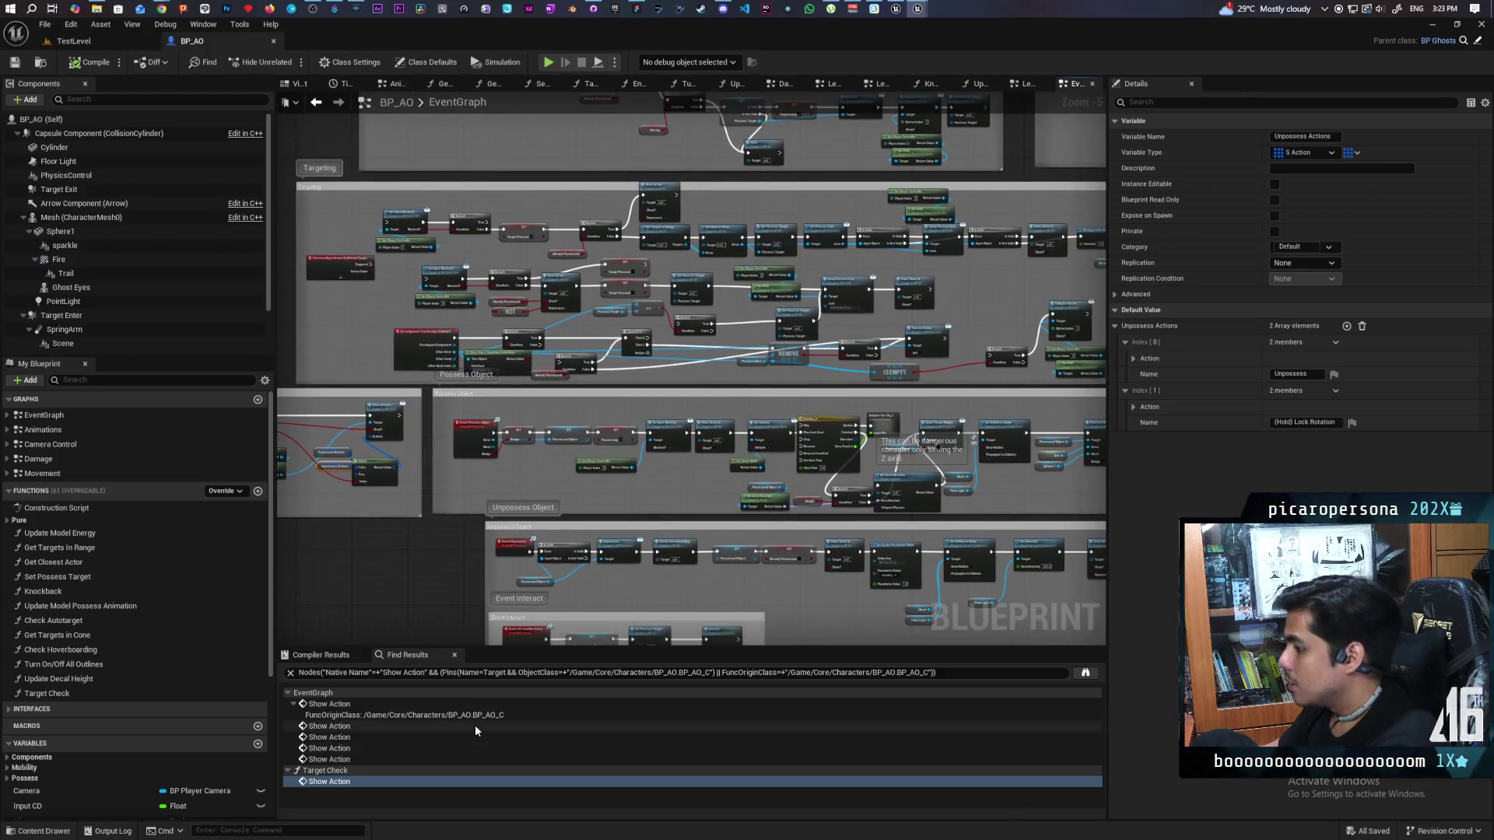
{"action": "left_click", "coordinate": [323, 761]}
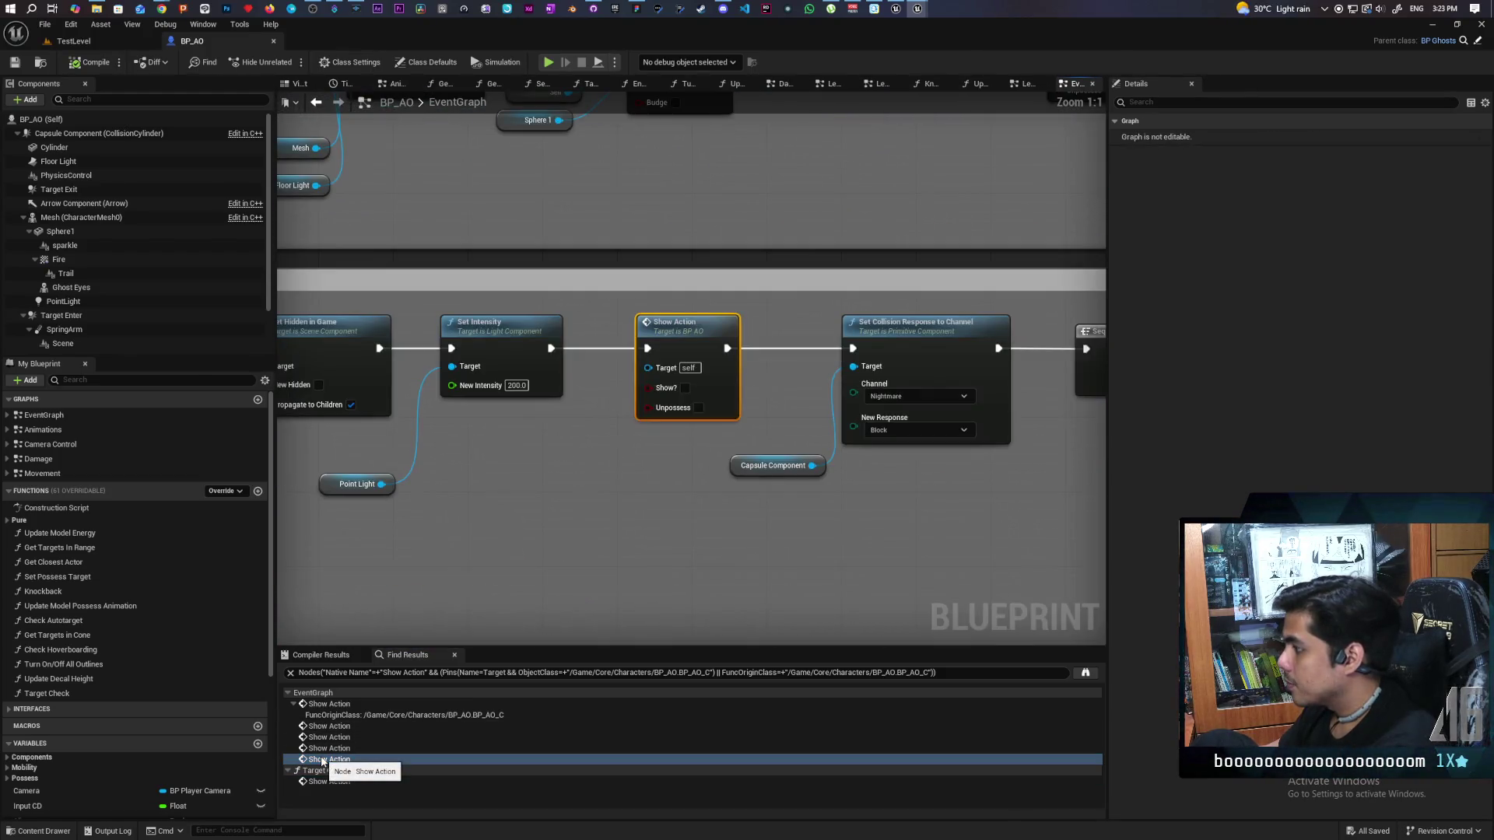
{"action": "left_click", "coordinate": [340, 748]}
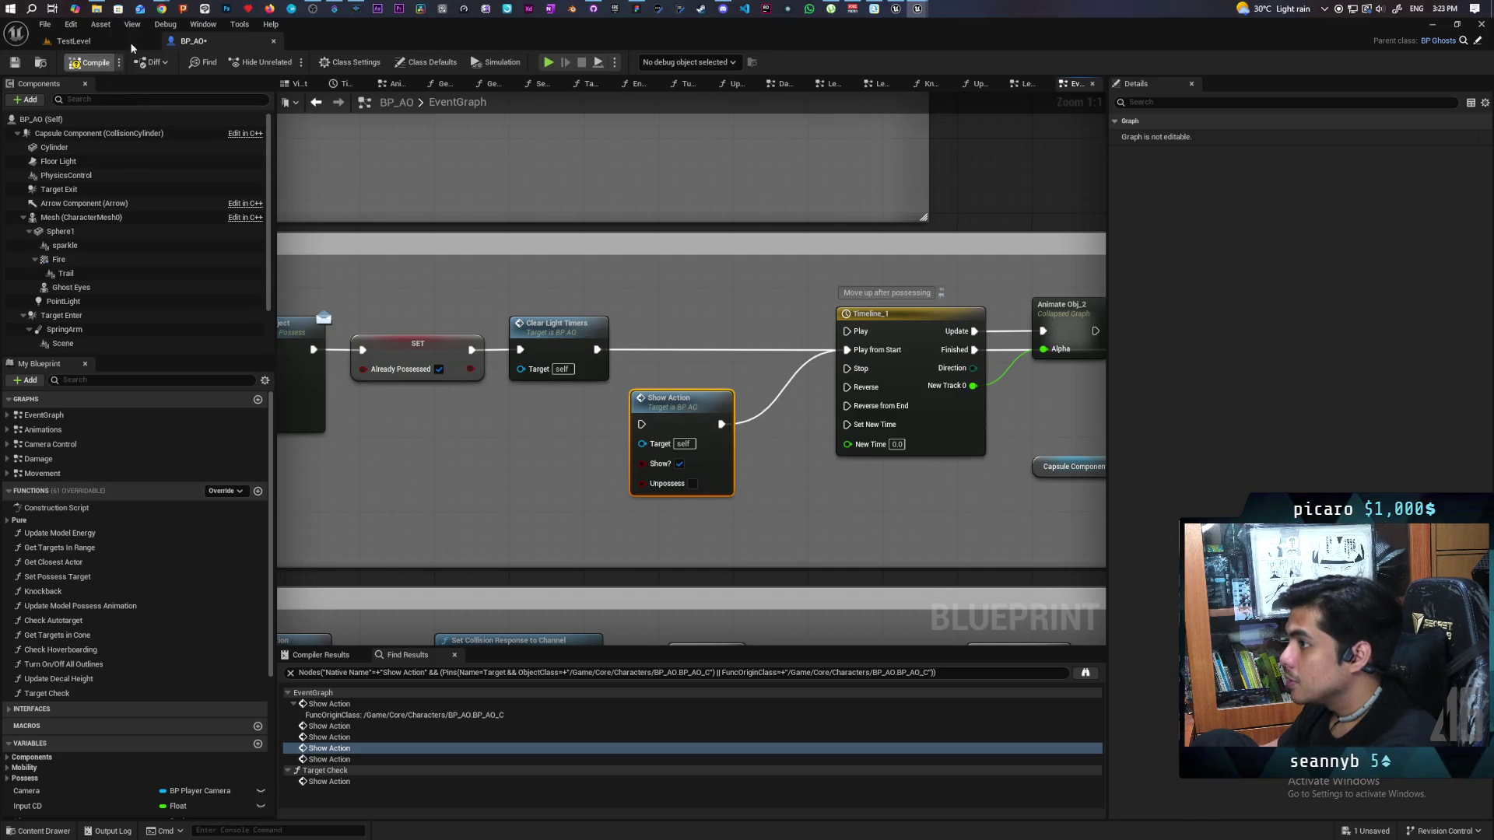
{"action": "left_click", "coordinate": [105, 39]}
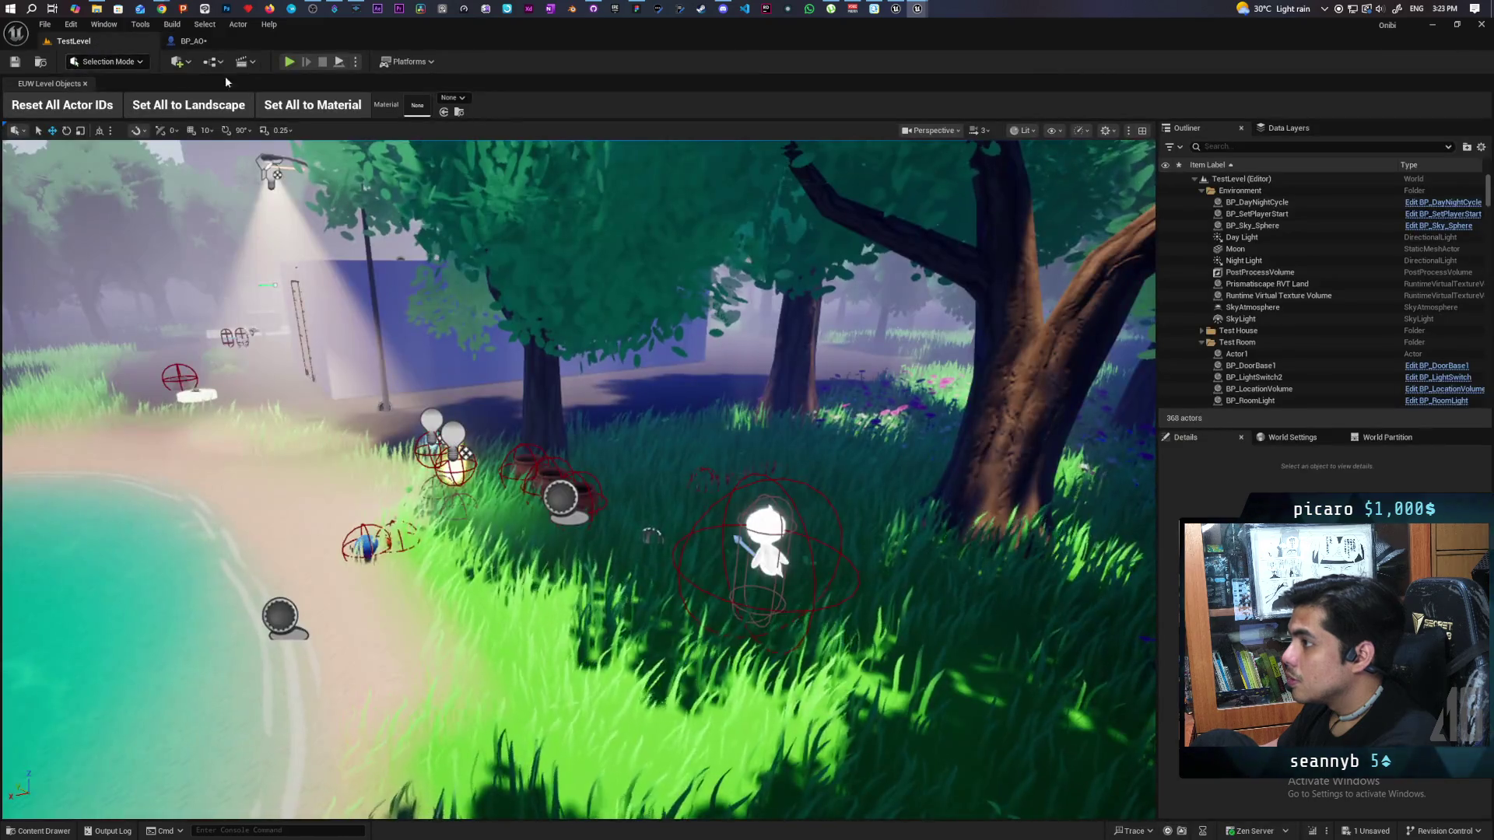
Step: Start a new playtest and walk the character toward the clay pots and back
{"action": "left_click", "coordinate": [289, 62]}
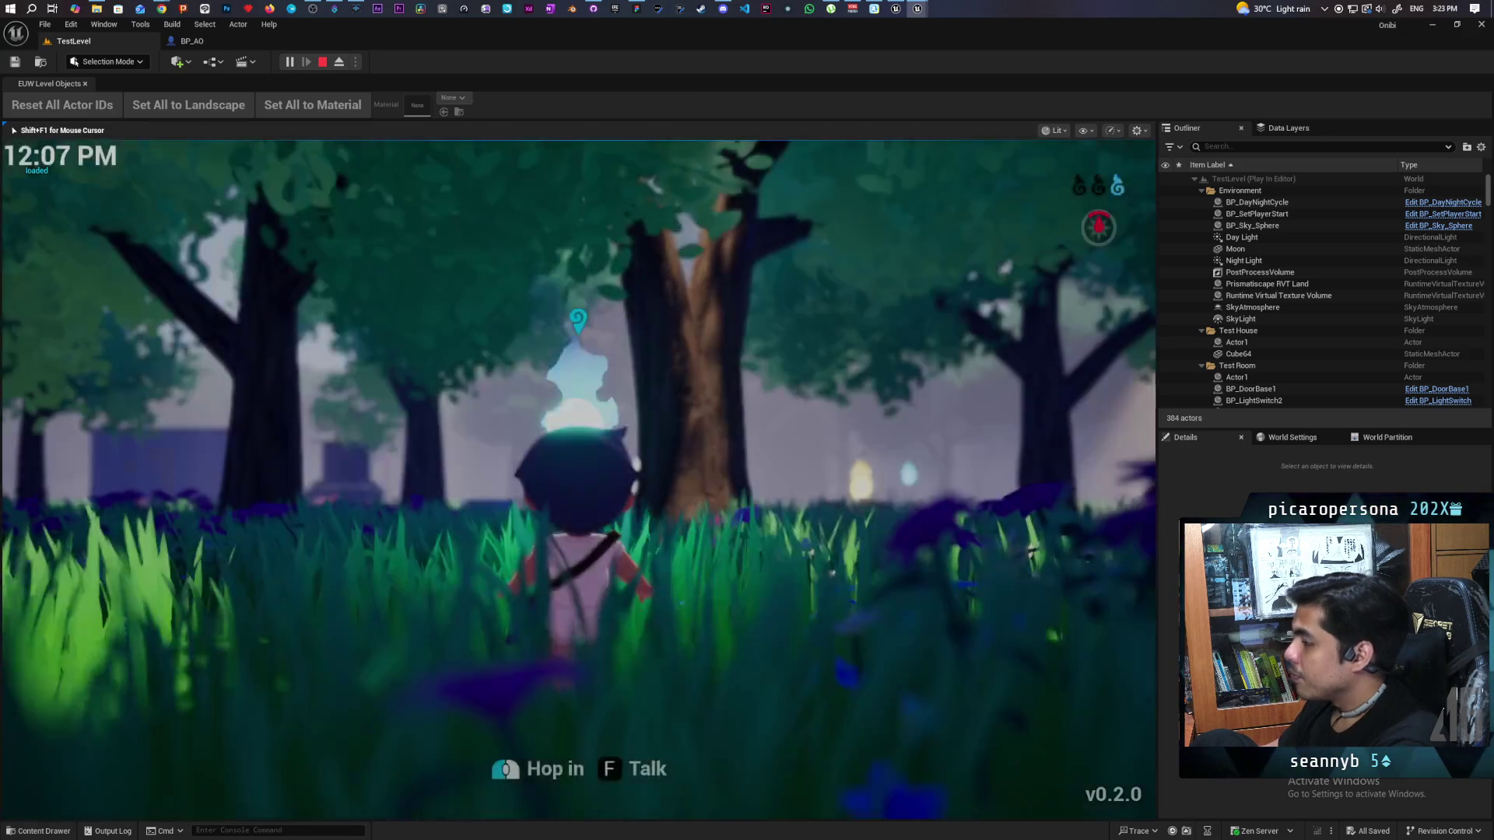
{"action": "key", "text": "w"}
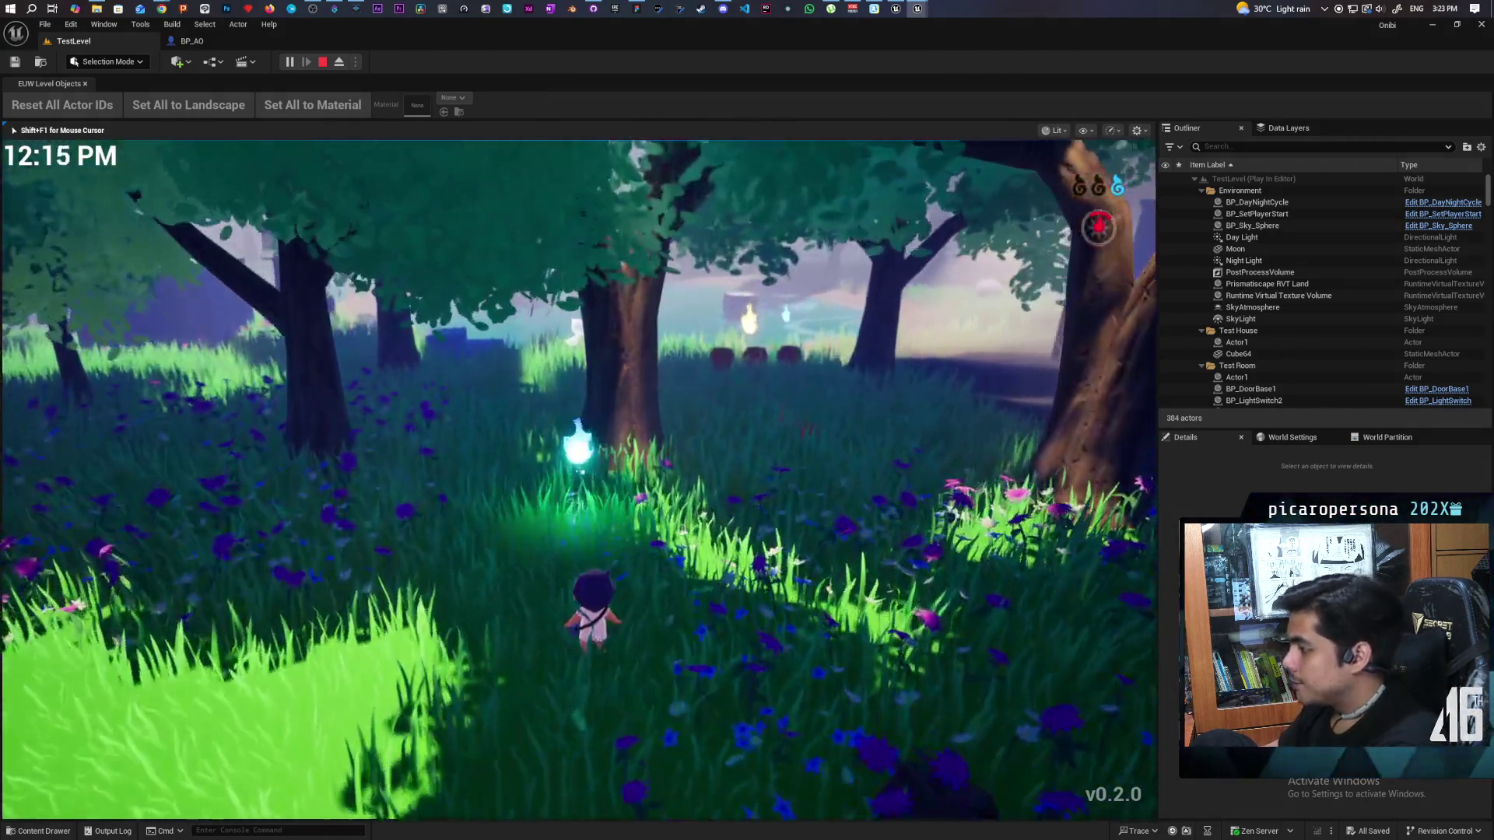
{"action": "key", "text": "w"}
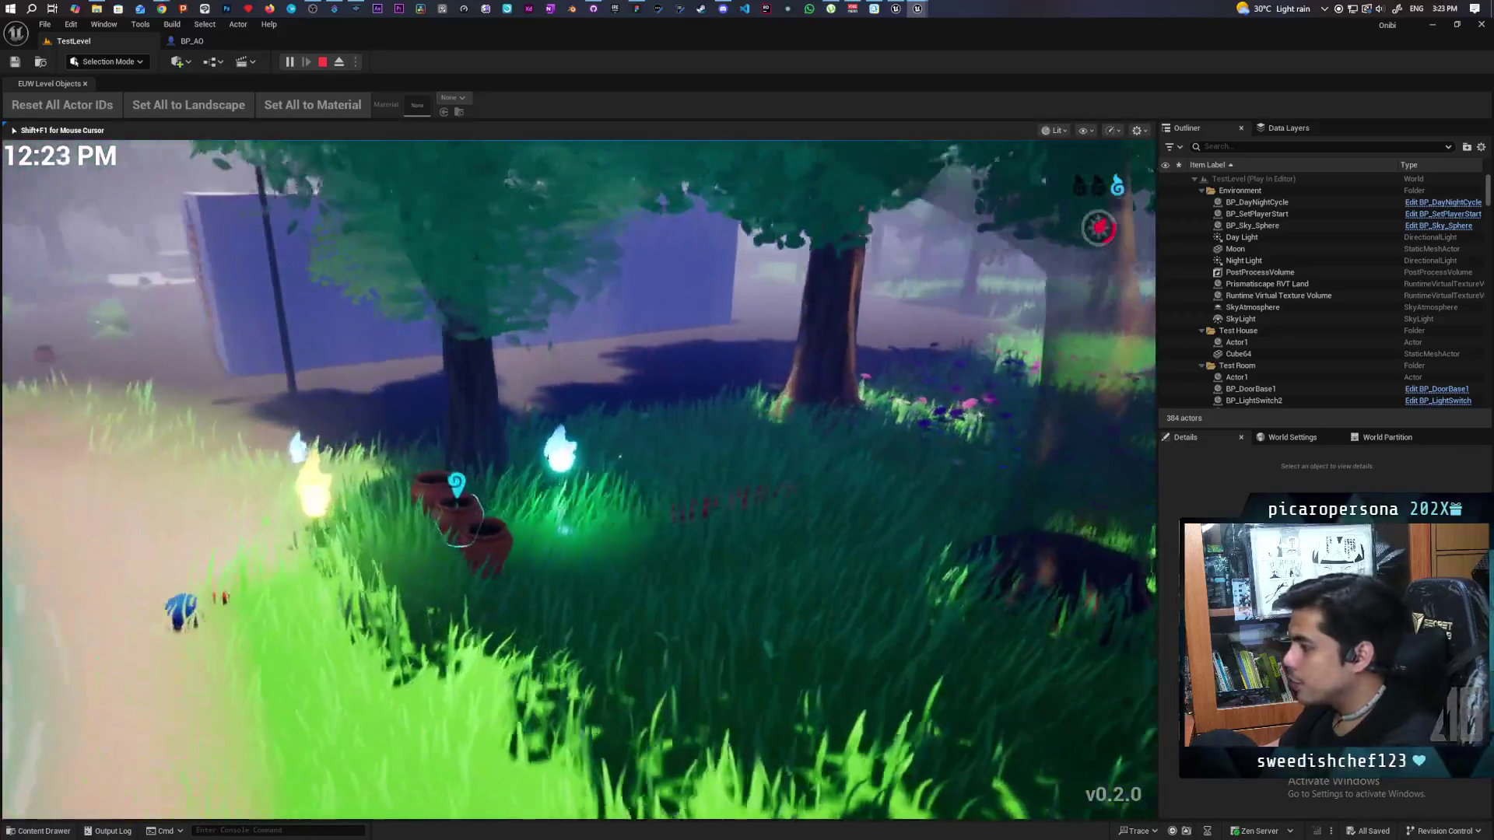
{"action": "key", "text": "w"}
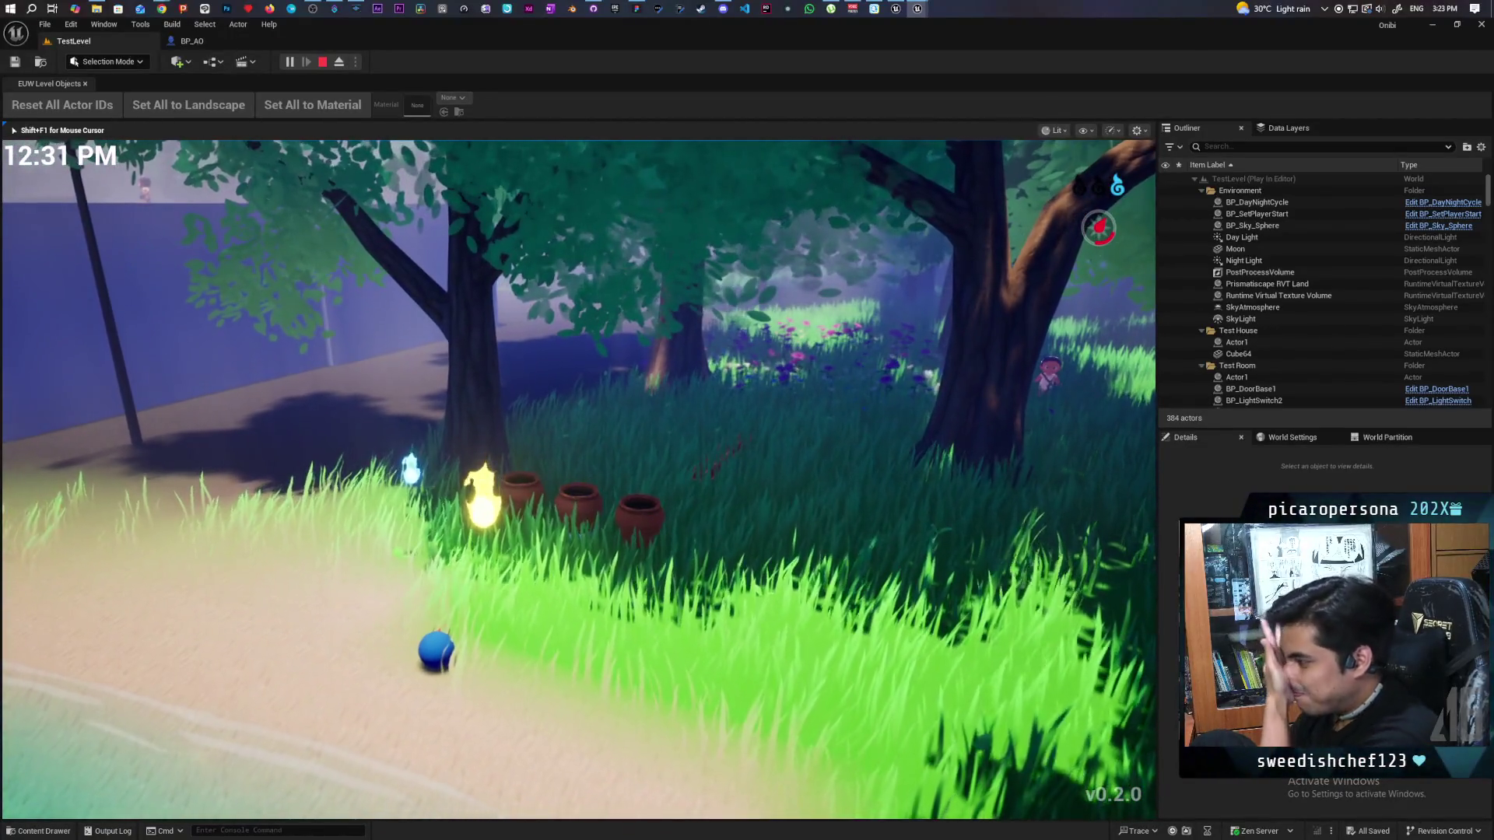
{"action": "key", "text": "w"}
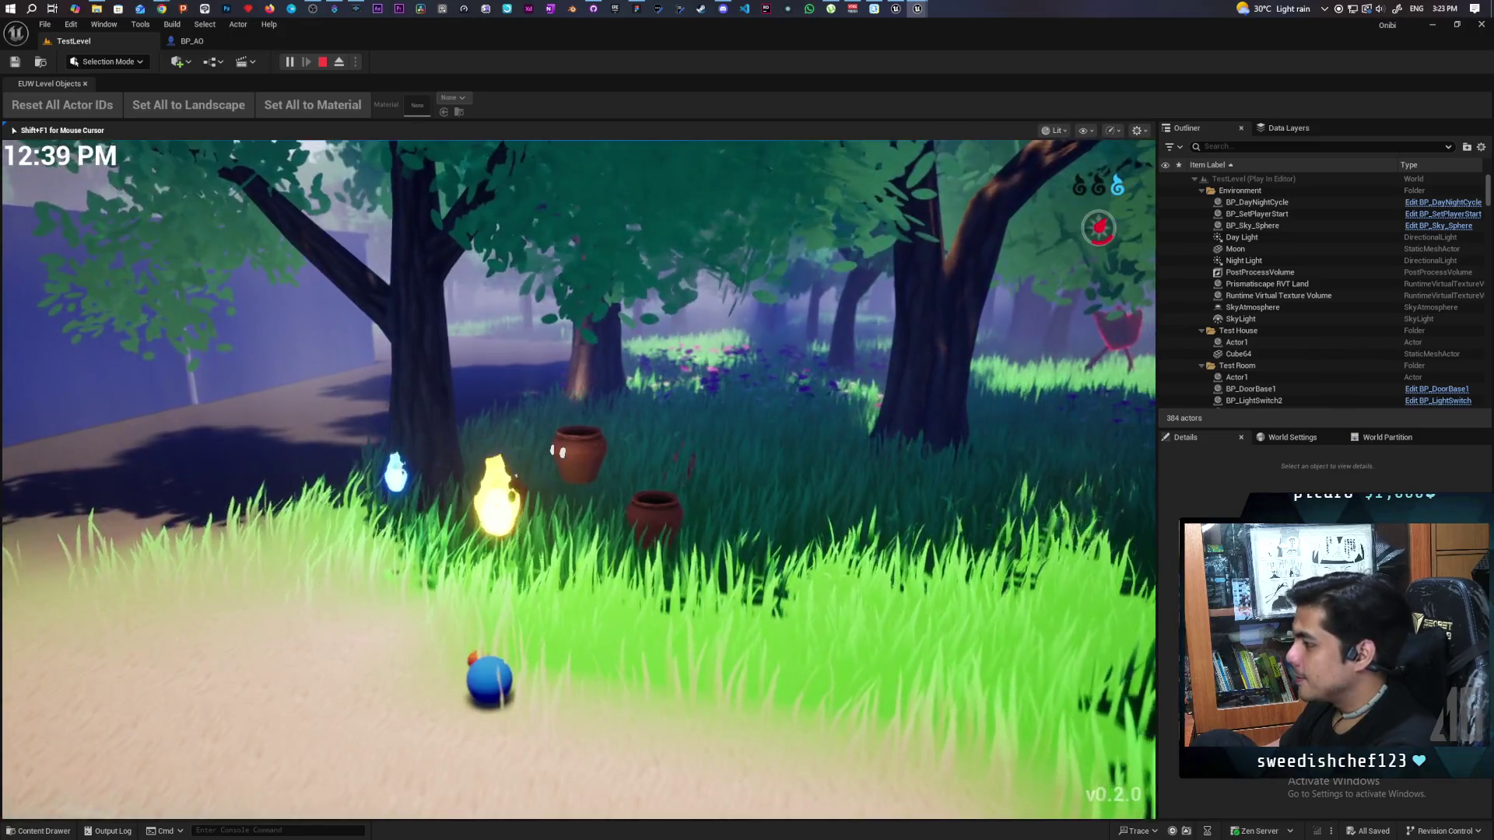
{"action": "key", "text": "s"}
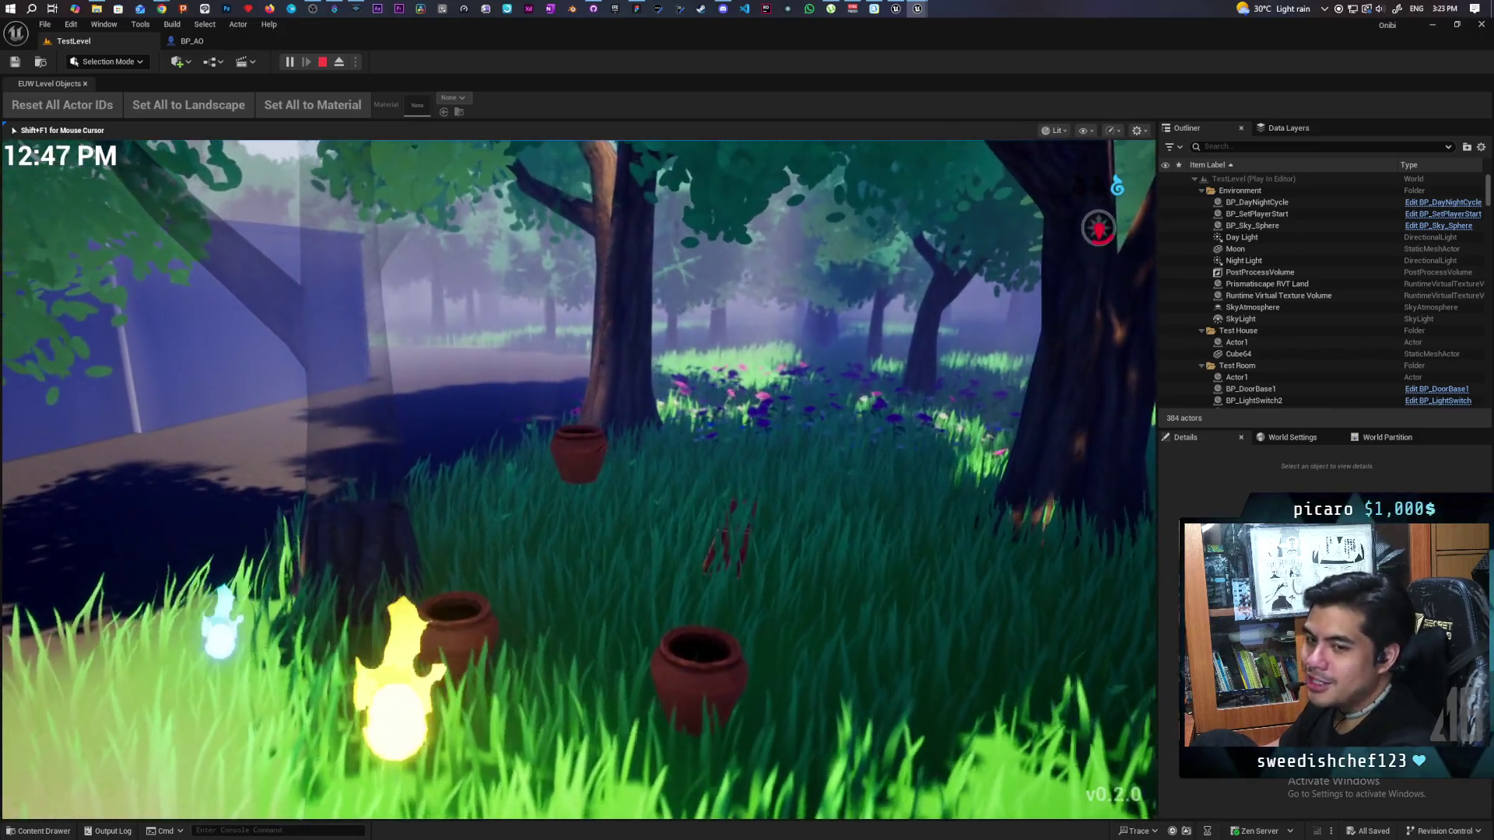
{"action": "key", "text": "w"}
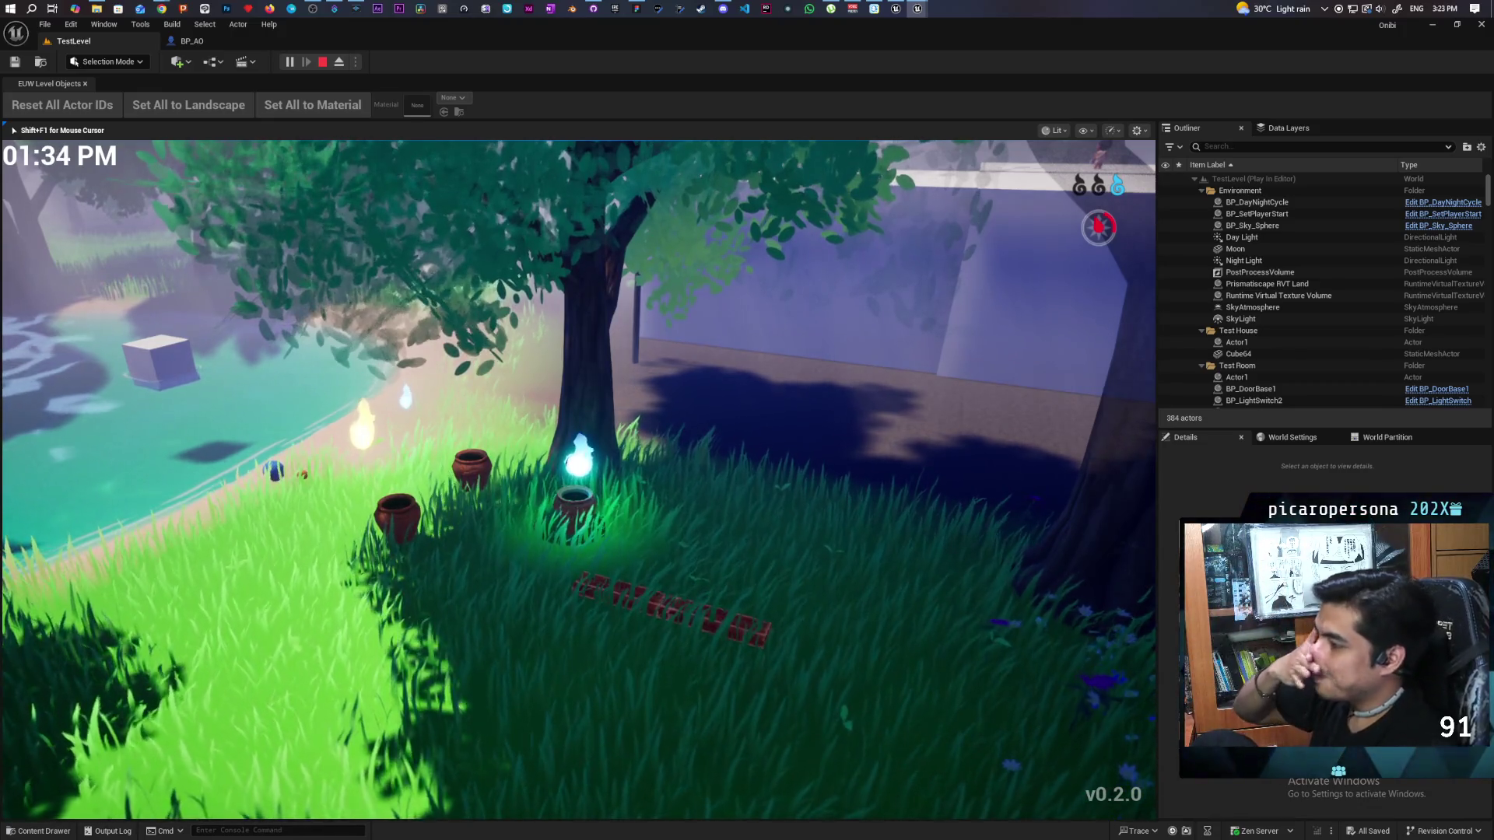
Step: Walk past the bench and plank into the clearing among the red pots
{"action": "key", "text": "w"}
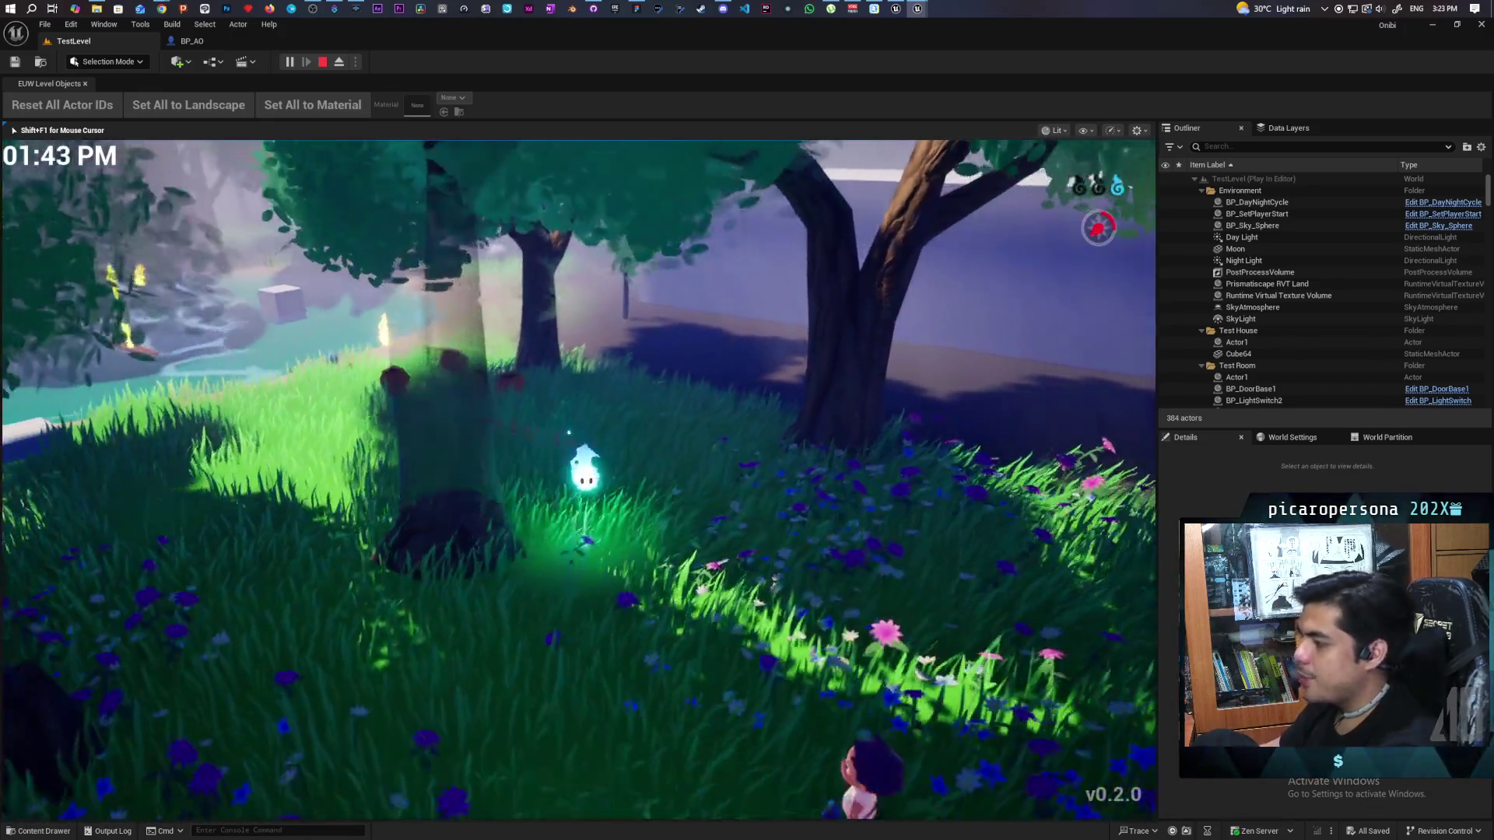
{"action": "key", "text": "w"}
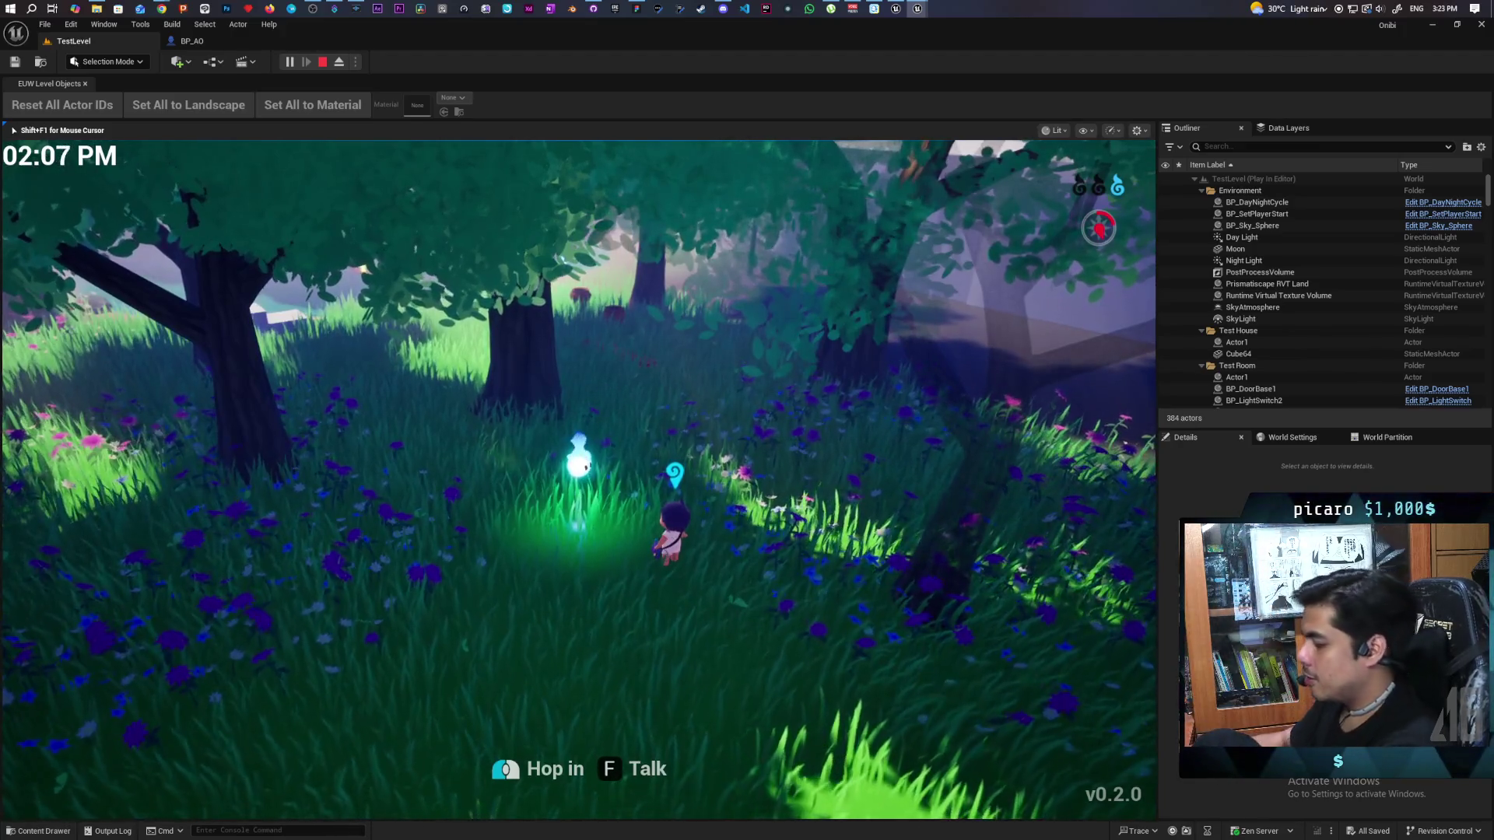
{"action": "key", "text": "w"}
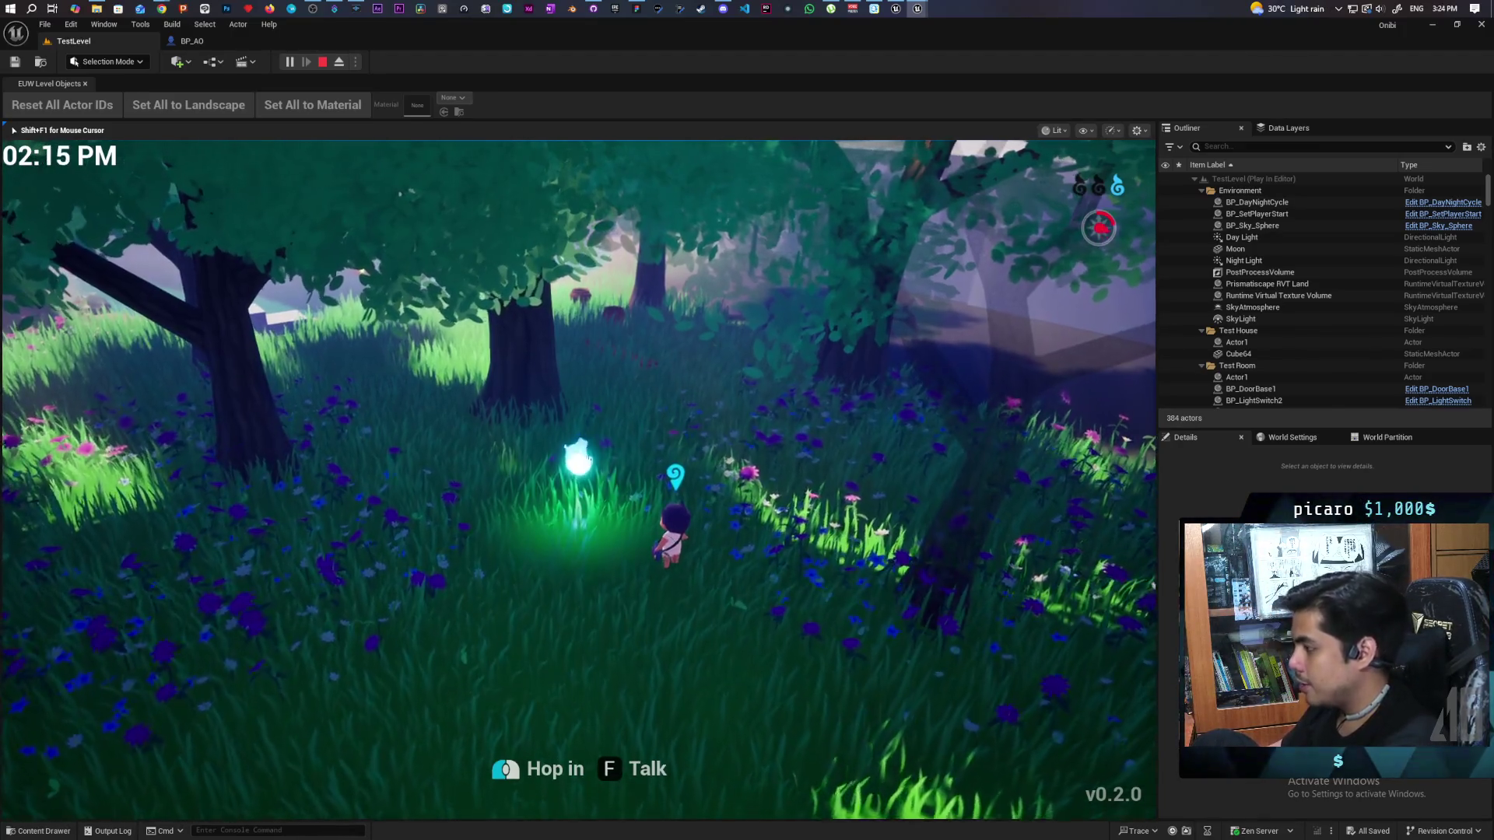
{"action": "key", "text": "w"}
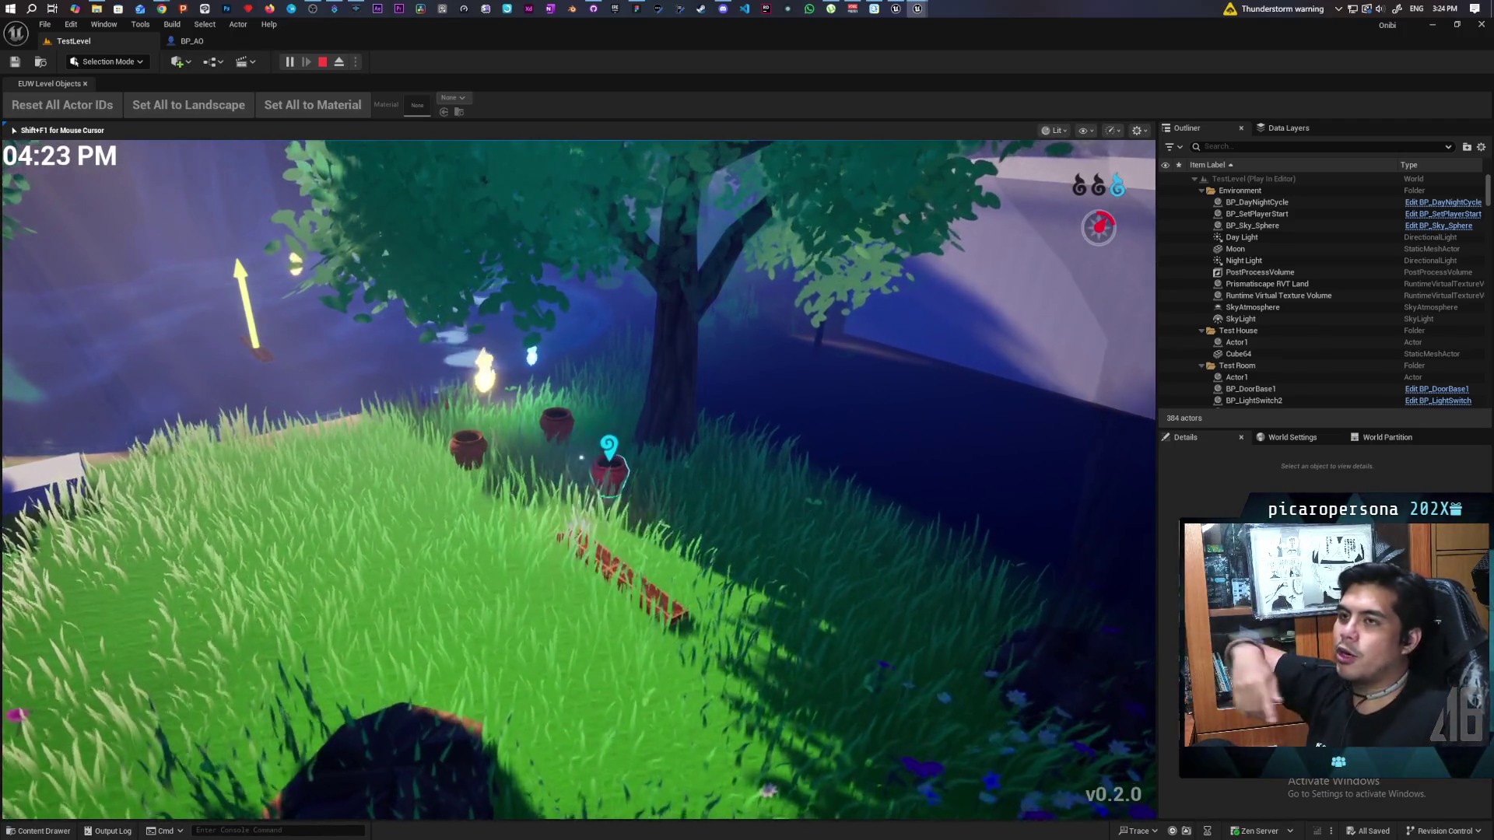
{"action": "key", "text": "s"}
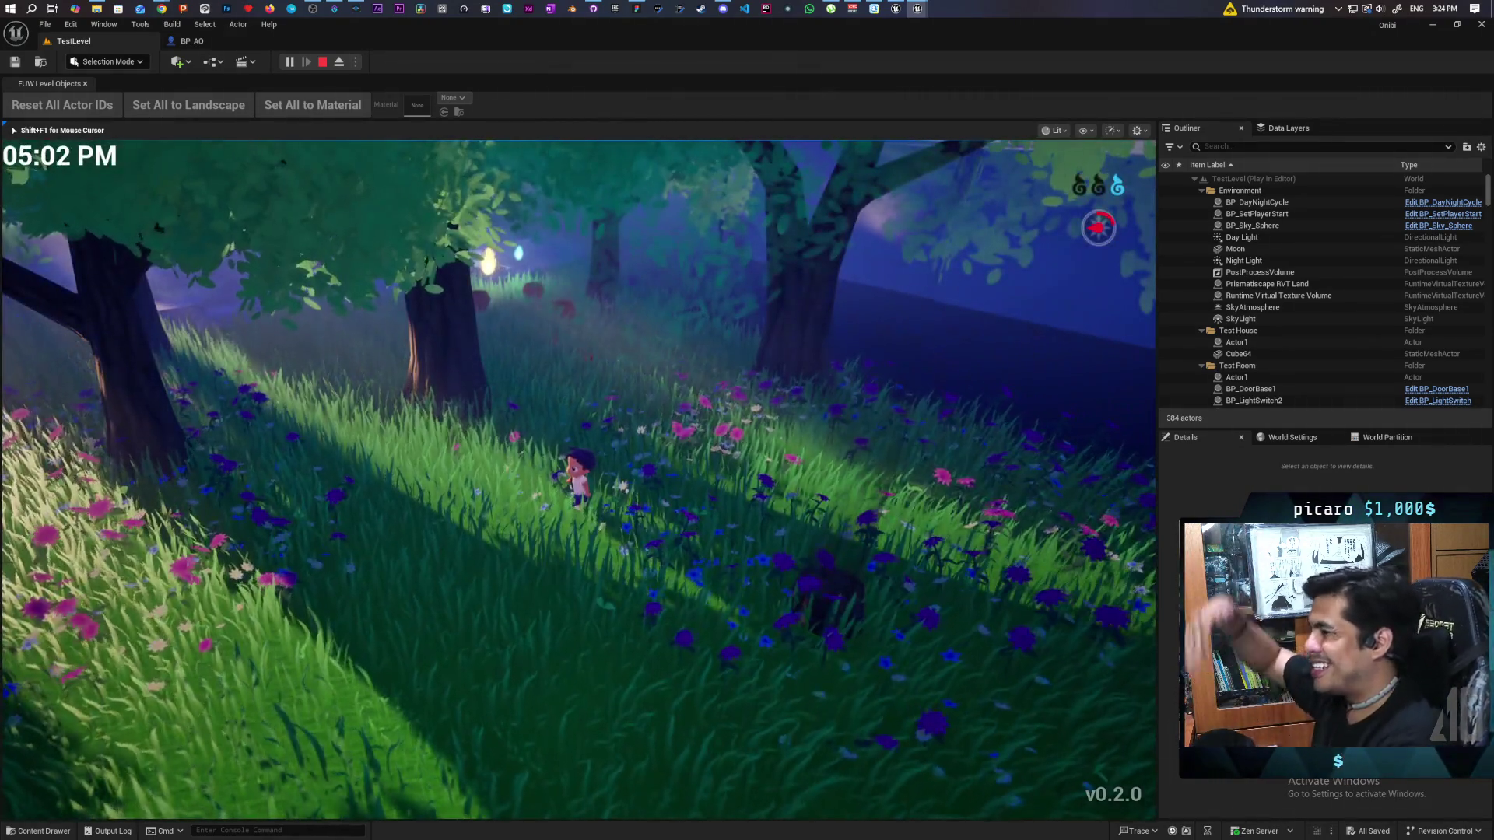
Step: Run through the grass along the pond back toward the pots, then stop the playtest
{"action": "key", "text": "w"}
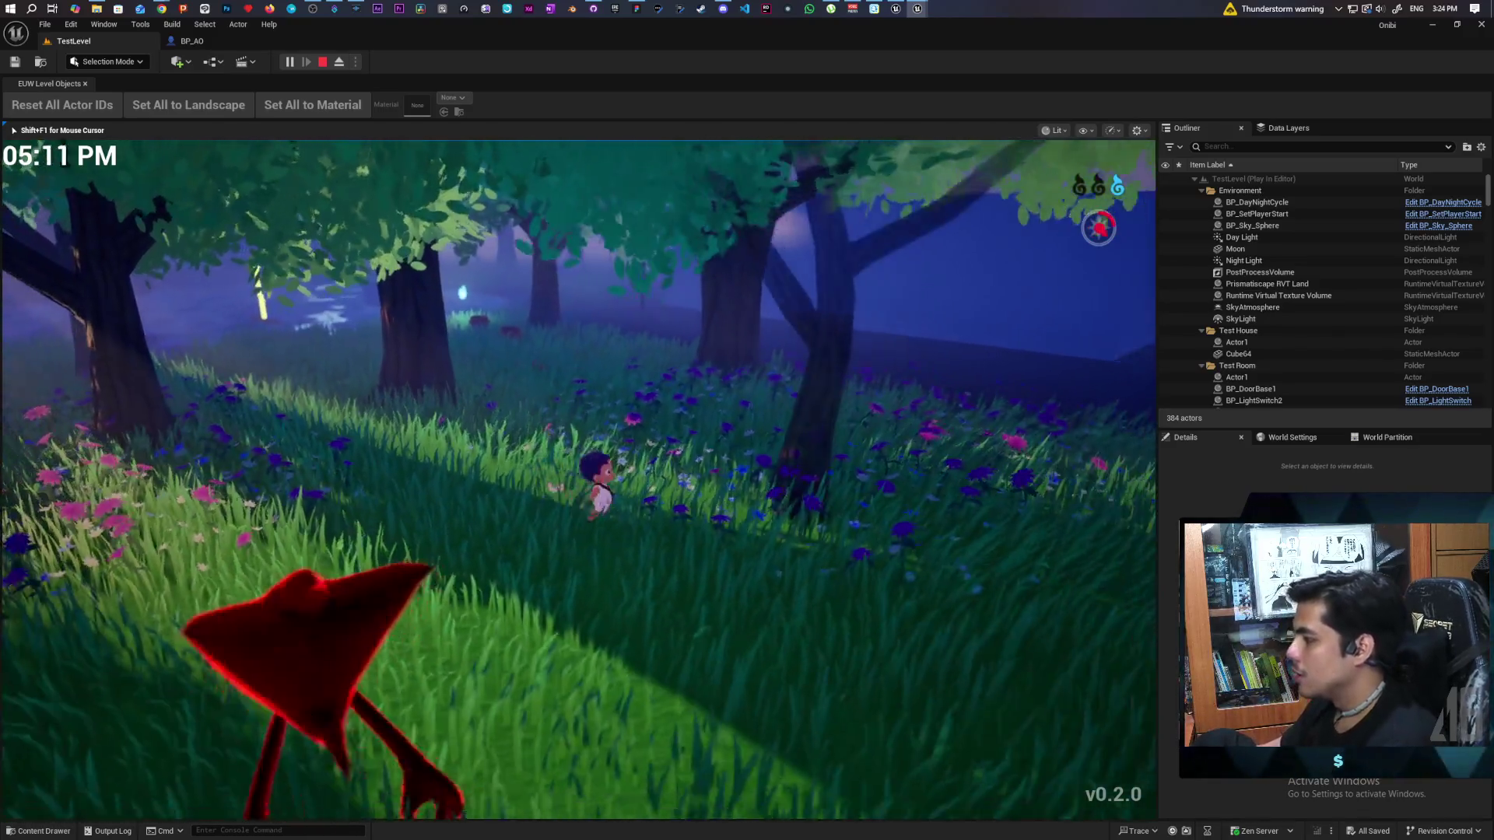
{"action": "key", "text": "w"}
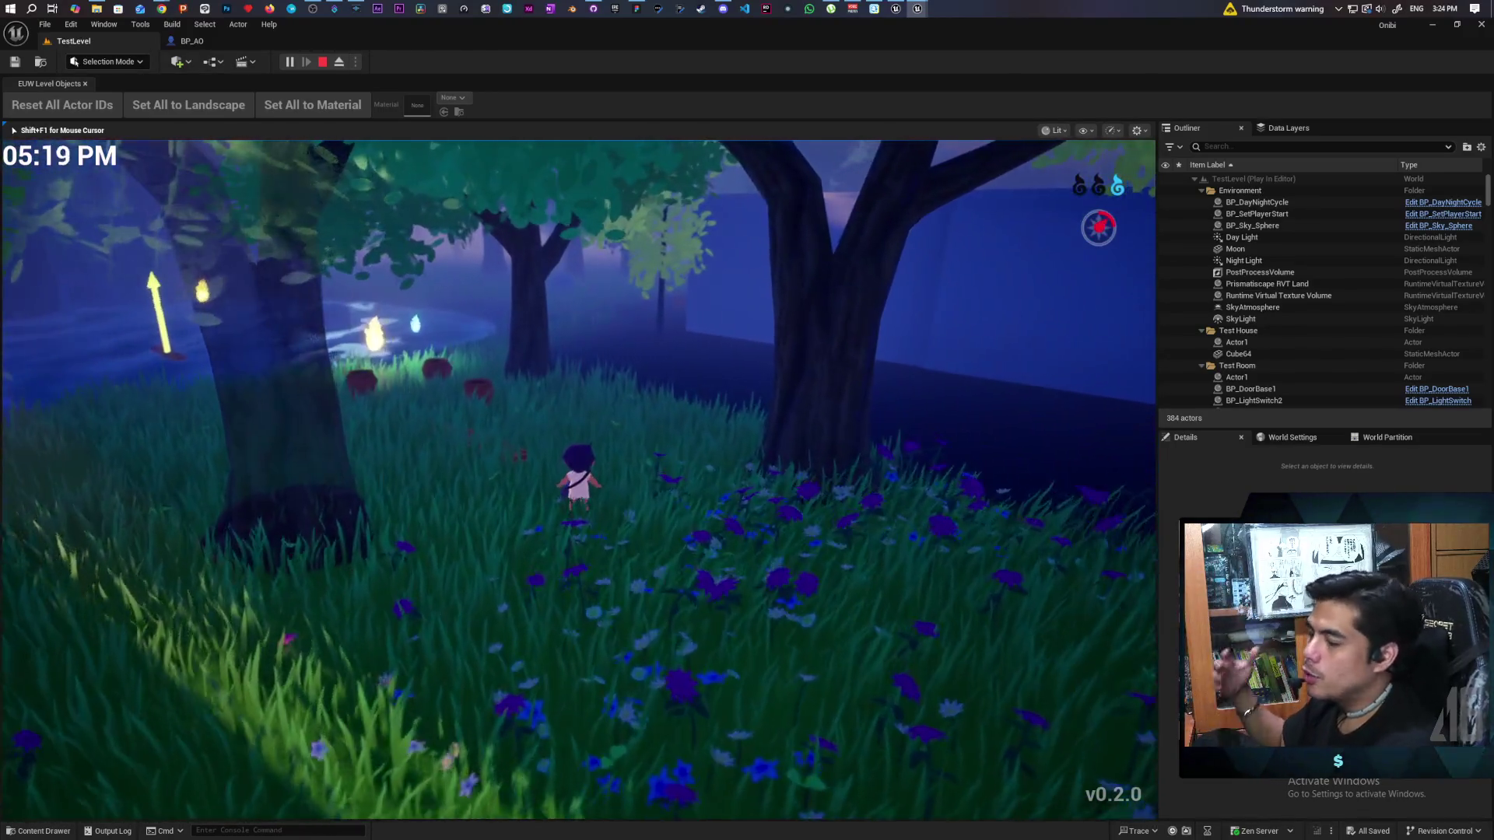
{"action": "key", "text": "w"}
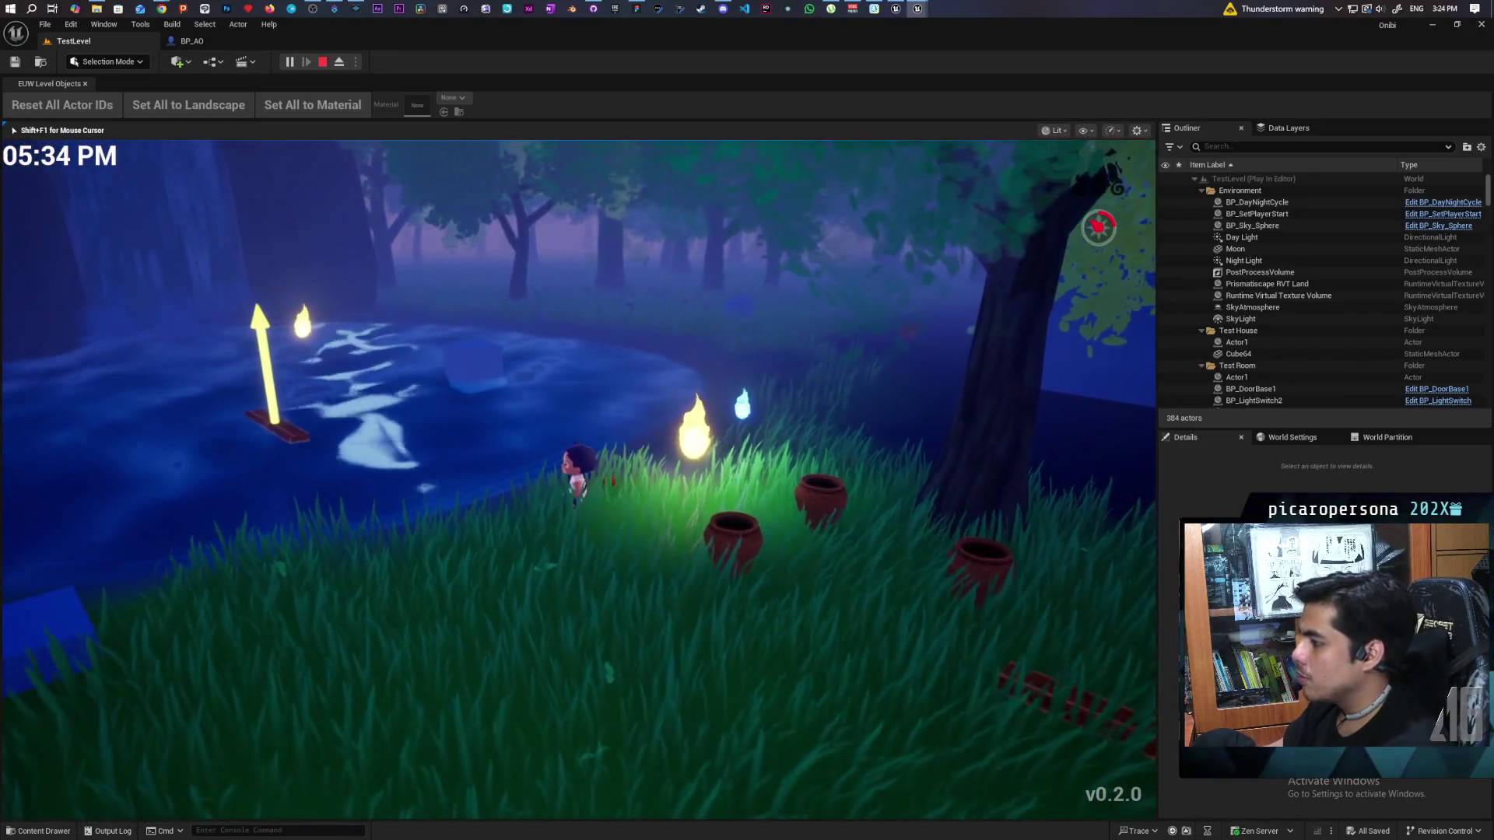
{"action": "key", "text": "w"}
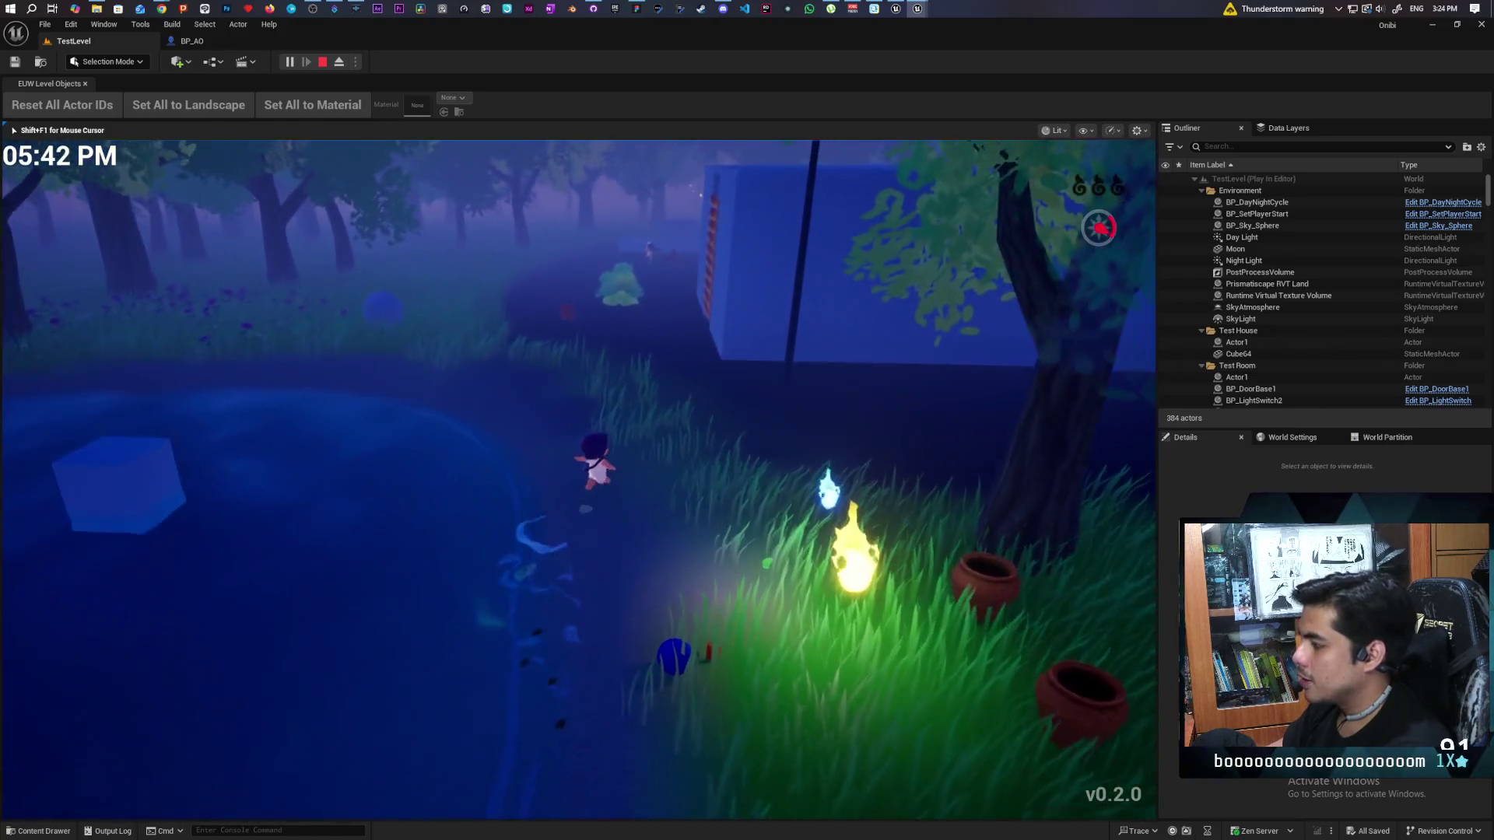
{"action": "key", "text": "w"}
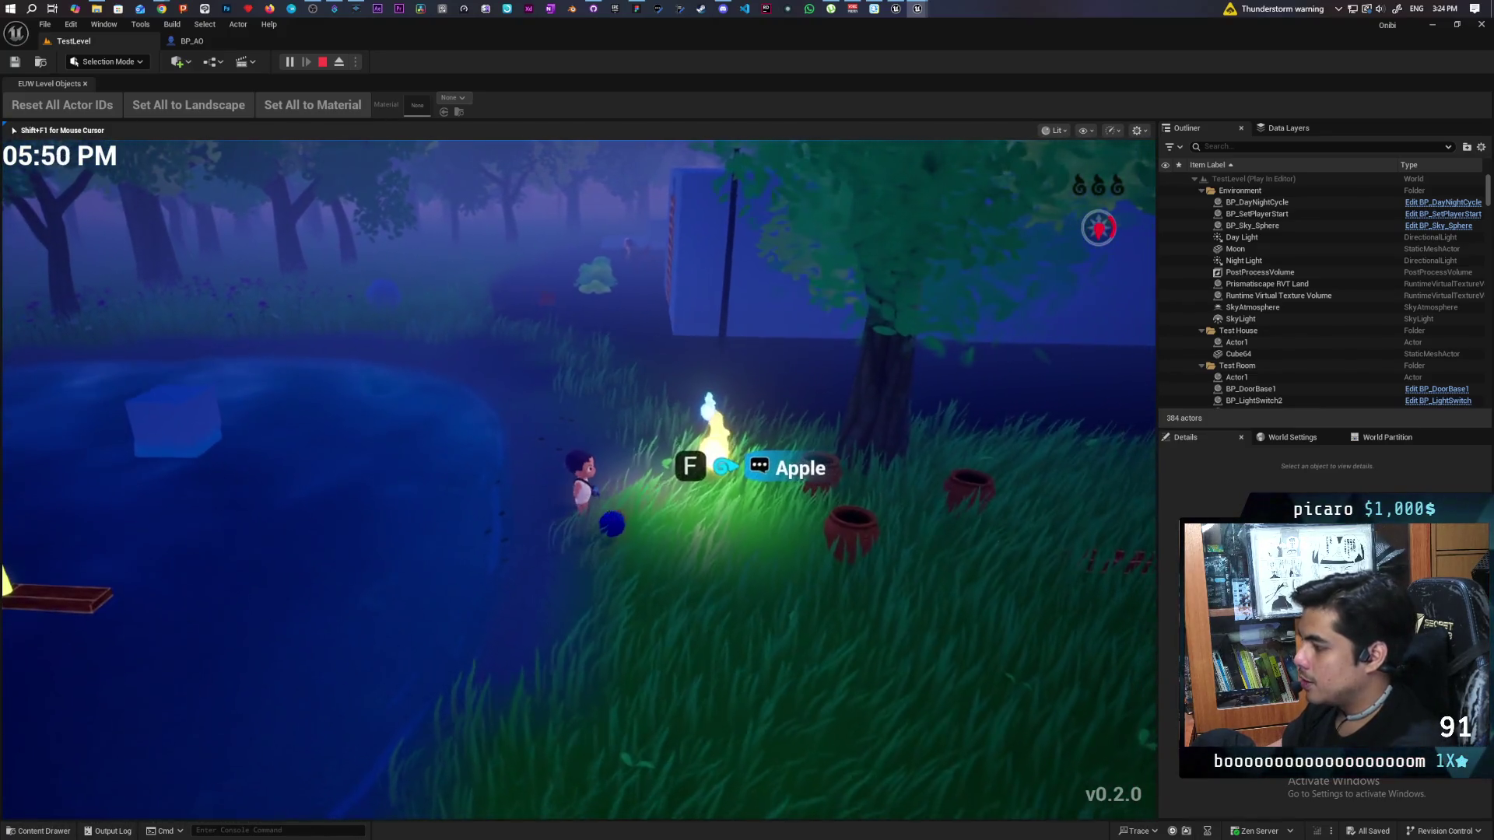
{"action": "key", "text": "s"}
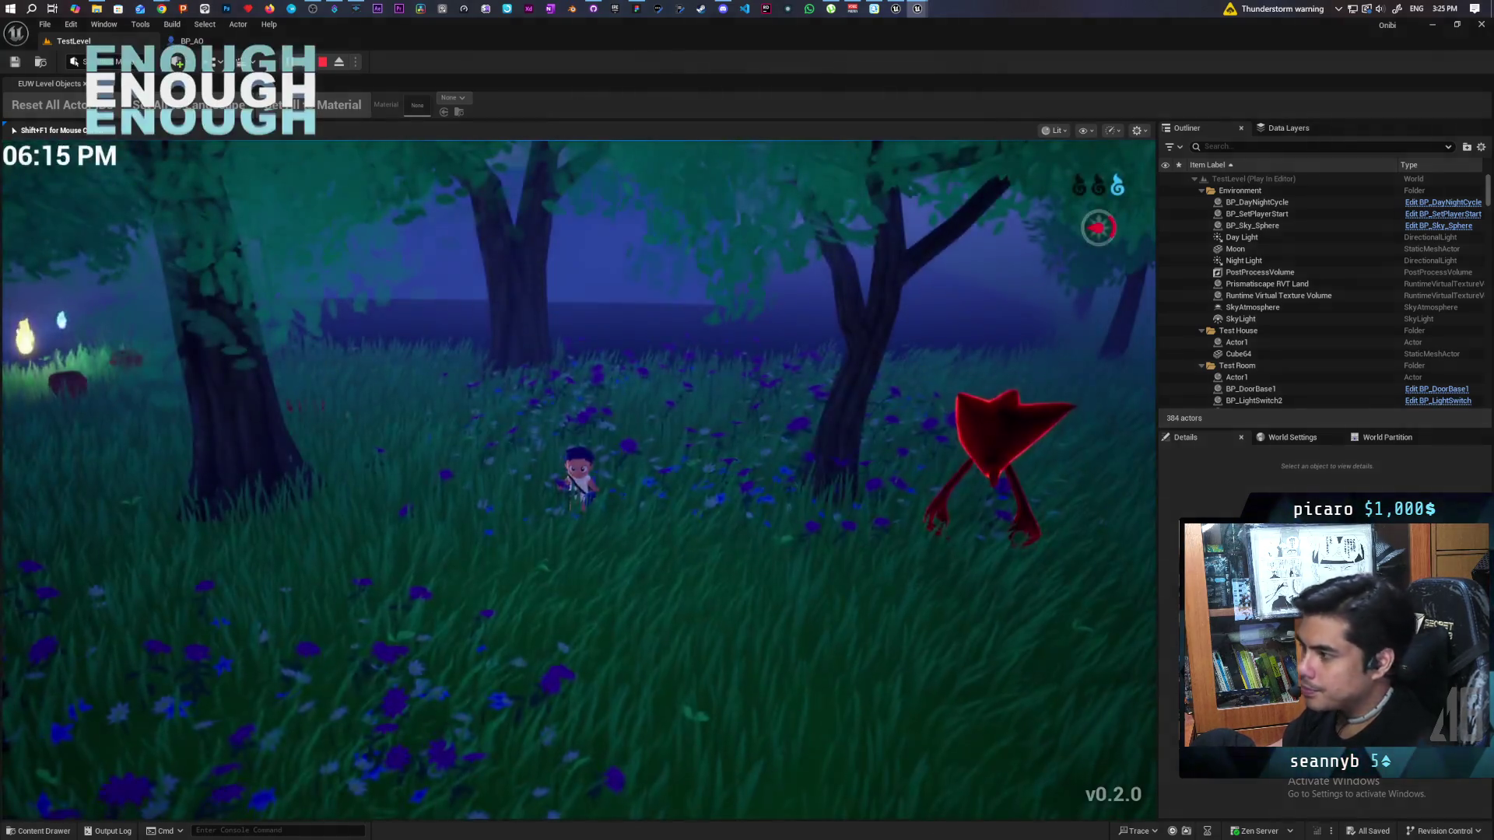
{"action": "key", "text": "Escape"}
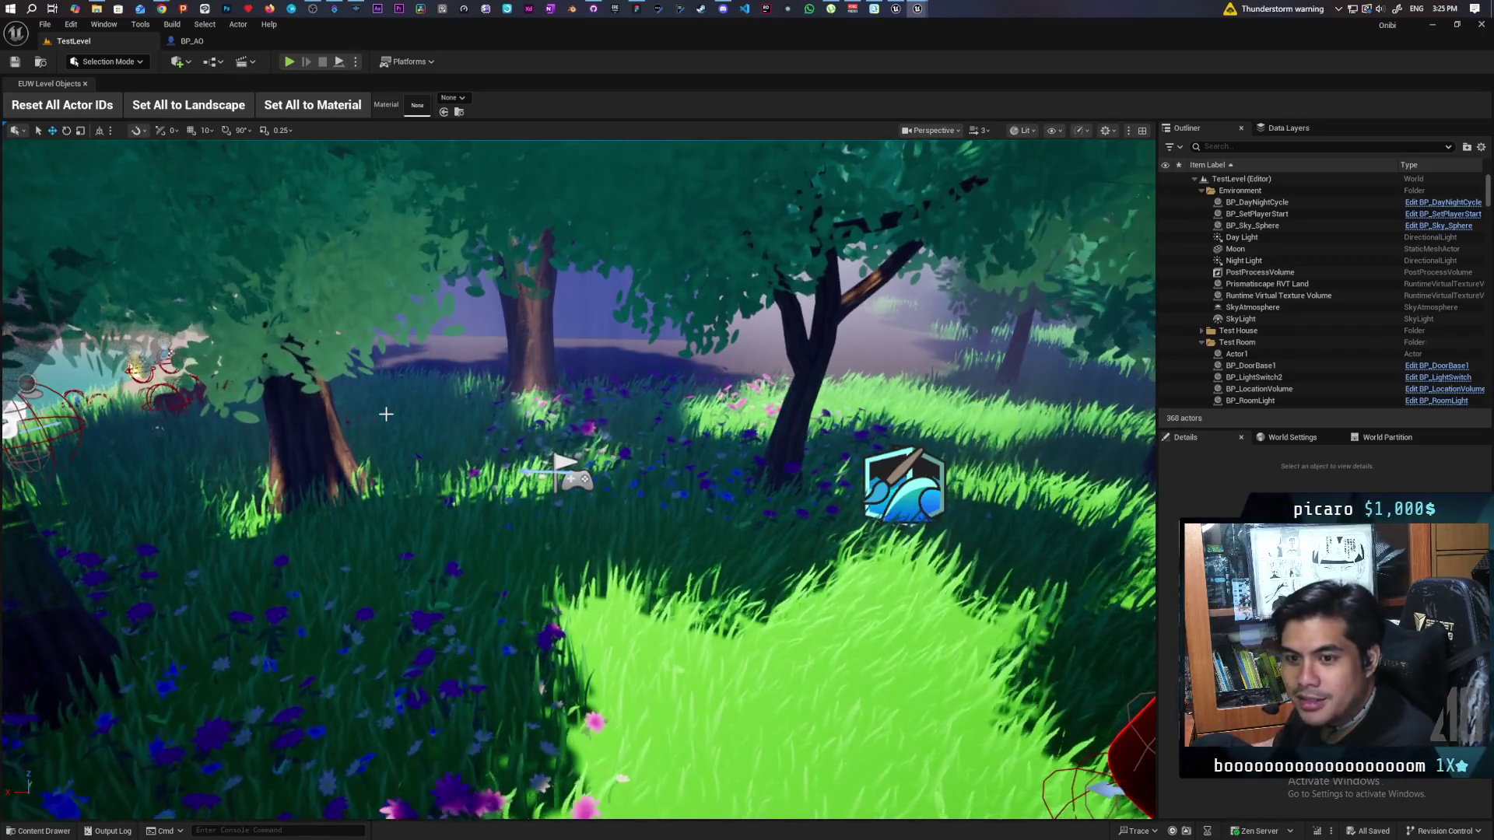
Step: Select pot BP_Pot2 and open its parent BP_Item at the Show Target graph
{"action": "left_click_drag", "start_coordinate": [314, 157], "coordinate": [315, 157]}
{"action": "left_click", "coordinate": [535, 528]}
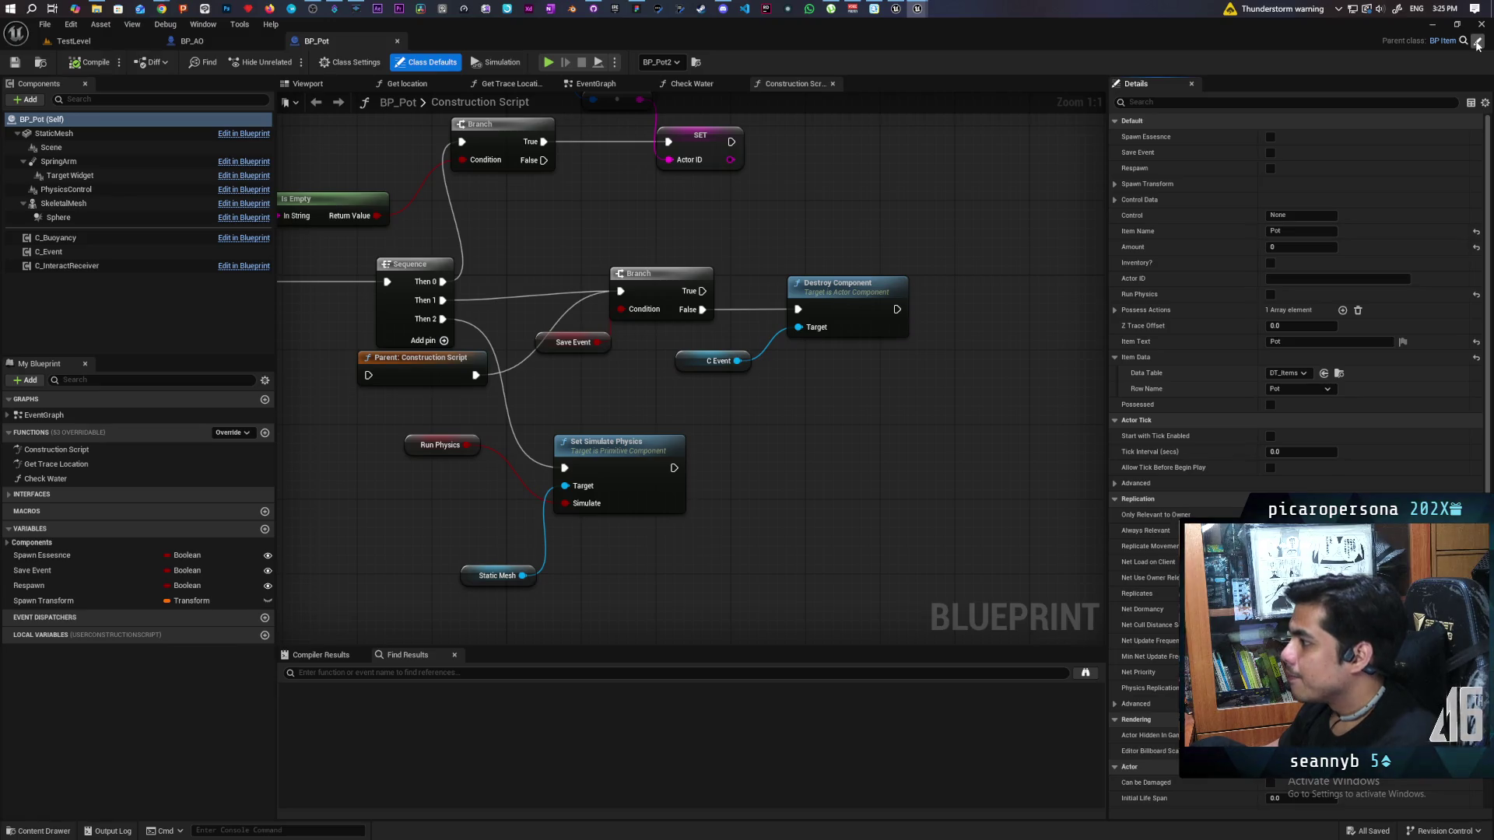
{"action": "left_click", "coordinate": [1478, 45]}
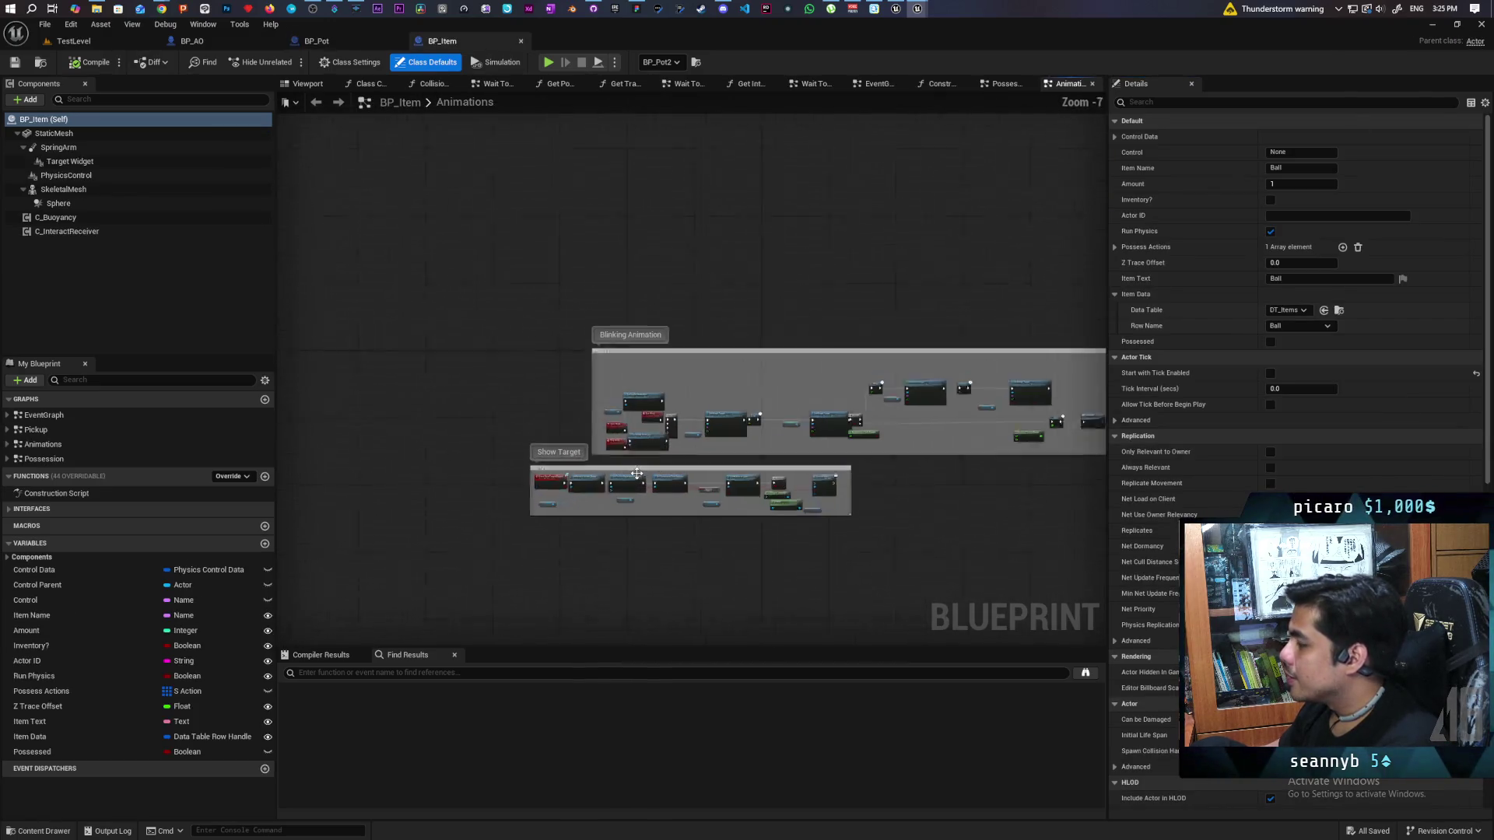
{"action": "scroll", "coordinate": [637, 473], "scroll_direction": "up", "scroll_amount": 4}
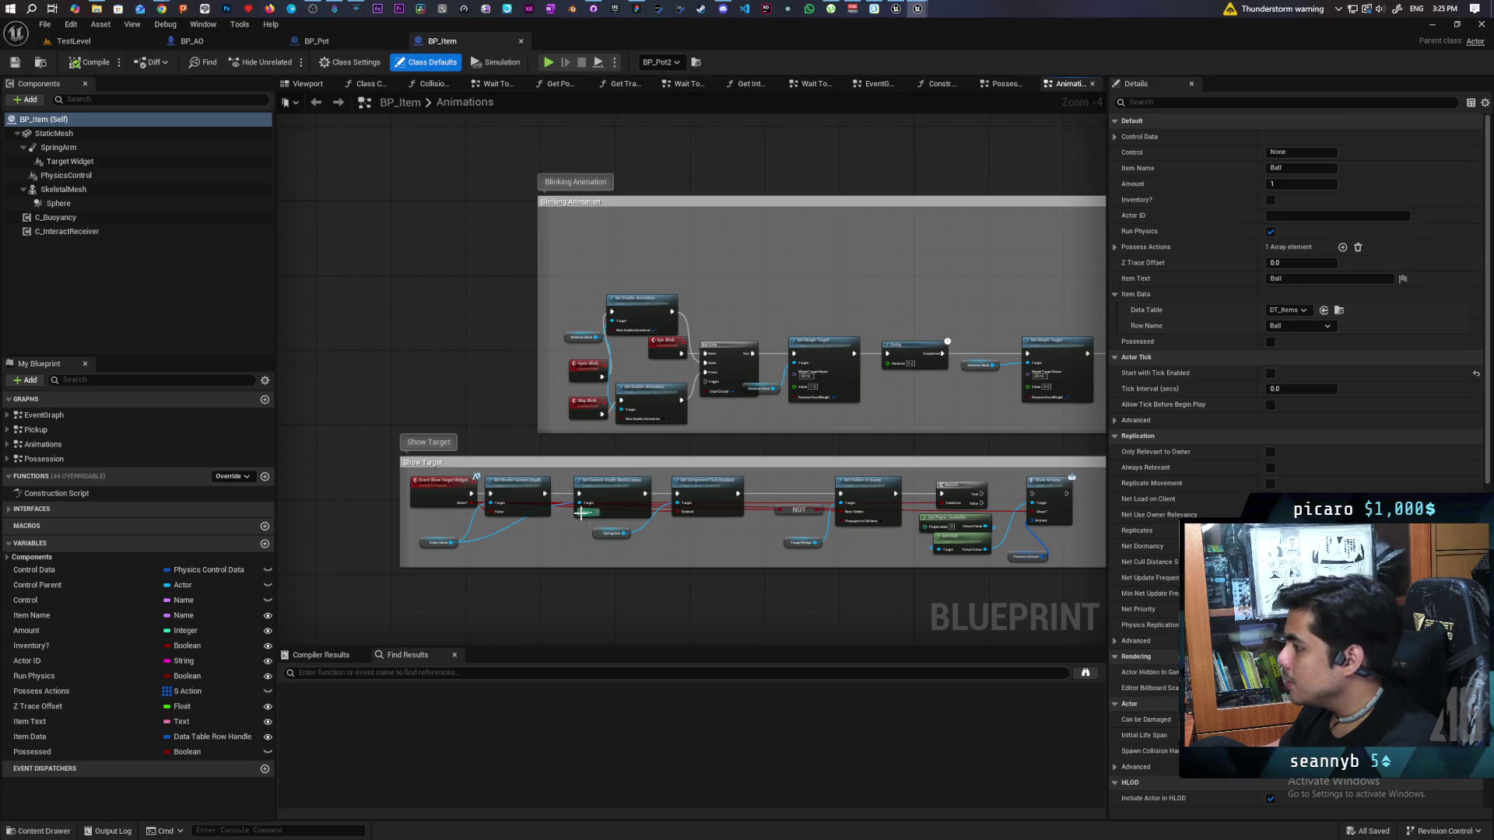
{"action": "scroll", "coordinate": [579, 509], "scroll_direction": "up", "scroll_amount": 2}
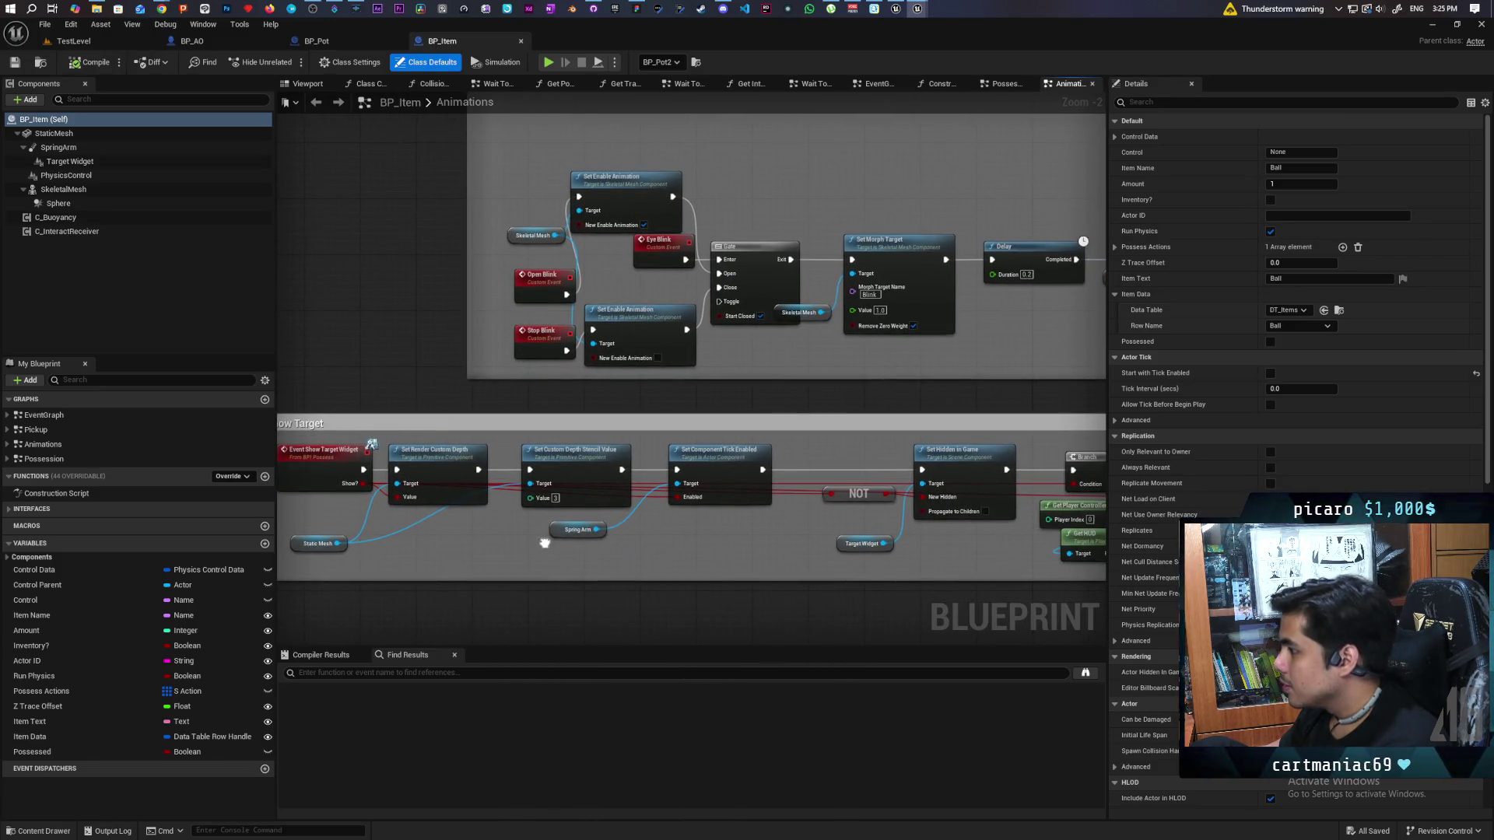
{"action": "left_click_drag", "start_coordinate": [544, 543], "coordinate": [519, 538]}
{"action": "left_click_drag", "start_coordinate": [675, 539], "coordinate": [234, 506]}
Step: Connect the Branch's True output to Show Actions' exec pin and save BP_Item
{"action": "scroll", "coordinate": [685, 463], "scroll_direction": "up", "scroll_amount": 2}
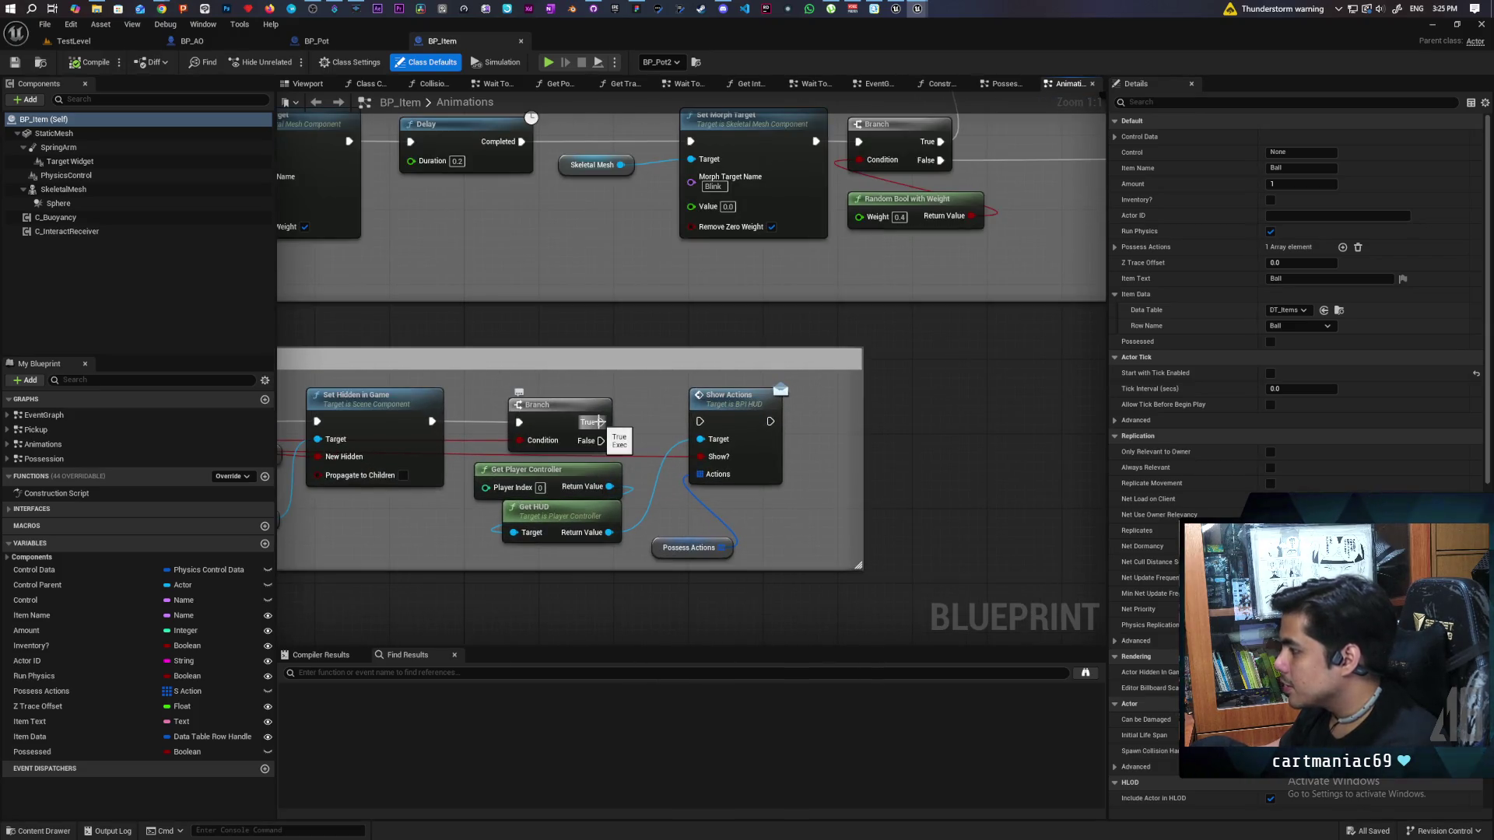
{"action": "left_click_drag", "start_coordinate": [600, 422], "coordinate": [516, 493]}
{"action": "mouse_move", "coordinate": [603, 467]}
{"action": "left_mouse_down"}
{"action": "mouse_move", "coordinate": [842, 477]}
{"action": "mouse_move", "coordinate": [1007, 460]}
{"action": "left_mouse_up"}
{"action": "scroll", "coordinate": [810, 470], "scroll_direction": "down", "scroll_amount": 3}
{"action": "left_click_drag", "start_coordinate": [1042, 410], "coordinate": [948, 422]}
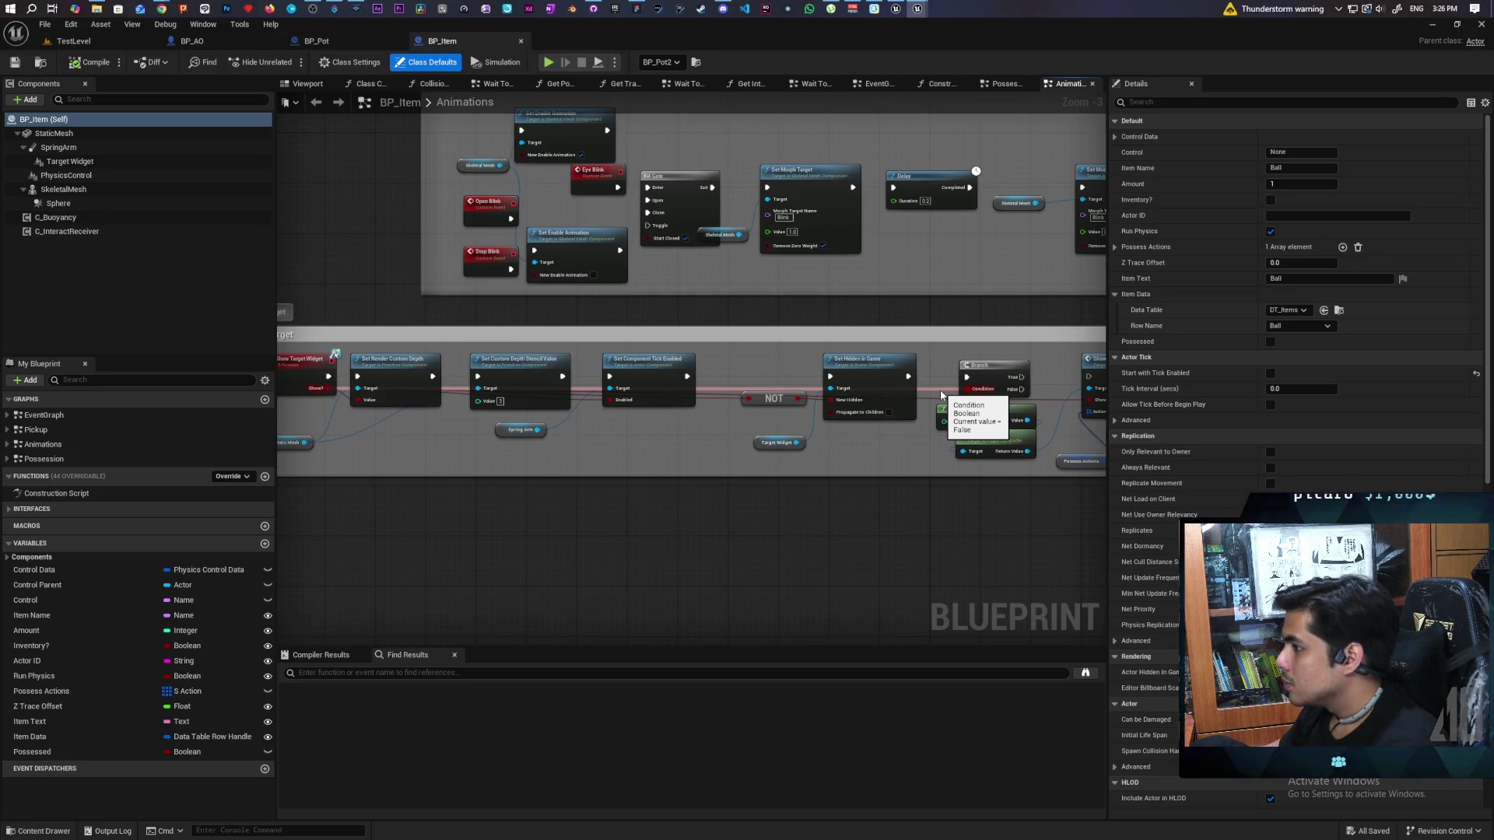
{"action": "left_click_drag", "start_coordinate": [934, 428], "coordinate": [838, 419]}
{"action": "scroll", "coordinate": [850, 424], "scroll_direction": "up", "scroll_amount": 3}
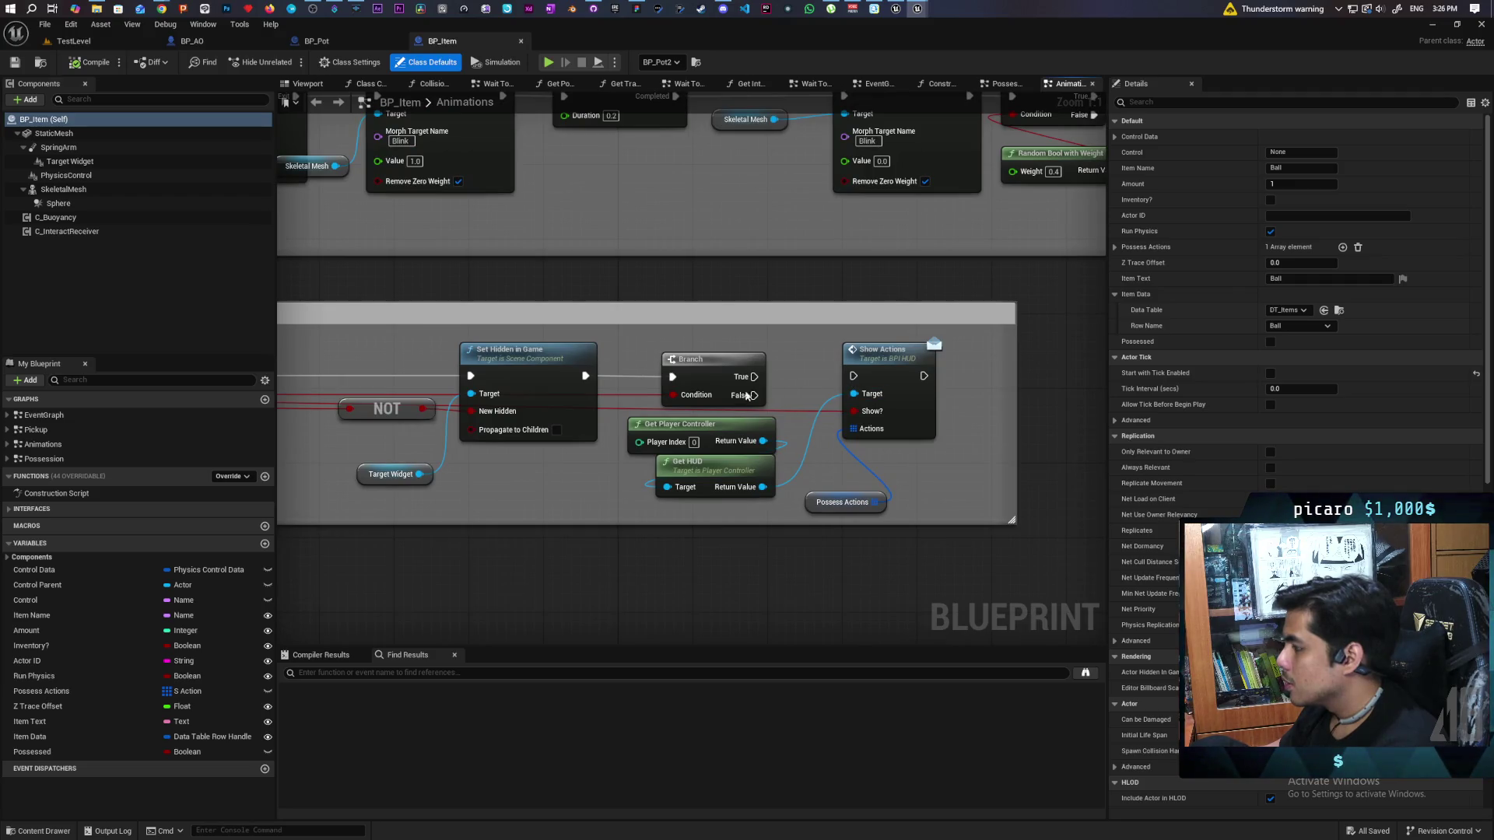
{"action": "scroll", "coordinate": [701, 398], "scroll_direction": "down", "scroll_amount": 2}
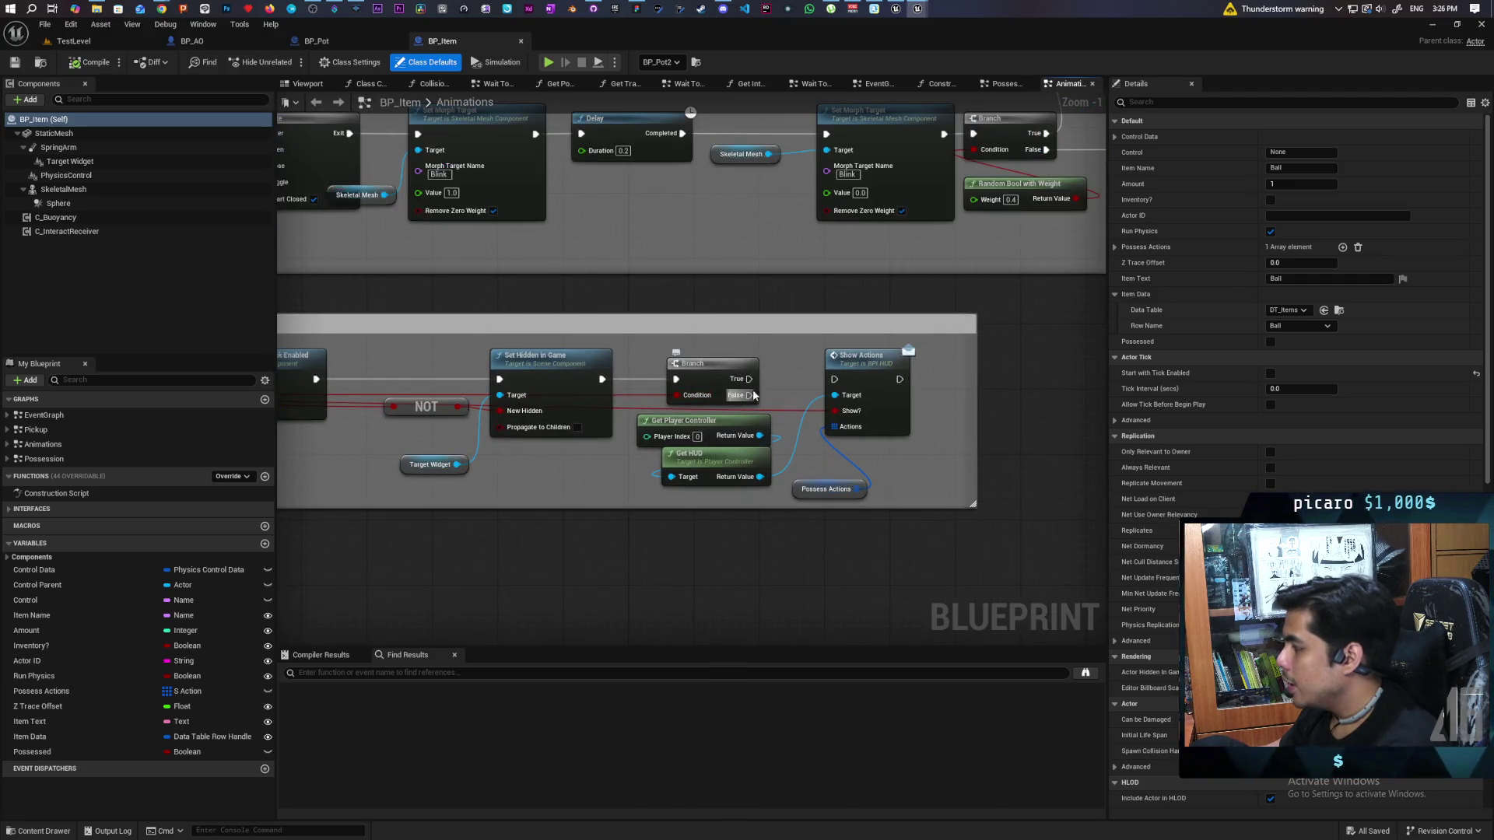
{"action": "left_click_drag", "start_coordinate": [749, 379], "coordinate": [838, 383]}
{"action": "left_click", "coordinate": [712, 364]}
{"action": "scroll", "coordinate": [658, 456], "scroll_direction": "down", "scroll_amount": 5}
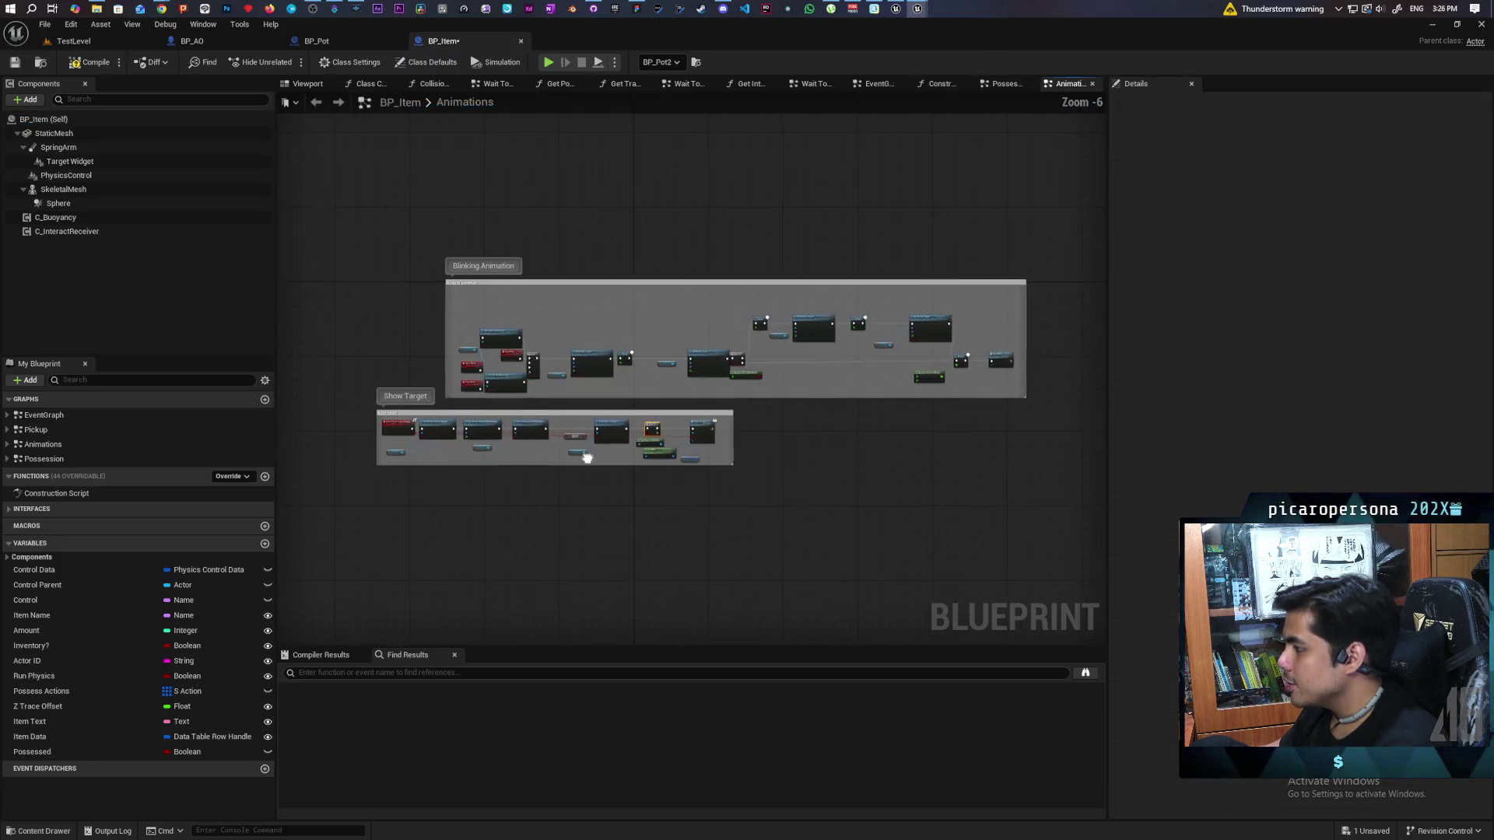
{"action": "scroll", "coordinate": [658, 455], "scroll_direction": "up", "scroll_amount": 2}
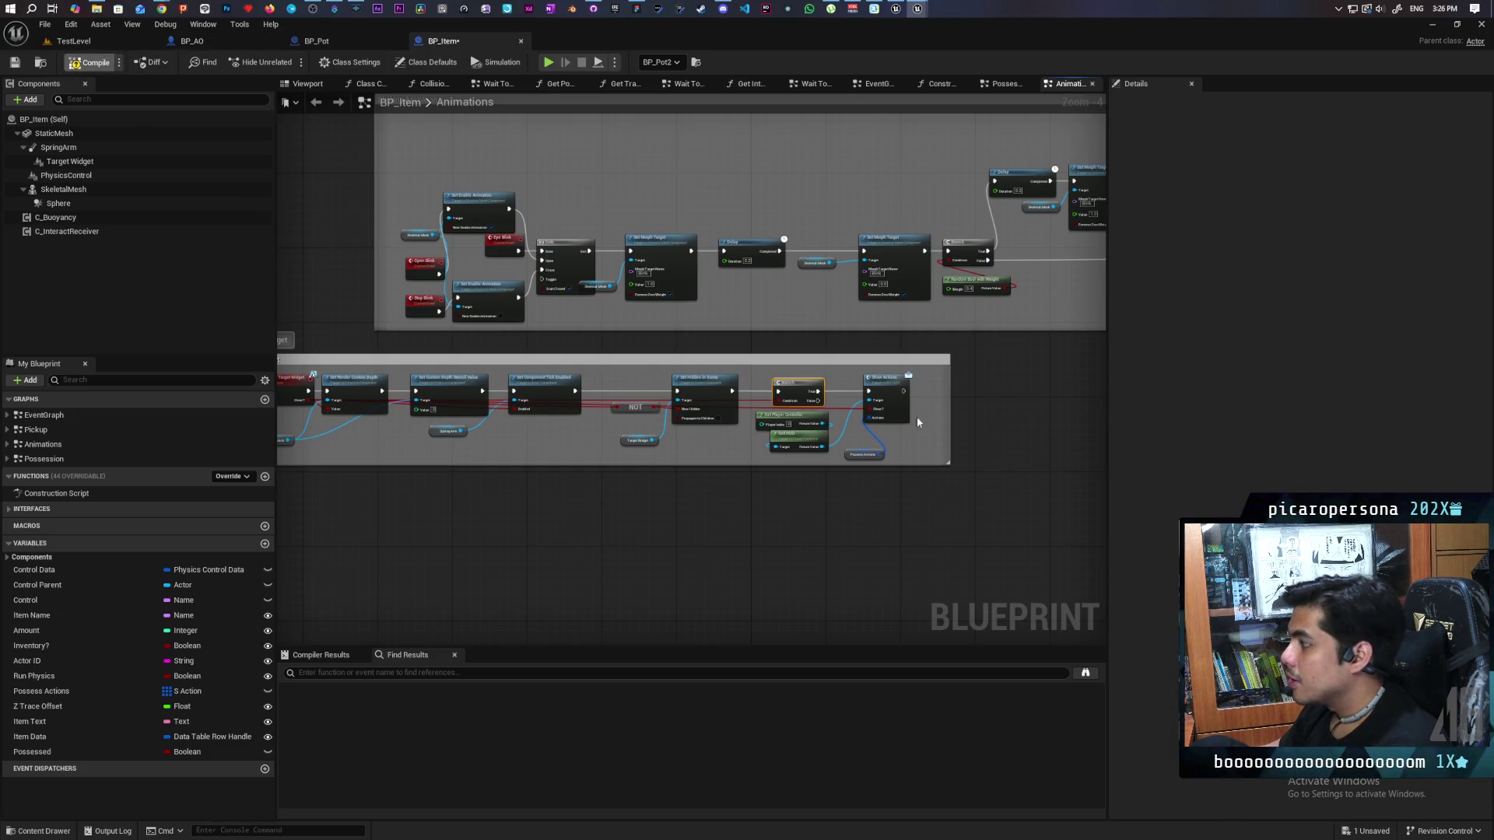
{"action": "key", "text": "ctrl+s"}
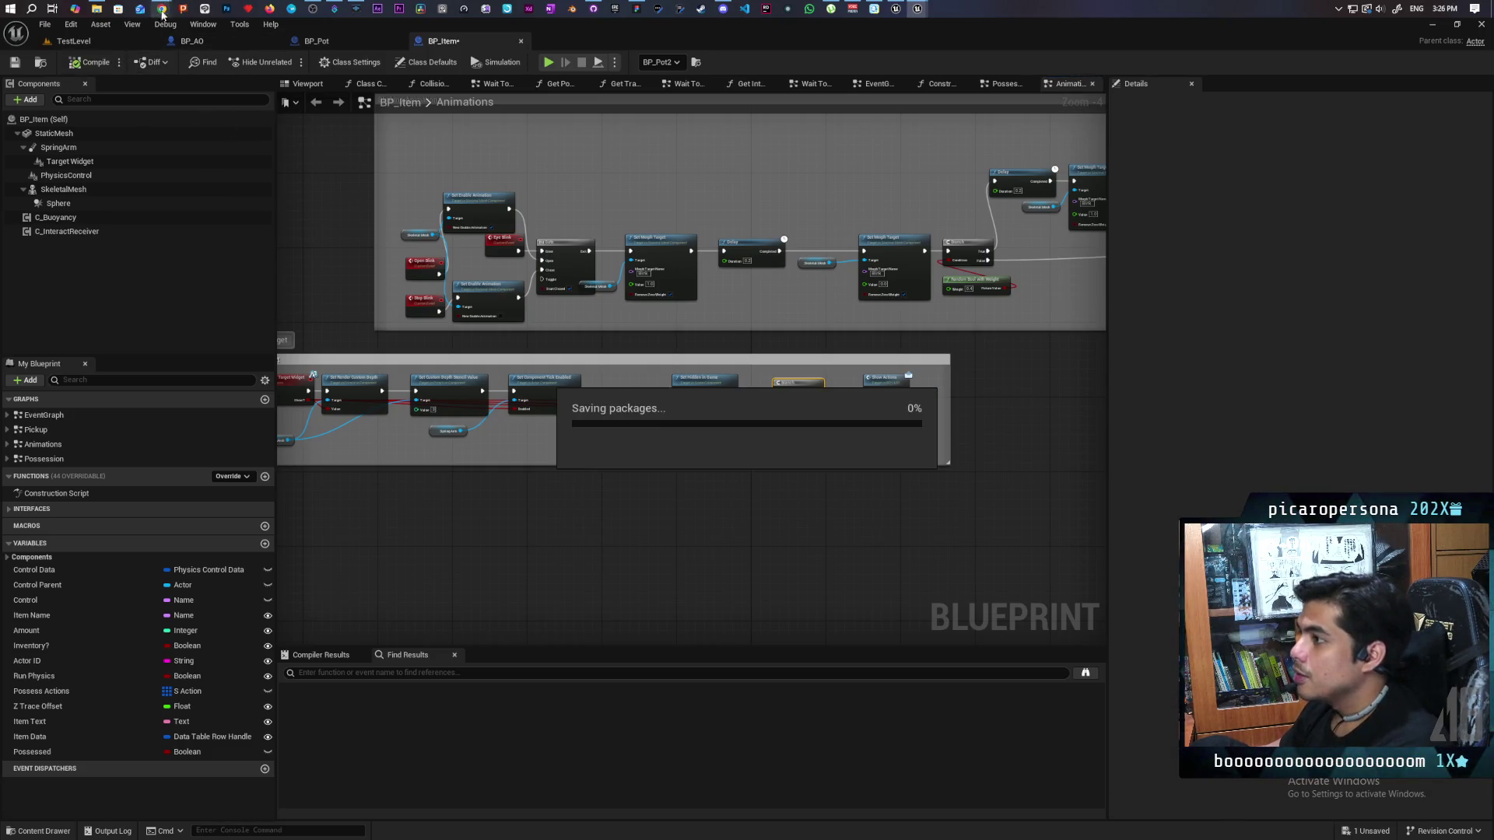
Step: Start a TestLevel playtest with Alt+P, walk to the red plank, and possess it with E
{"action": "left_click", "coordinate": [74, 41]}
{"action": "key", "text": "alt+p"}
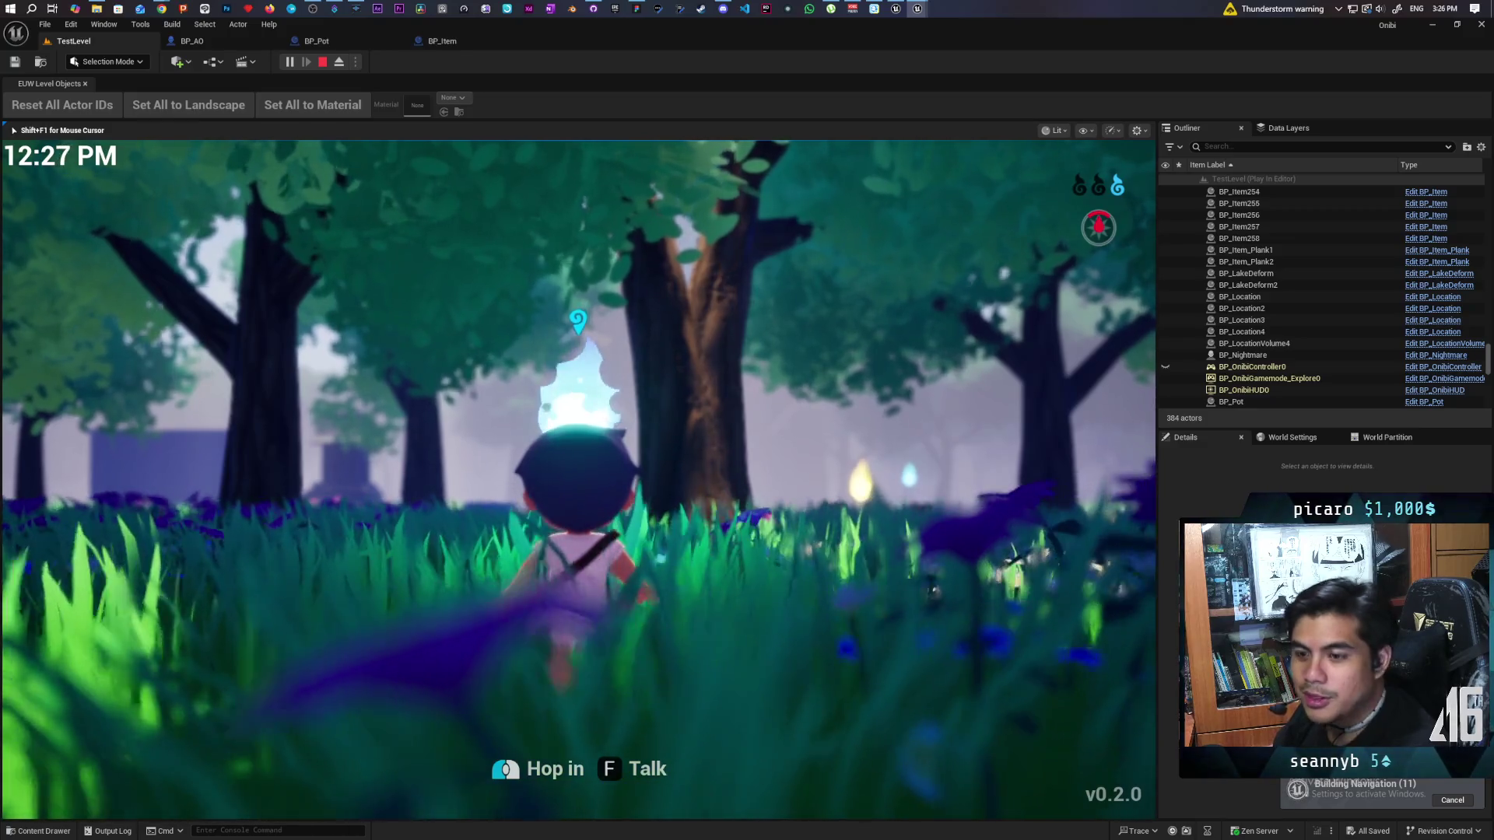
{"action": "key", "text": "w"}
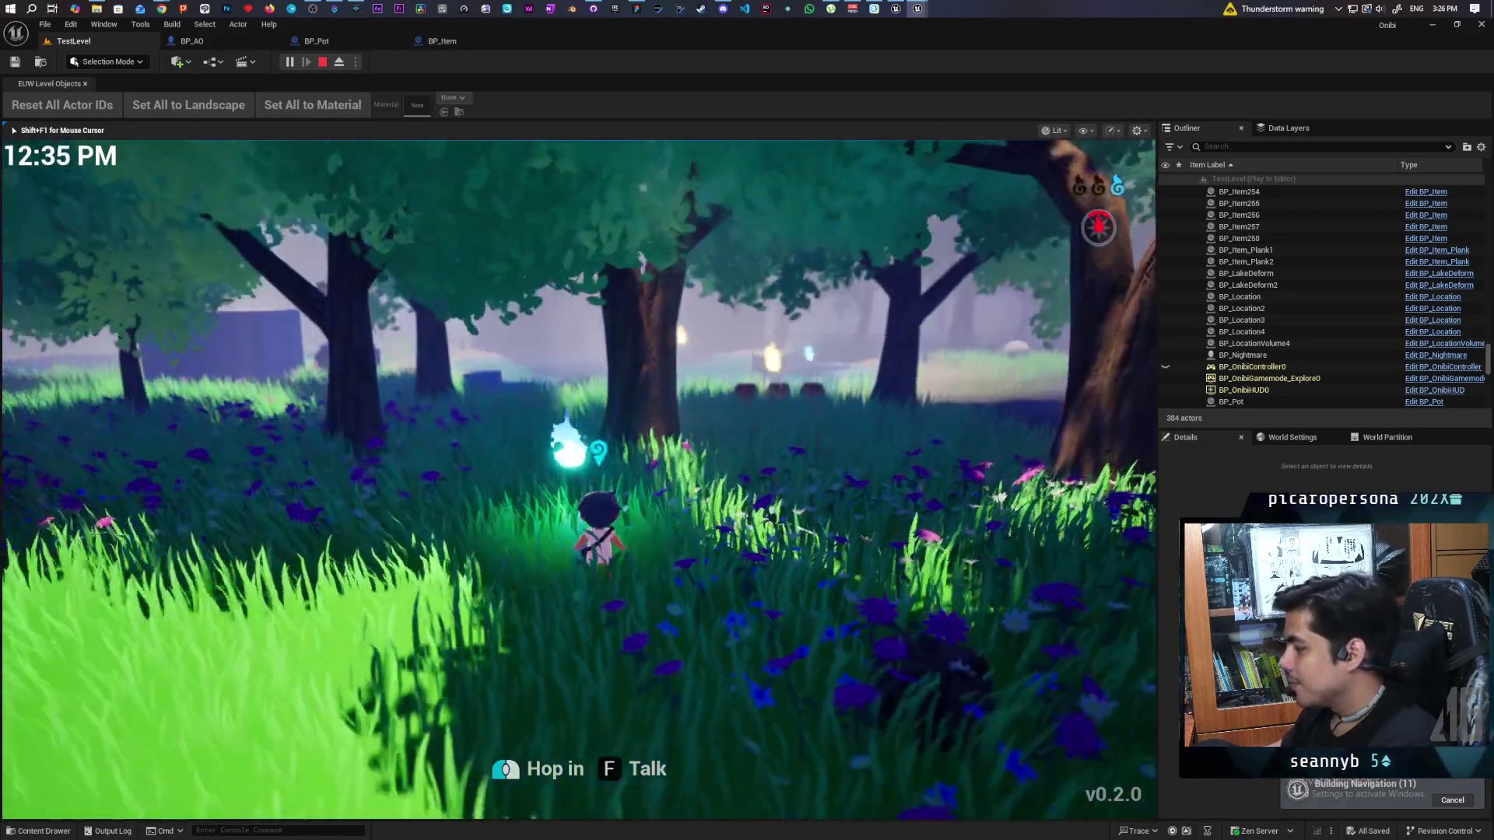
{"action": "key", "text": "w"}
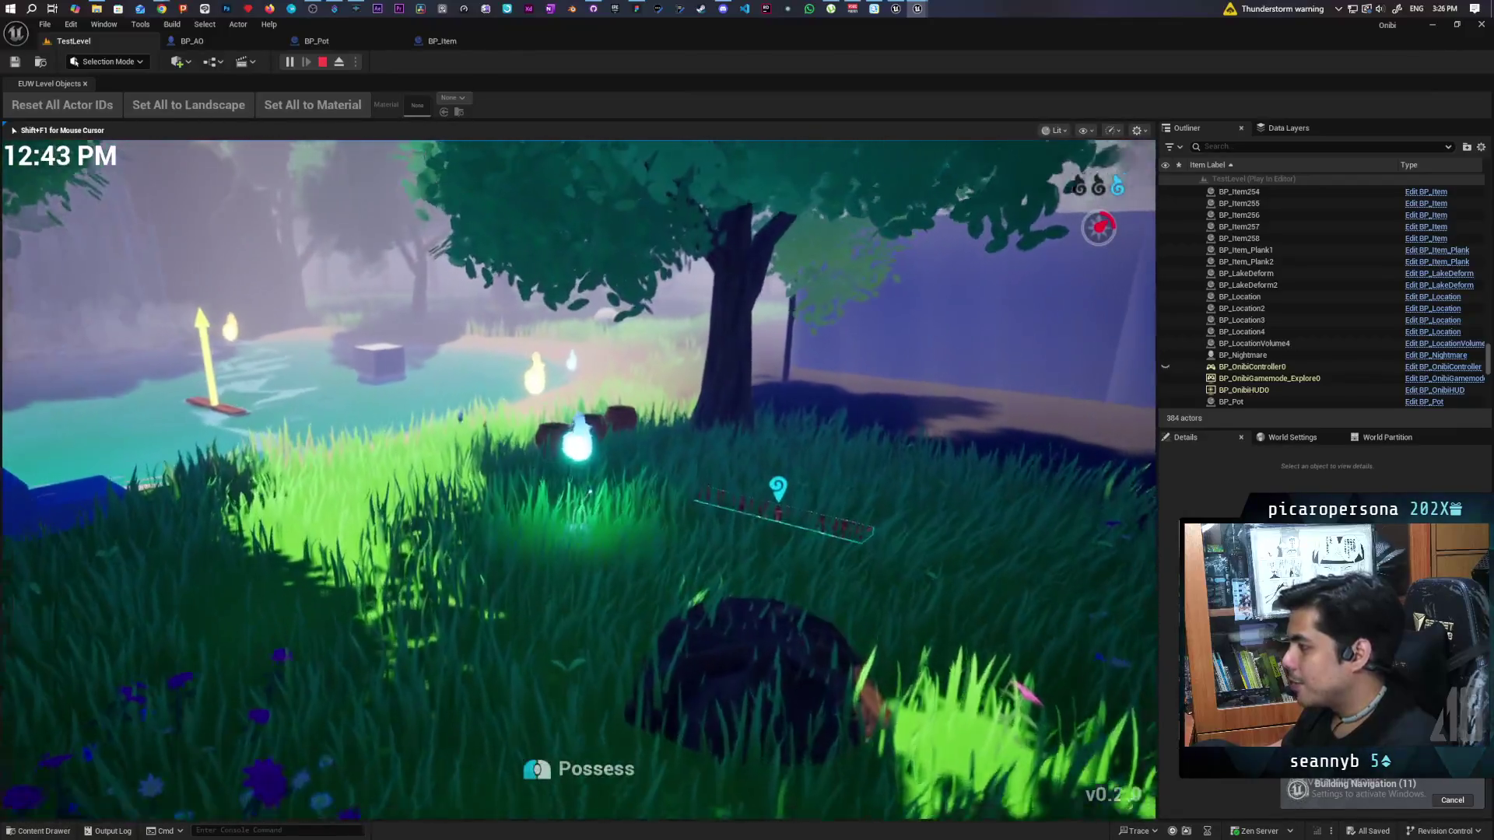
{"action": "key", "text": "w"}
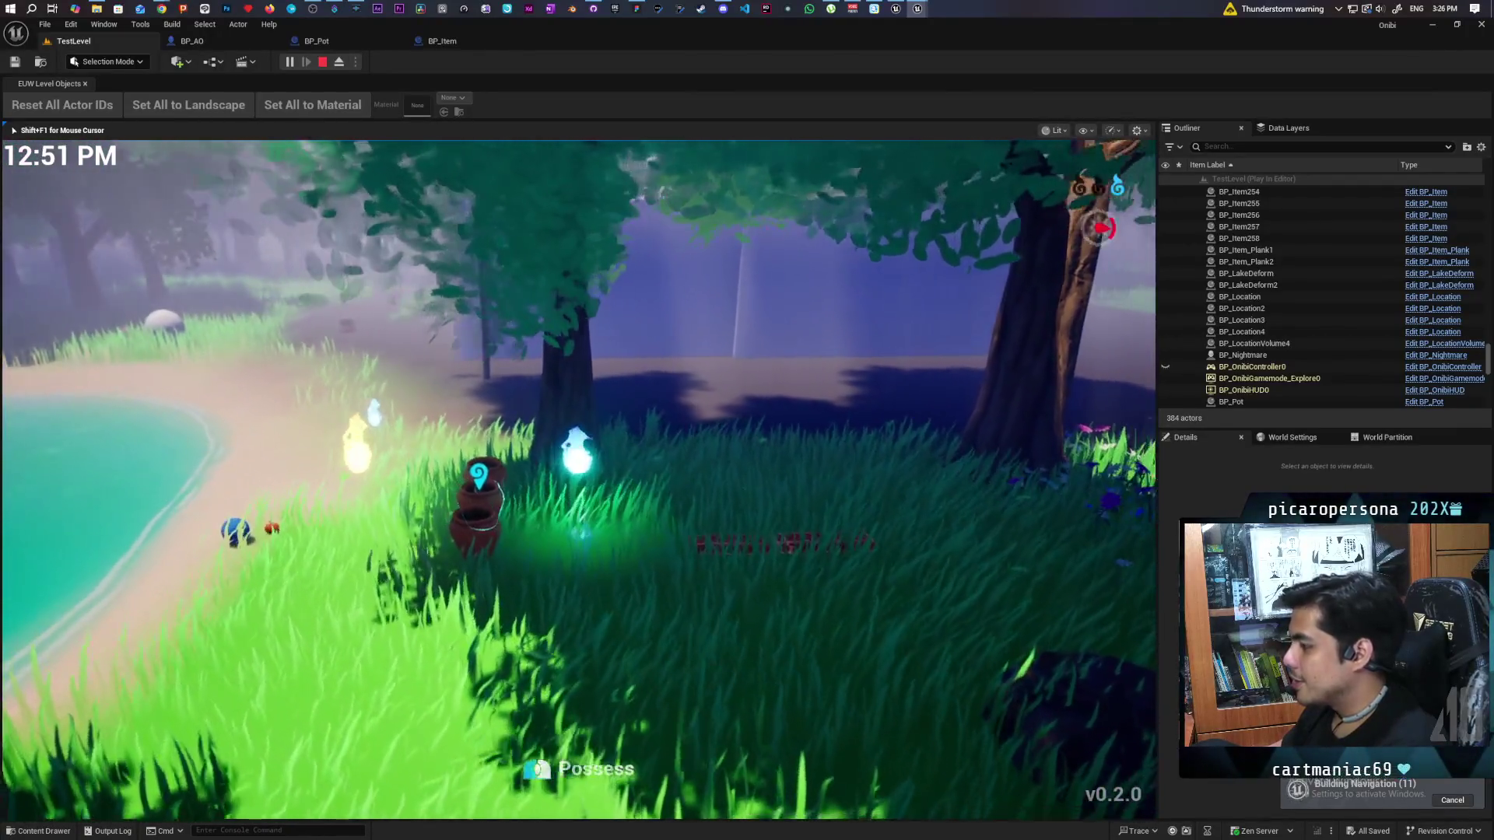
{"action": "key", "text": "w"}
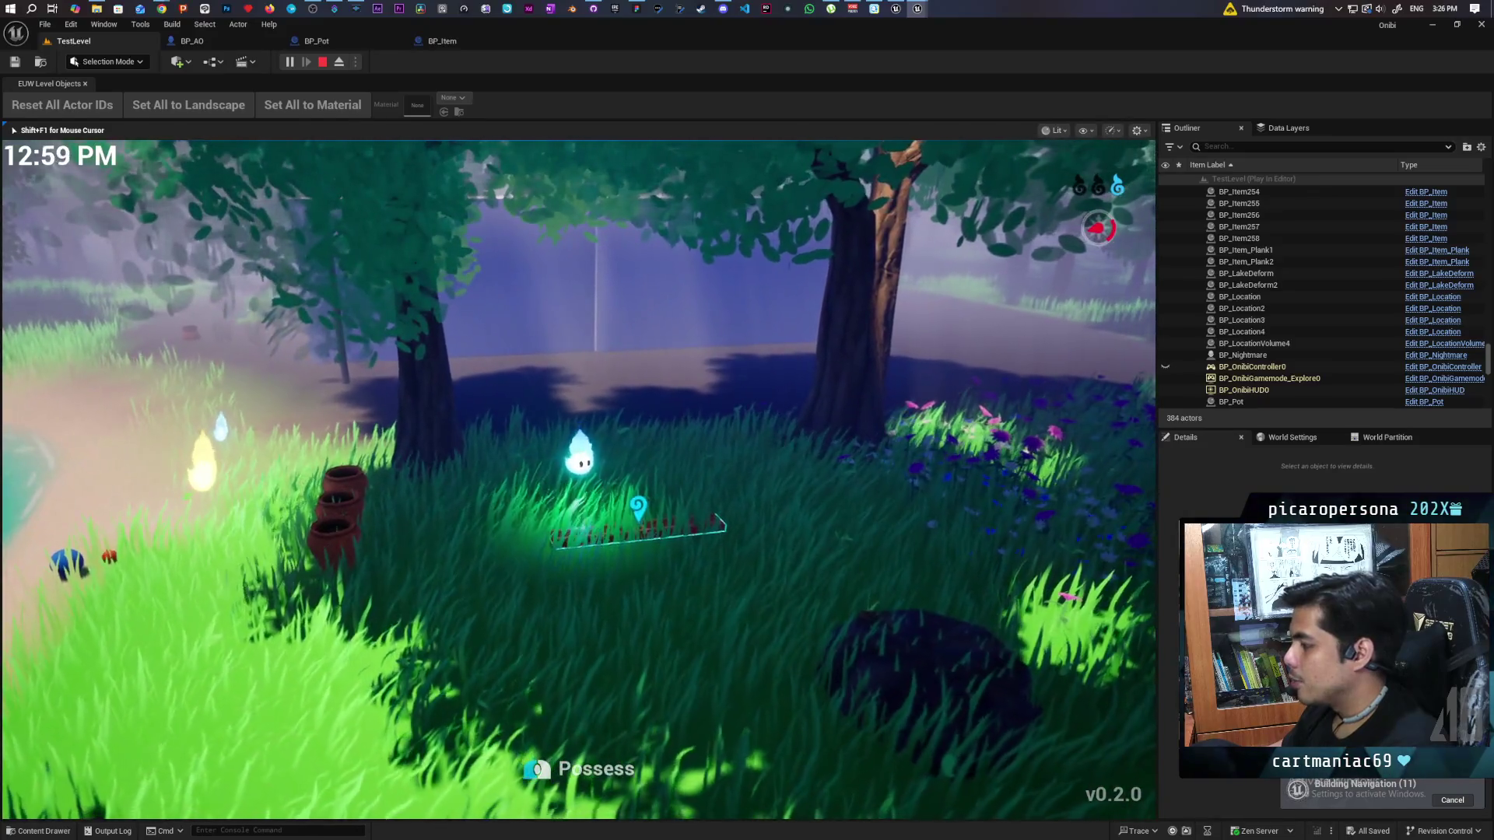
{"action": "key", "text": "w"}
{"action": "key", "text": "e"}
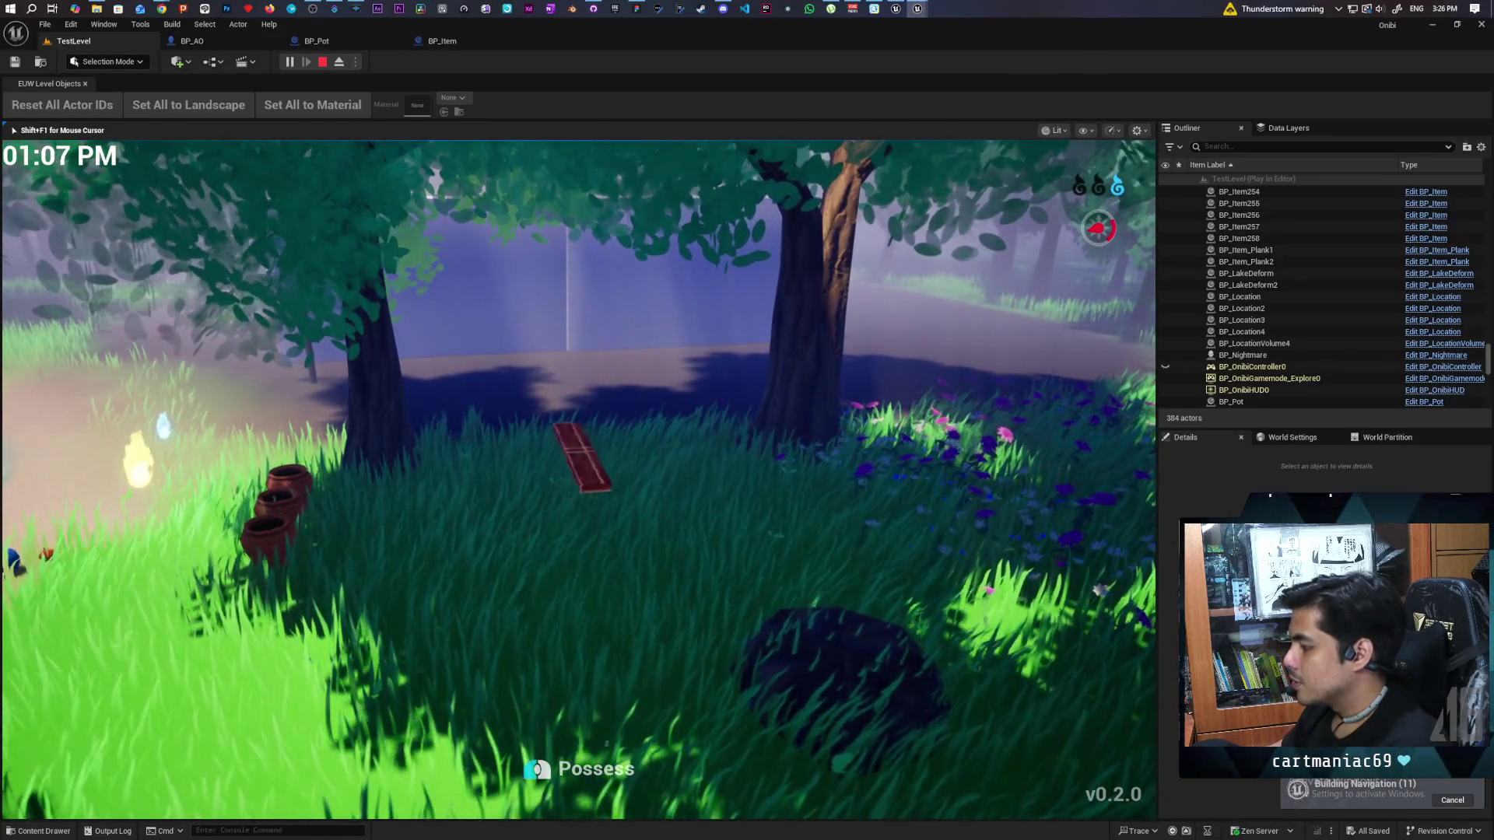
{"action": "key", "text": "w"}
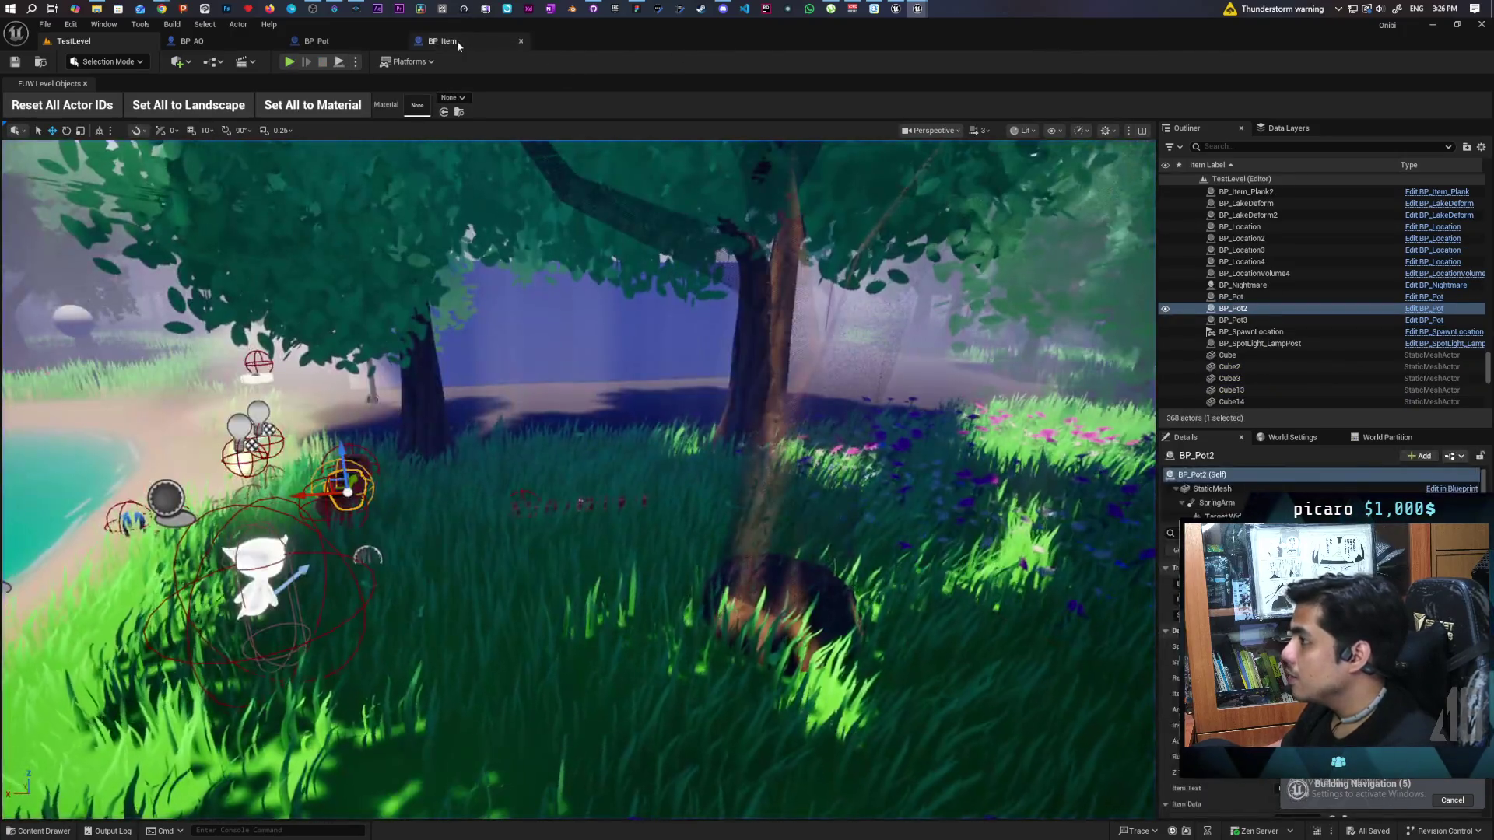
Step: In BP_Item, reposition the Branch node and wire its True output to Show Actions
{"action": "left_click", "coordinate": [456, 40]}
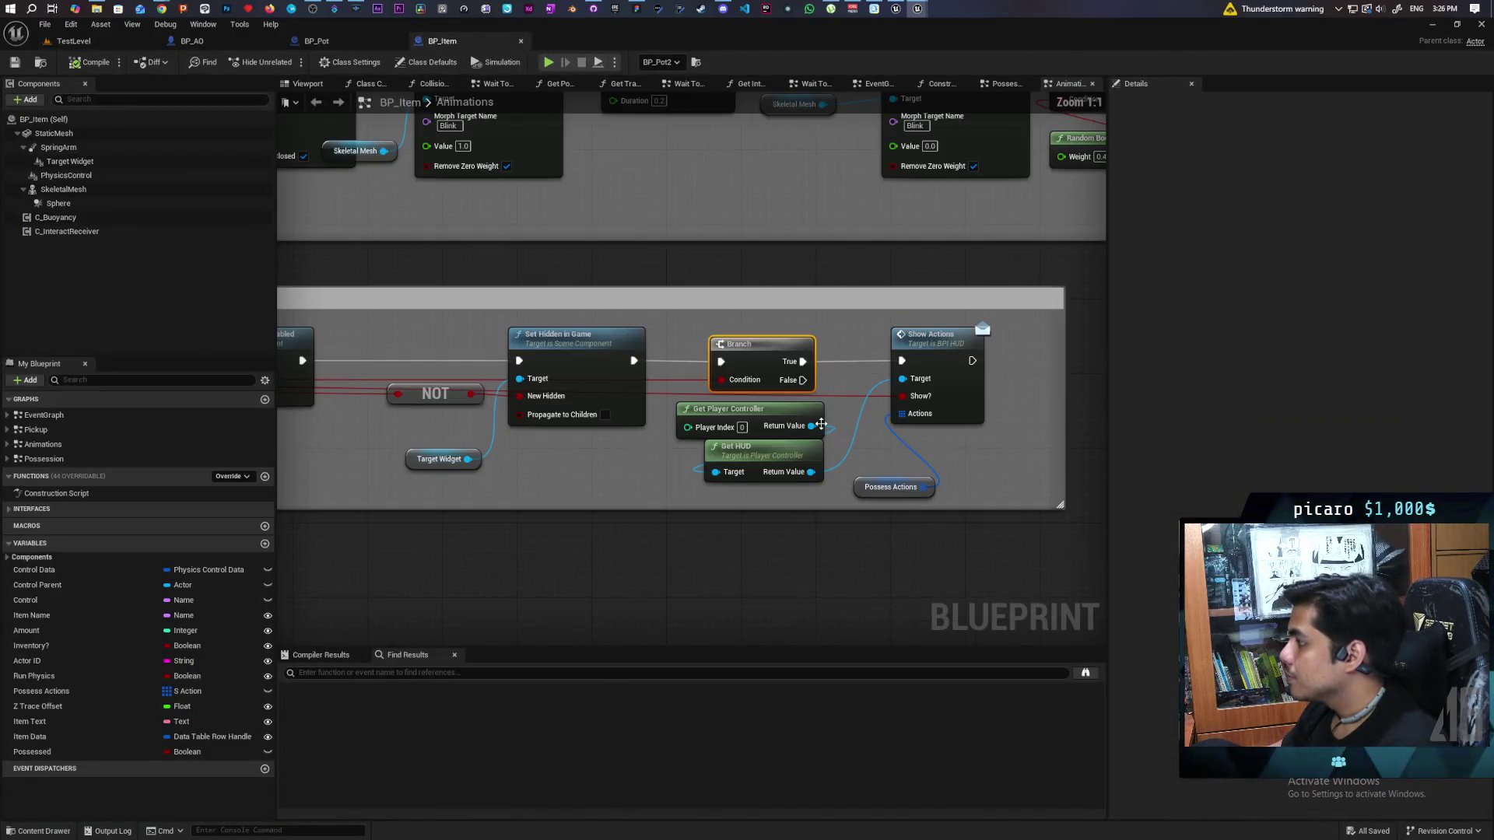
{"action": "left_click_drag", "start_coordinate": [769, 346], "coordinate": [763, 340]}
{"action": "left_click_drag", "start_coordinate": [876, 352], "coordinate": [901, 361]}
{"action": "scroll", "coordinate": [778, 509], "scroll_direction": "down", "scroll_amount": 5}
Step: Return to TestLevel and start a new Play-in-Editor session near the pots
{"action": "scroll", "coordinate": [816, 515], "scroll_direction": "up", "scroll_amount": 3}
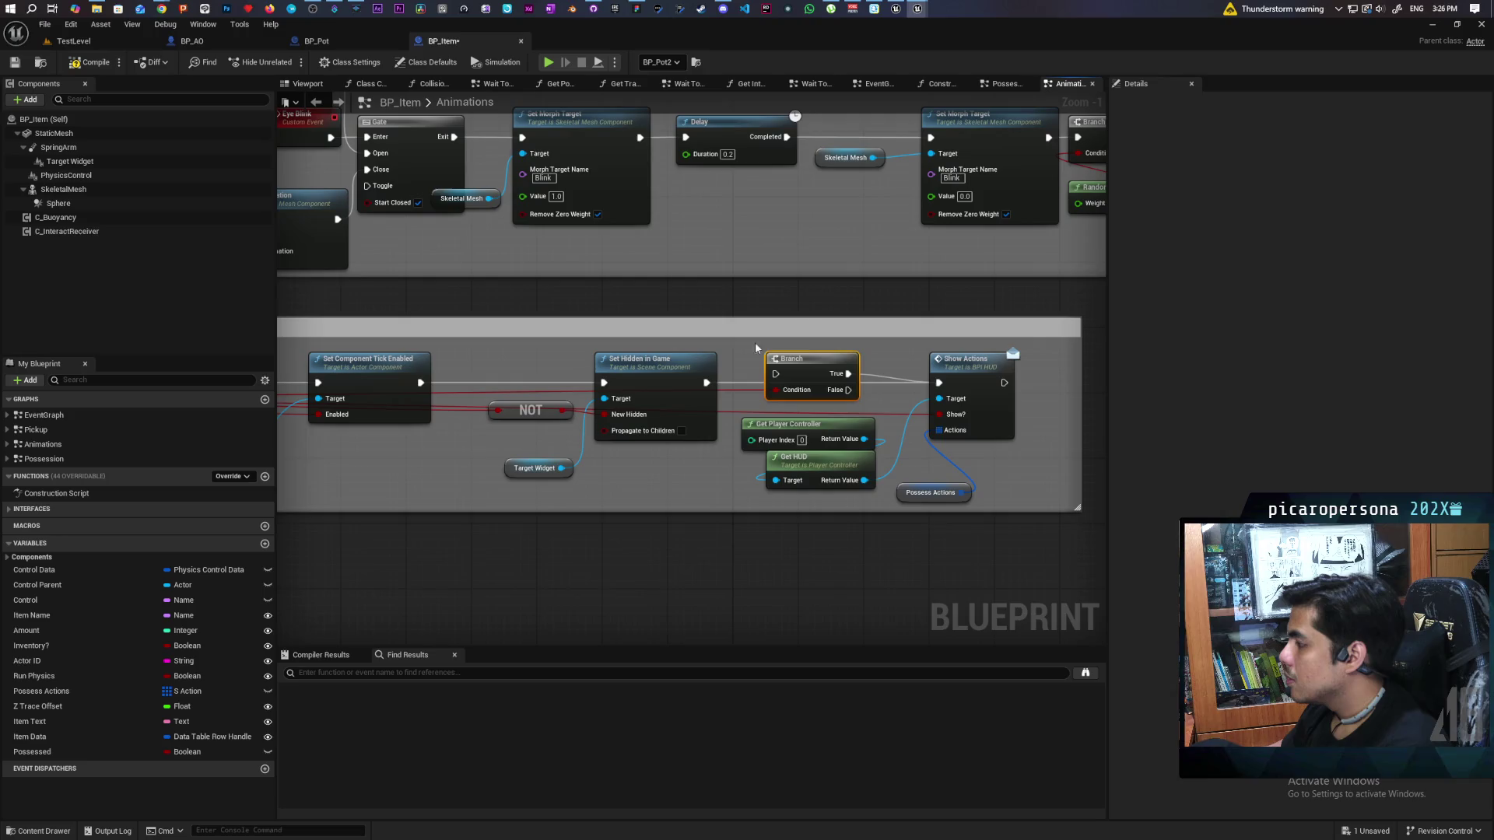
{"action": "left_click", "coordinate": [91, 45]}
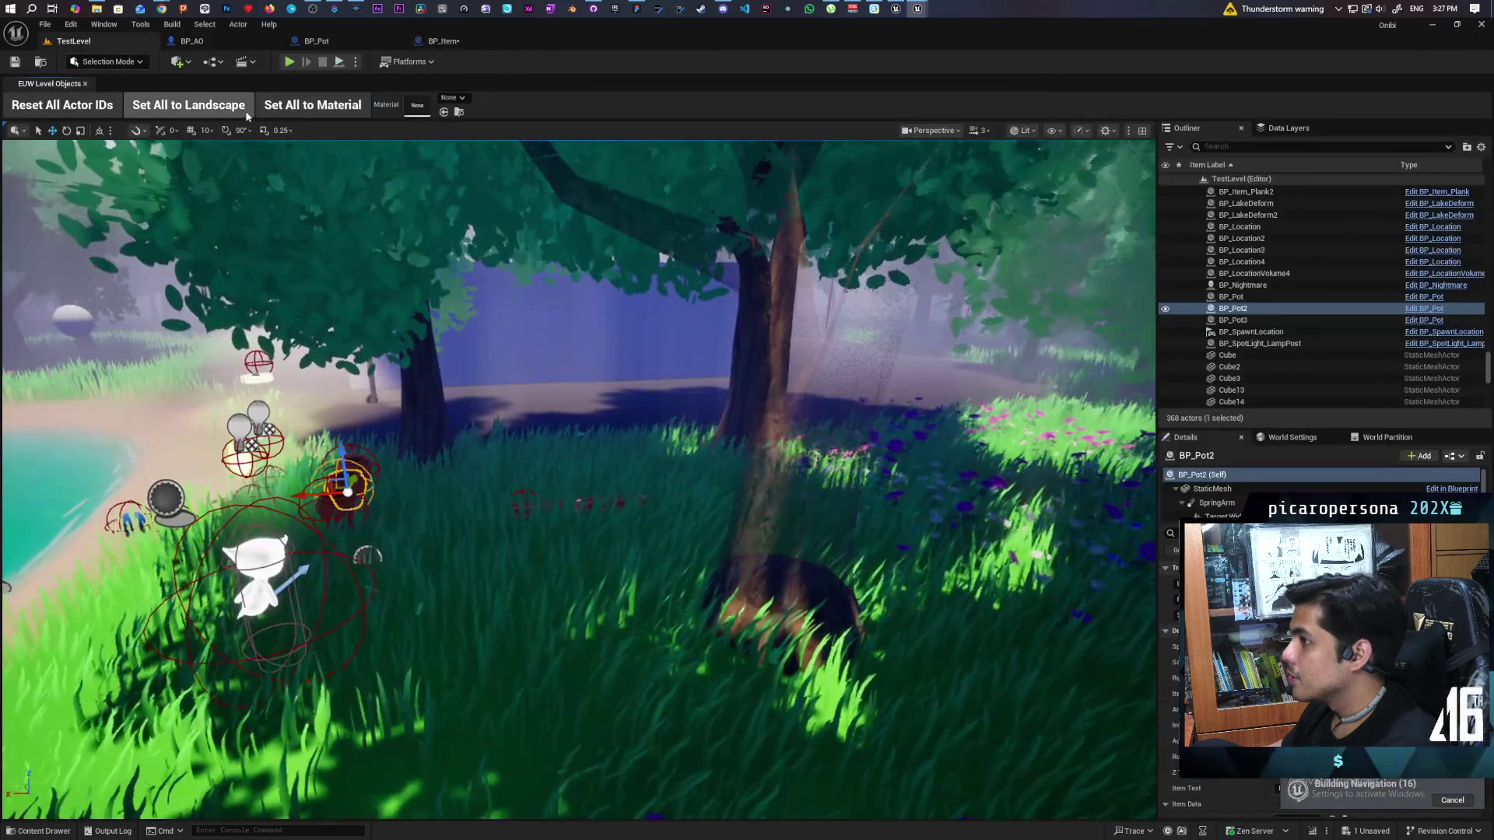
{"action": "left_click", "coordinate": [289, 61]}
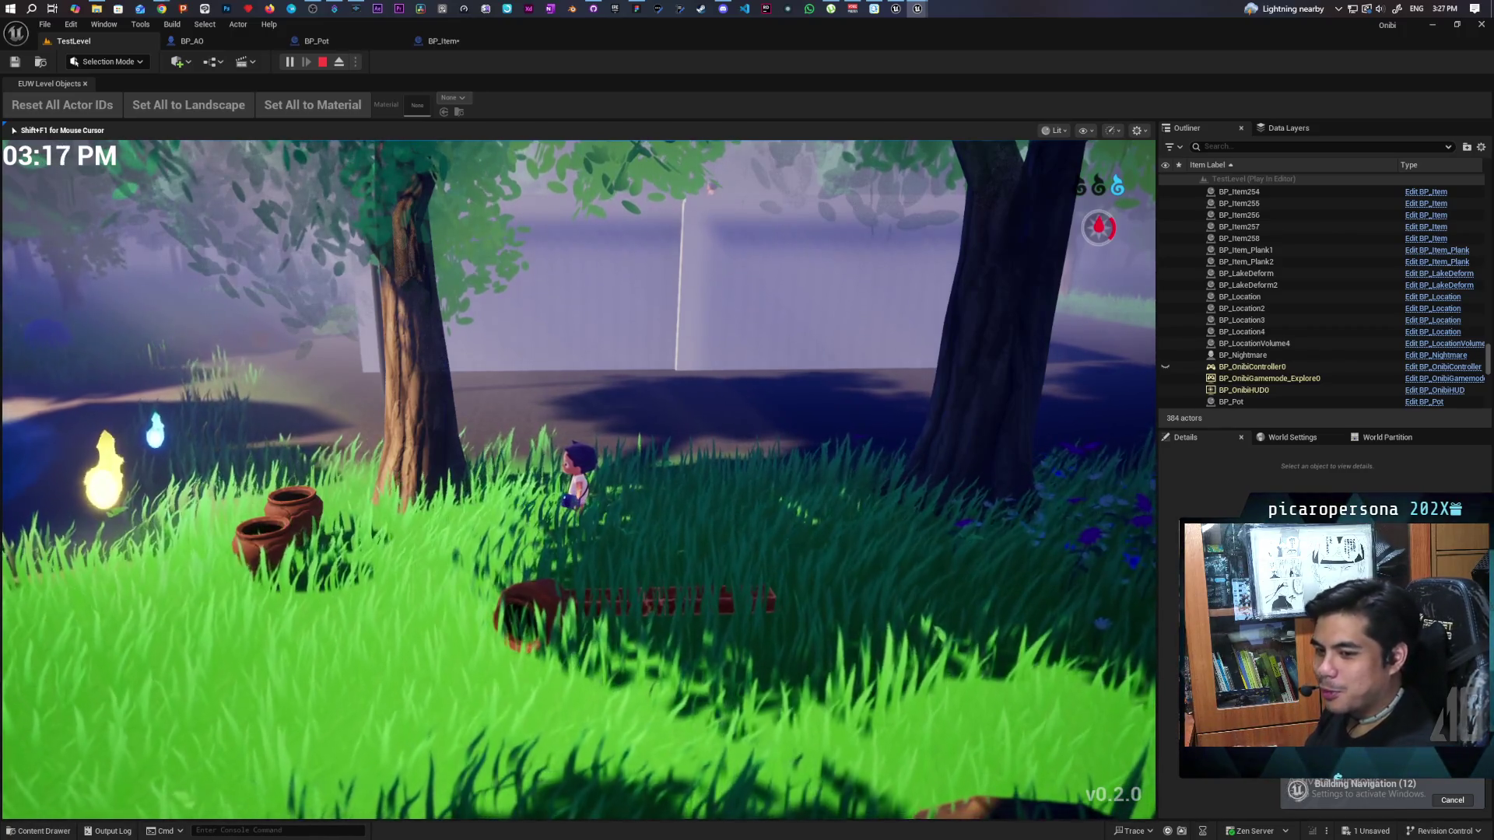
Step: Walk the character to the blue platform, stop the playtest with Esc, and display the Levels folder
{"action": "key", "text": "w"}
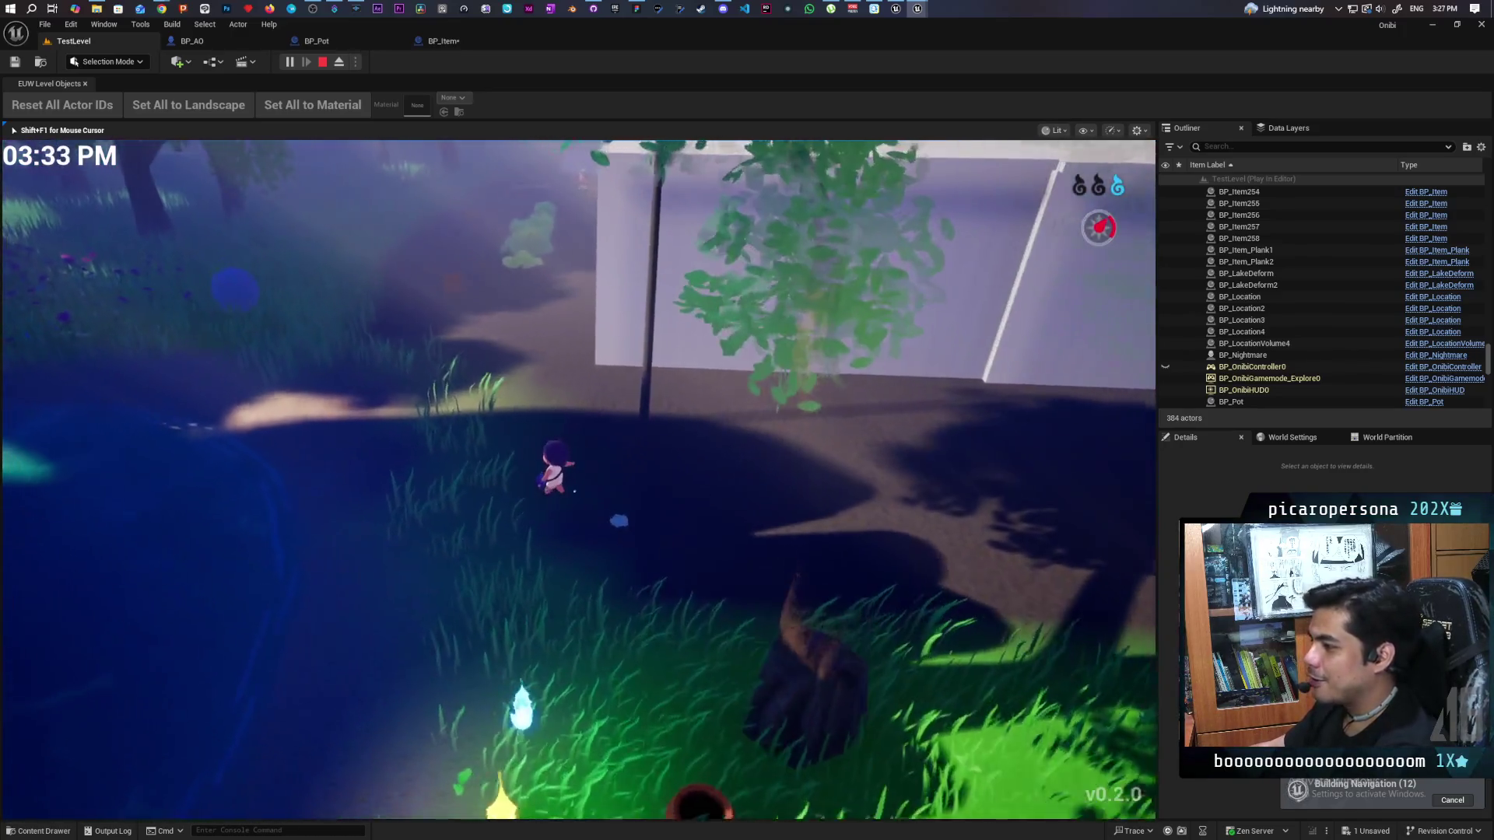
{"action": "key", "text": "a"}
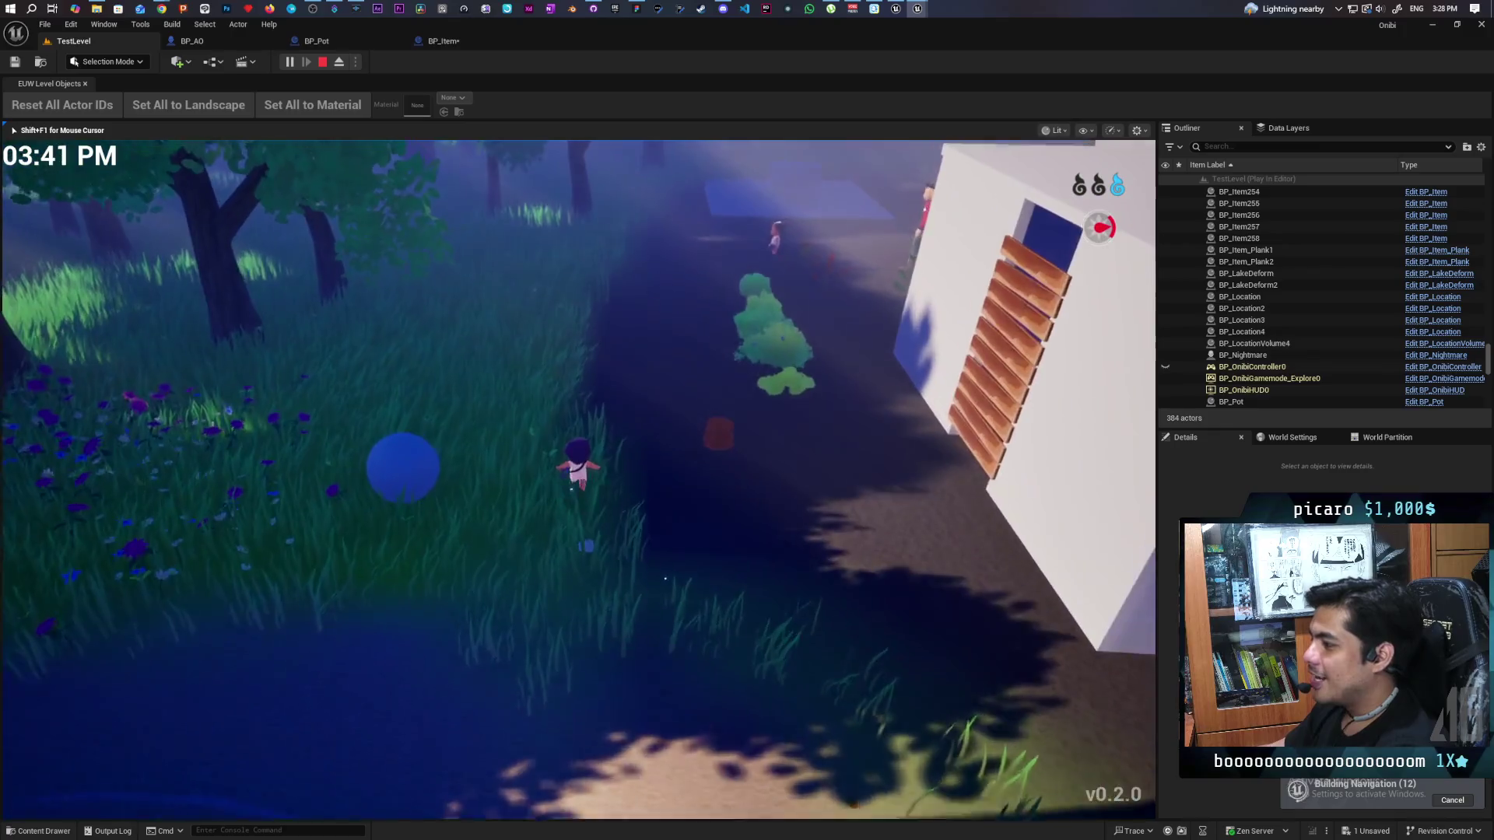
{"action": "key", "text": "a"}
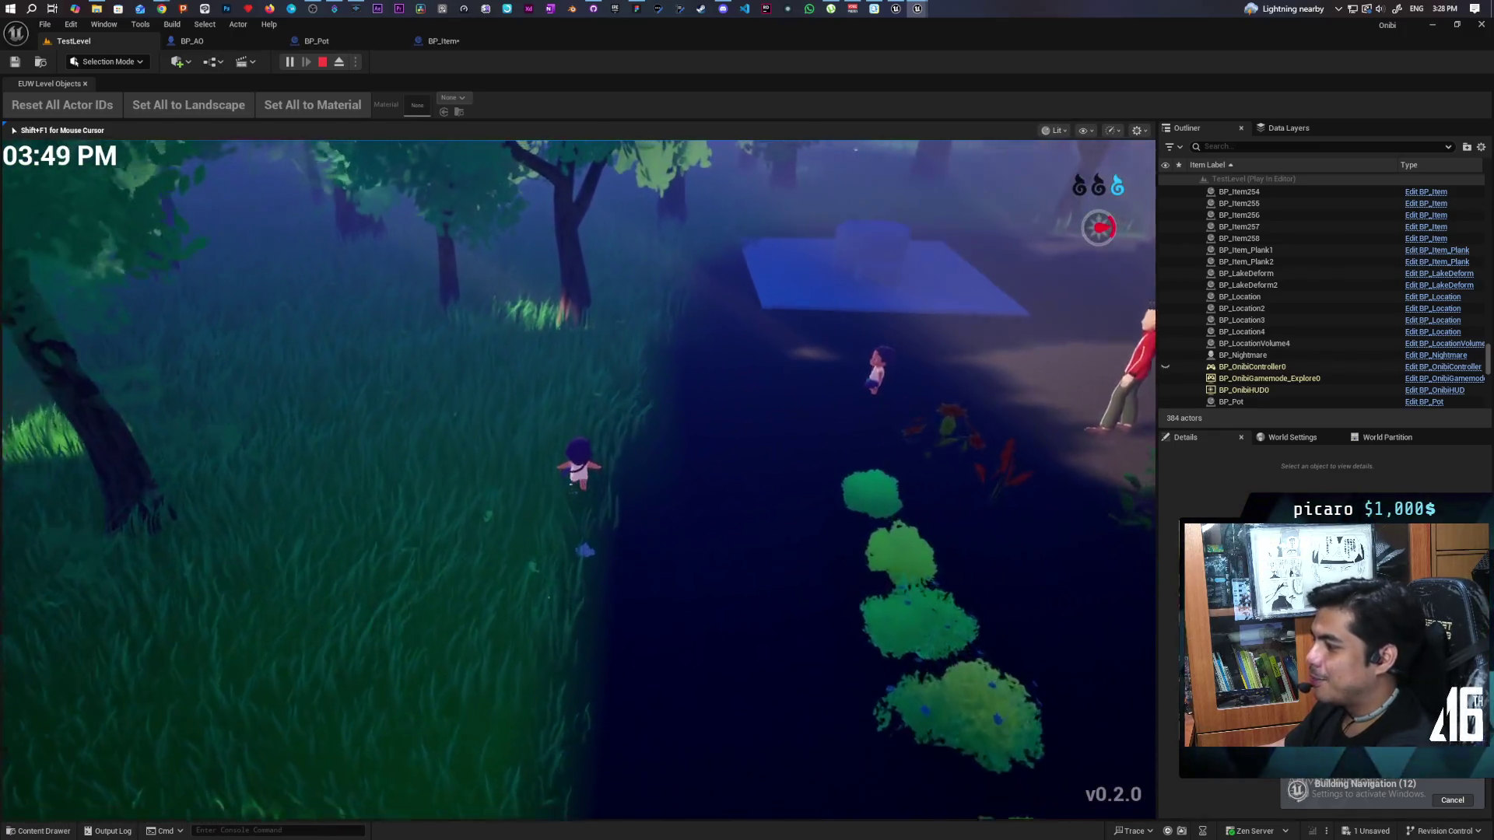
{"action": "key", "text": "d"}
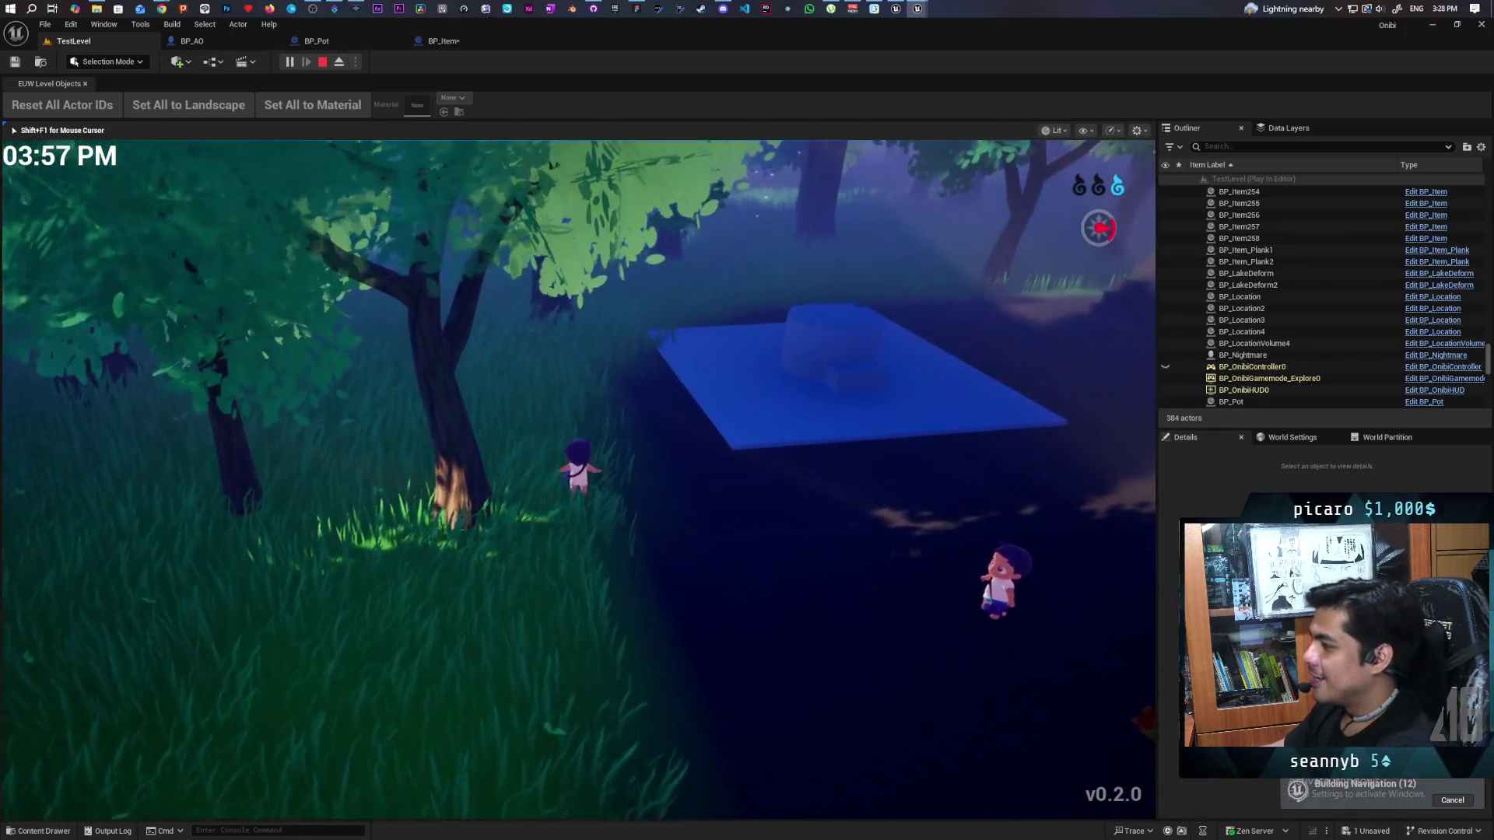
{"action": "key", "text": "w"}
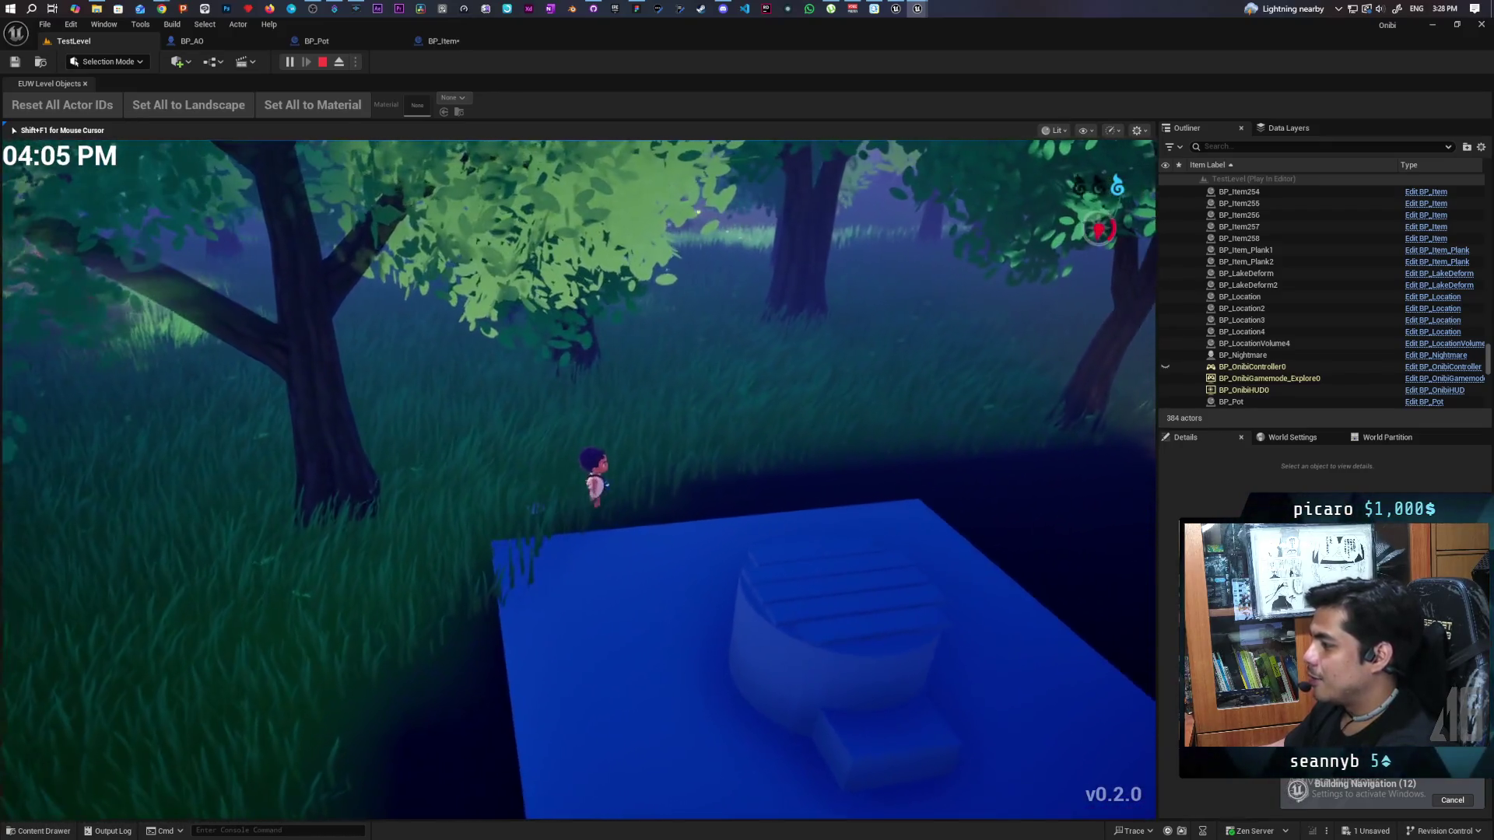
{"action": "key", "text": "Escape"}
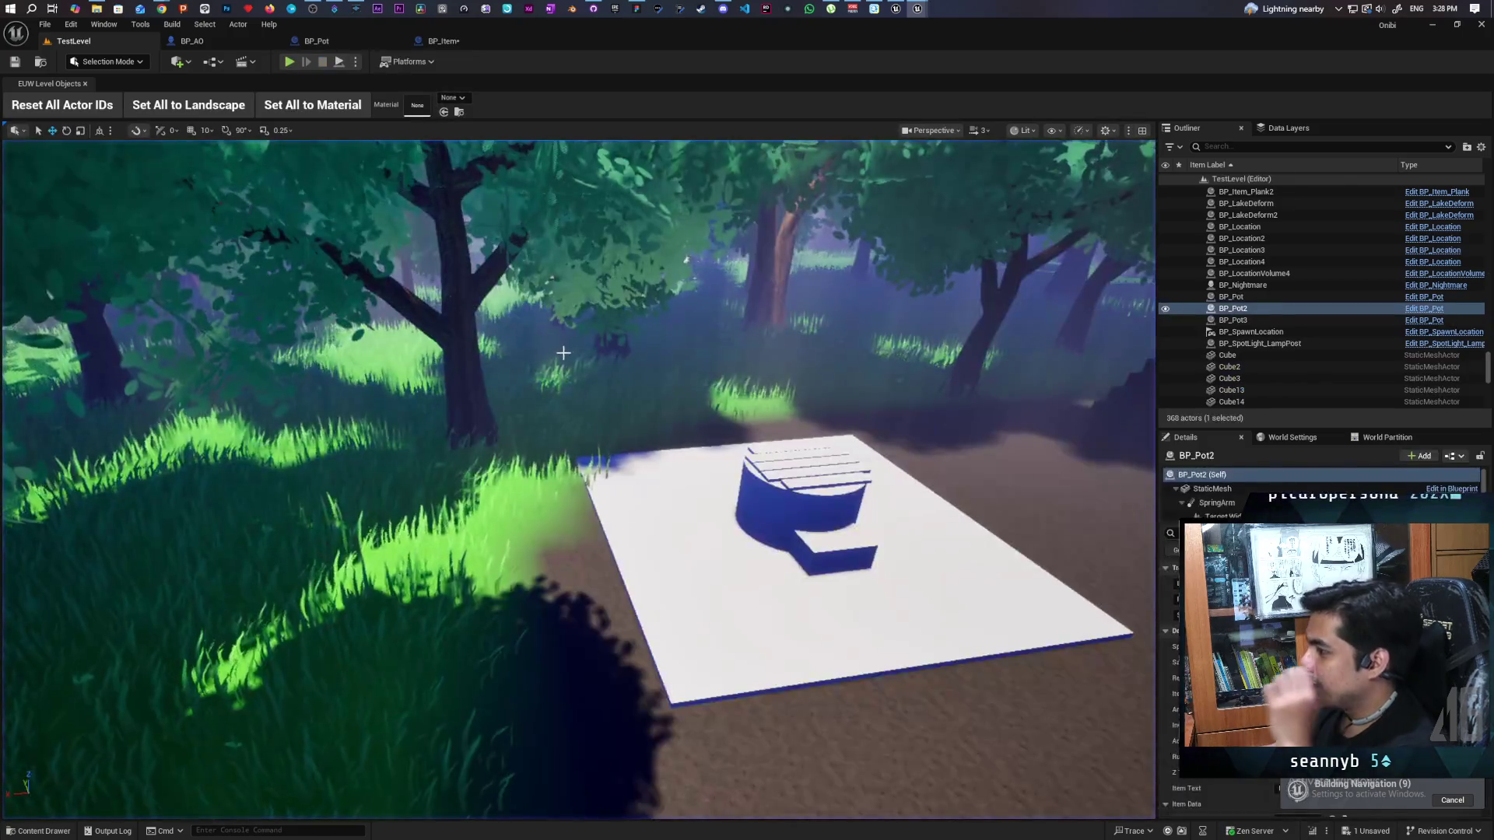
{"action": "left_click", "coordinate": [49, 61]}
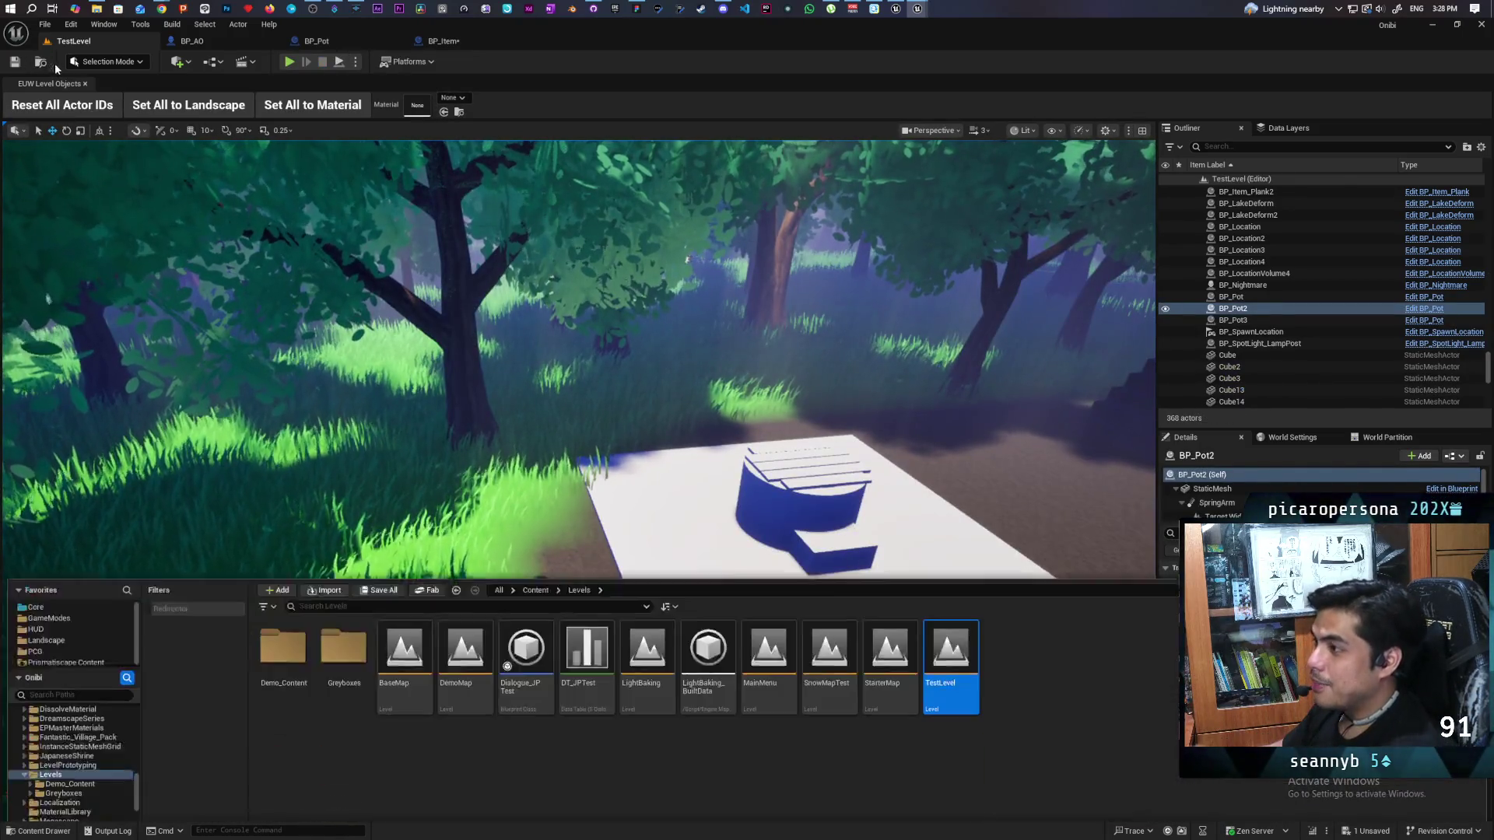
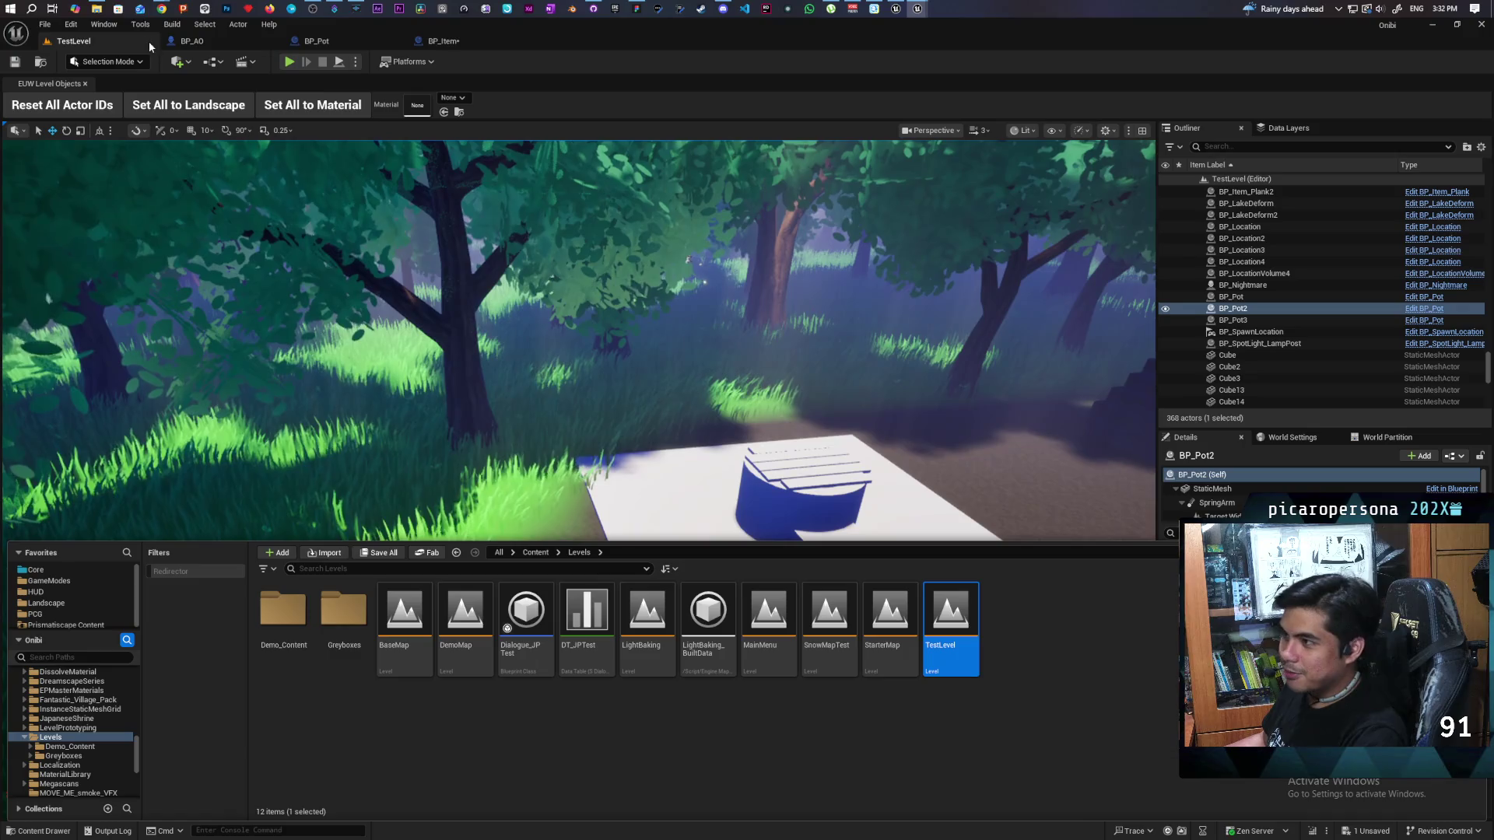
Step: Open the TestOpenWorld level from Levels > Greyboxes, saving BP_Item when prompted
{"action": "mouse_move", "coordinate": [161, 10]}
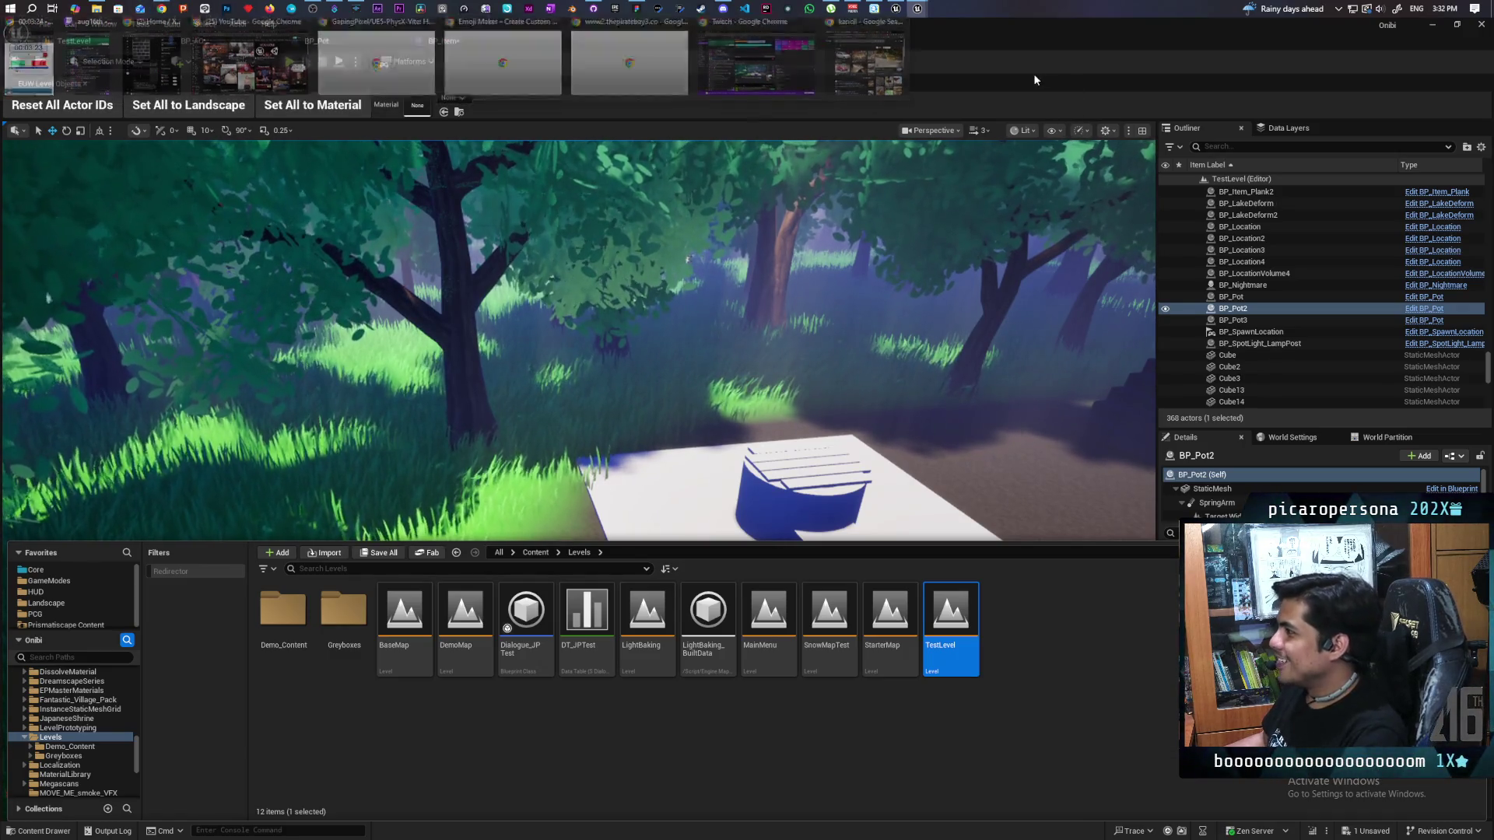
{"action": "left_click", "coordinate": [41, 67]}
{"action": "left_click", "coordinate": [42, 67]}
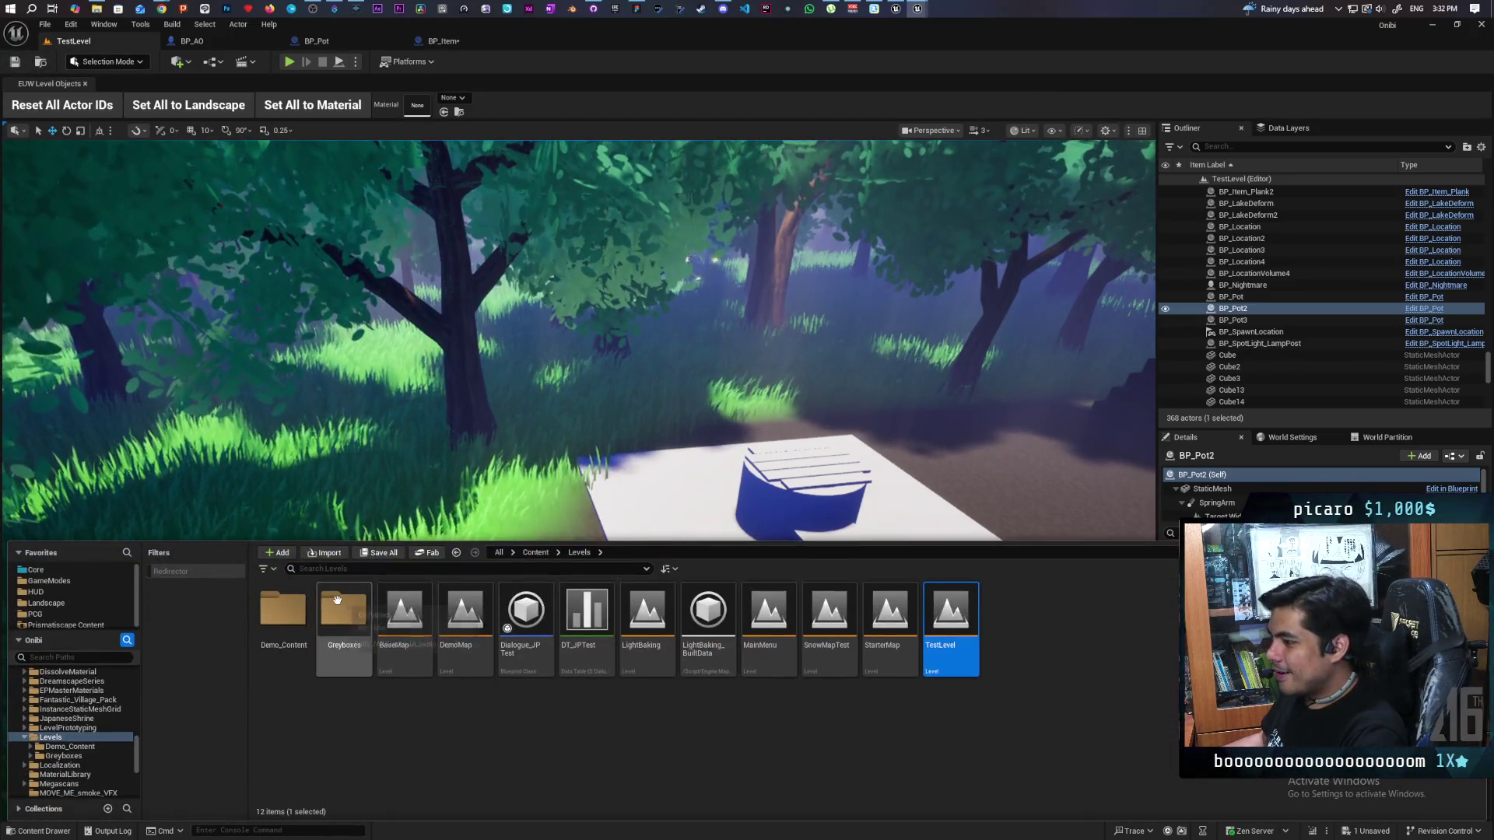
{"action": "double_click", "coordinate": [343, 611]}
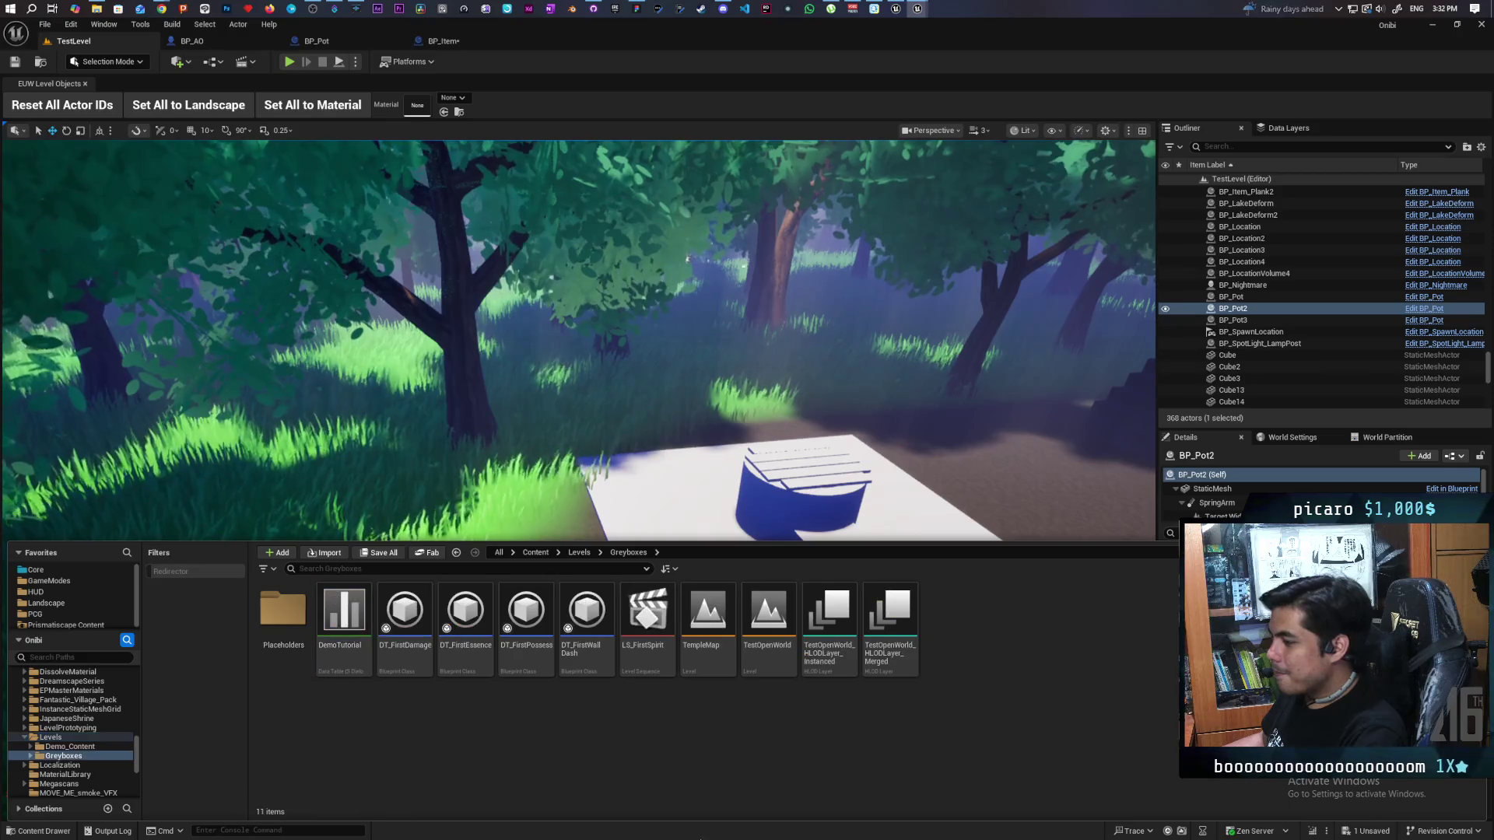
{"action": "double_click", "coordinate": [774, 617]}
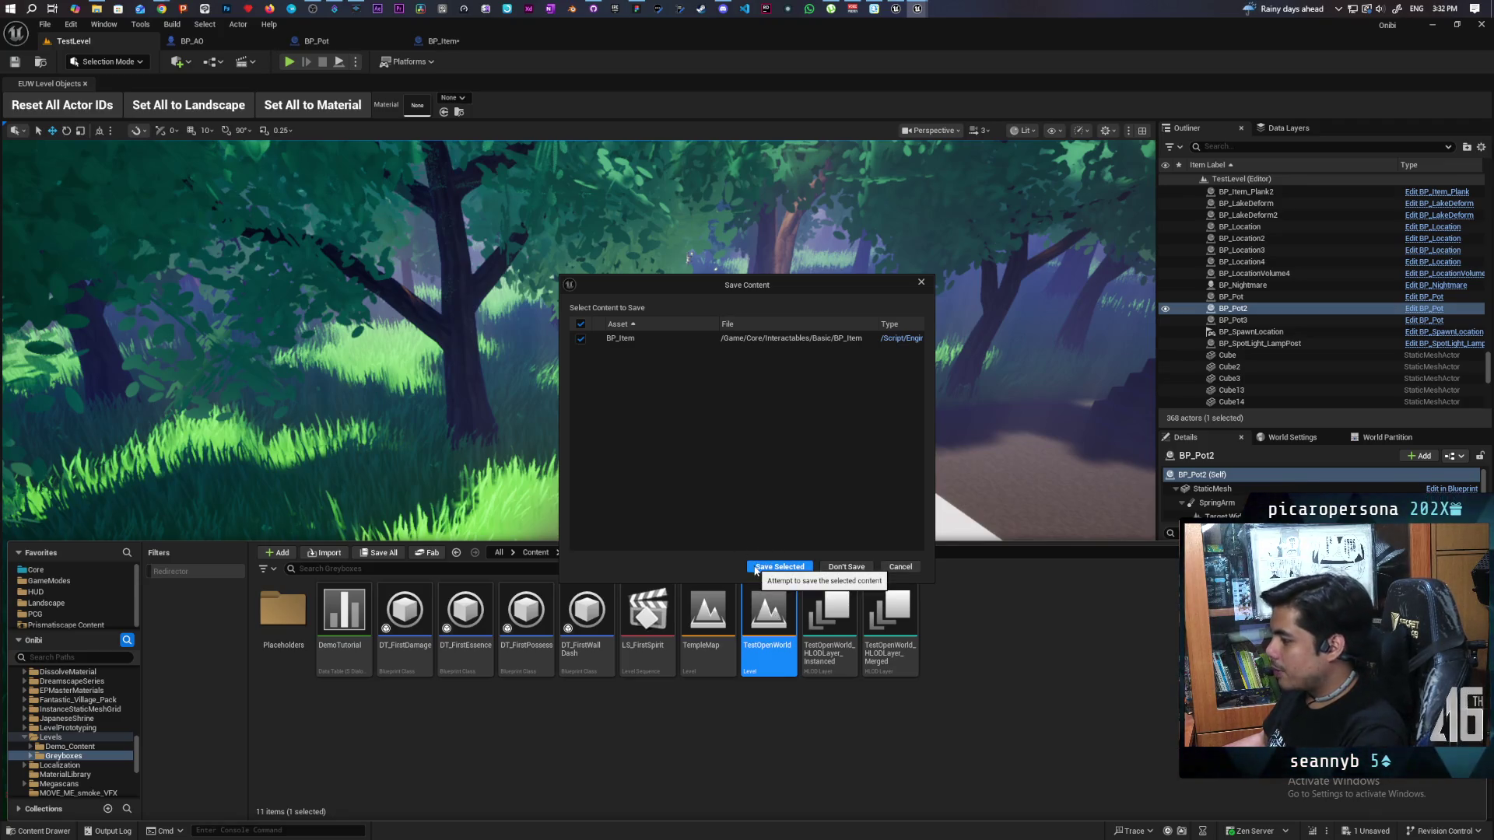
{"action": "left_click", "coordinate": [755, 570]}
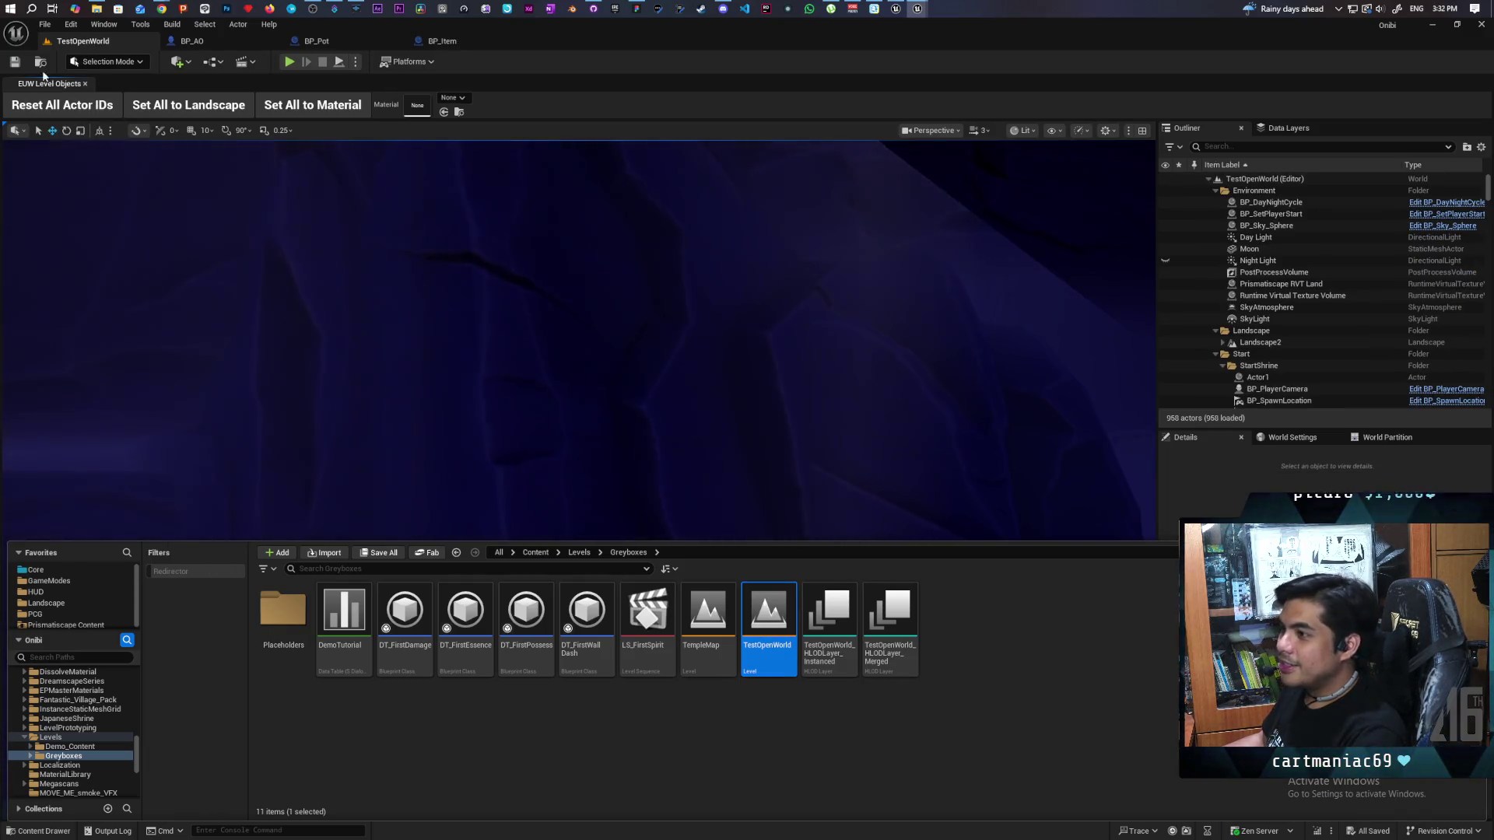
{"action": "left_click", "coordinate": [14, 65]}
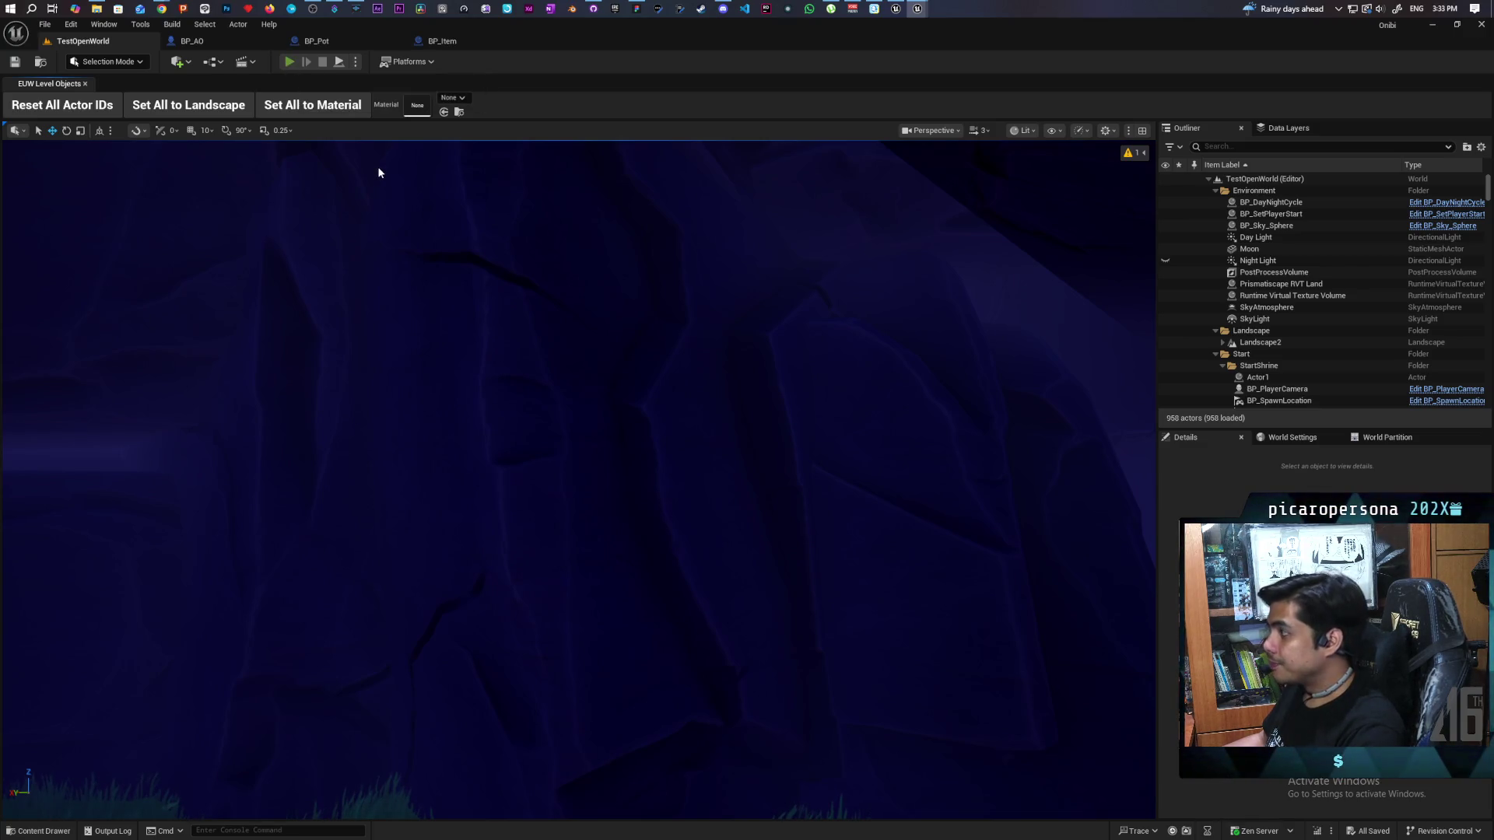
{"action": "key", "text": "alt+p"}
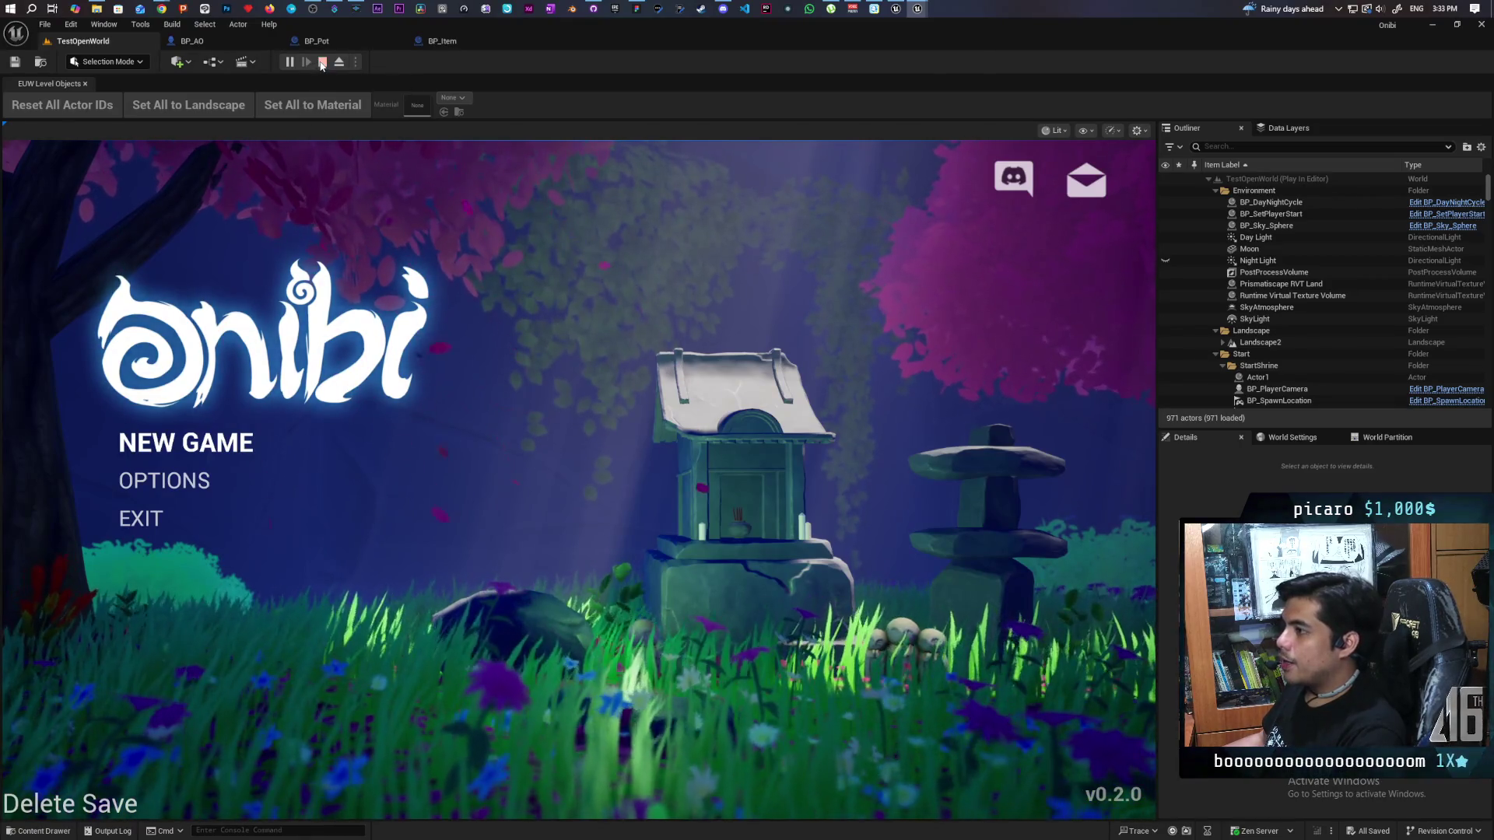
{"action": "key", "text": "Escape"}
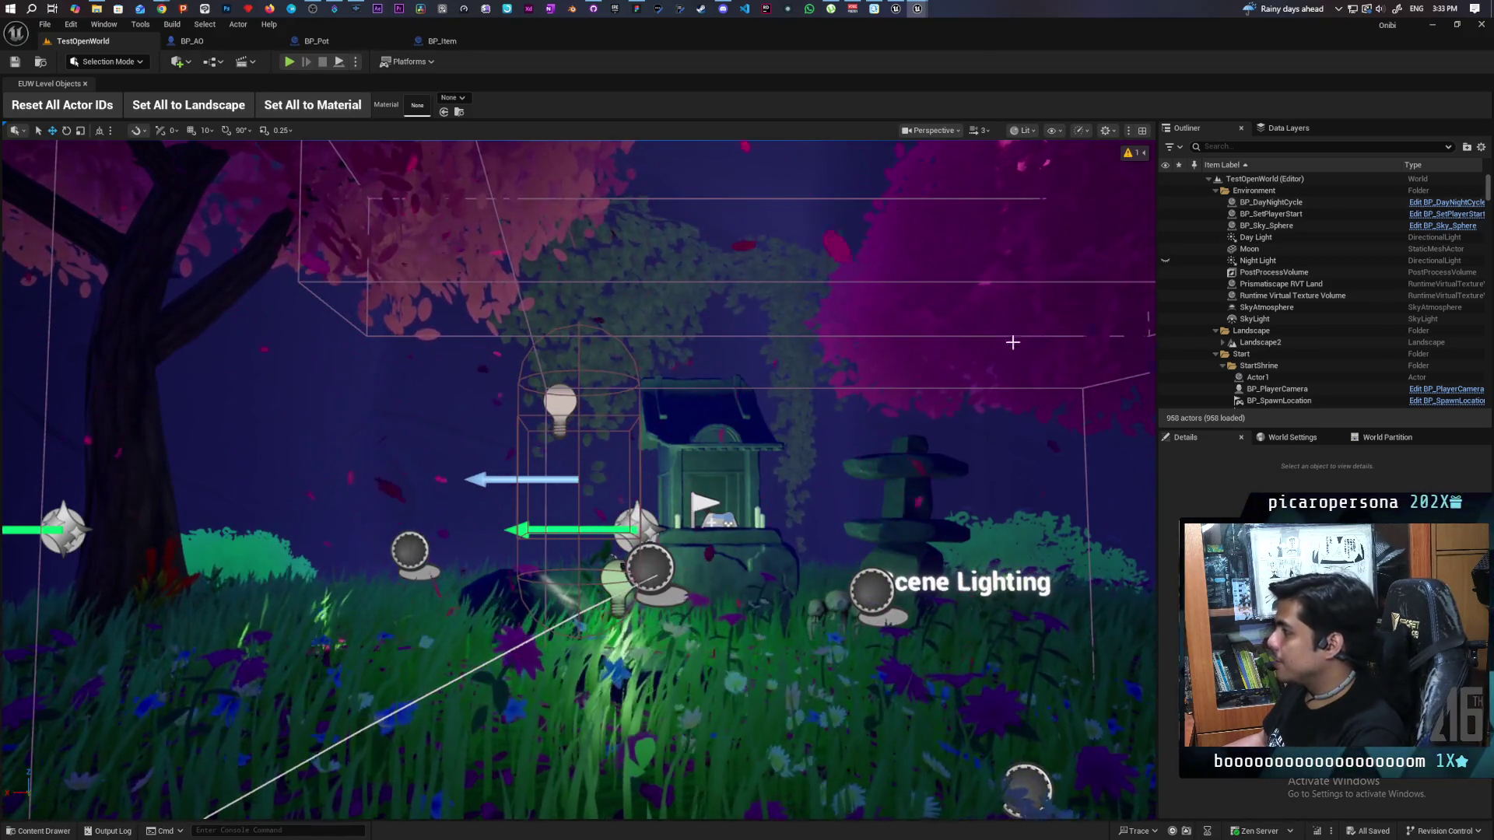
{"action": "left_click_drag", "start_coordinate": [621, 305], "coordinate": [905, 277]}
{"action": "left_click", "coordinate": [905, 277]}
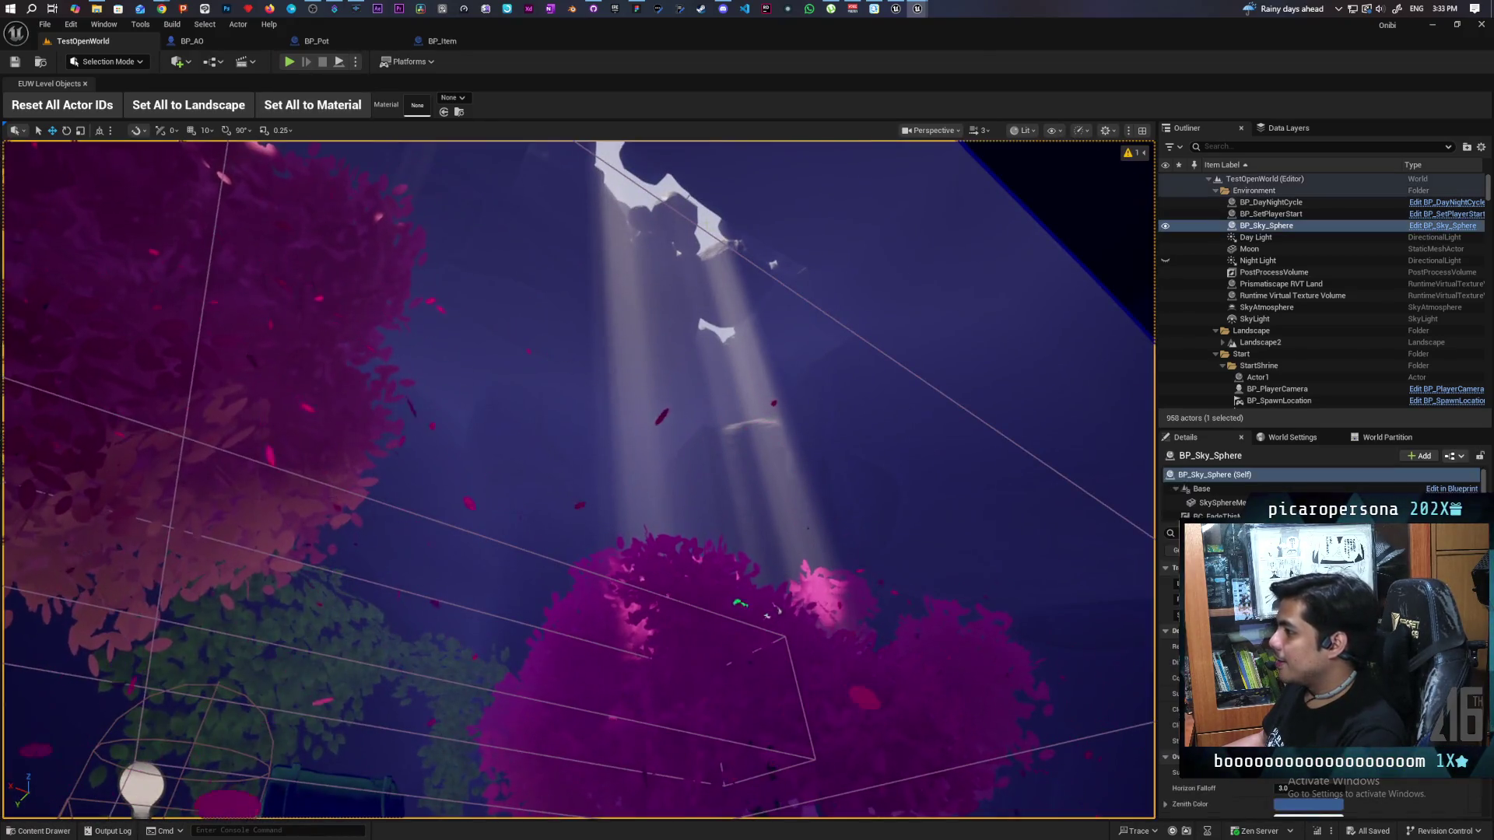
{"action": "left_click", "coordinate": [1284, 217]}
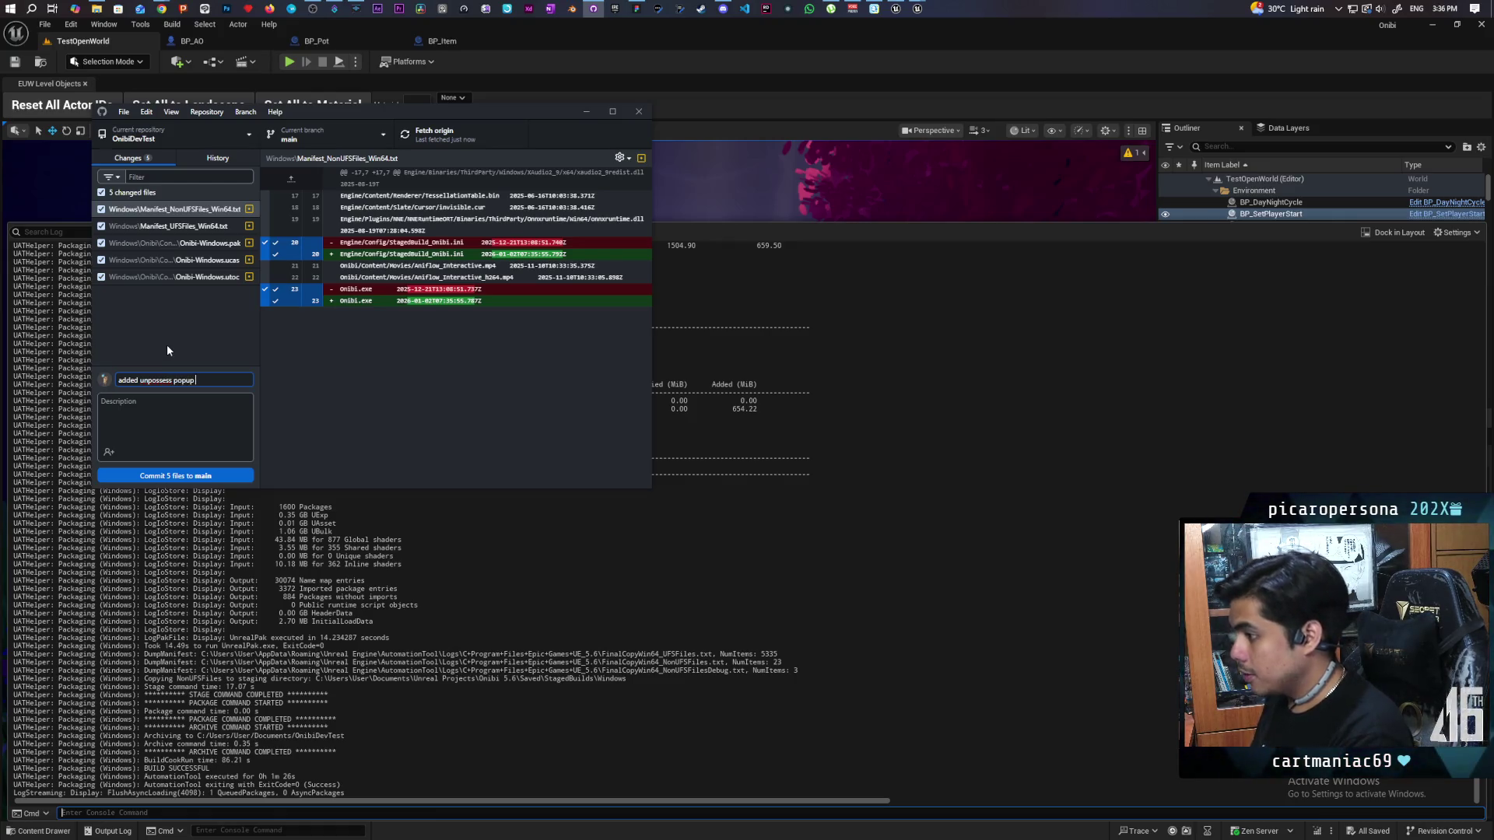
Step: Commit the five files to main as 'added unpossess popup tutorial' and push to origin
{"action": "type", "text": " tutorial"}
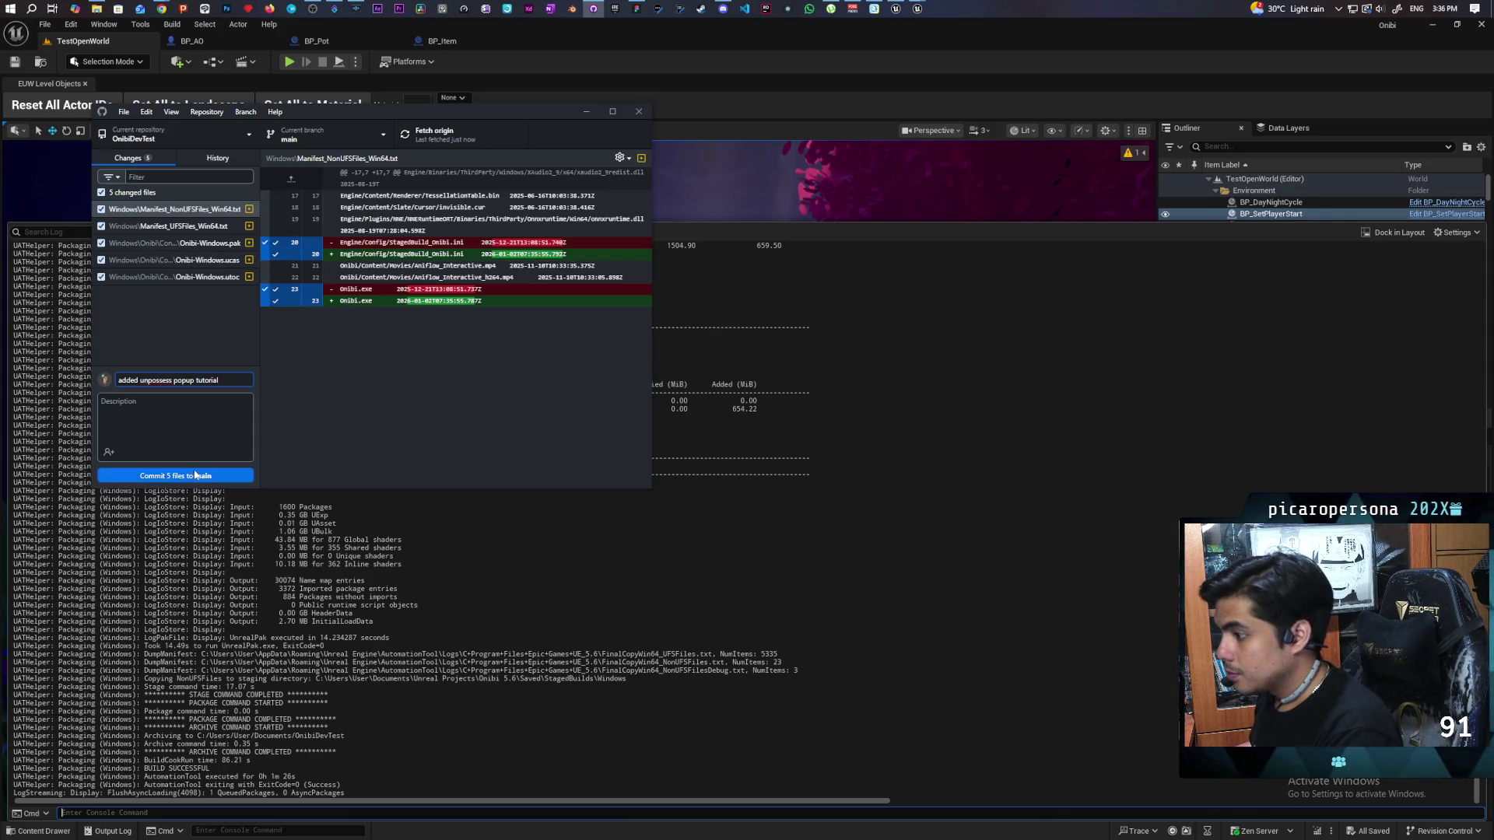
{"action": "left_click", "coordinate": [195, 474]}
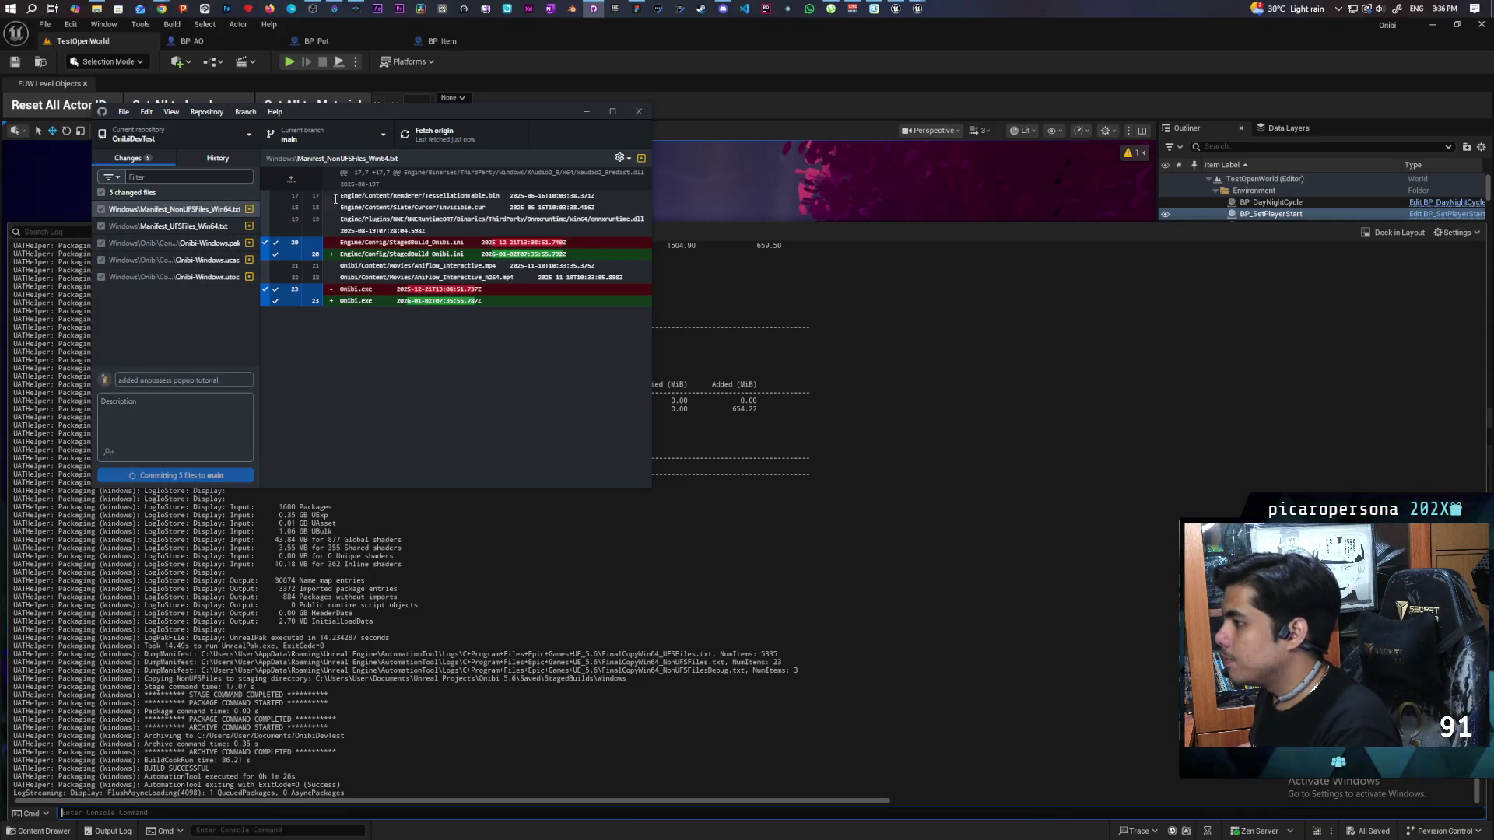
{"action": "left_click", "coordinate": [428, 136]}
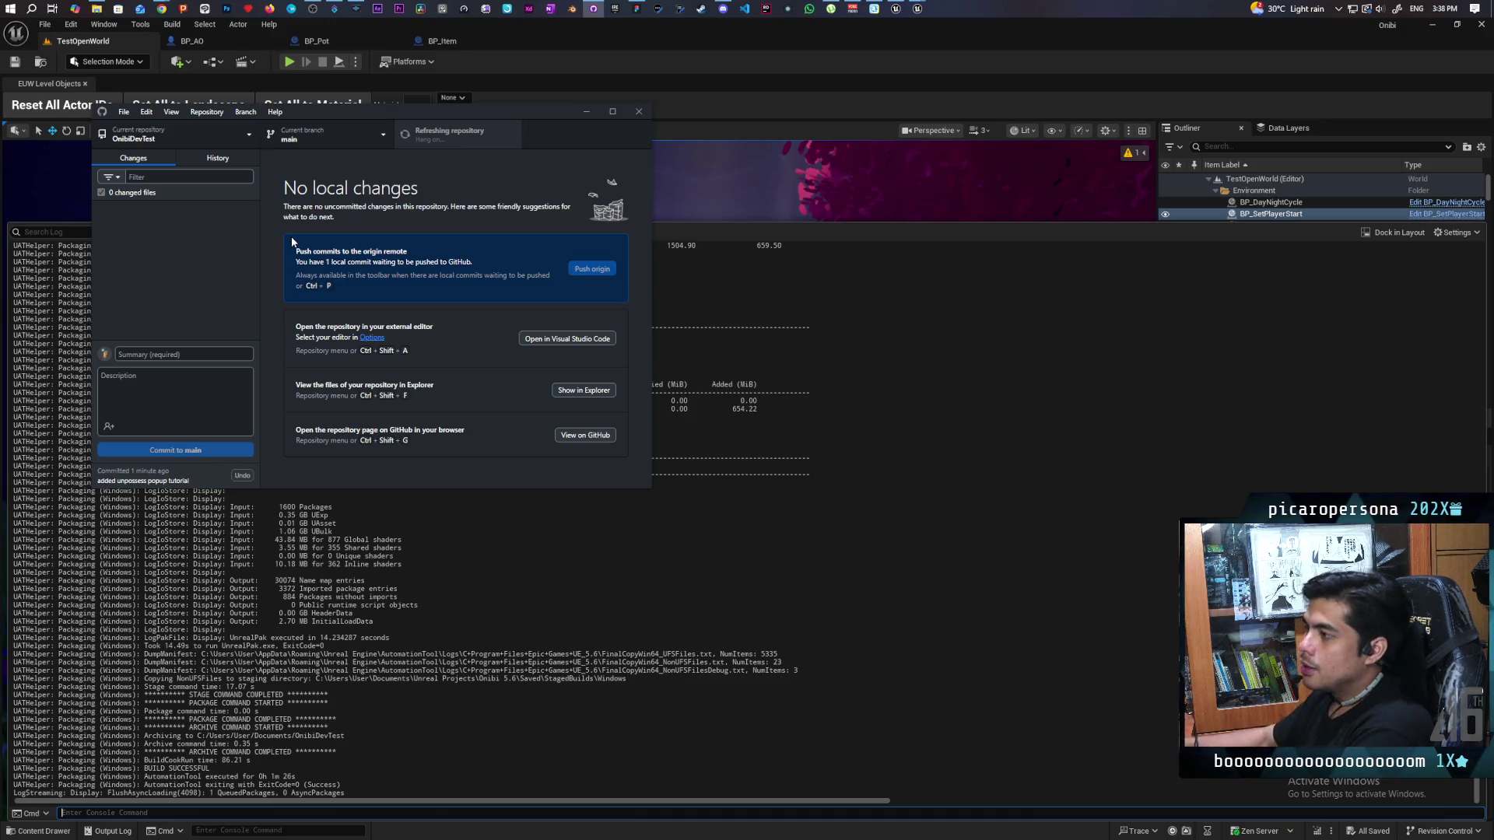
Step: In the Onibi repository, commit five files as 'fixed overlap', push, then return to Unreal's viewport
{"action": "left_click", "coordinate": [190, 132]}
{"action": "left_click", "coordinate": [141, 218]}
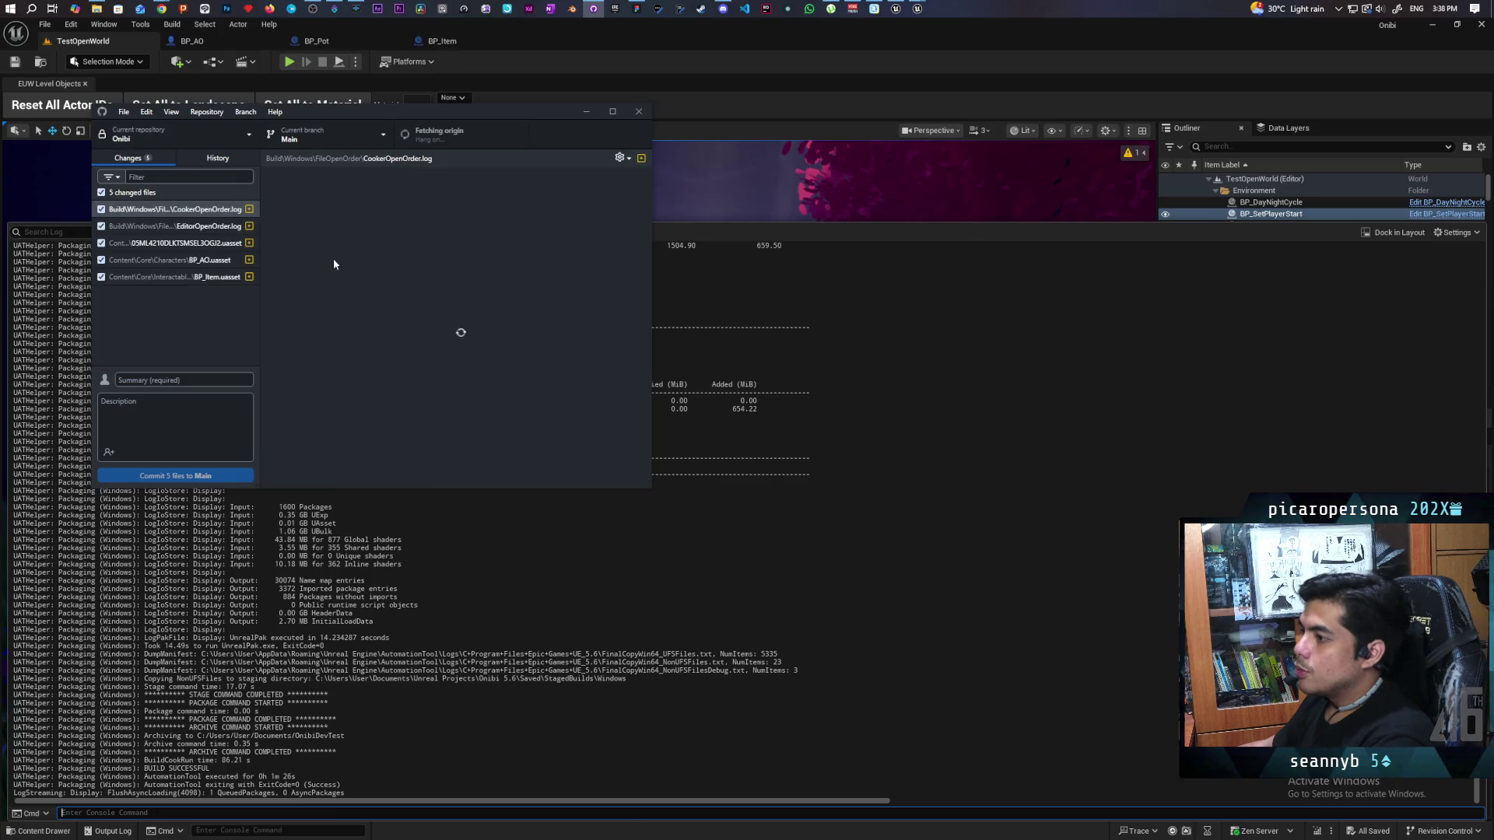
{"action": "type", "text": "fixed ov"}
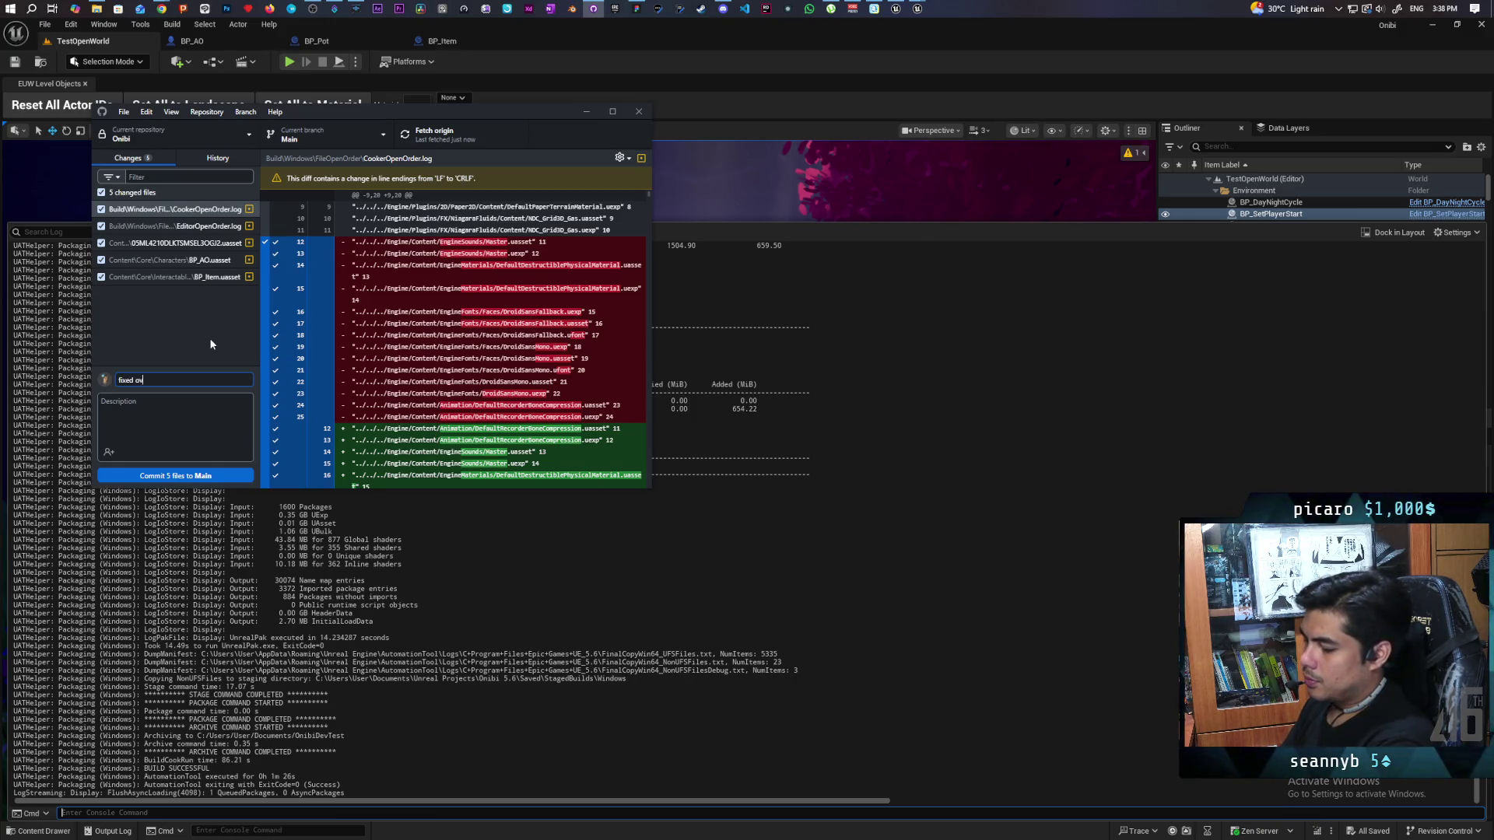
{"action": "type", "text": "erlap text"}
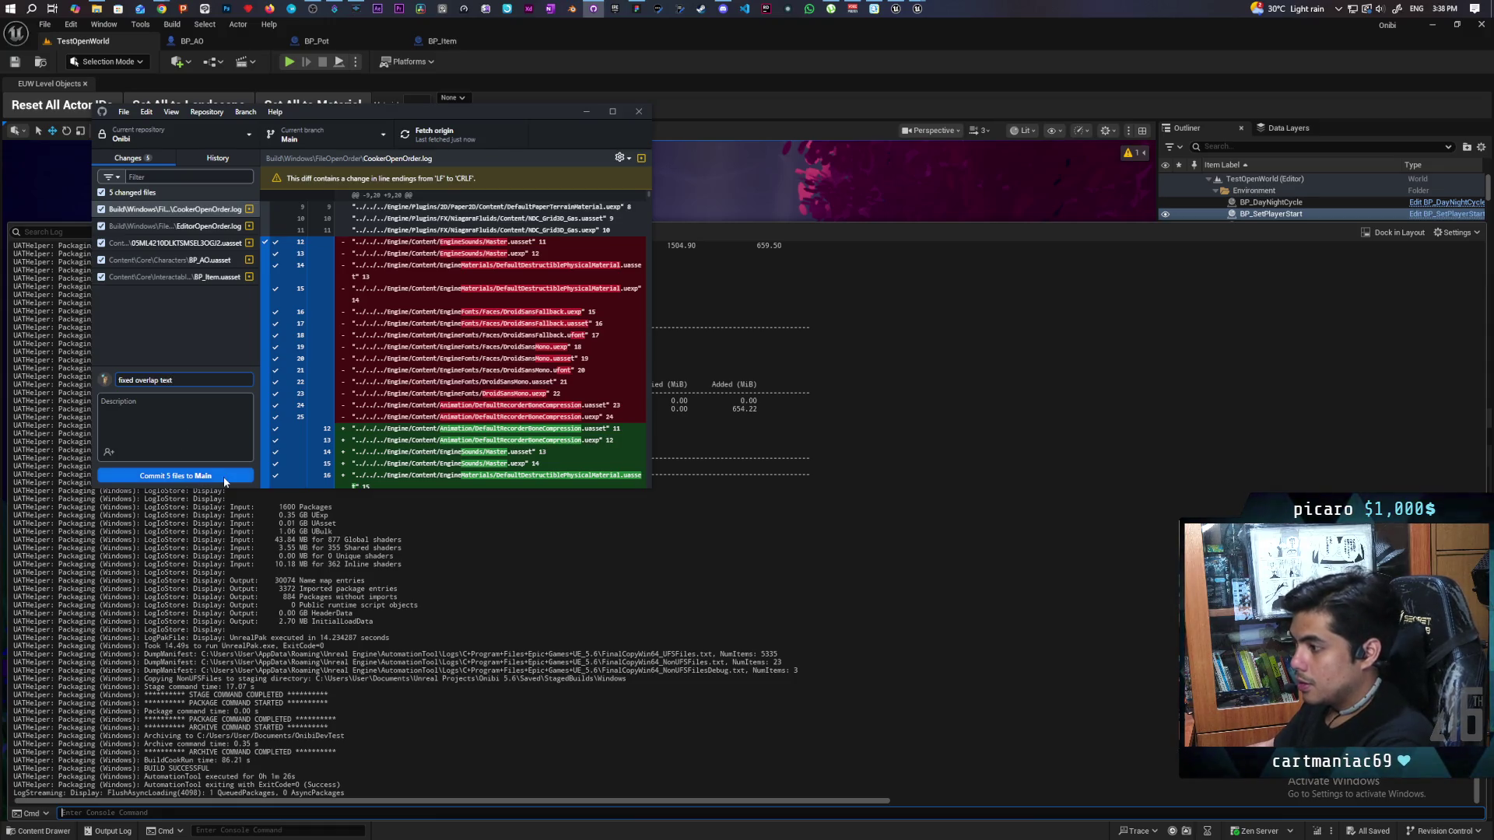
{"action": "left_click", "coordinate": [223, 476]}
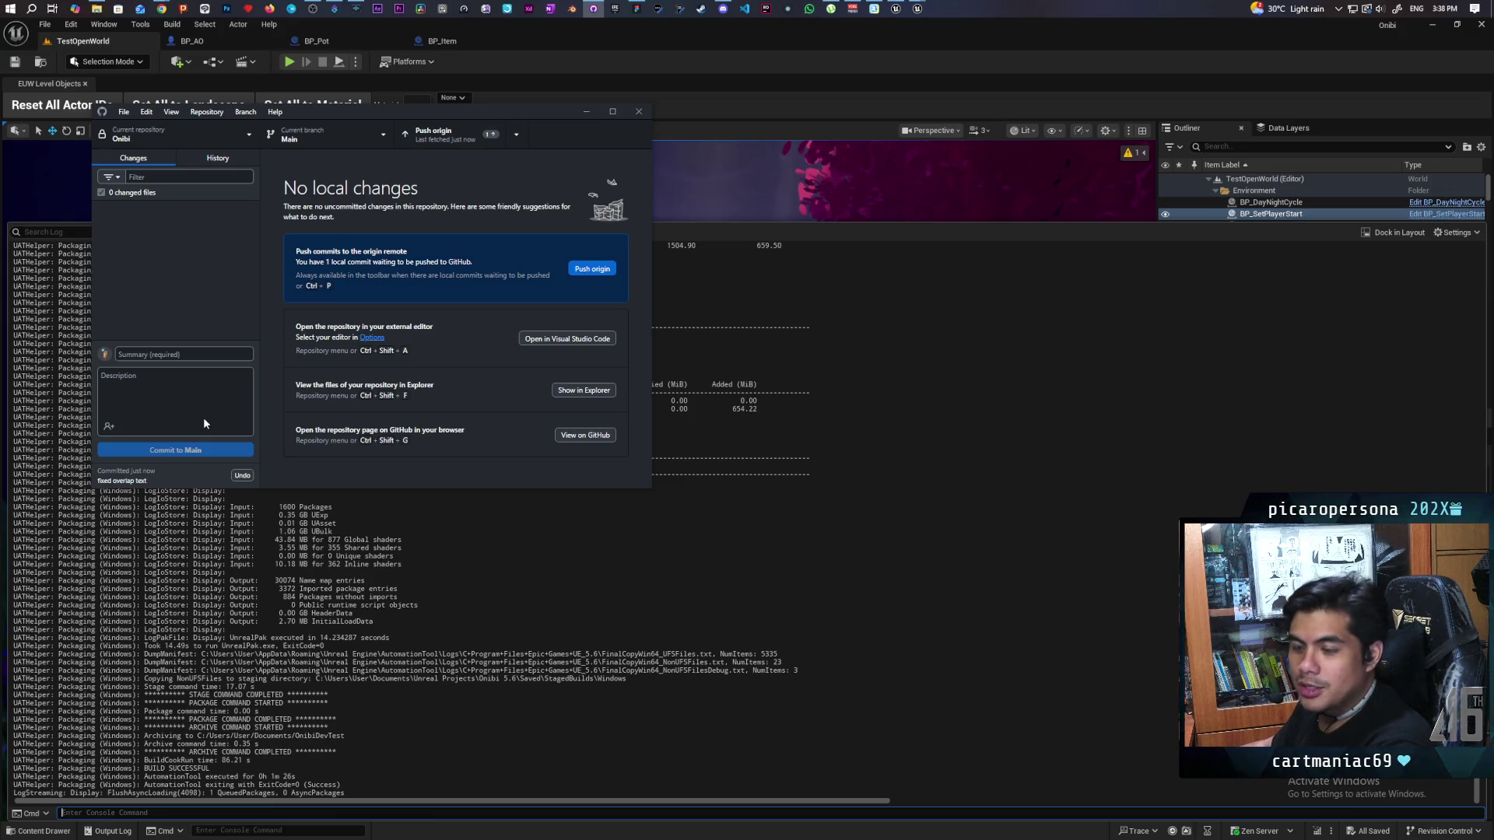
{"action": "left_click", "coordinate": [442, 137]}
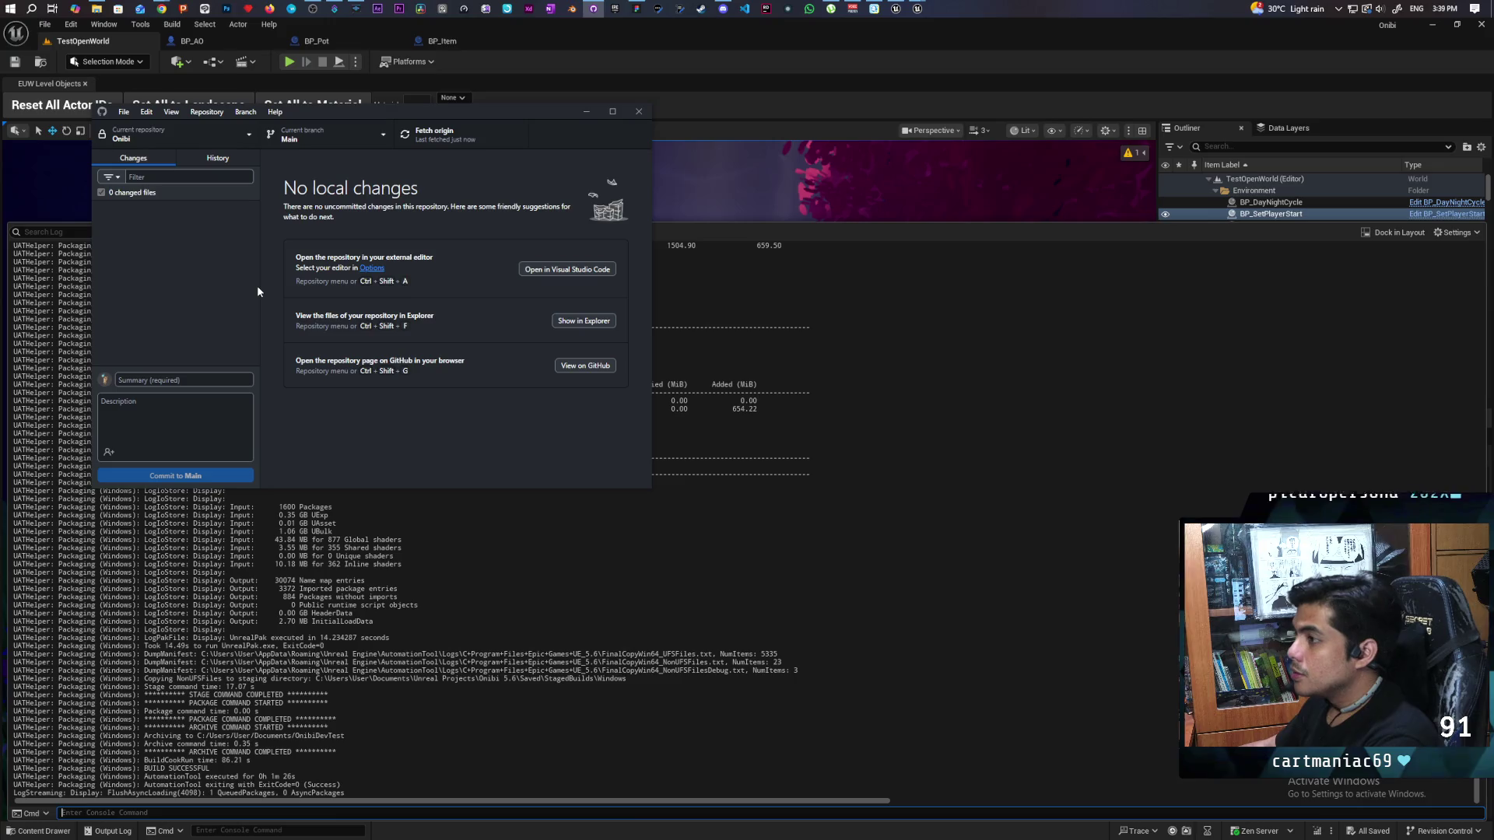
{"action": "left_click", "coordinate": [1033, 90]}
{"action": "left_click", "coordinate": [591, 203]}
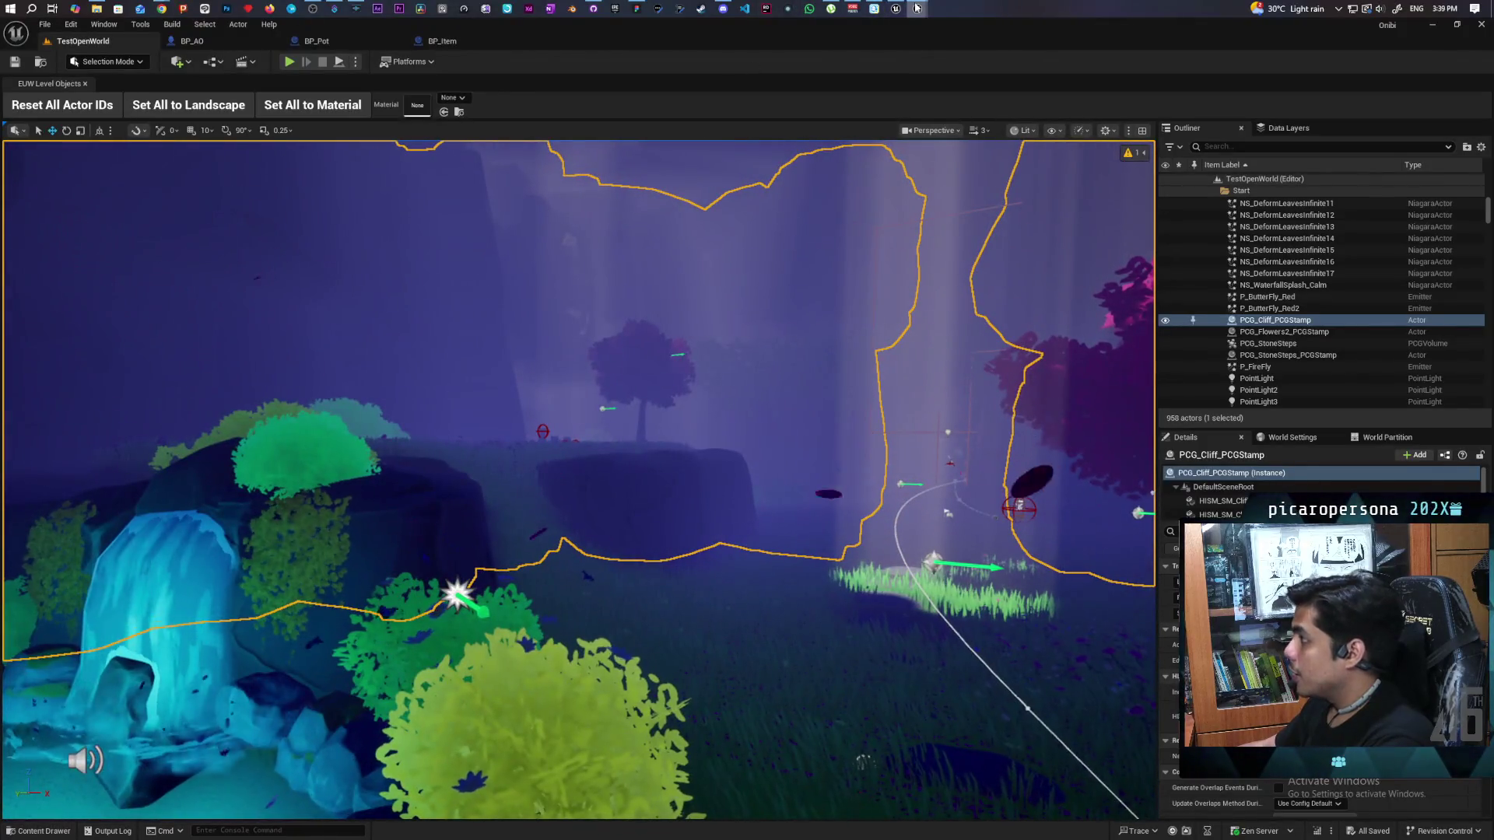
Step: Bring the Paparazi editor forward on its Demo level tab and reposition the window
{"action": "mouse_move", "coordinate": [895, 8]}
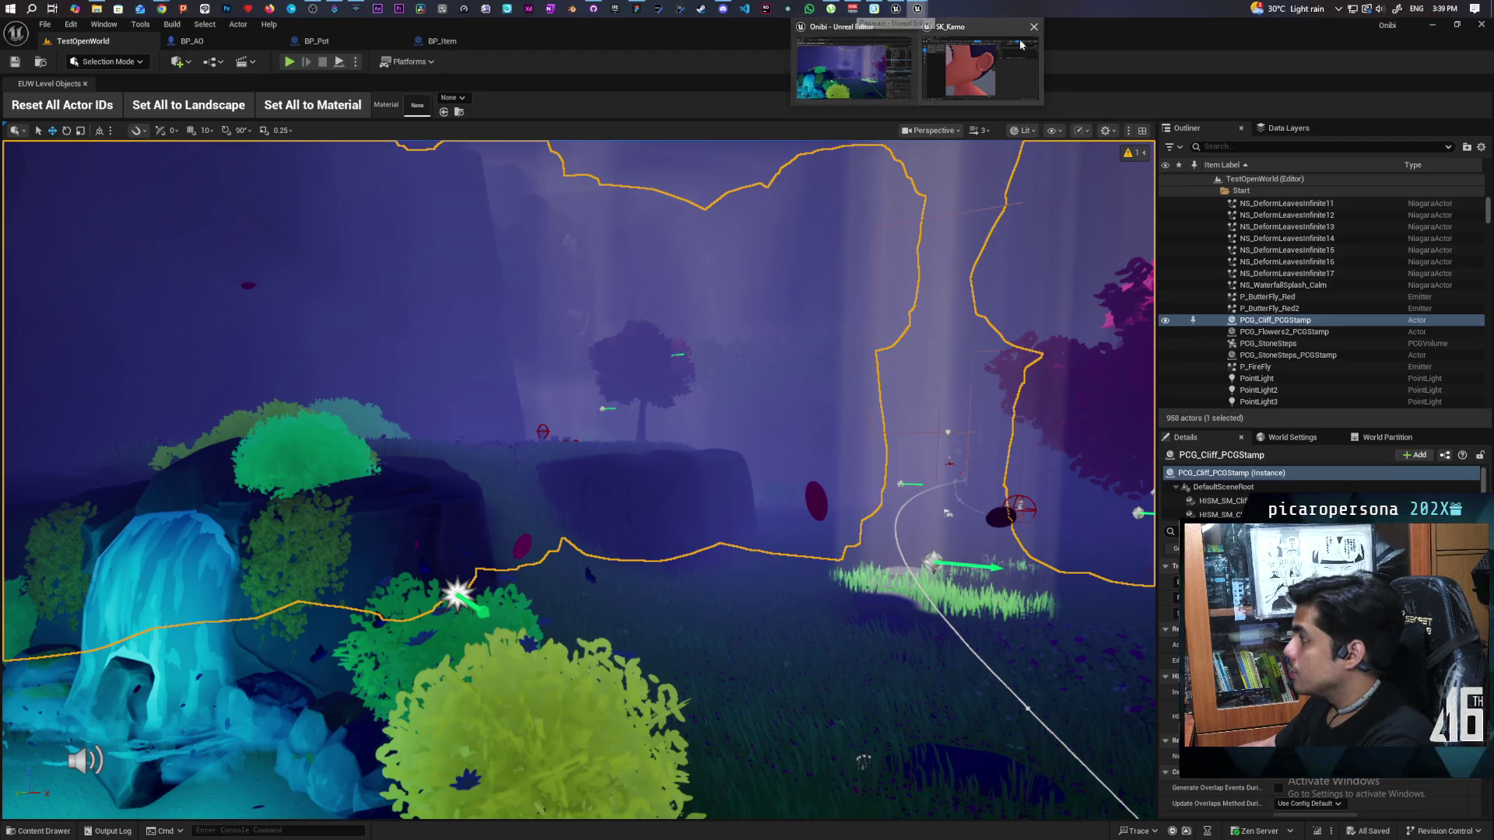
{"action": "left_click", "coordinate": [990, 58]}
{"action": "left_click", "coordinate": [1199, 109]}
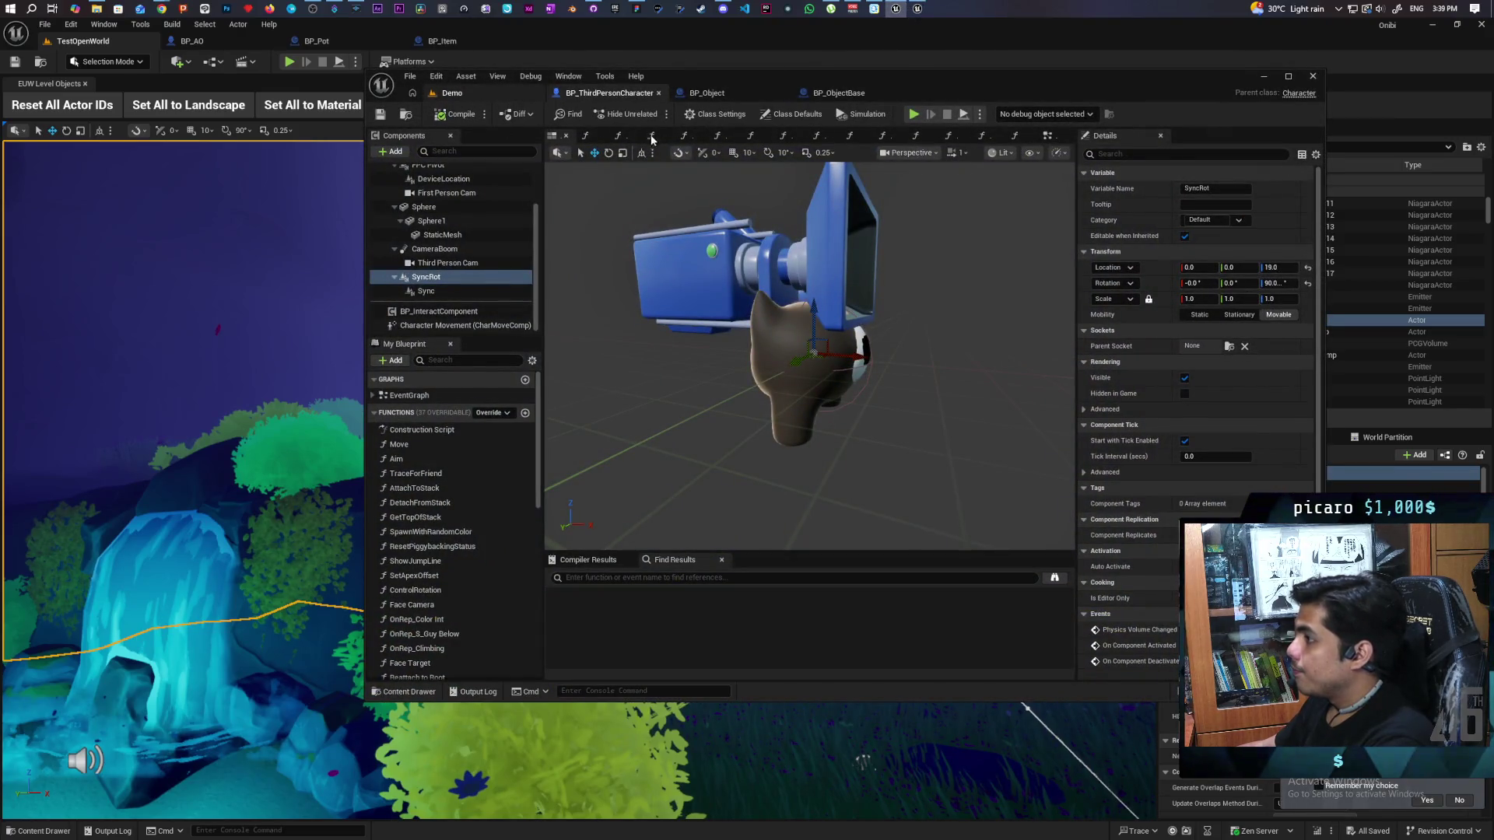
{"action": "left_click", "coordinate": [459, 95]}
{"action": "mouse_move", "coordinate": [970, 91]}
{"action": "left_mouse_down"}
{"action": "mouse_move", "coordinate": [1095, 55]}
{"action": "mouse_move", "coordinate": [1057, 51]}
{"action": "left_mouse_up"}
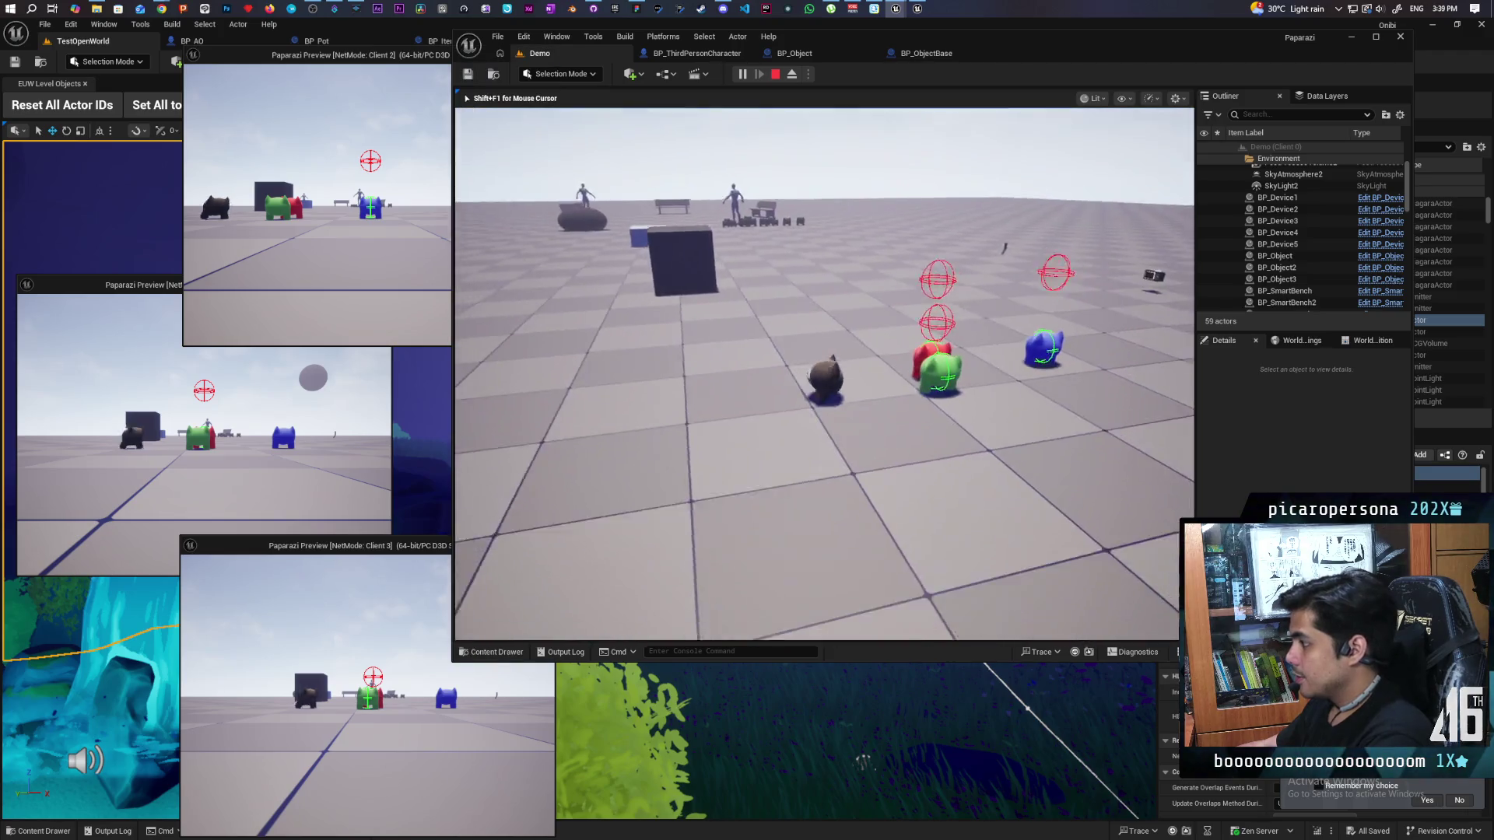
Step: Rerun show Collision and p.NetShowCorrections 0 from console history to hide collision shapes
{"action": "key", "text": "grave"}
{"action": "key", "text": "Up"}
{"action": "key", "text": "Return"}
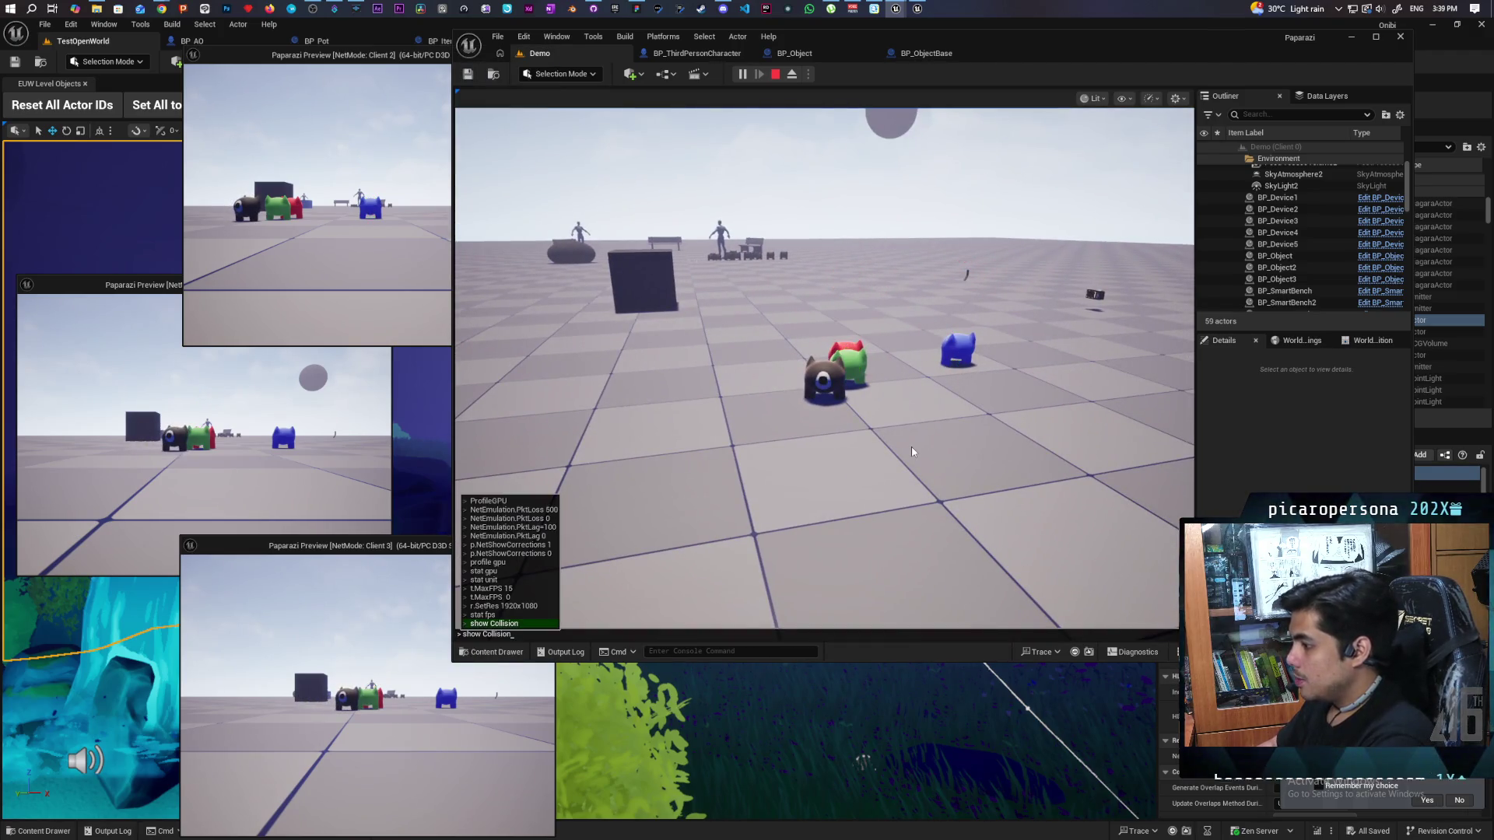
{"action": "key", "text": "Up"}
{"action": "key", "text": "Up"}
{"action": "key", "text": "Up"}
{"action": "key", "text": "Up"}
{"action": "key", "text": "Up"}
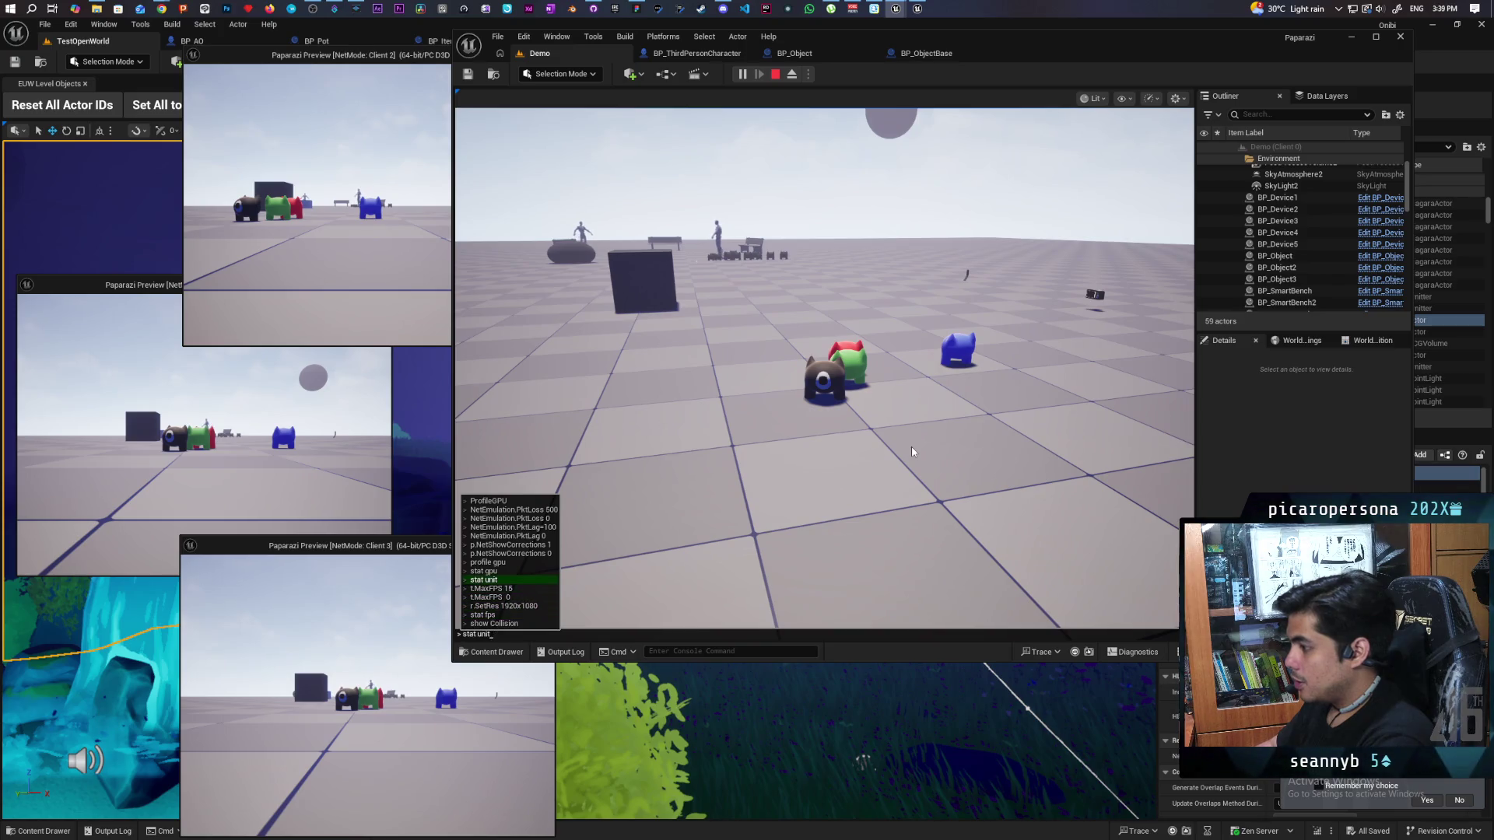
{"action": "key", "text": "Return"}
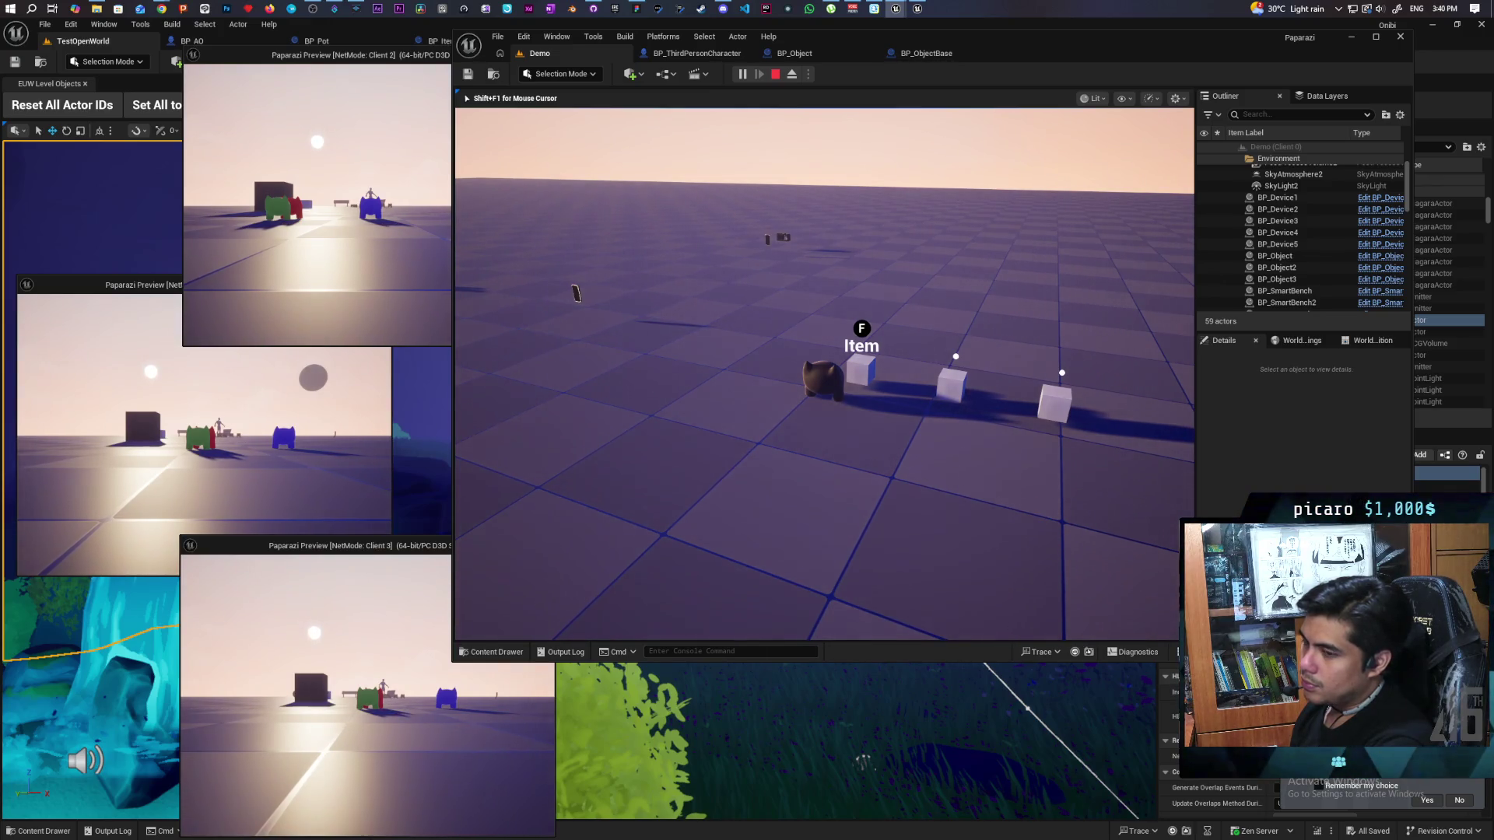
Step: Walk the character back and forth by the three cubes until the Item prompt appears
{"action": "key", "text": "s"}
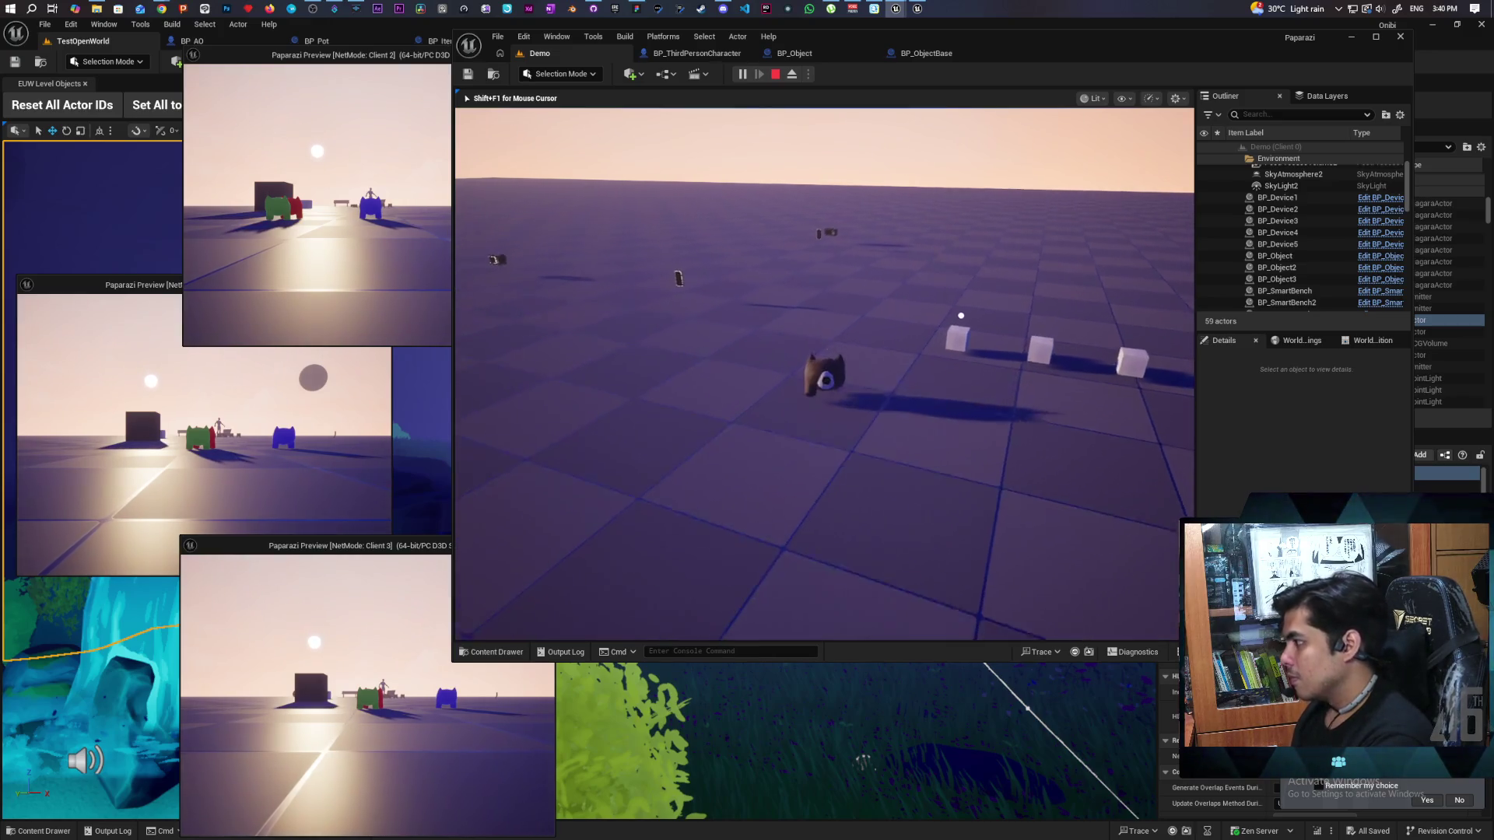
{"action": "key", "text": "w"}
{"action": "key", "text": "s"}
{"action": "key", "text": "w"}
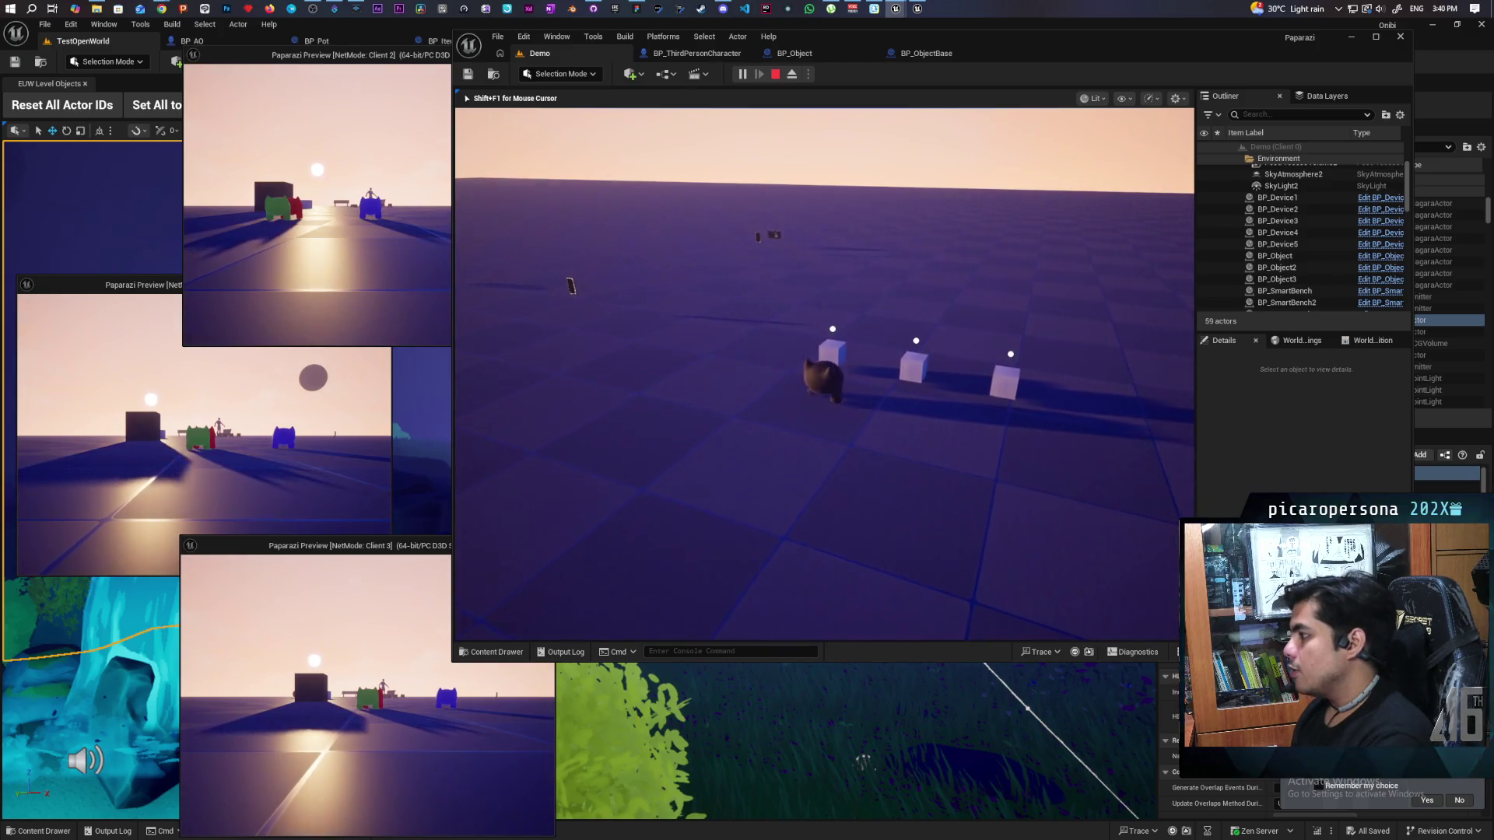
{"action": "key", "text": "a"}
{"action": "key", "text": "d"}
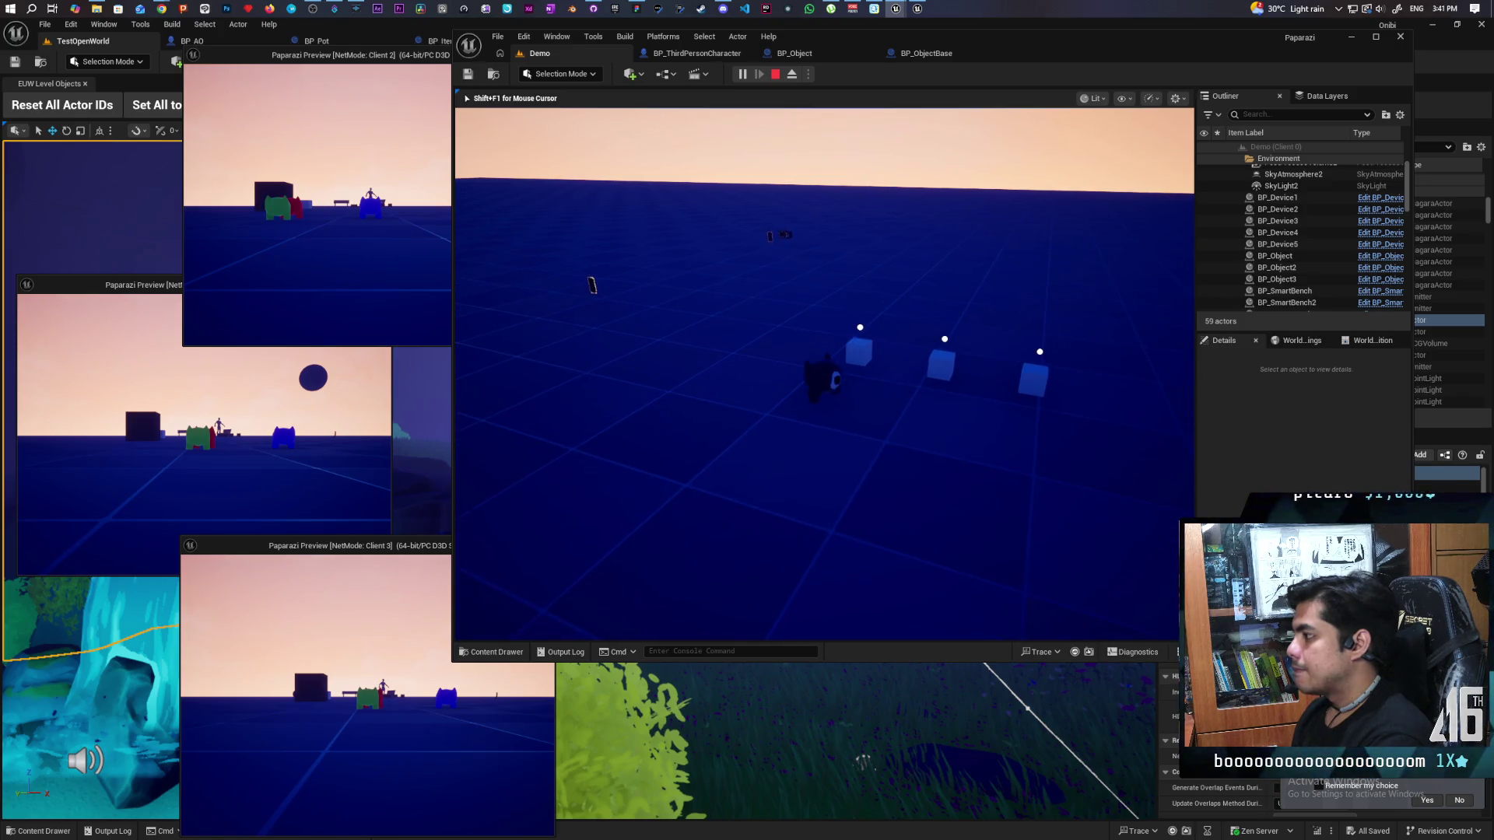
{"action": "key", "text": "s"}
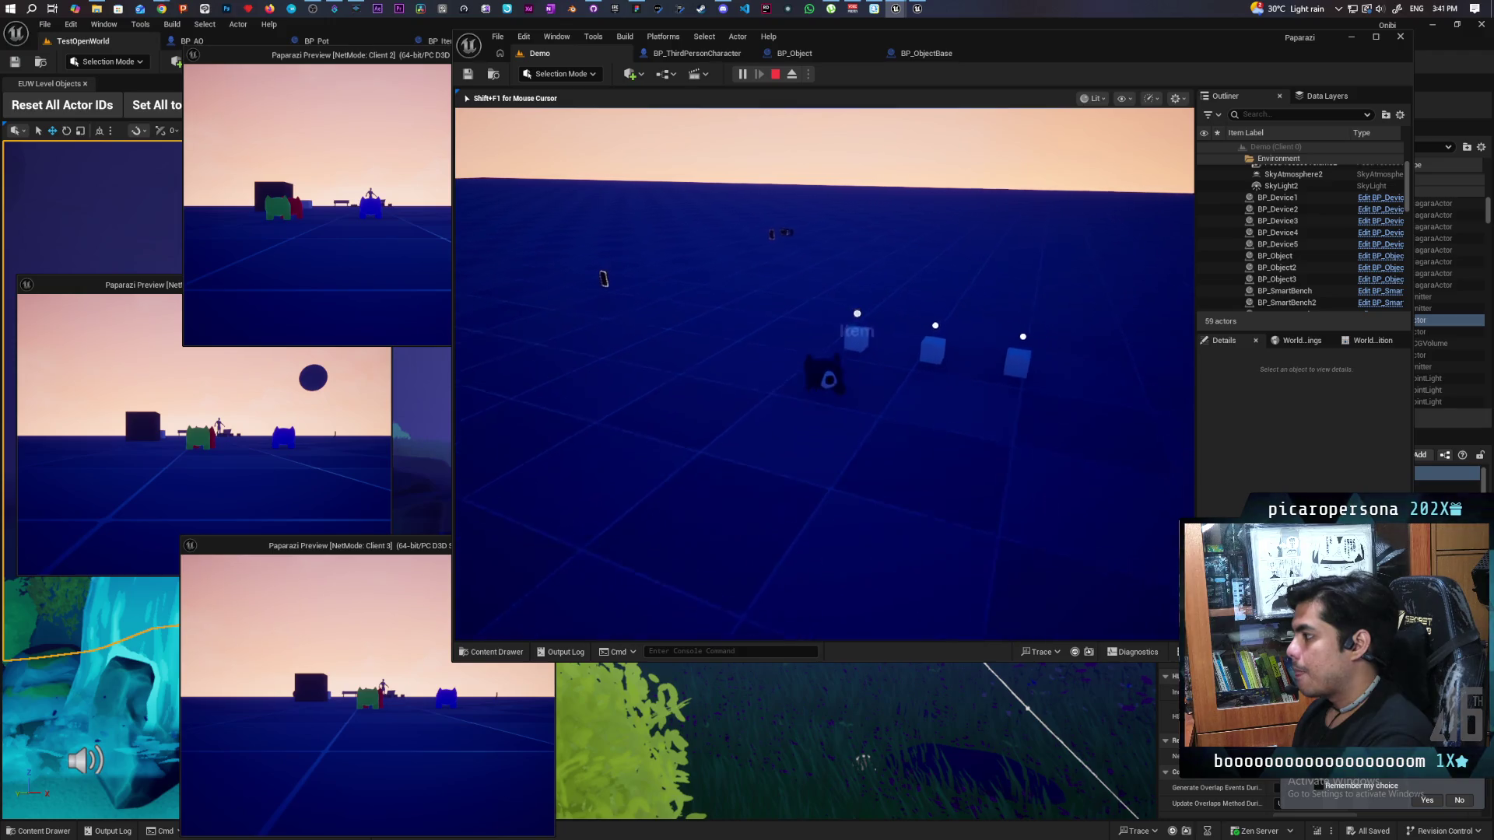
{"action": "key", "text": "w"}
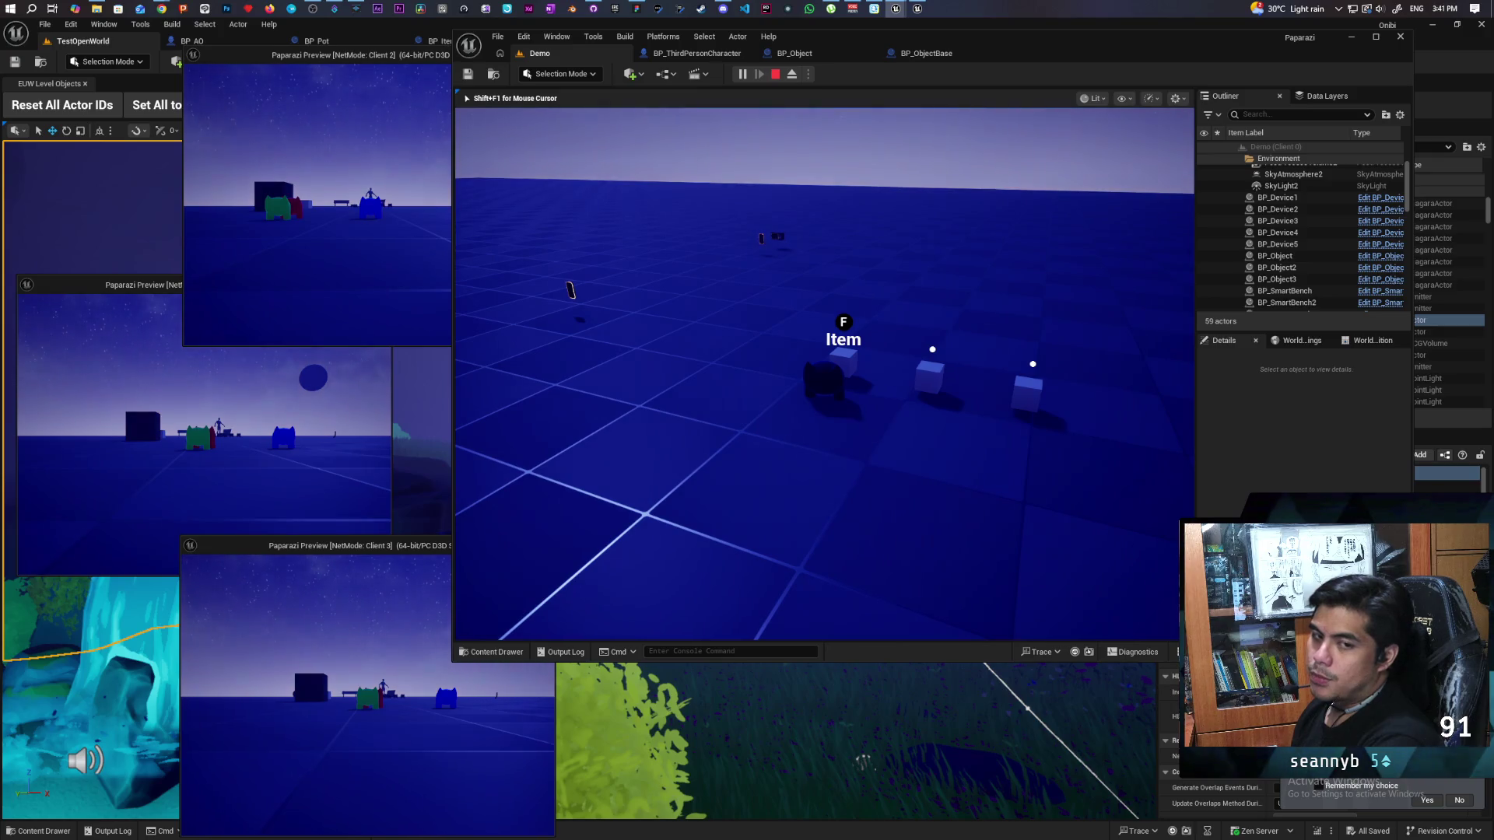
{"action": "key", "text": "s"}
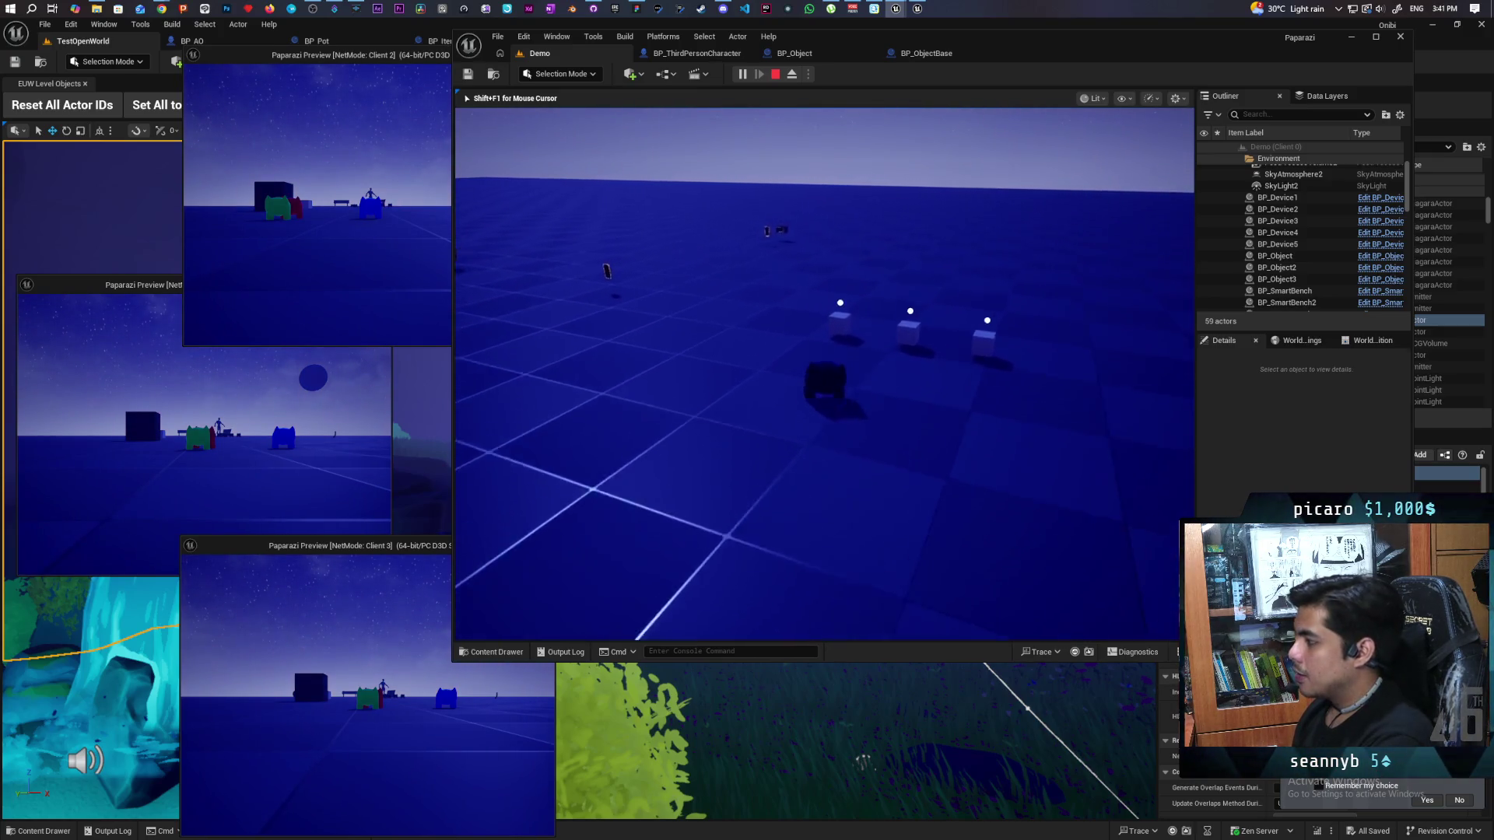
{"action": "key", "text": "w"}
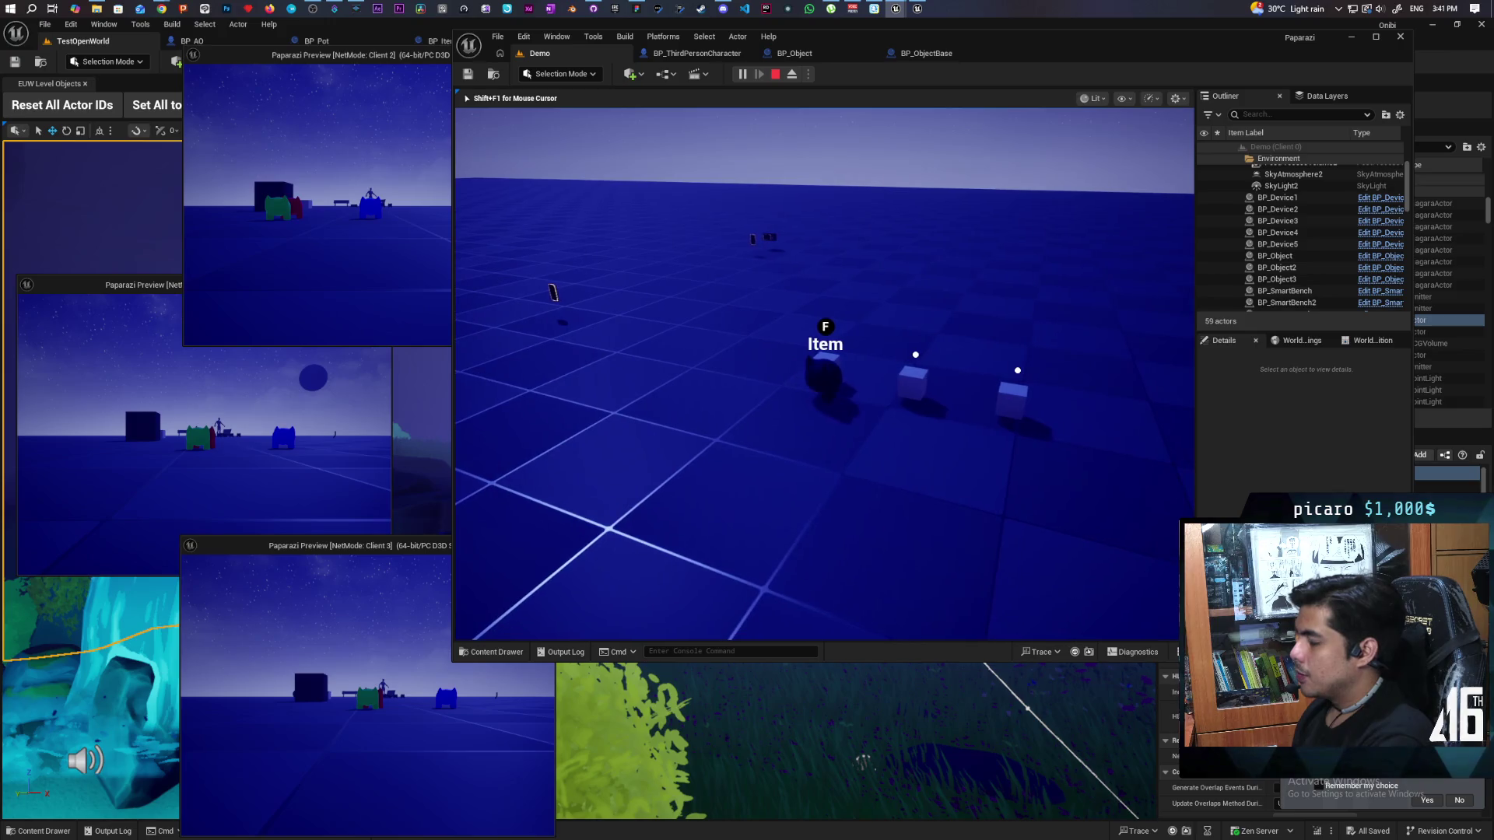
{"action": "key", "text": "s"}
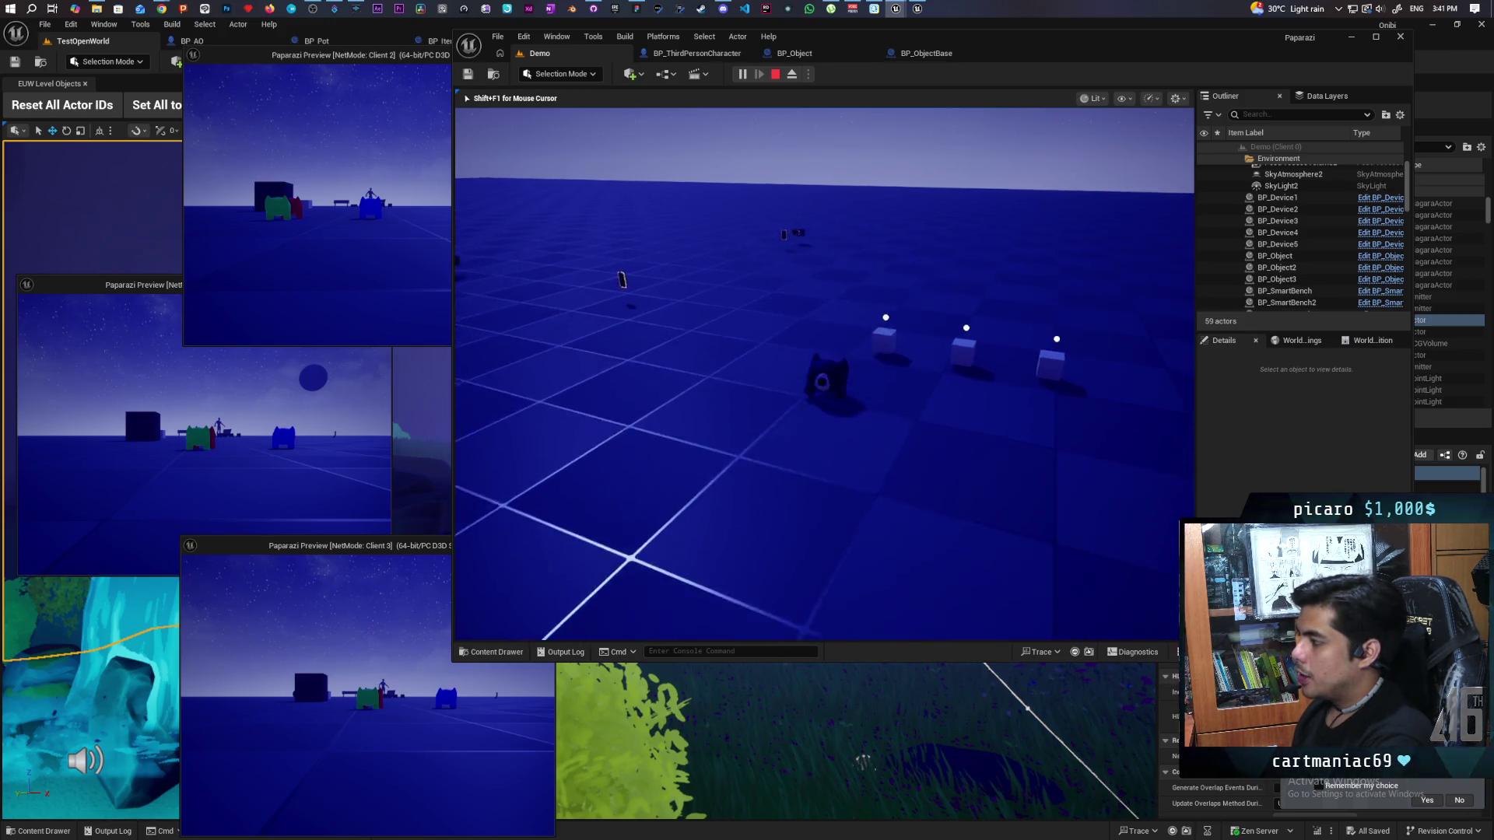
{"action": "key", "text": "w"}
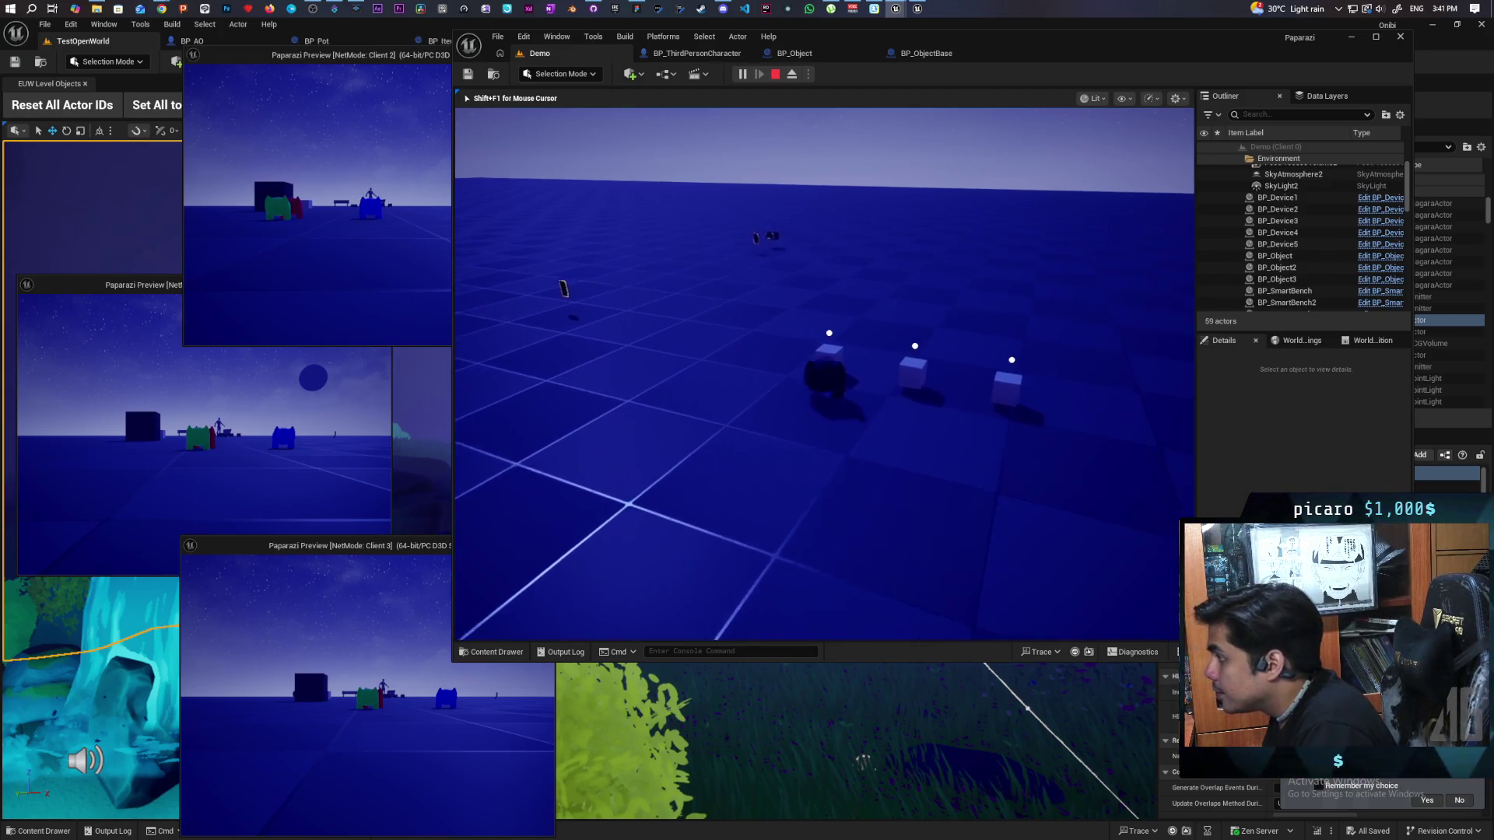
{"action": "key", "text": "w"}
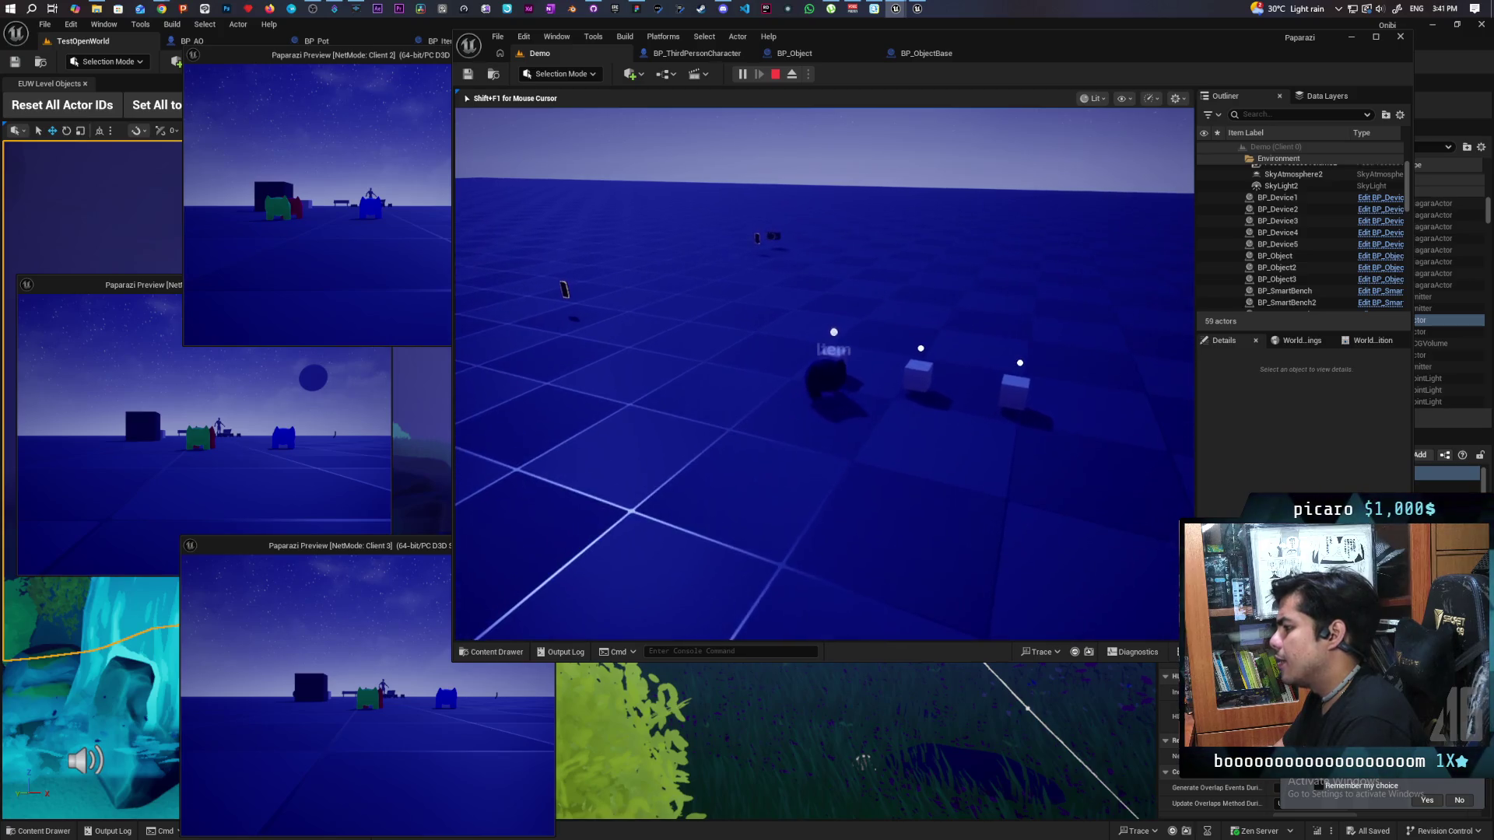
{"action": "key", "text": "s"}
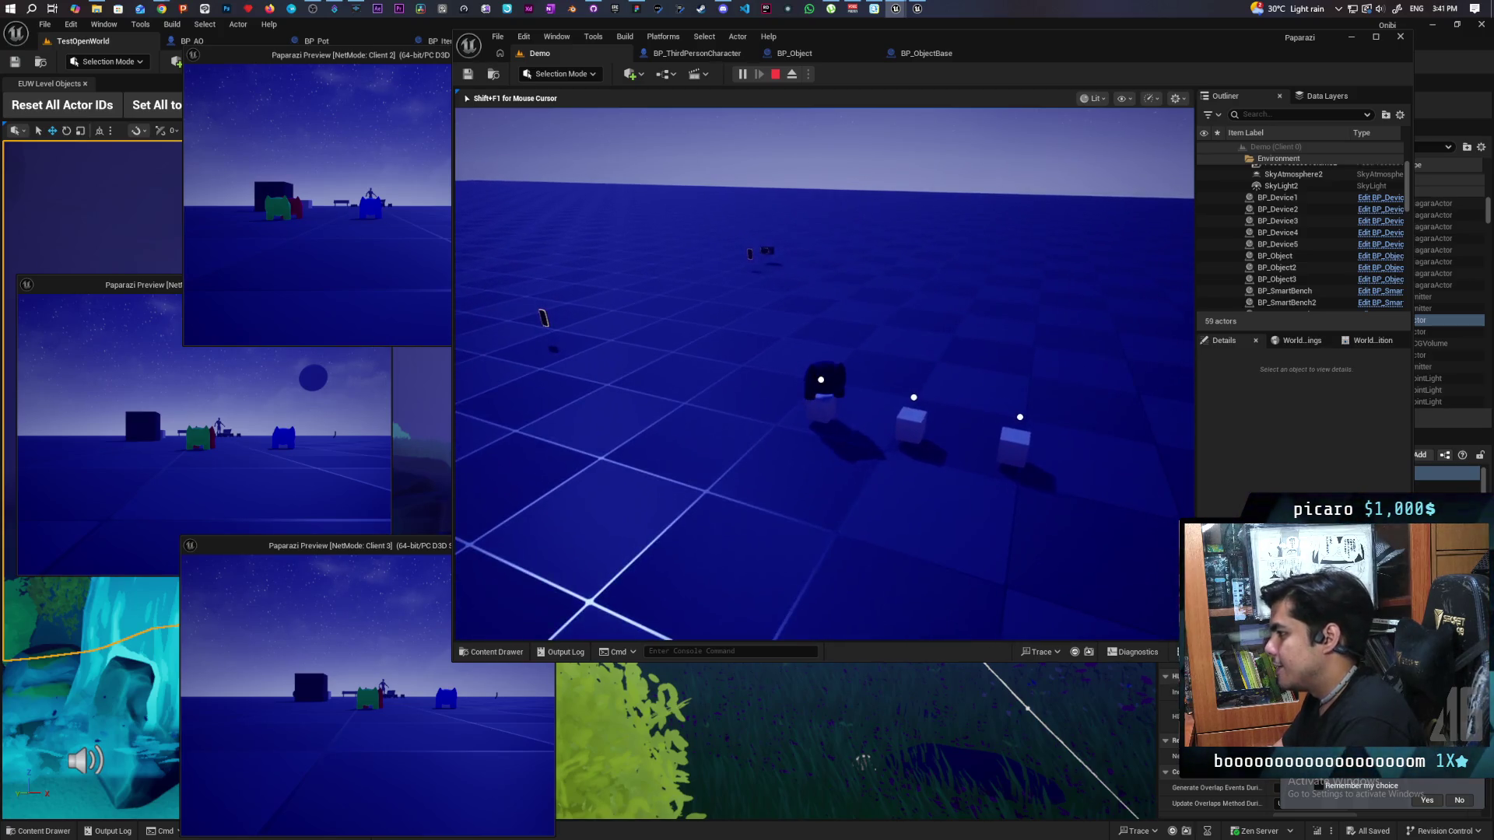
{"action": "key", "text": "w"}
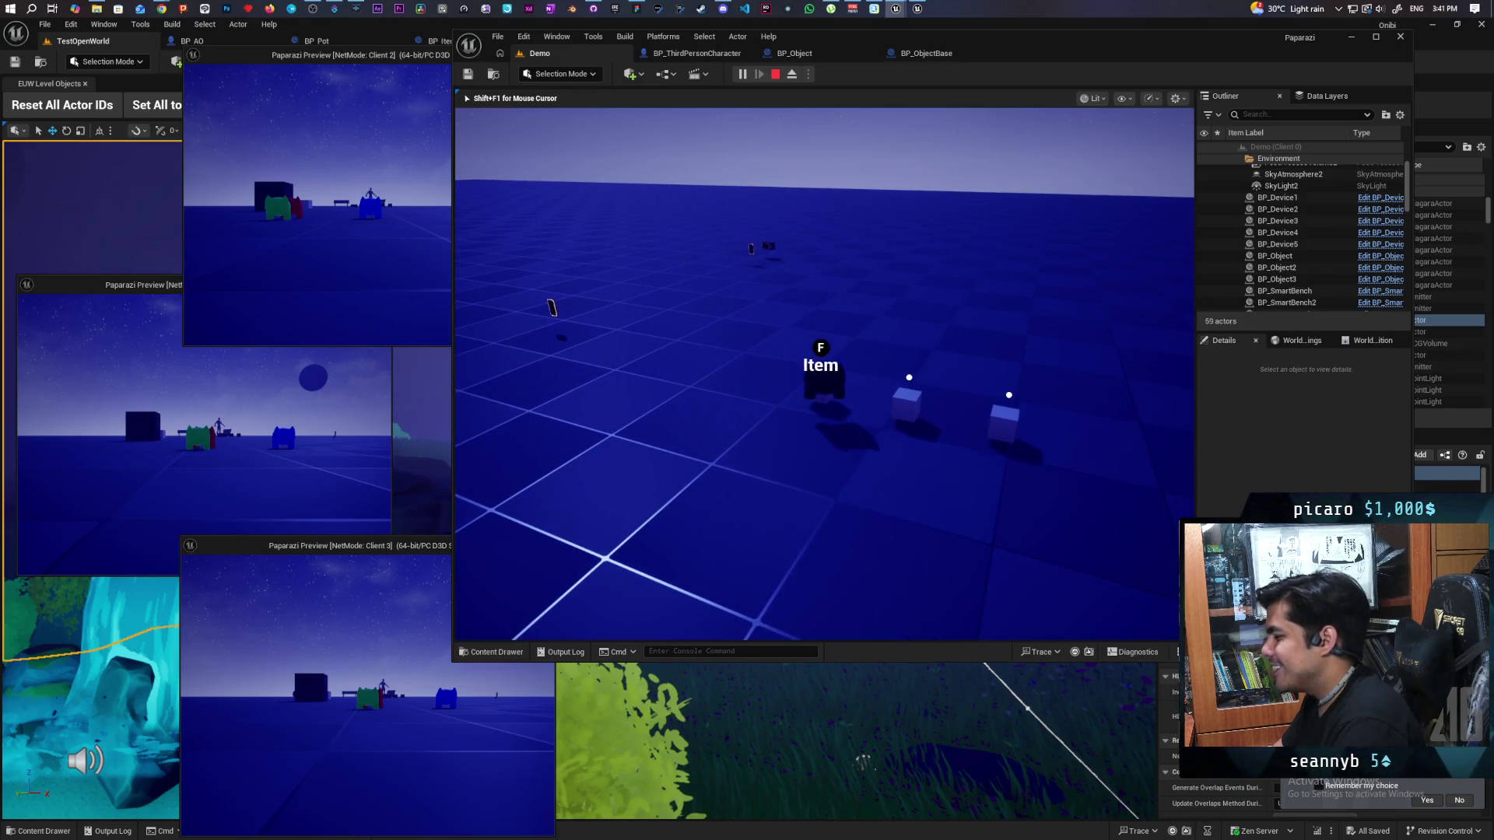
{"action": "key", "text": "s"}
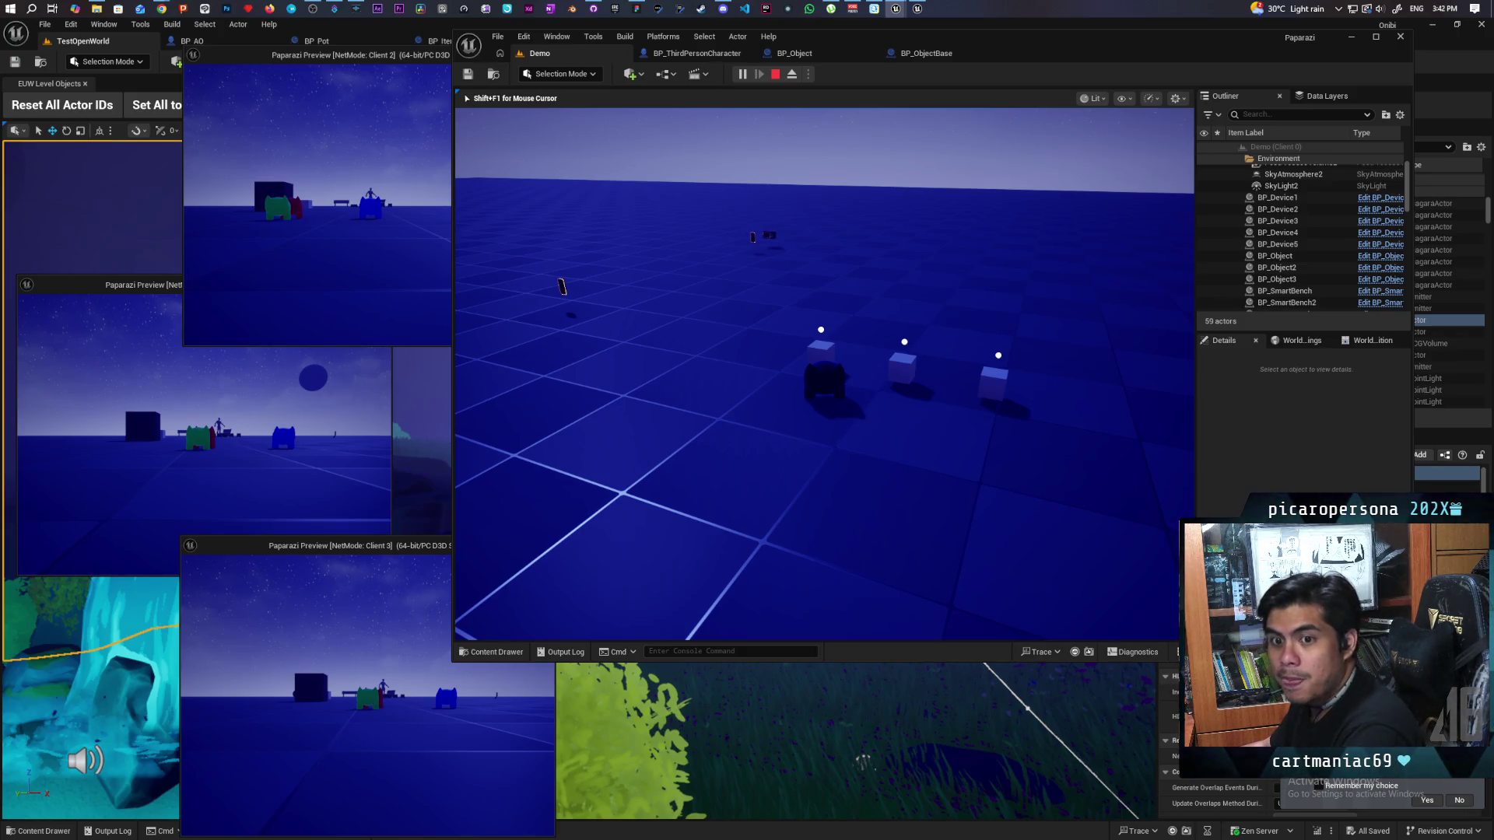
{"action": "key", "text": "w"}
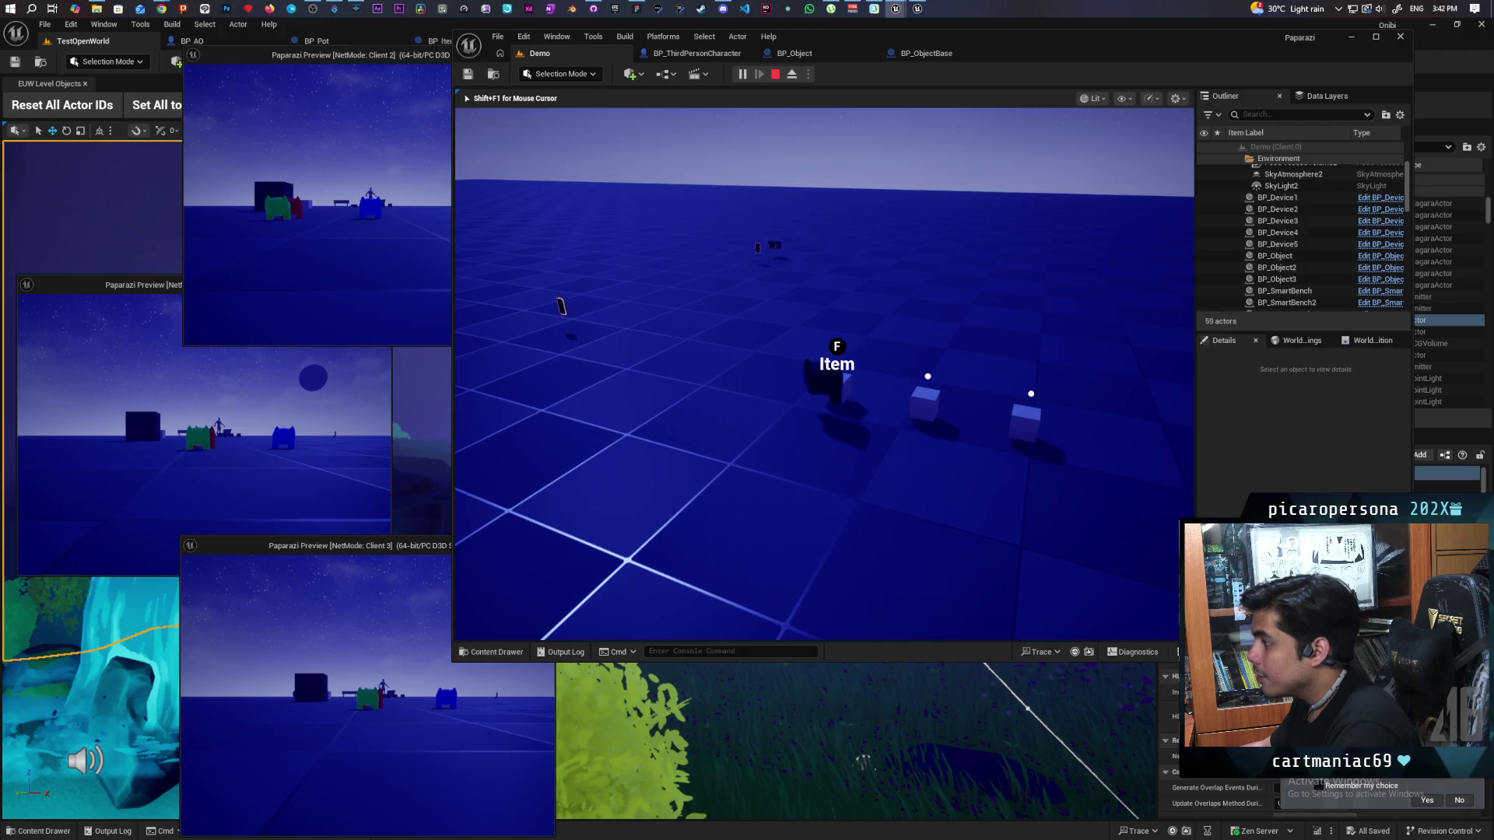
Step: Pick up the DSLR Camera item with F
{"action": "key", "text": "a"}
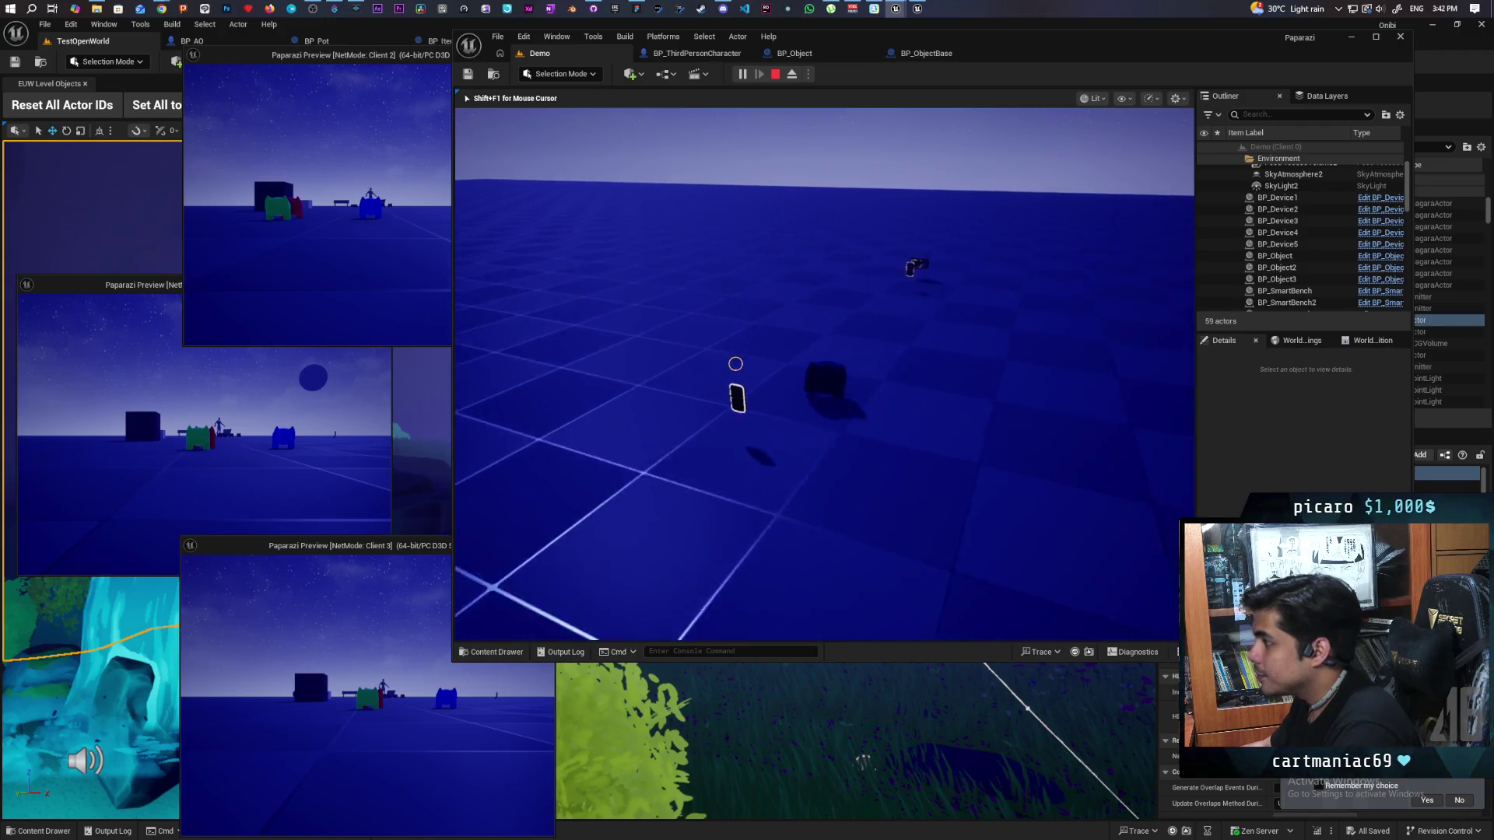
{"action": "key", "text": "a"}
{"action": "key", "text": "w"}
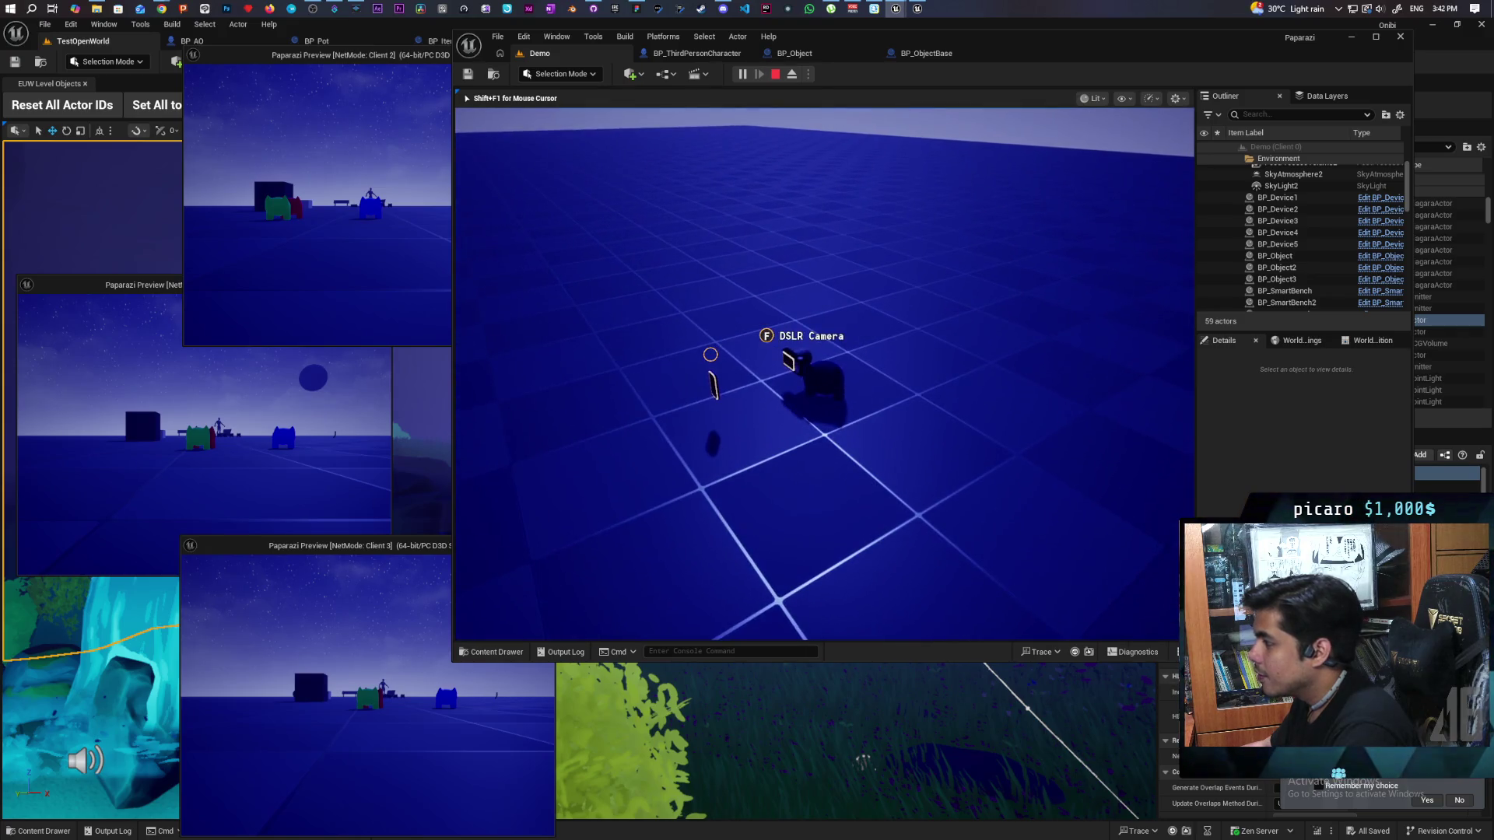
{"action": "key", "text": "f"}
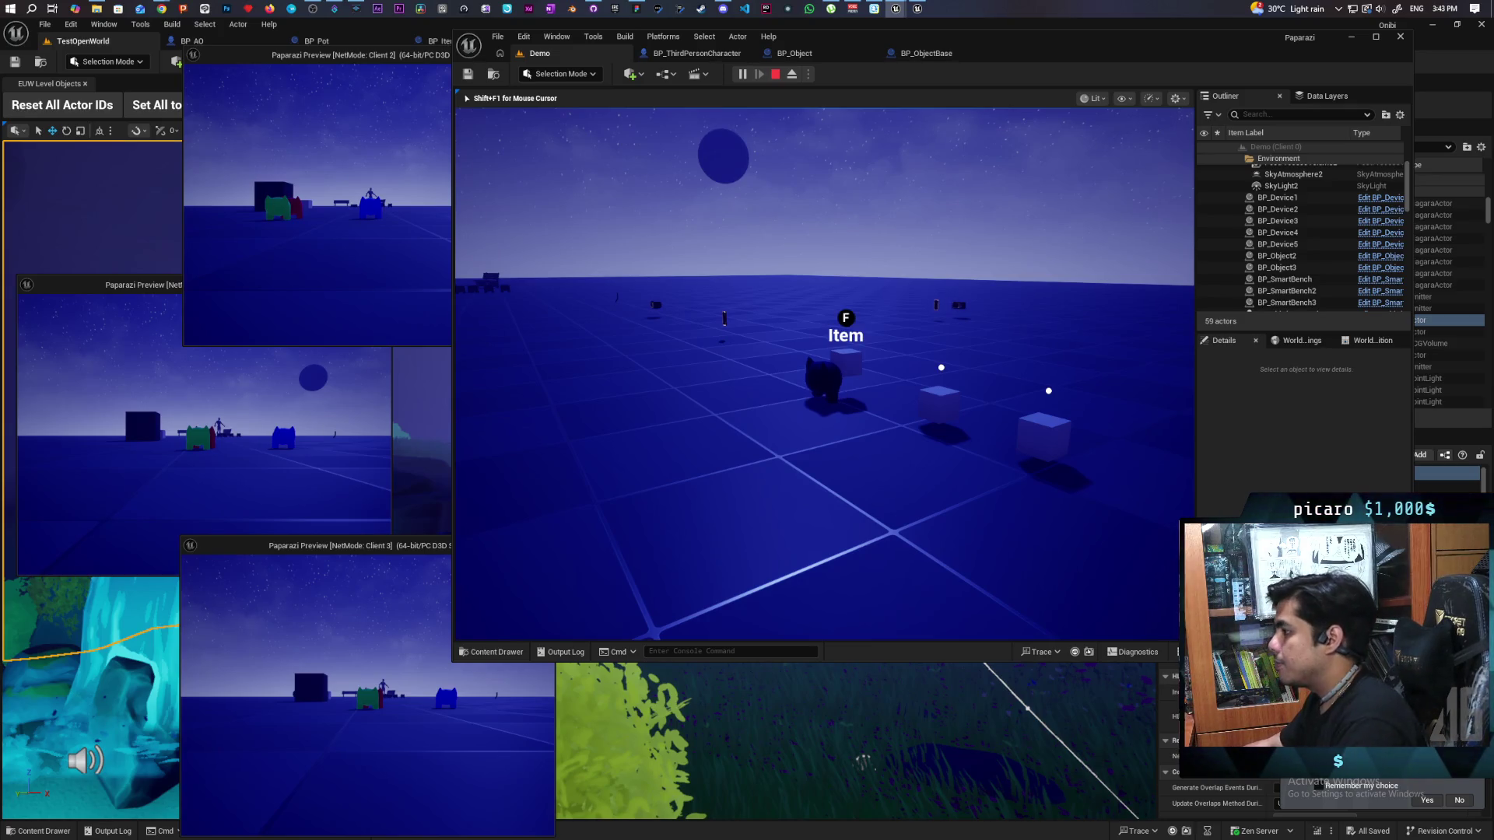
Step: Move around the cubes holding the item, then stop the playtest
{"action": "key", "text": "a"}
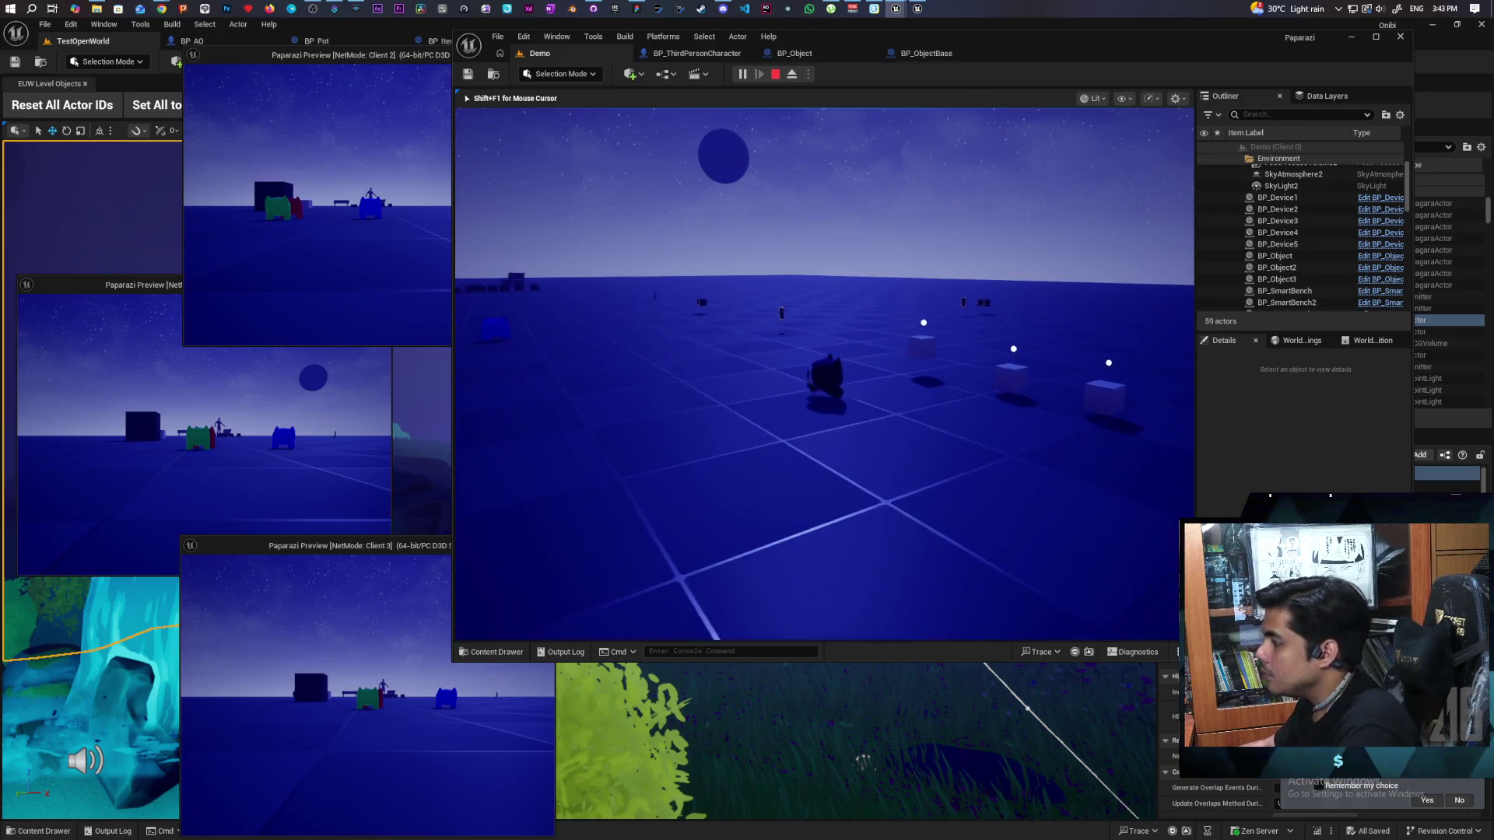
{"action": "key", "text": "d"}
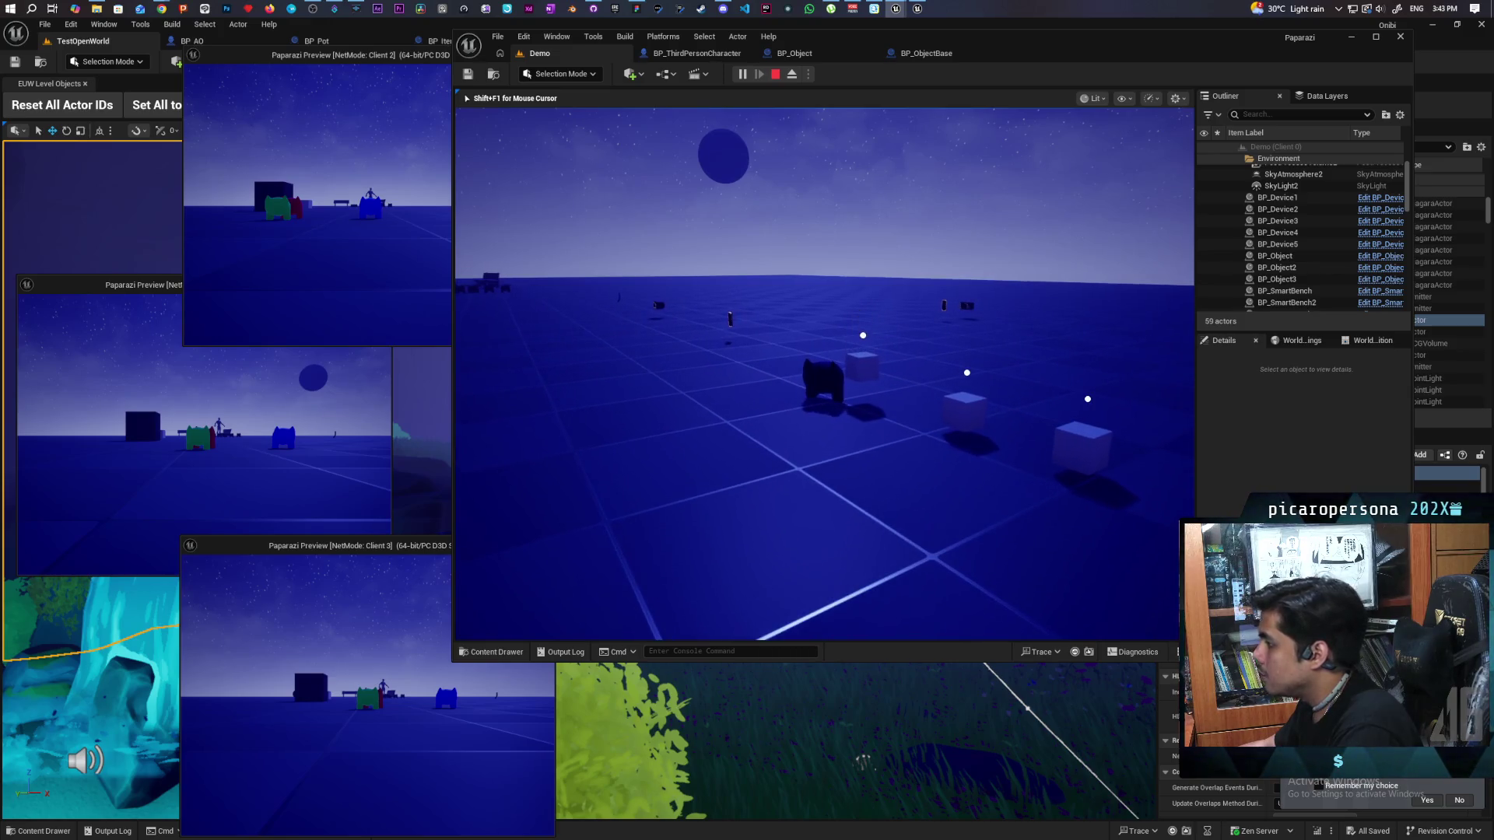
{"action": "key", "text": "s"}
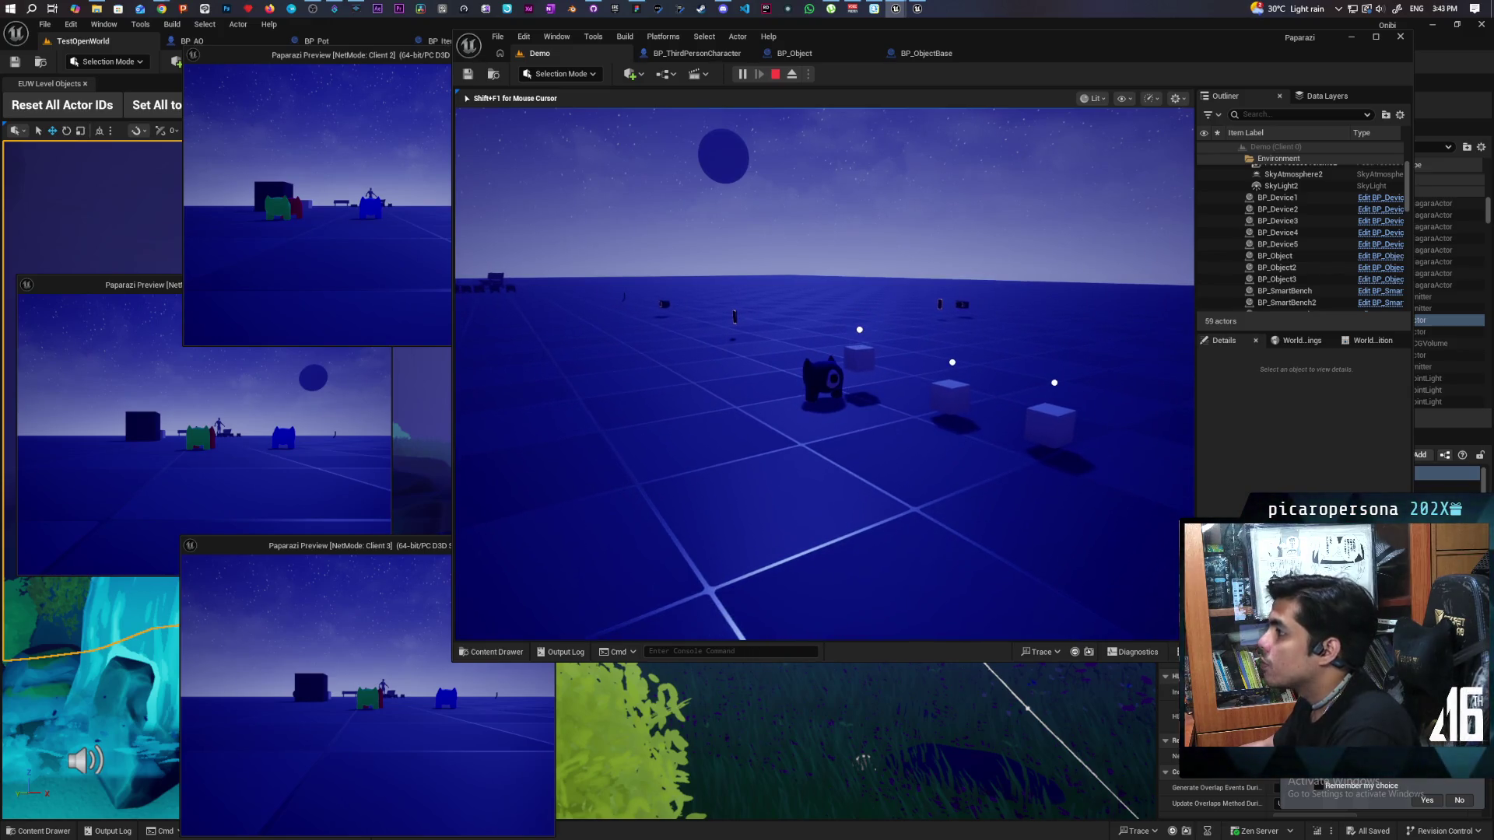
{"action": "key", "text": "Escape"}
Step: Look over the BP_Object event graph, briefly checking BP_ObjectBase
{"action": "left_click", "coordinate": [794, 53]}
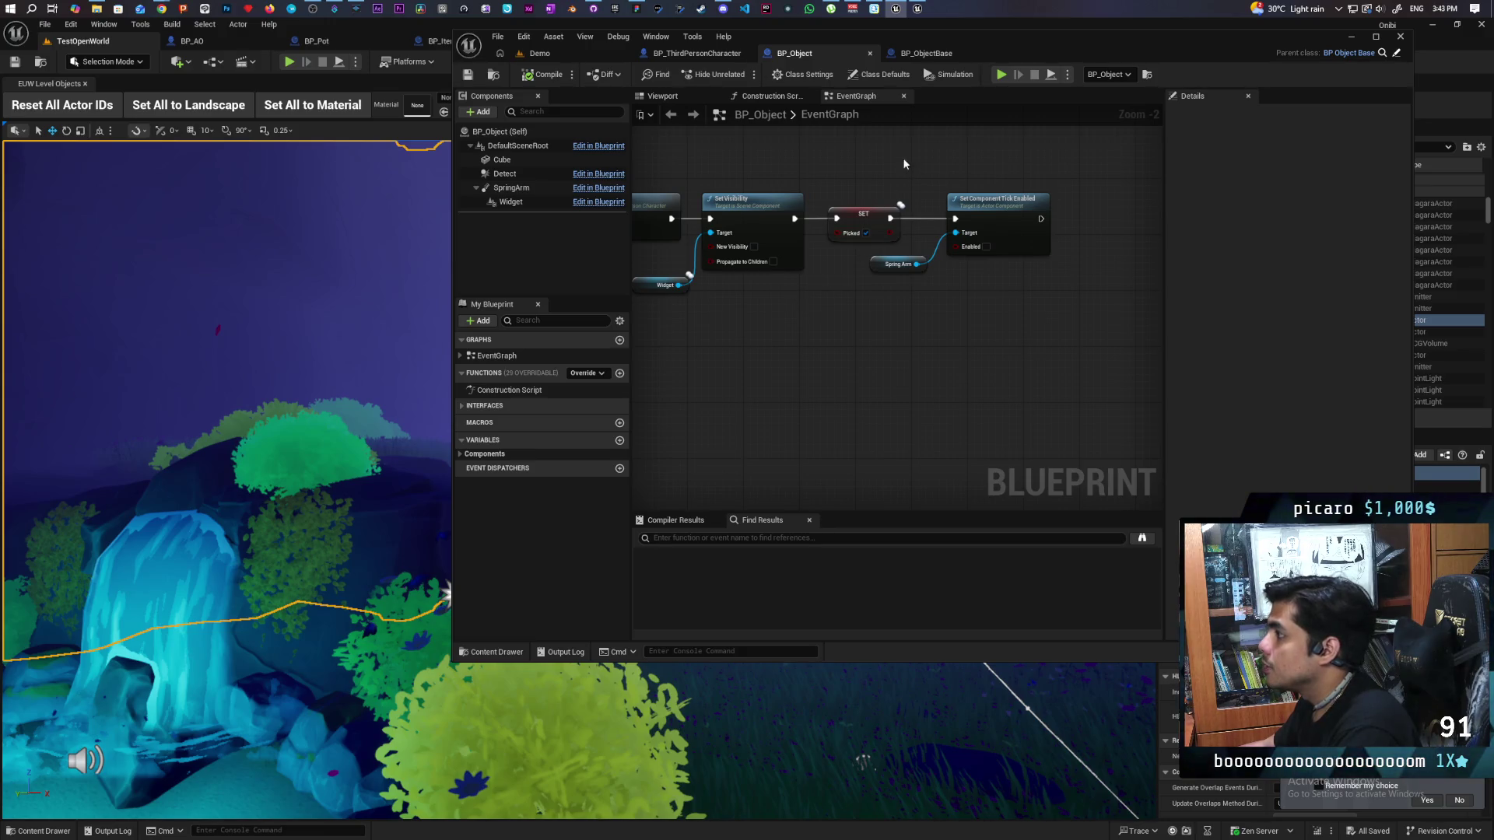
{"action": "scroll", "coordinate": [973, 257], "scroll_direction": "down", "scroll_amount": 3}
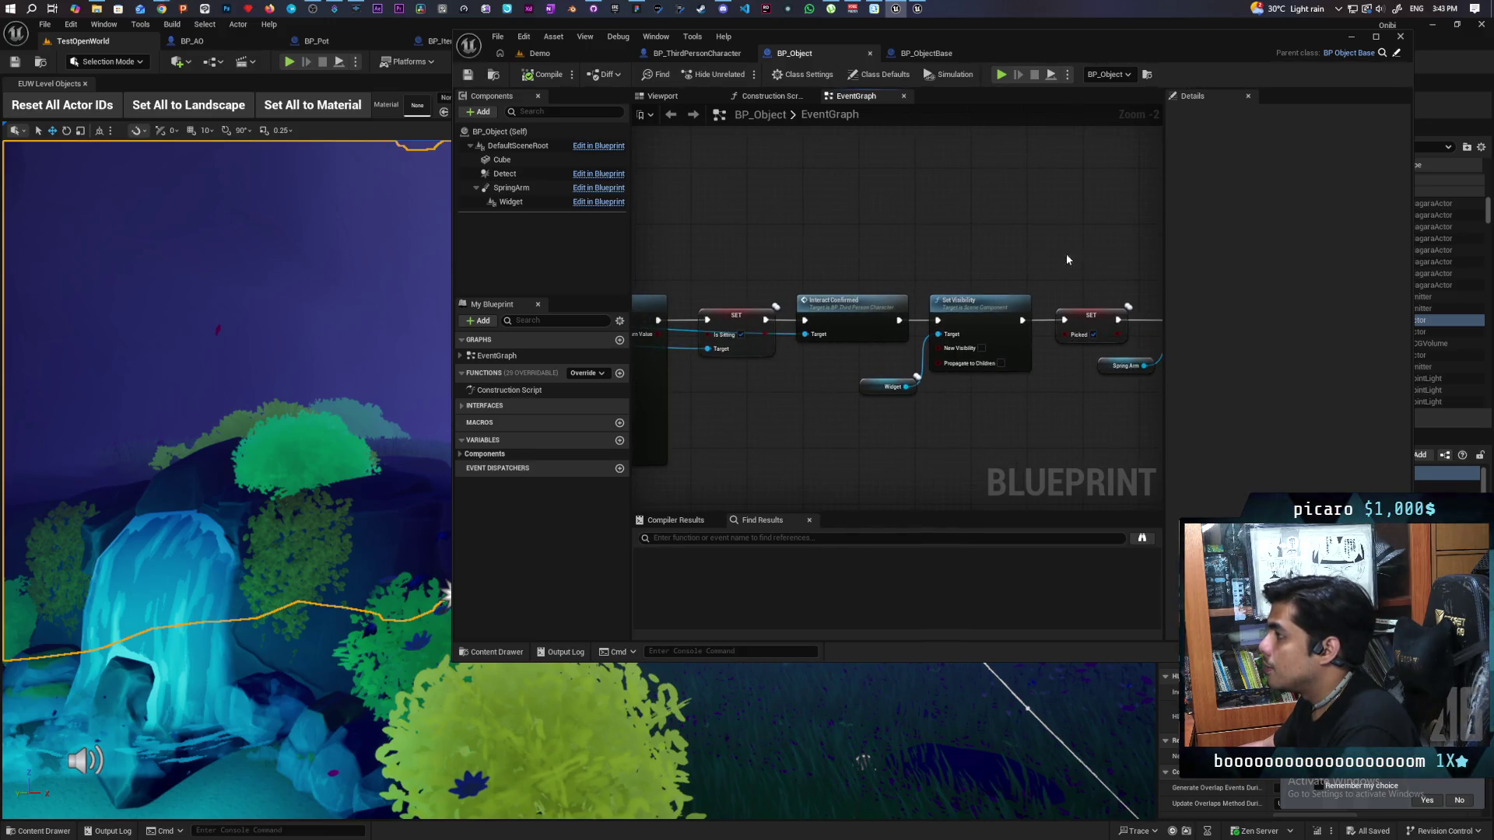
{"action": "left_click_drag", "start_coordinate": [920, 234], "coordinate": [1026, 282]}
{"action": "scroll", "coordinate": [1035, 265], "scroll_direction": "up", "scroll_amount": 2}
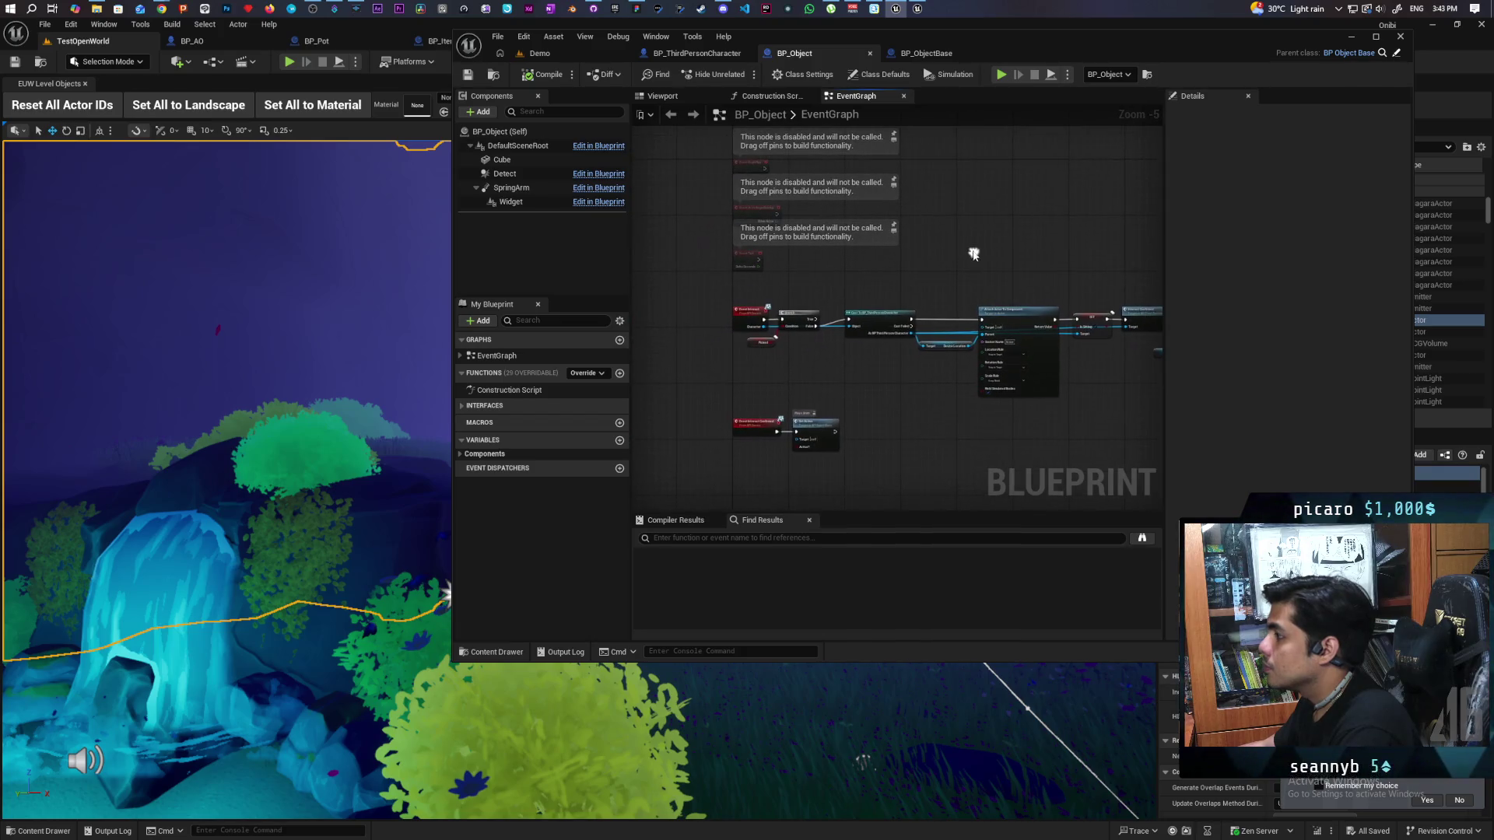
{"action": "left_click", "coordinate": [922, 53]}
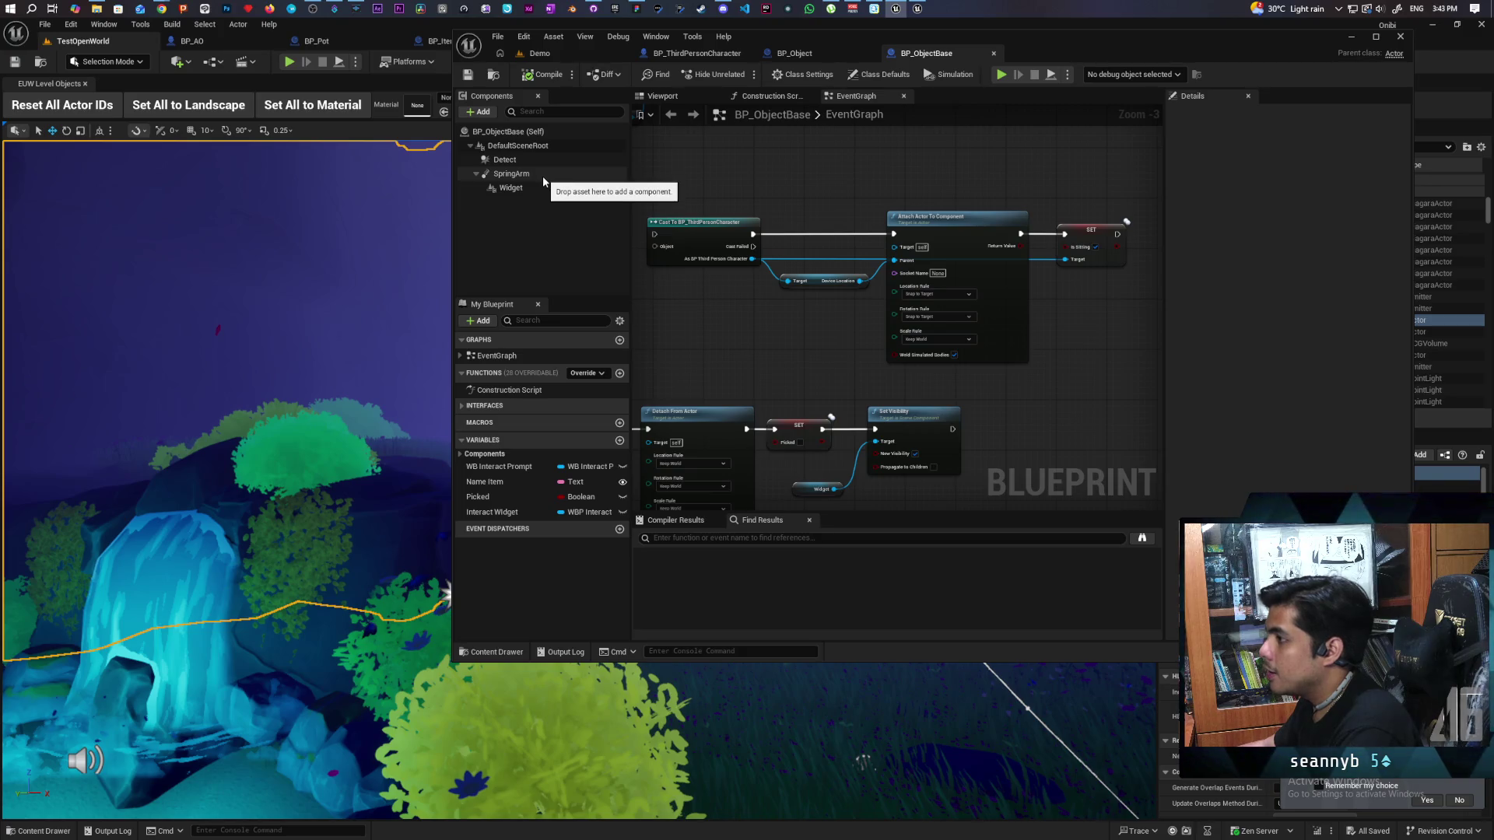
{"action": "left_click", "coordinate": [795, 53]}
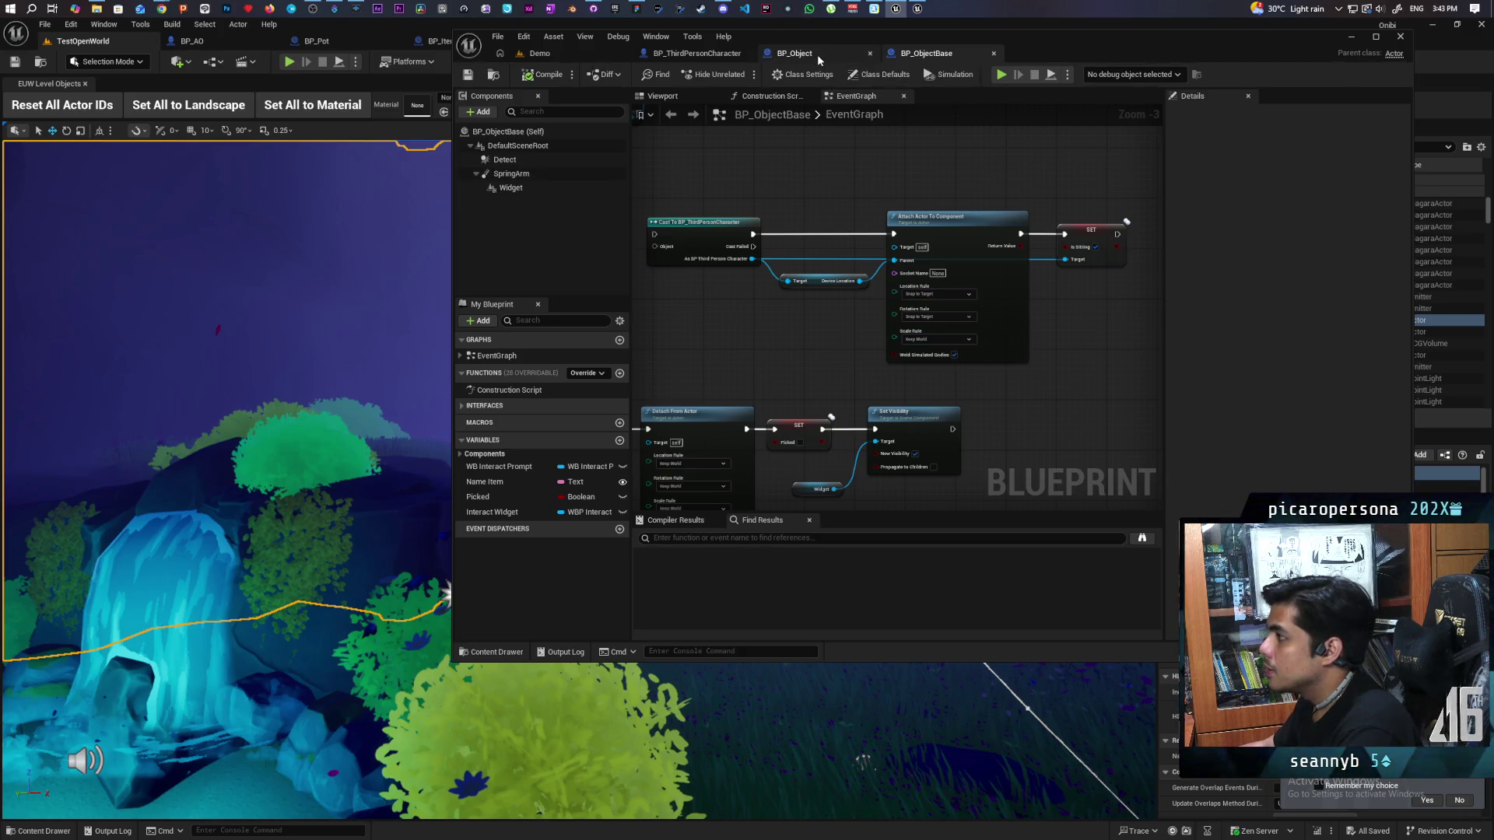
Step: Delete the Cube component from BP_Object, save it, and select BP_ObjectBase's DefaultSceneRoot
{"action": "left_click", "coordinate": [504, 159]}
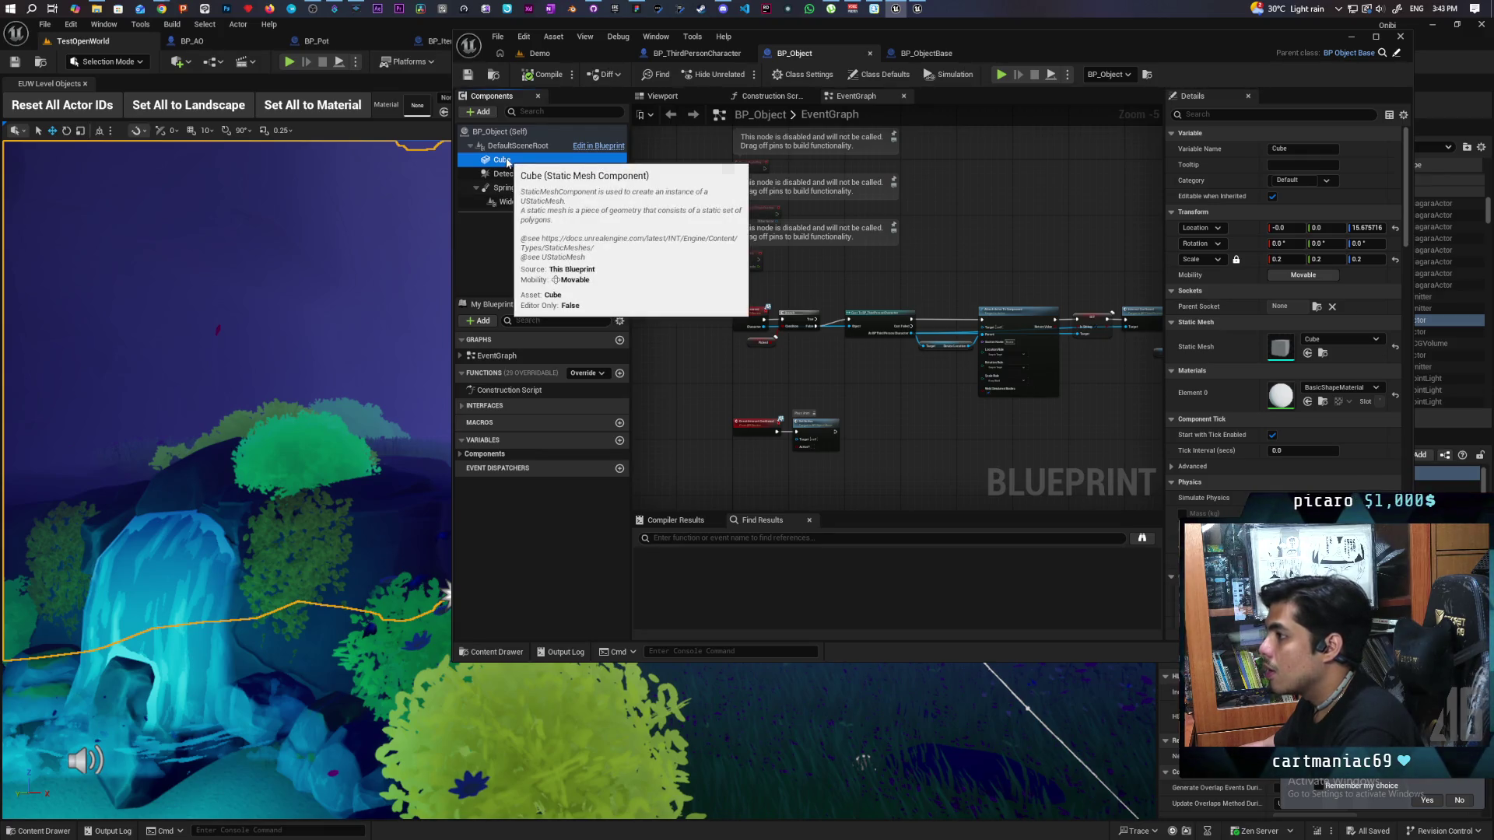
{"action": "right_click", "coordinate": [506, 160]}
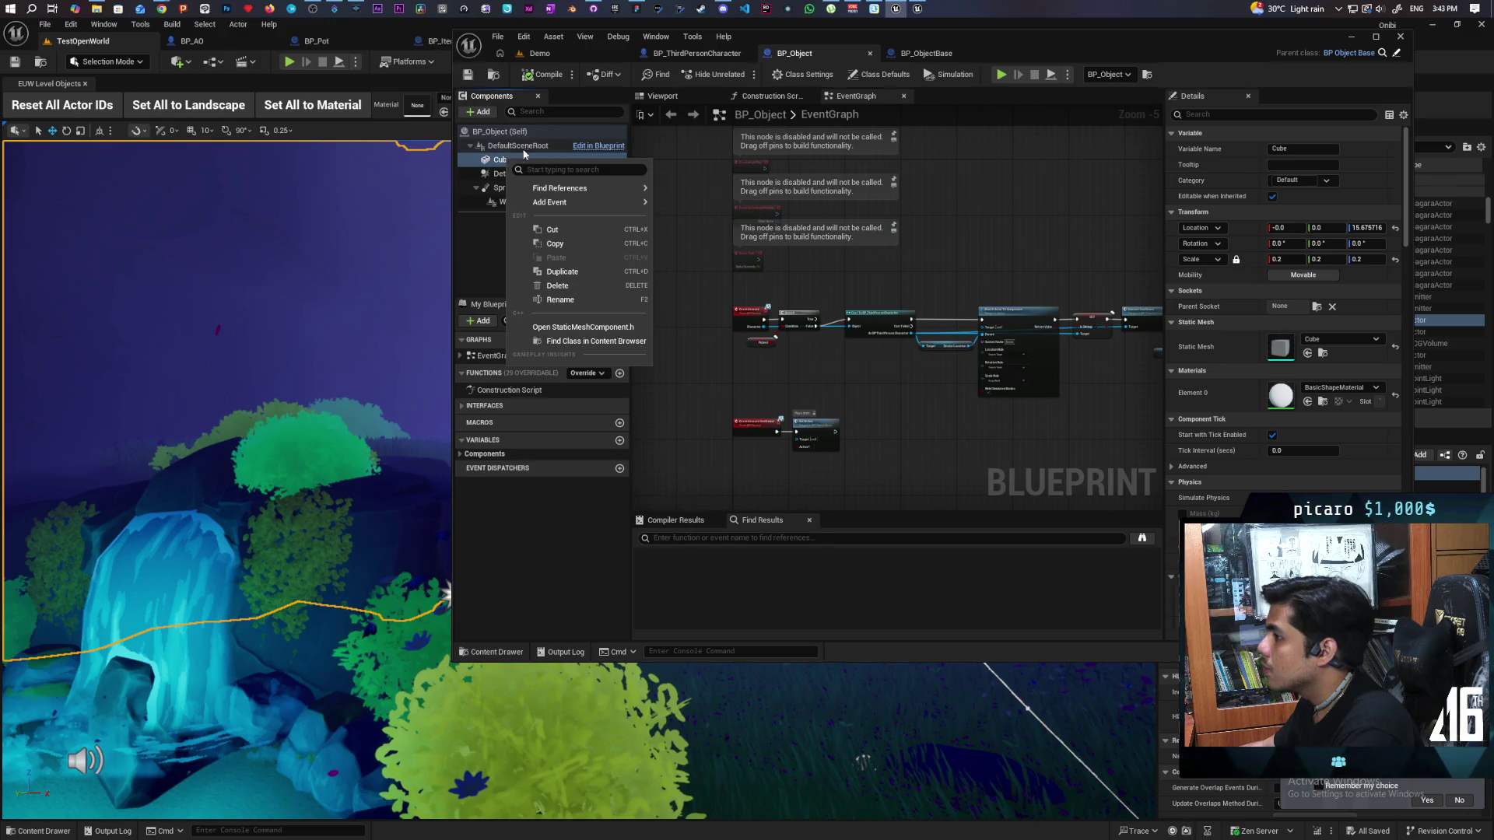
{"action": "left_click", "coordinate": [472, 252]}
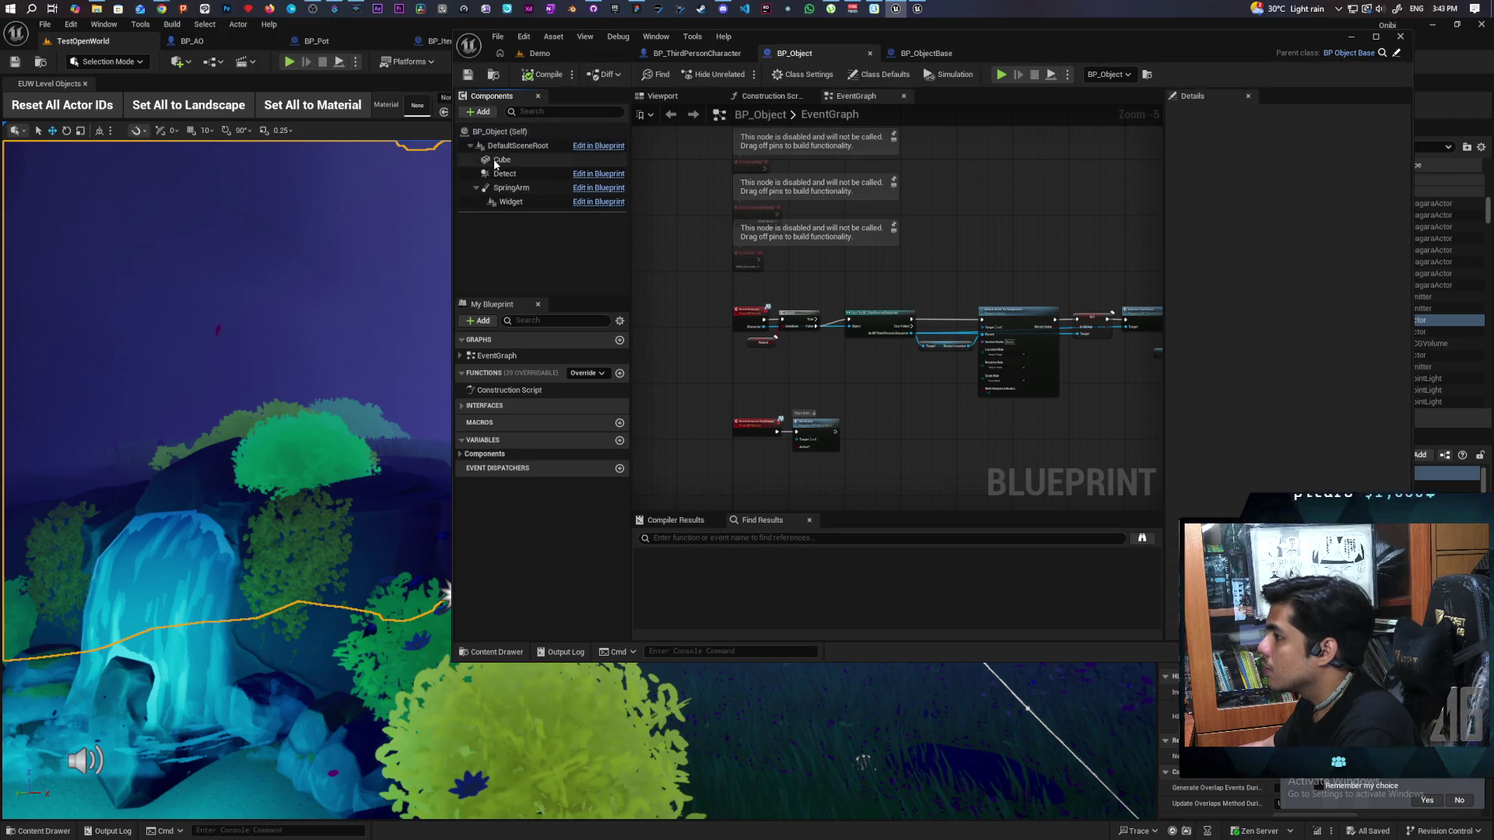
{"action": "left_click", "coordinate": [502, 159]}
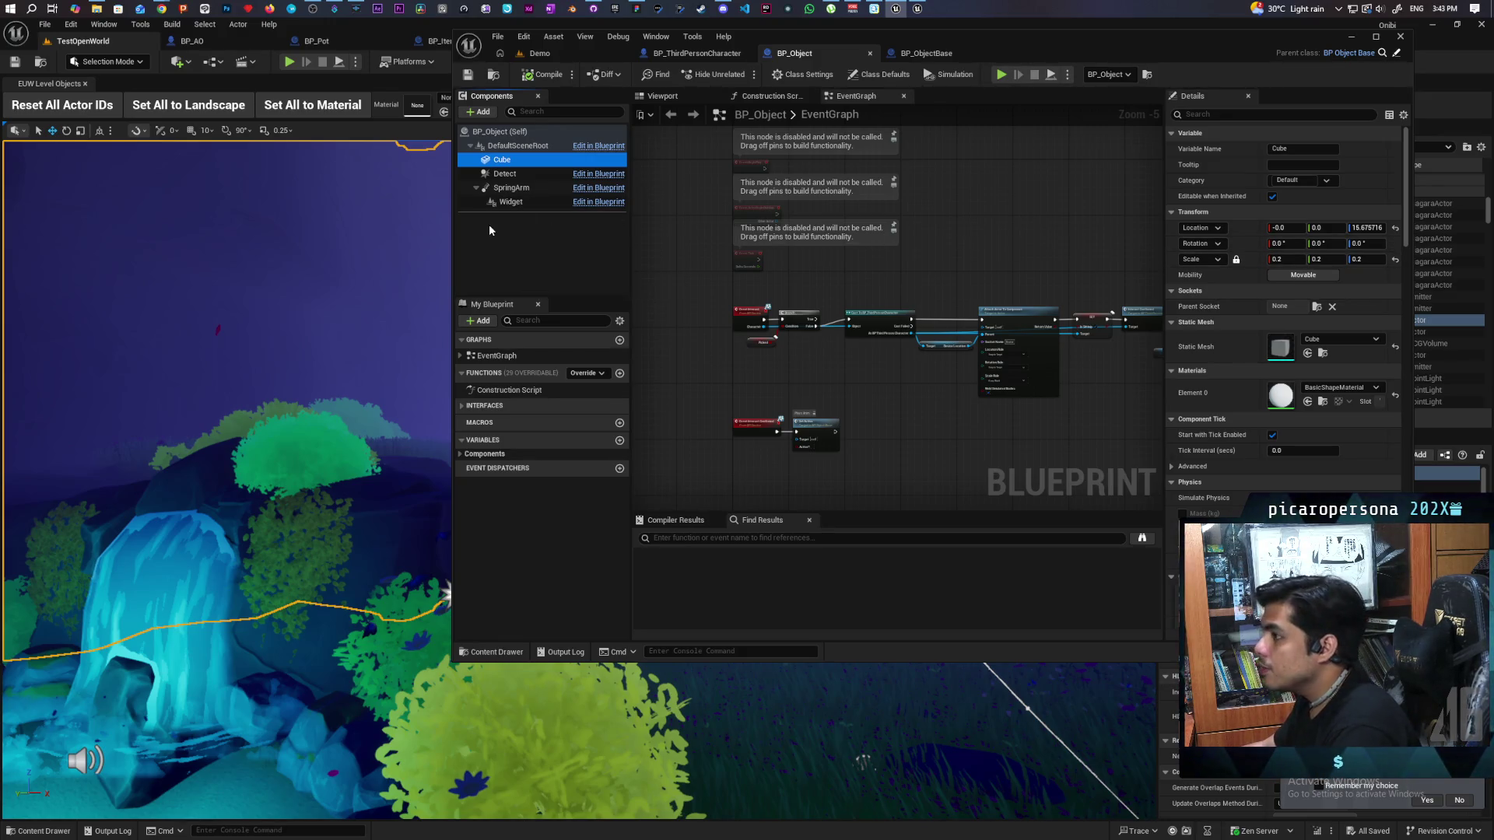
{"action": "key", "text": "Delete"}
{"action": "key", "text": "ctrl+s"}
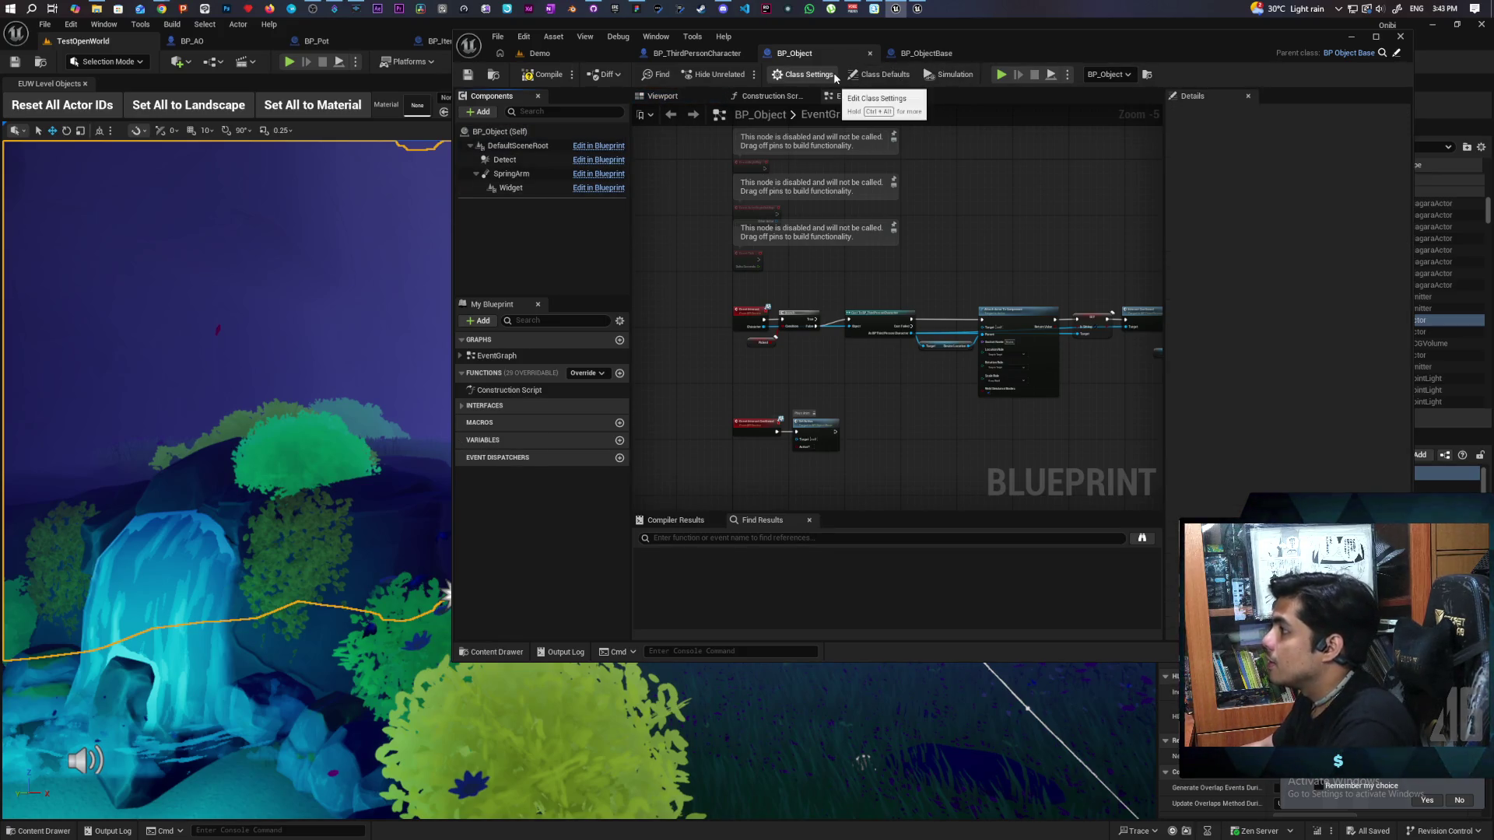
{"action": "left_click", "coordinate": [926, 53]}
{"action": "left_click", "coordinate": [515, 148]}
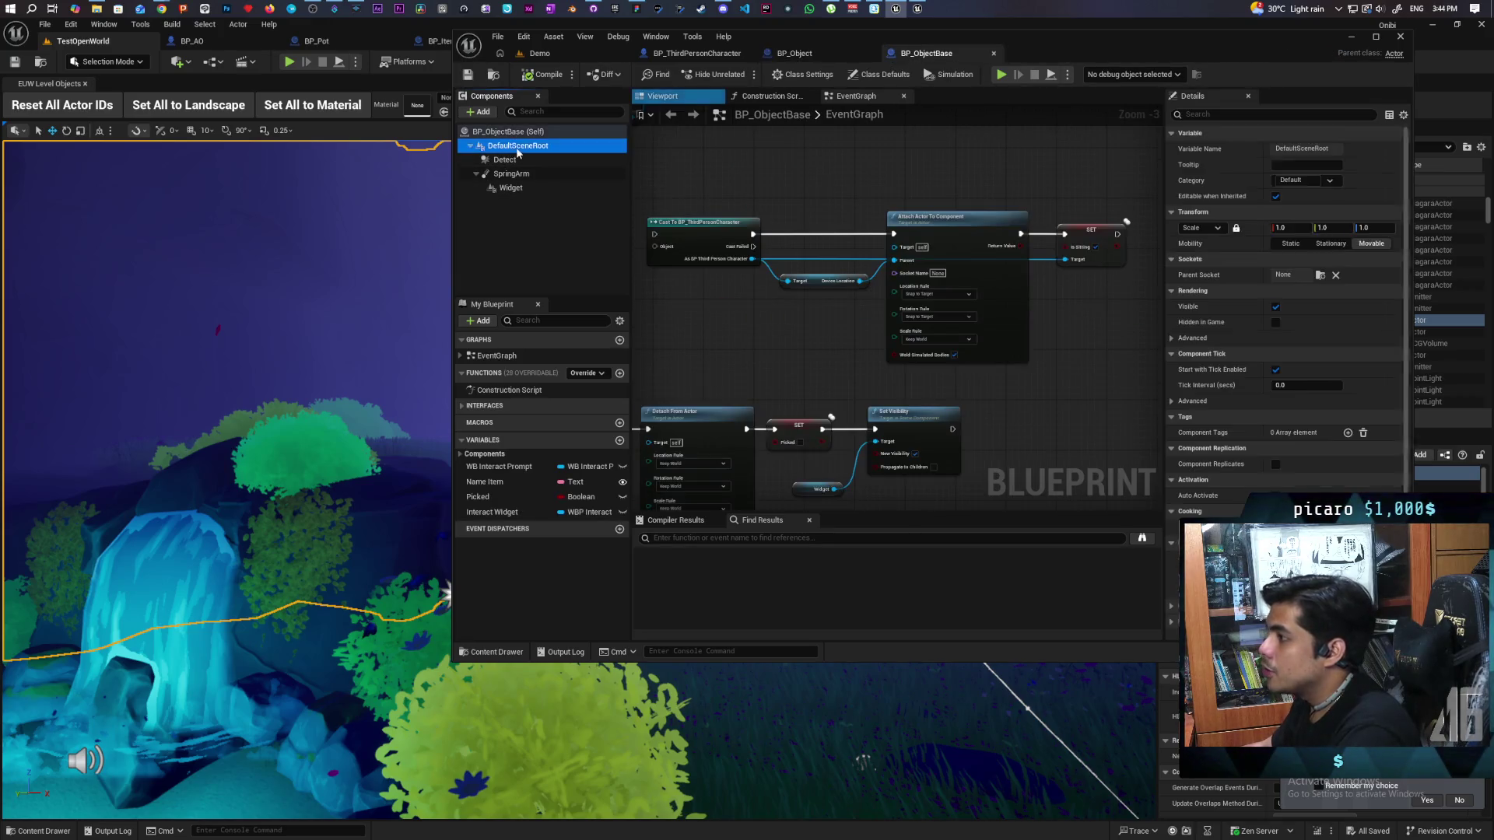
Step: Add a Cube component to BP_ObjectBase scaled to 0.2, make it the root, and save
{"action": "left_click", "coordinate": [488, 114]}
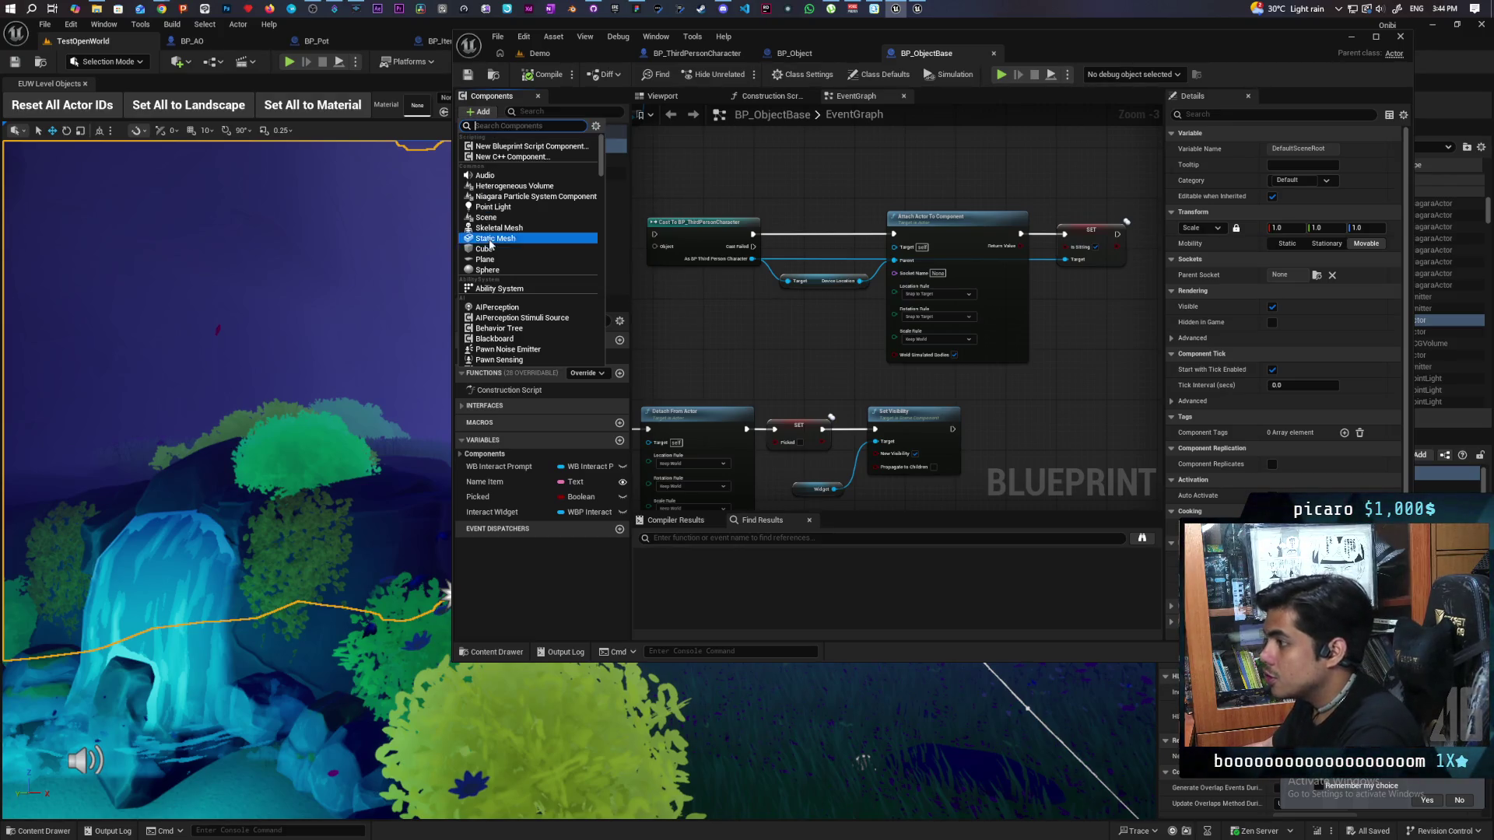
{"action": "left_click", "coordinate": [506, 249]}
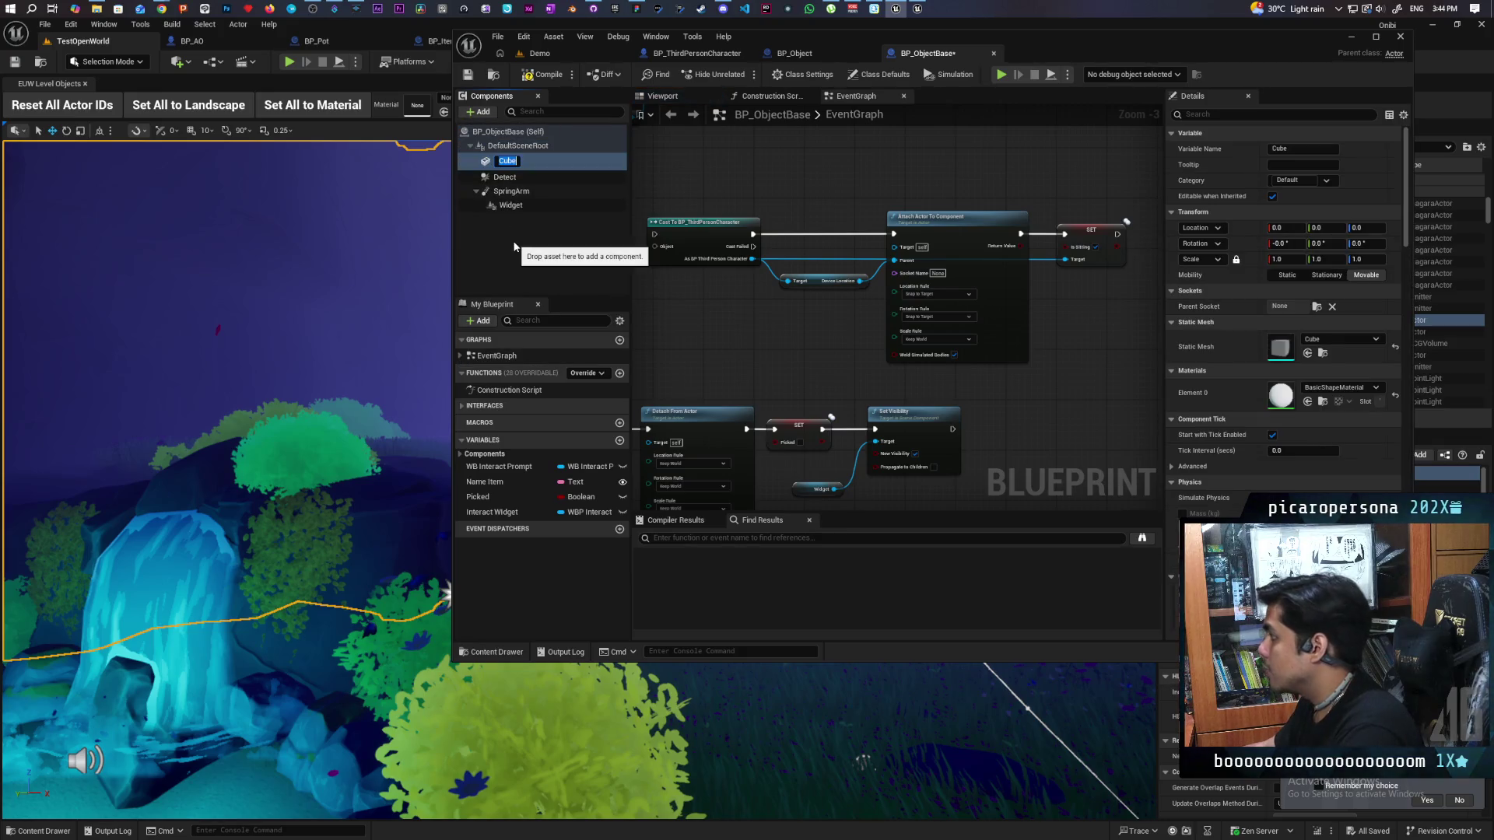
{"action": "left_click", "coordinate": [1278, 259]}
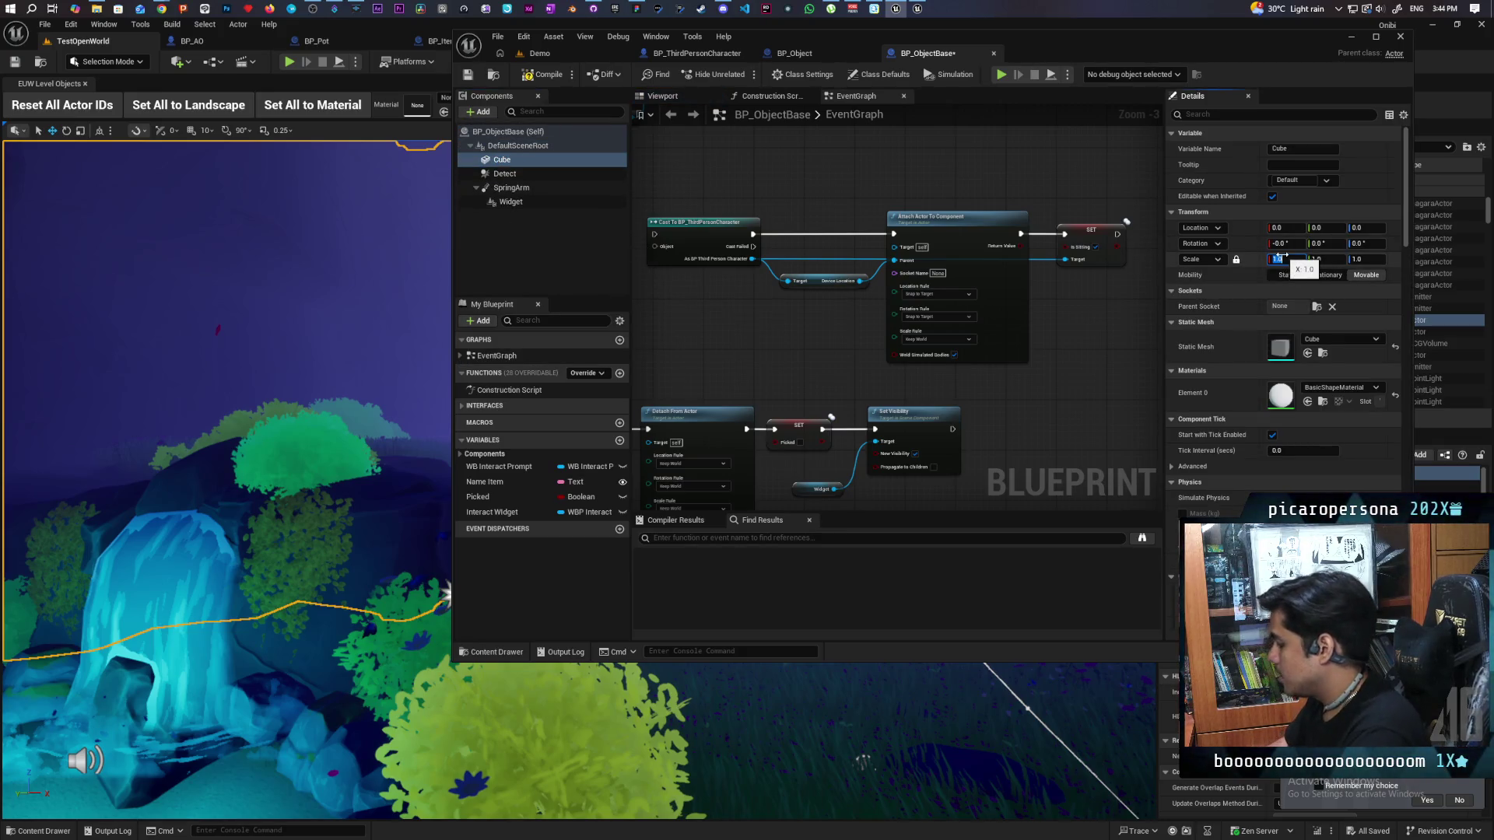
{"action": "type", "text": "0.2"}
{"action": "left_click", "coordinate": [676, 100]}
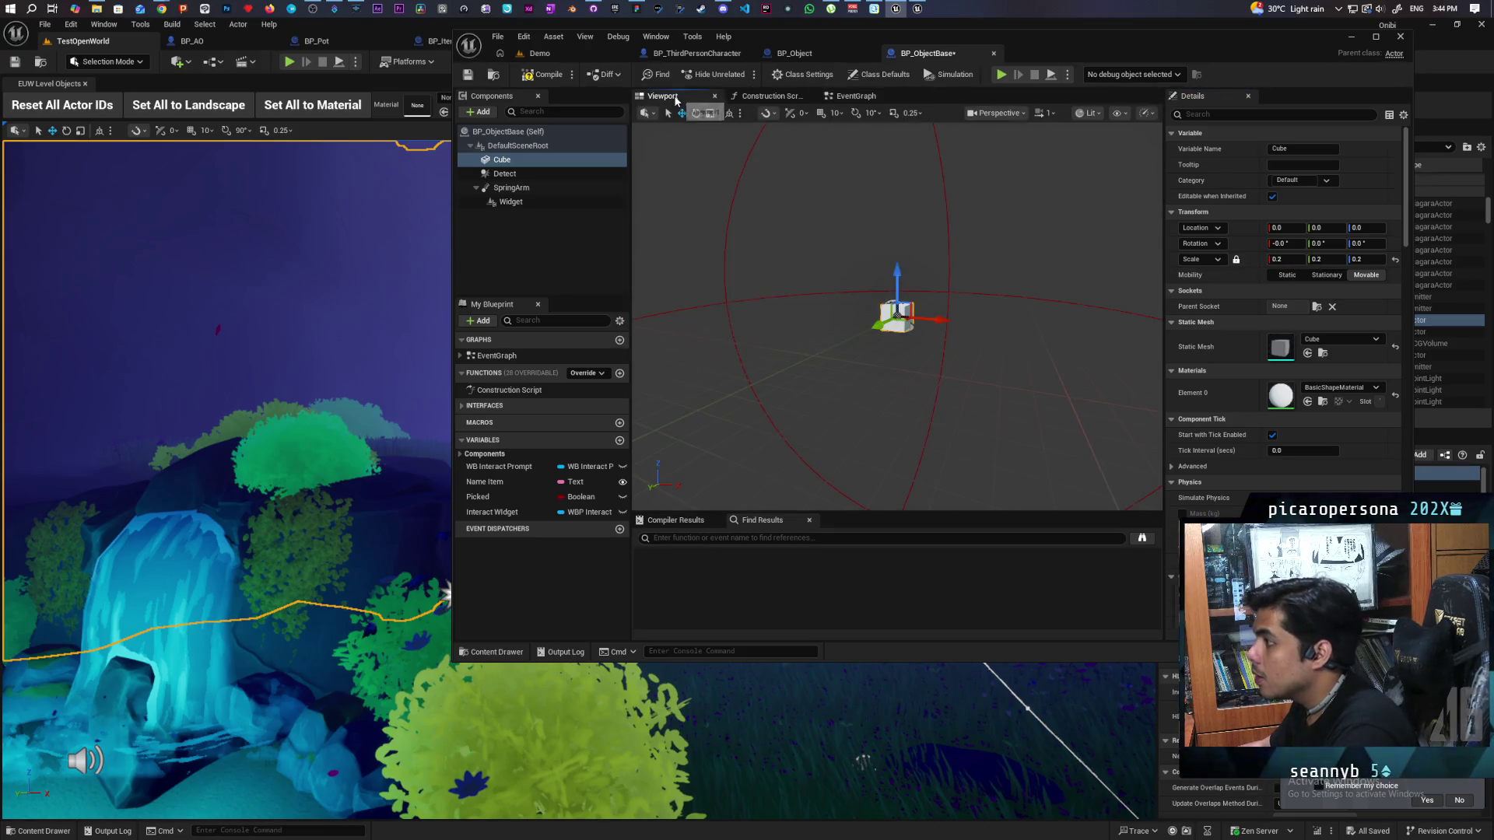
{"action": "key", "text": "f"}
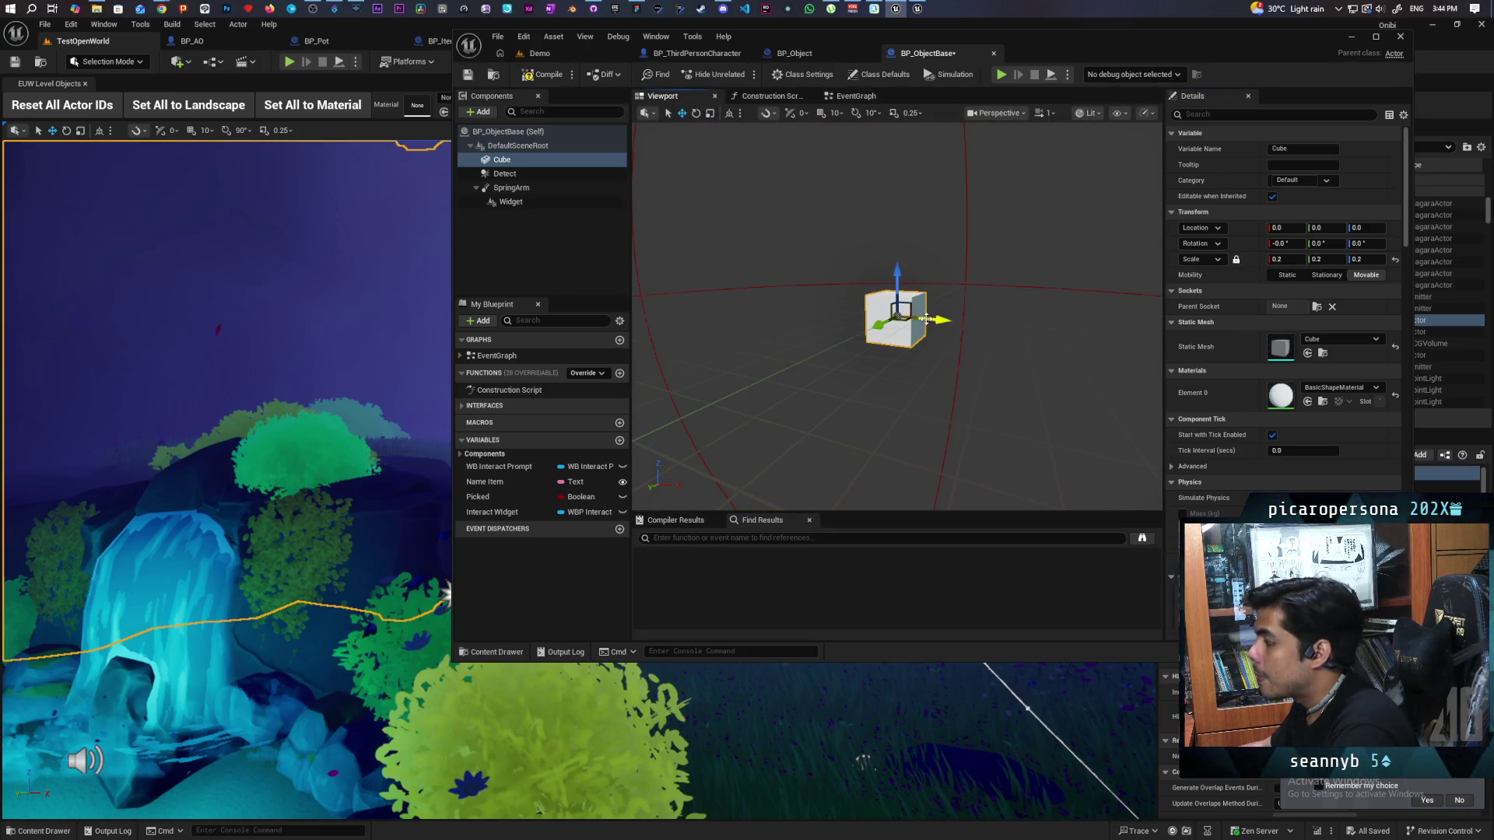
{"action": "left_click", "coordinate": [468, 74]}
{"action": "mouse_move", "coordinate": [490, 159]}
{"action": "left_mouse_down"}
{"action": "mouse_move", "coordinate": [475, 149]}
{"action": "mouse_move", "coordinate": [506, 146]}
{"action": "left_mouse_up"}
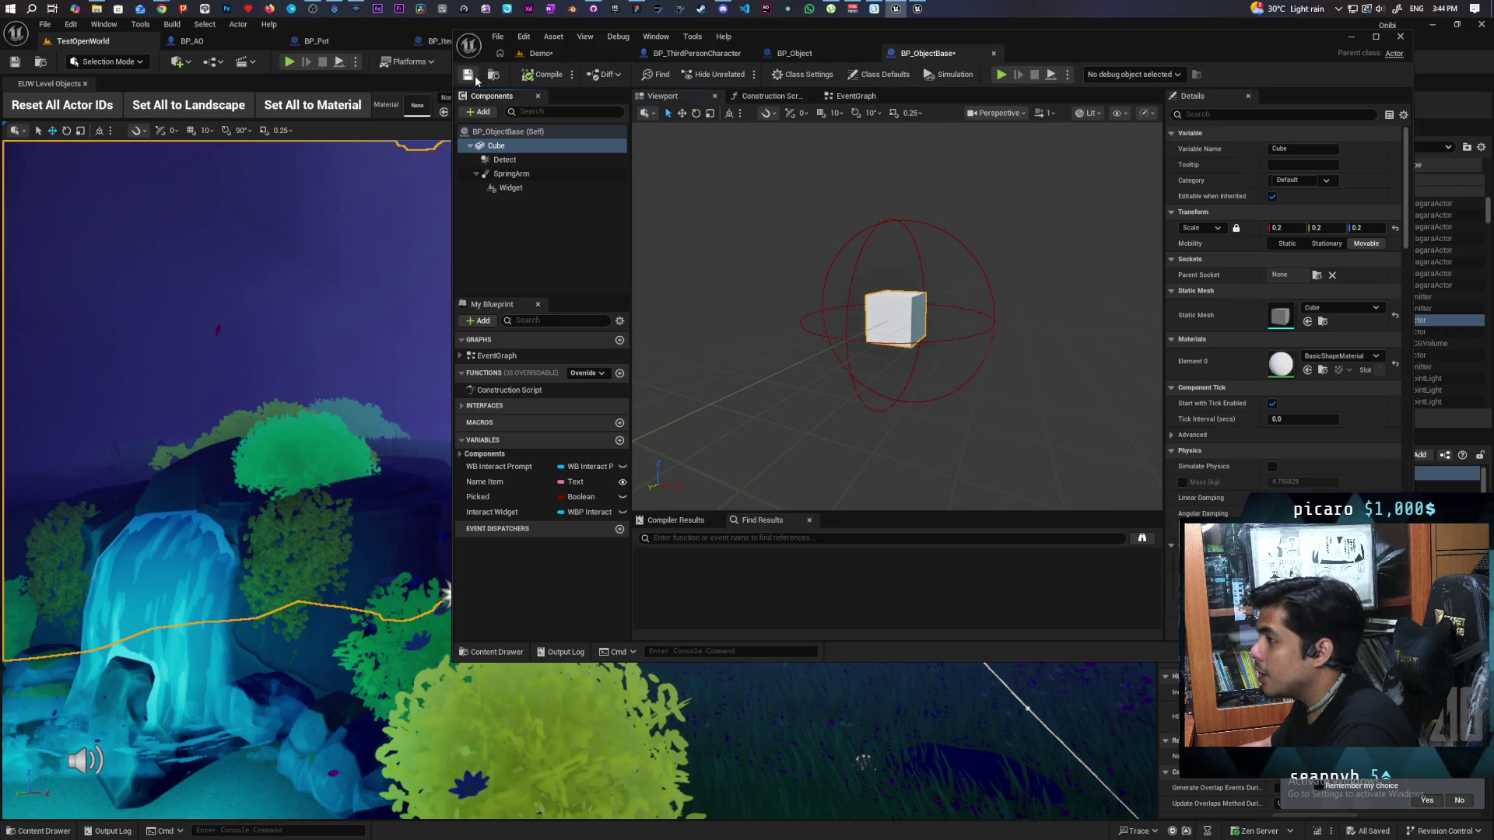
{"action": "key", "text": "ctrl+s"}
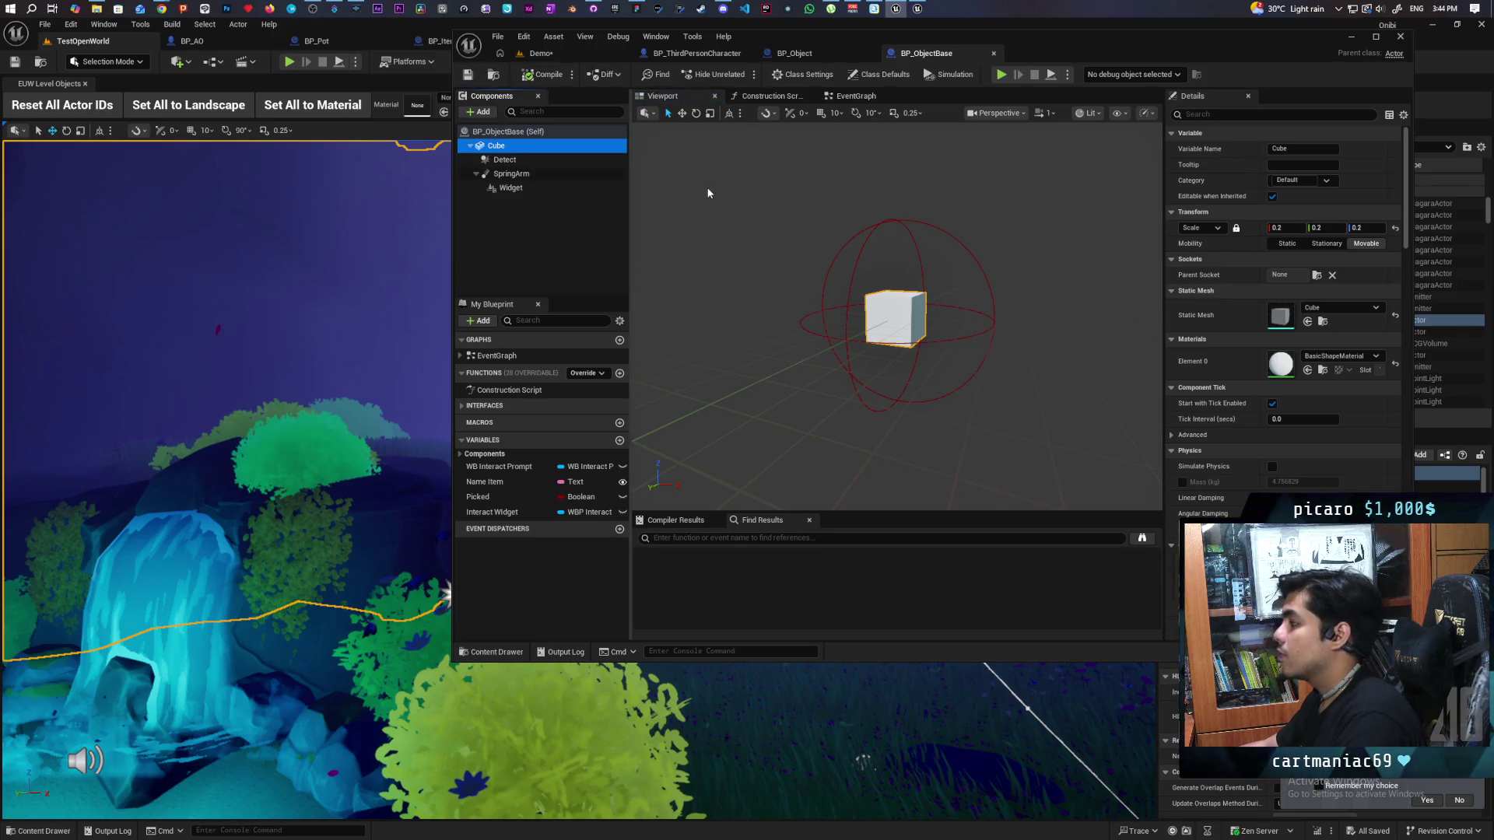
Step: Enable Simulate Physics on the Cube and save BP_ObjectBase
{"action": "left_click", "coordinate": [1244, 113]}
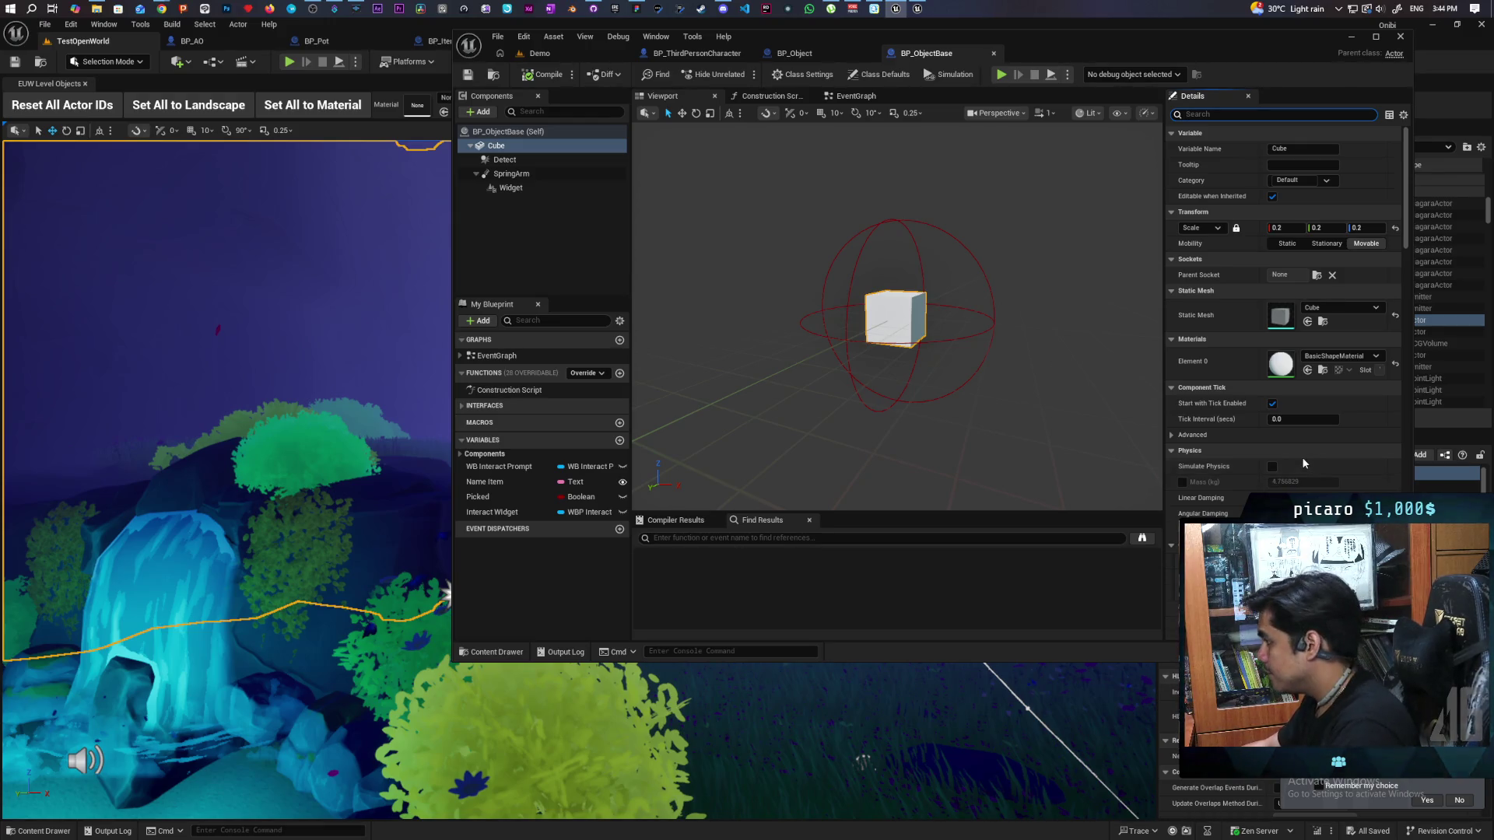
{"action": "left_click", "coordinate": [1273, 467]}
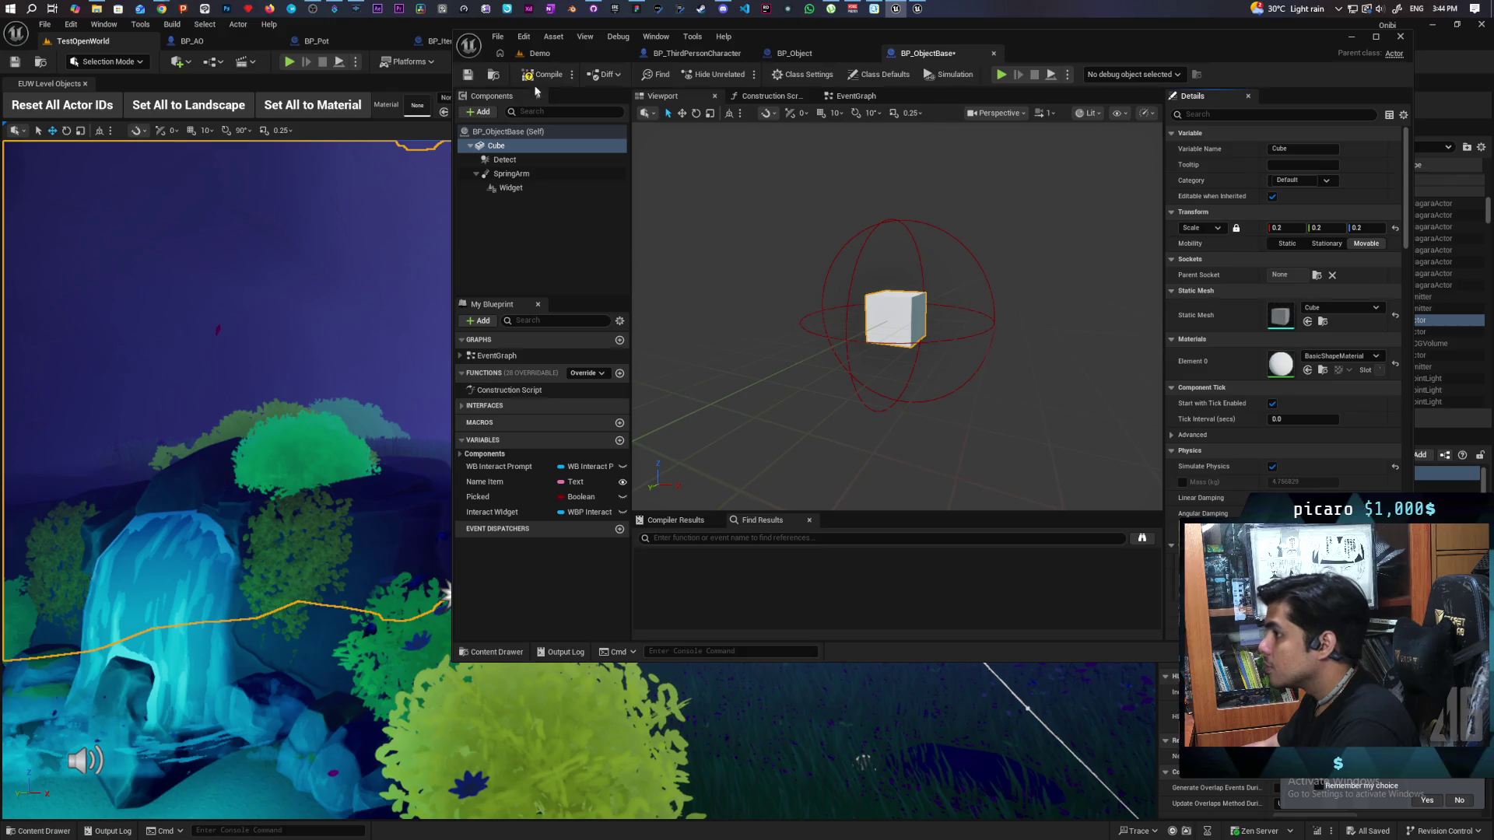
{"action": "left_click", "coordinate": [469, 75]}
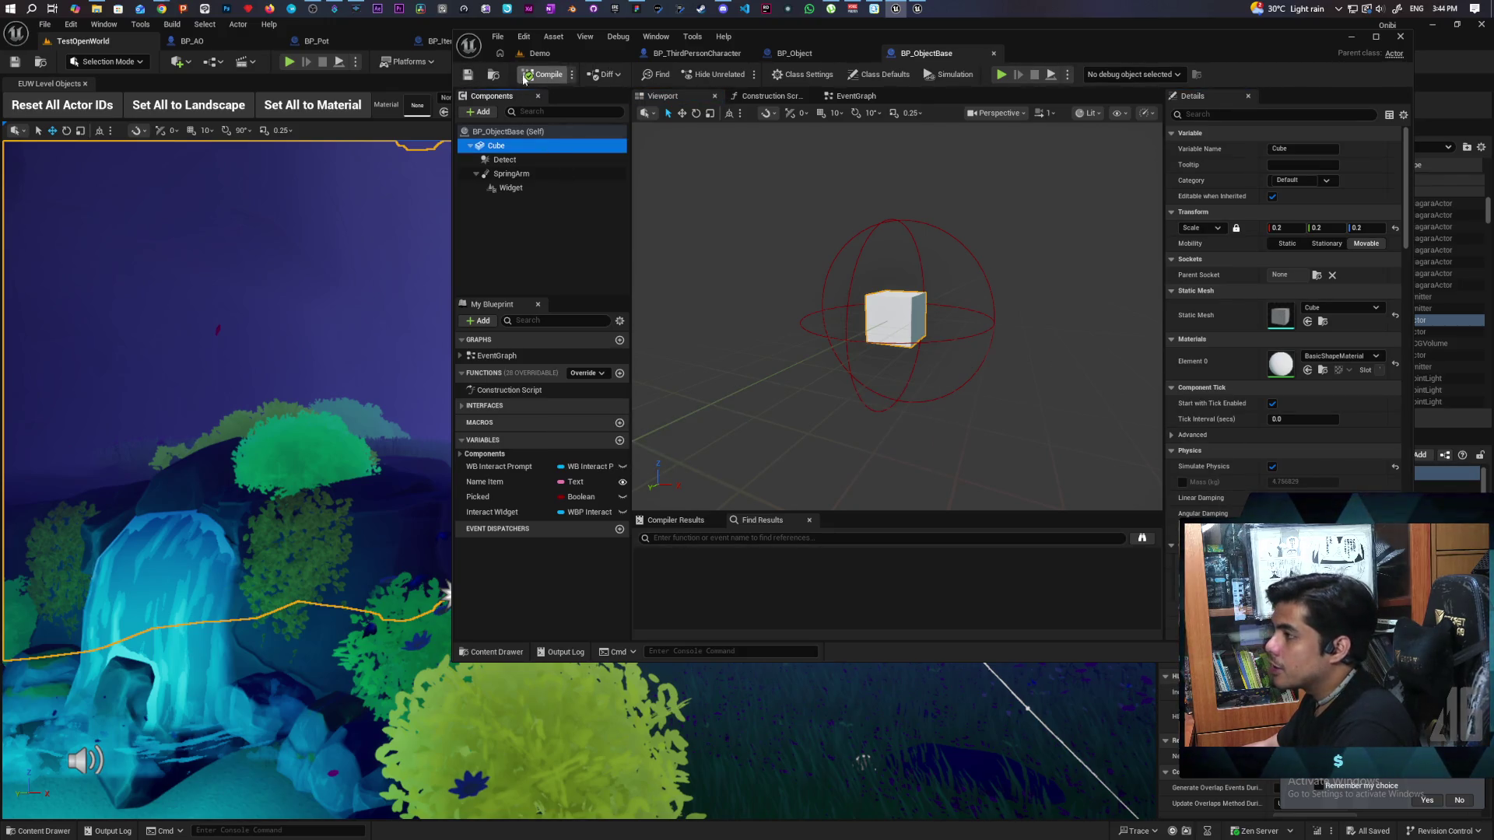
Step: Set the Cube's Collision Presets to IgnoreOnlyPawn, save, and return to the Demo level
{"action": "left_click", "coordinate": [1203, 114]}
{"action": "left_click", "coordinate": [1221, 115]}
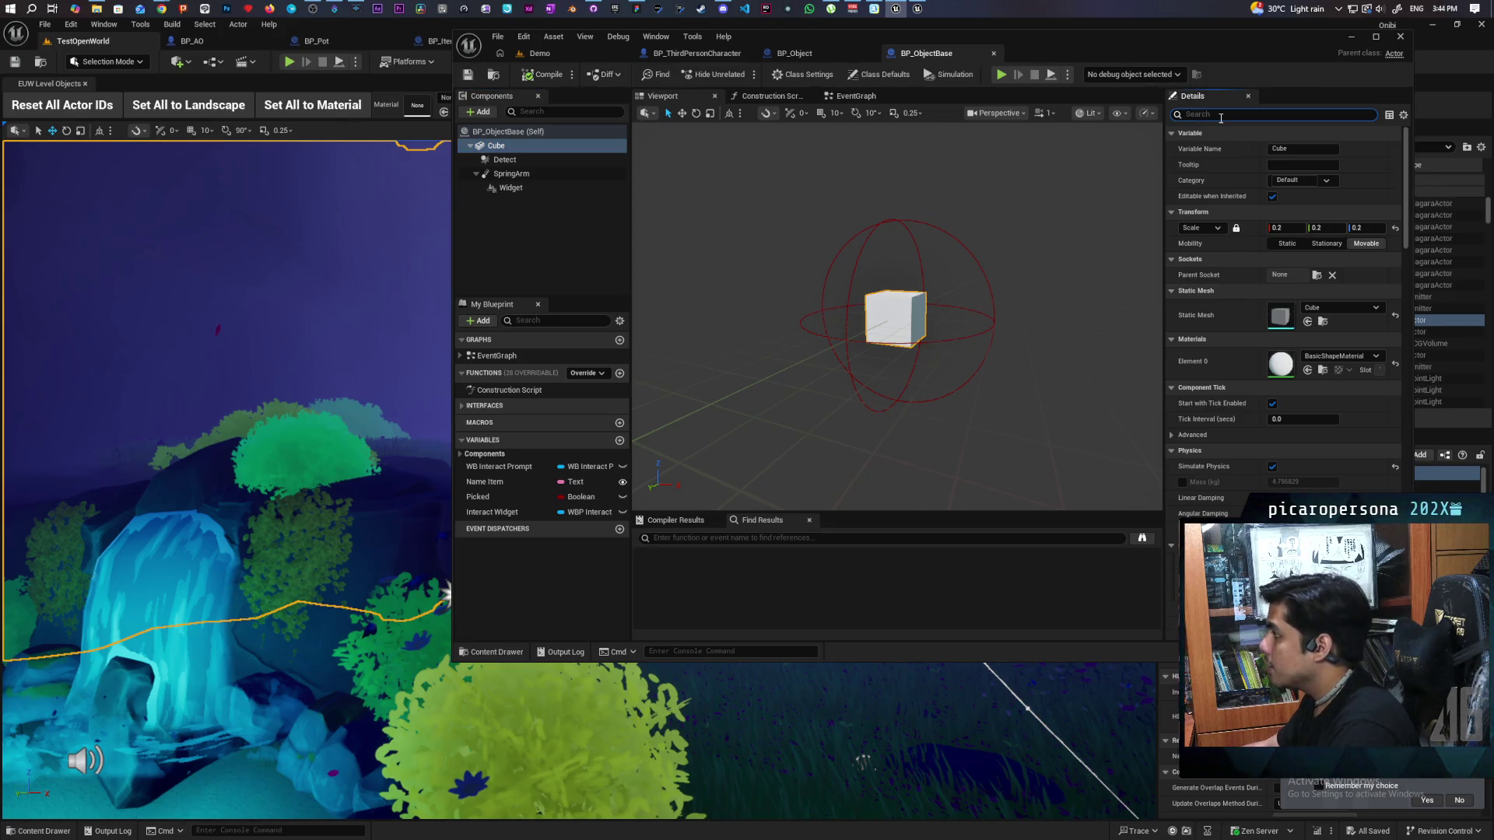
{"action": "type", "text": "collisi"}
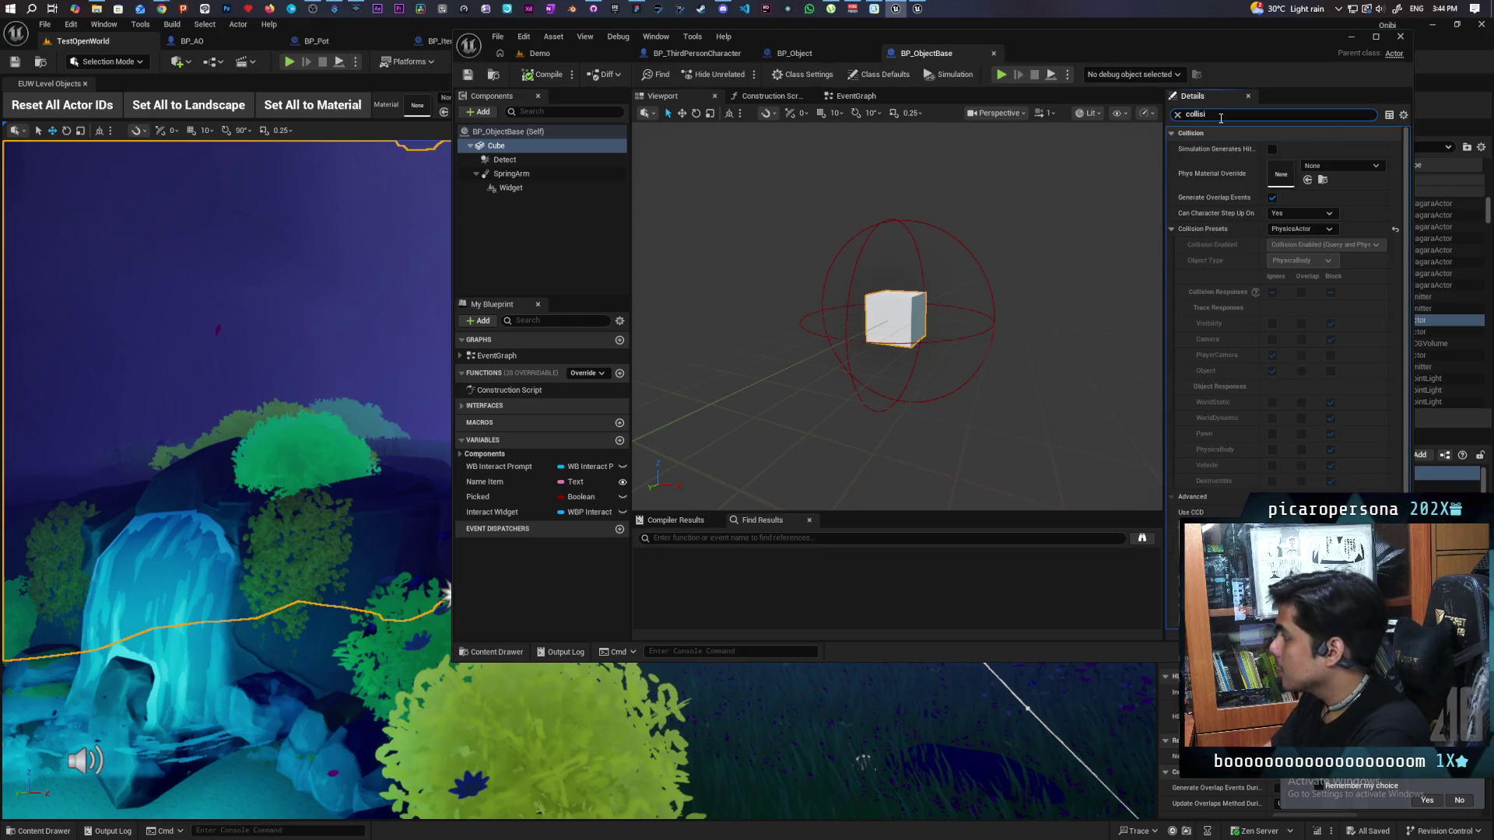
{"action": "left_click", "coordinate": [1323, 230]}
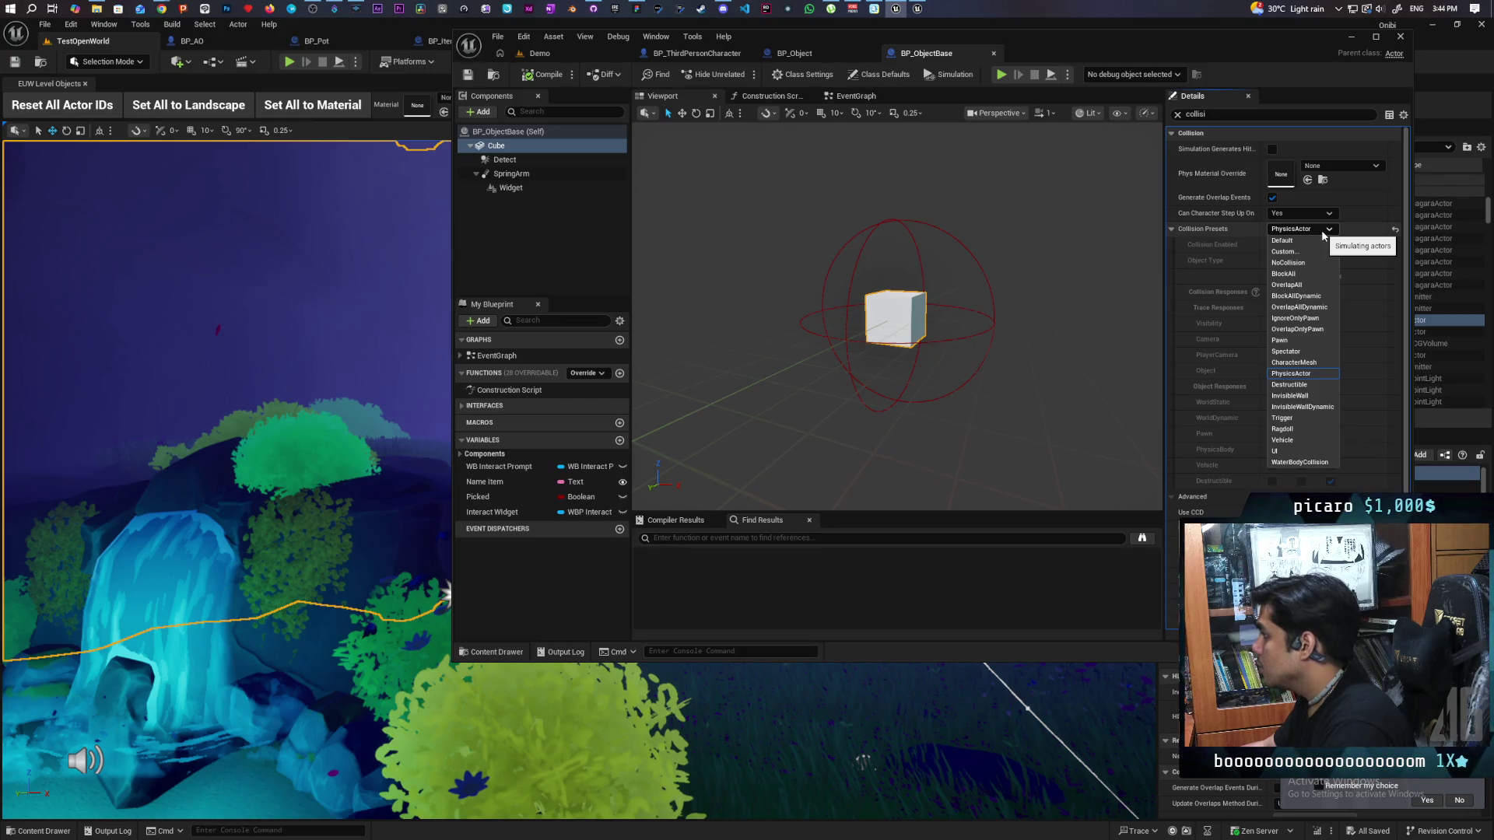
{"action": "left_click", "coordinate": [1295, 318]}
{"action": "key", "text": "ctrl+s"}
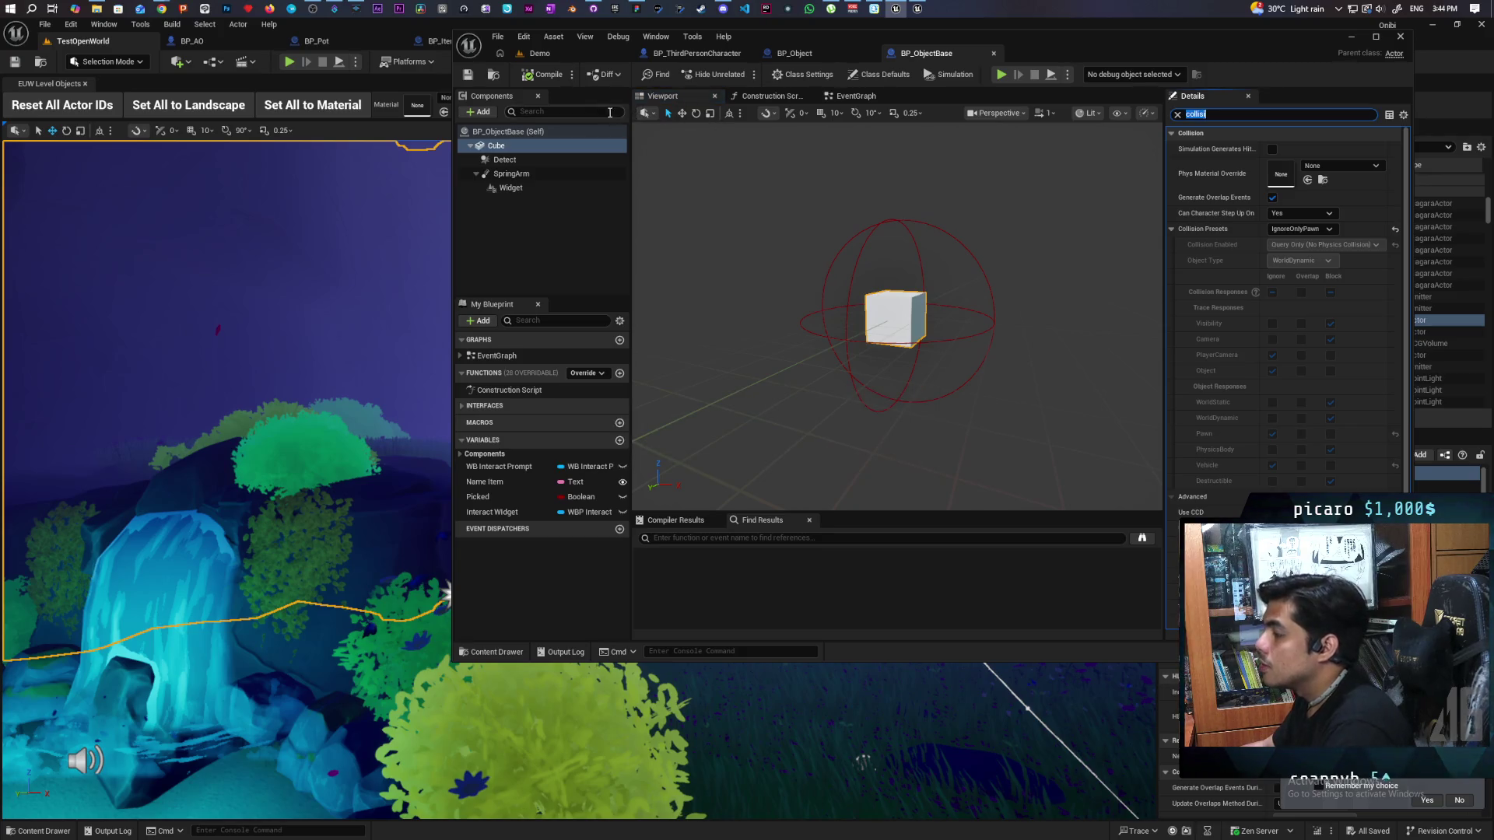
{"action": "left_click", "coordinate": [547, 55]}
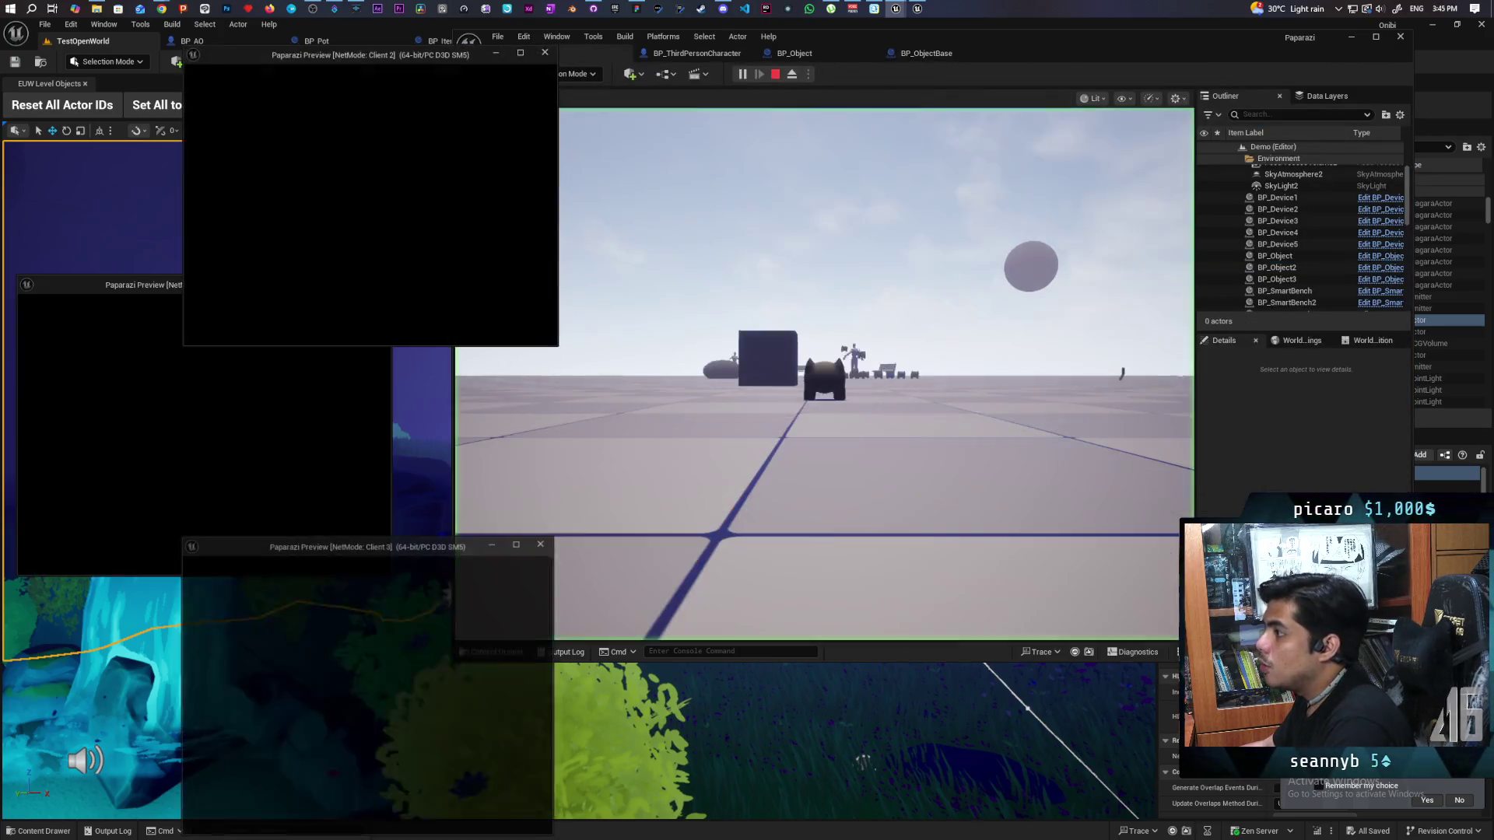
Step: Stop the Demo playtest with Escape and reopen the BP_ObjectBase blueprint
{"action": "key", "text": "alt+Tab"}
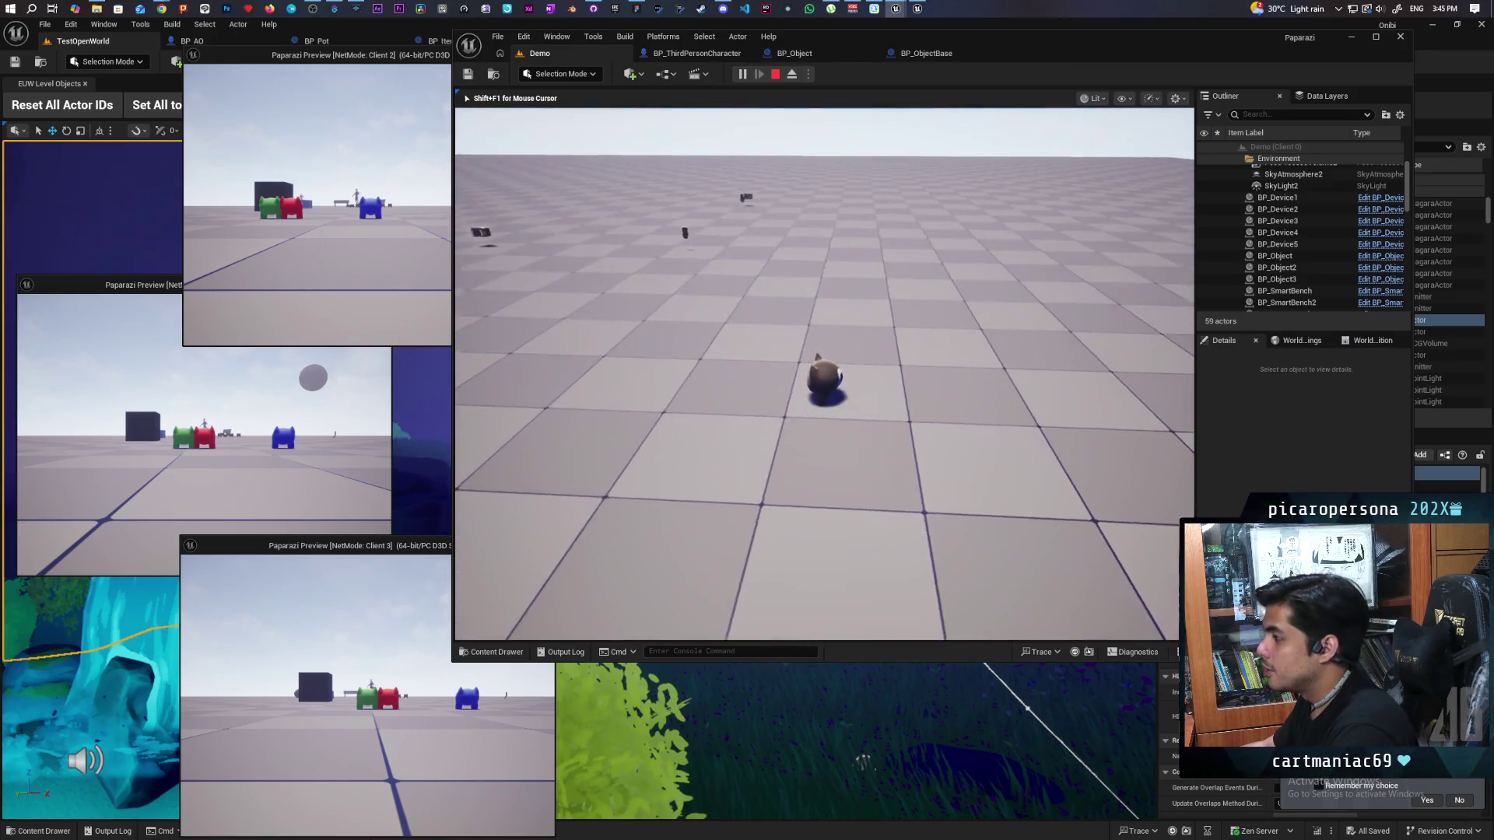
{"action": "key", "text": "Escape"}
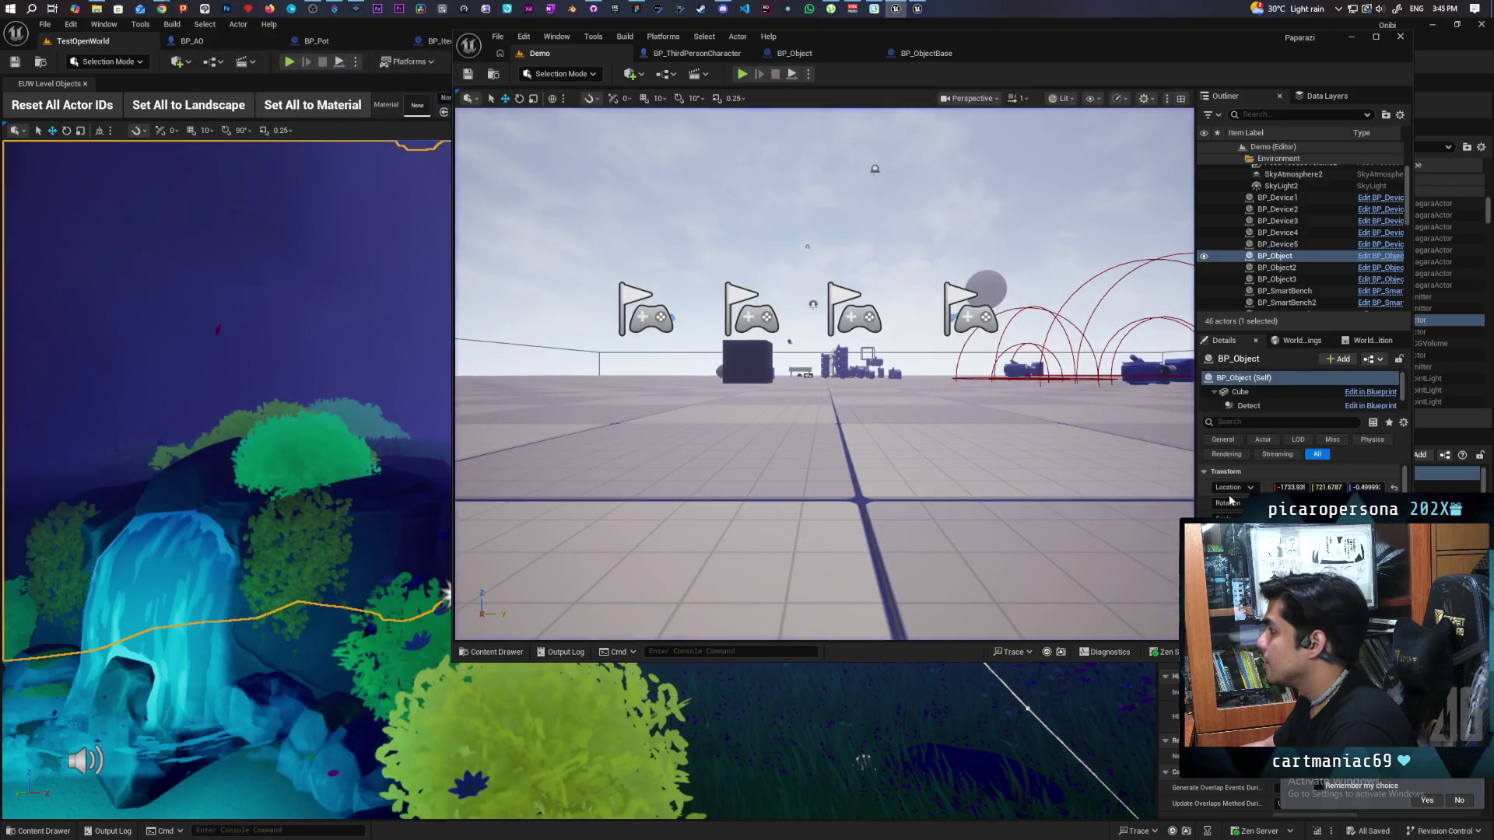
{"action": "left_click", "coordinate": [925, 54]}
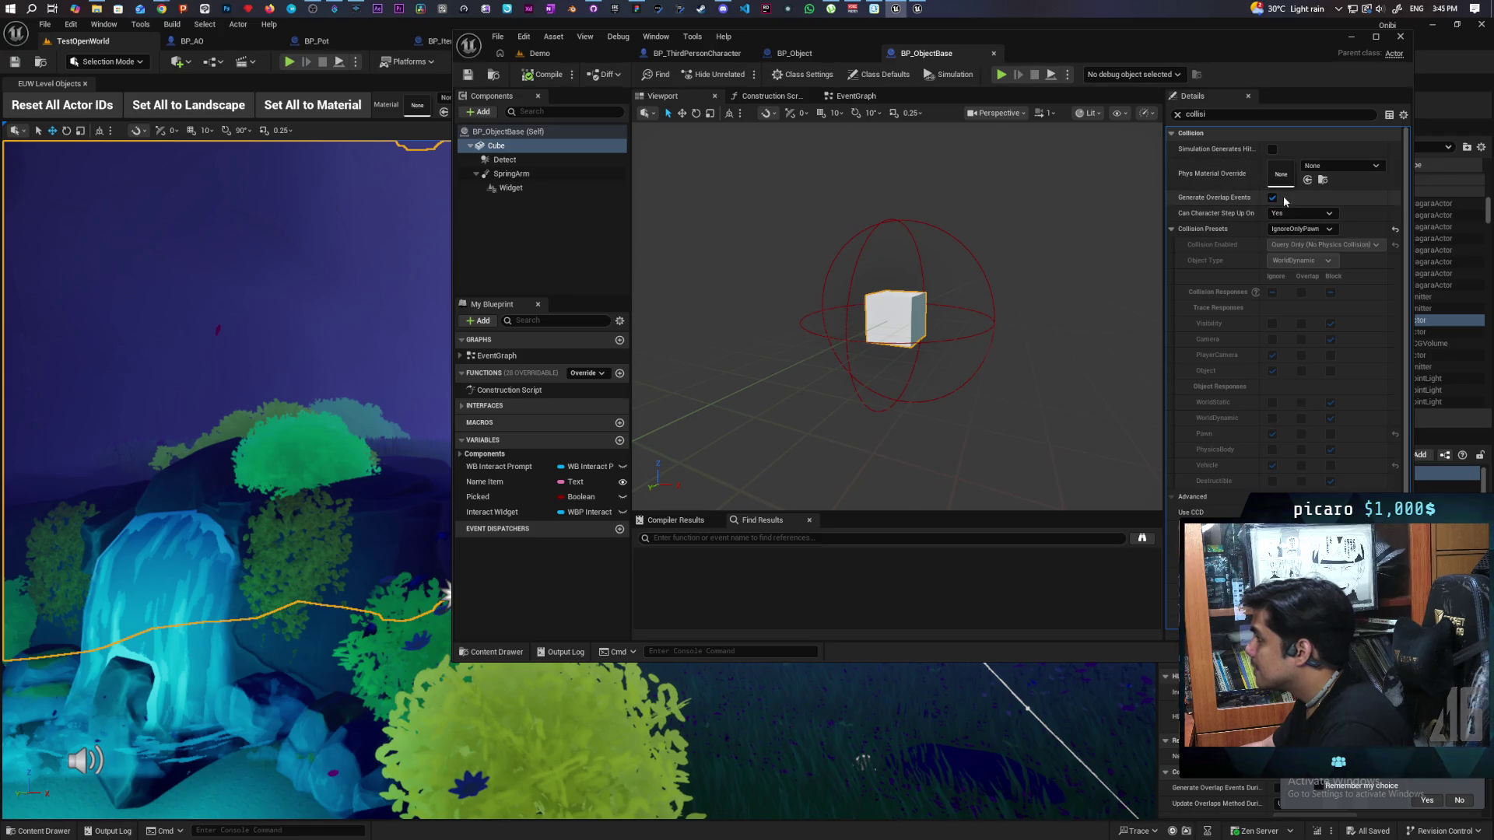
Step: Set the Cube's collision from PhysicsActor to Custom, with the Pawn response set to Ignore
{"action": "left_click", "coordinate": [1323, 229]}
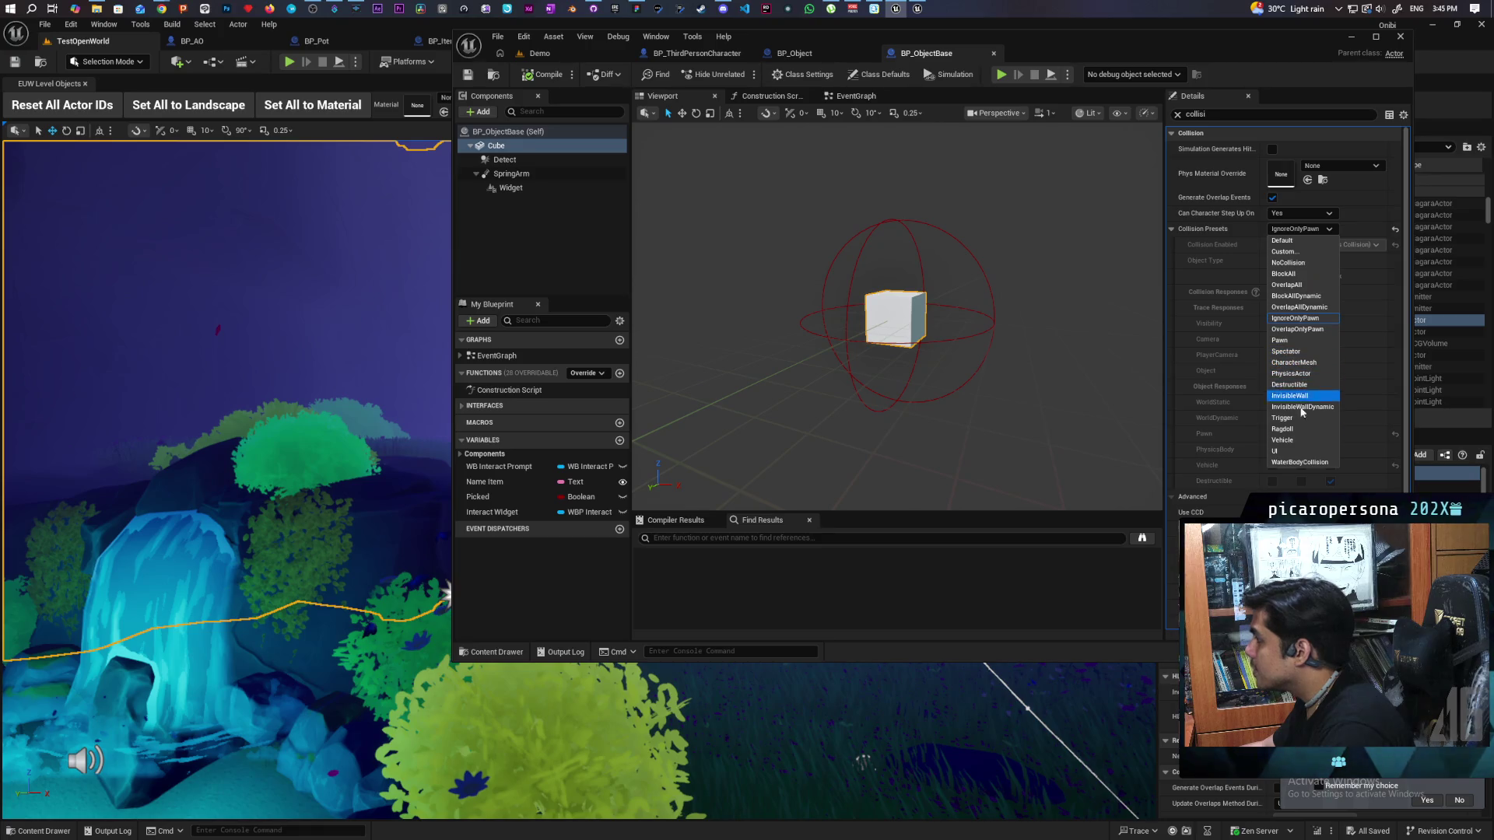
{"action": "left_click", "coordinate": [1316, 376]}
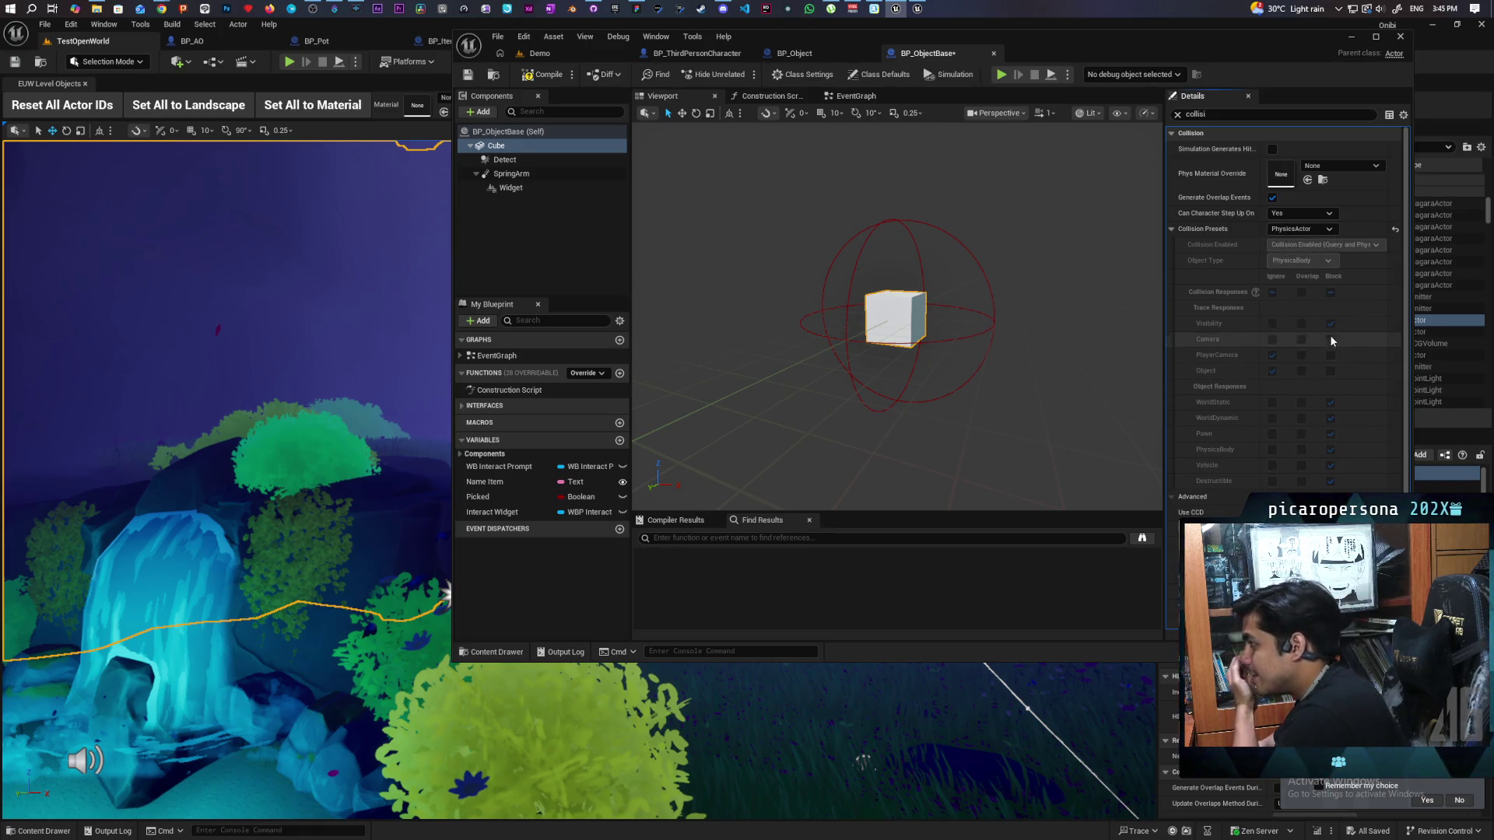
{"action": "left_click", "coordinate": [1323, 229]}
{"action": "left_click", "coordinate": [1323, 244]}
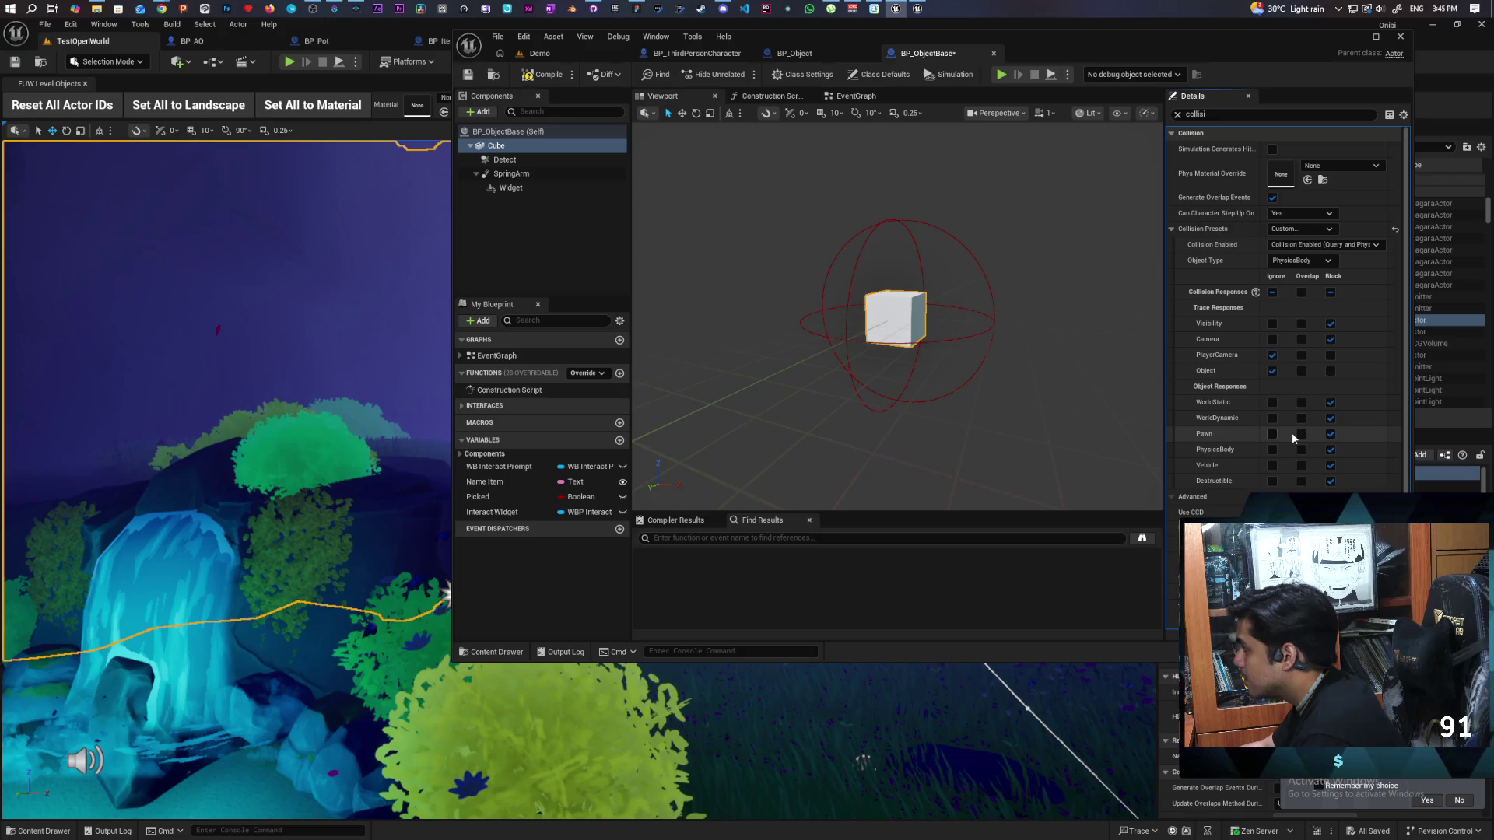
{"action": "left_click", "coordinate": [1272, 434]}
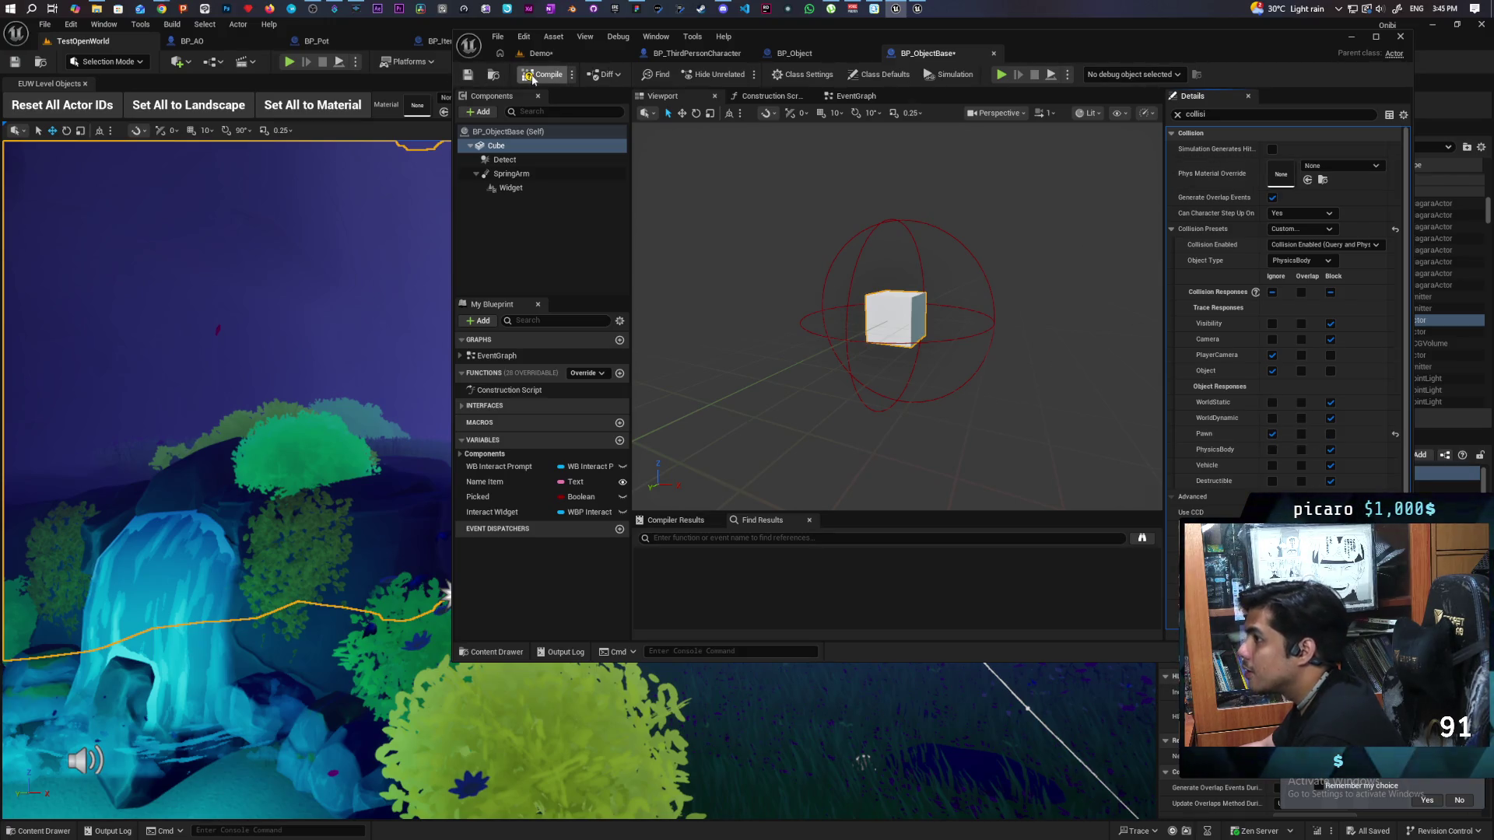
Step: Save the blueprint and level, then start a multiplayer playtest from the Demo level
{"action": "left_click", "coordinate": [468, 75]}
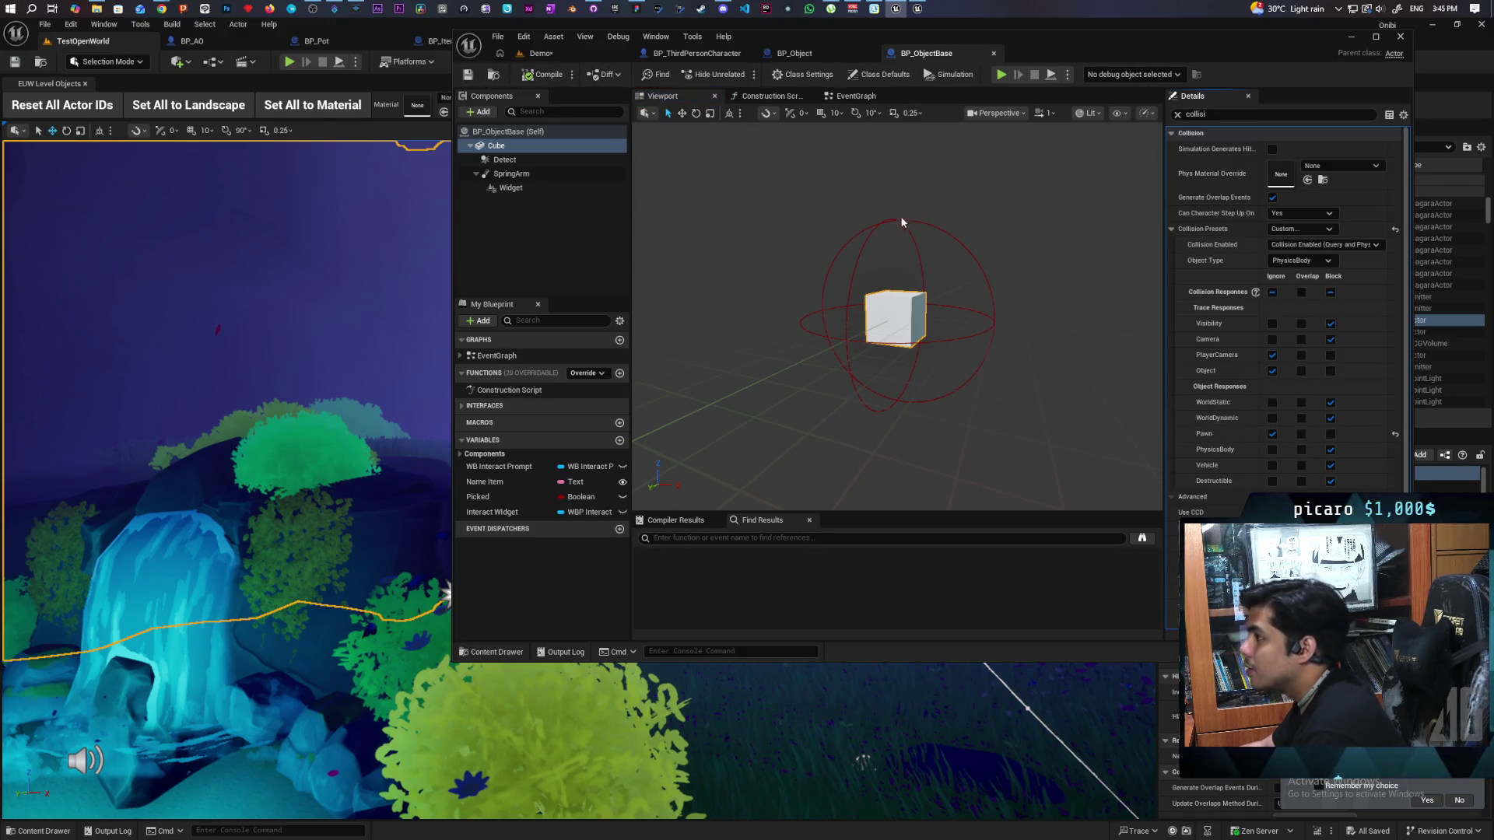
{"action": "key", "text": "ctrl+shift+s"}
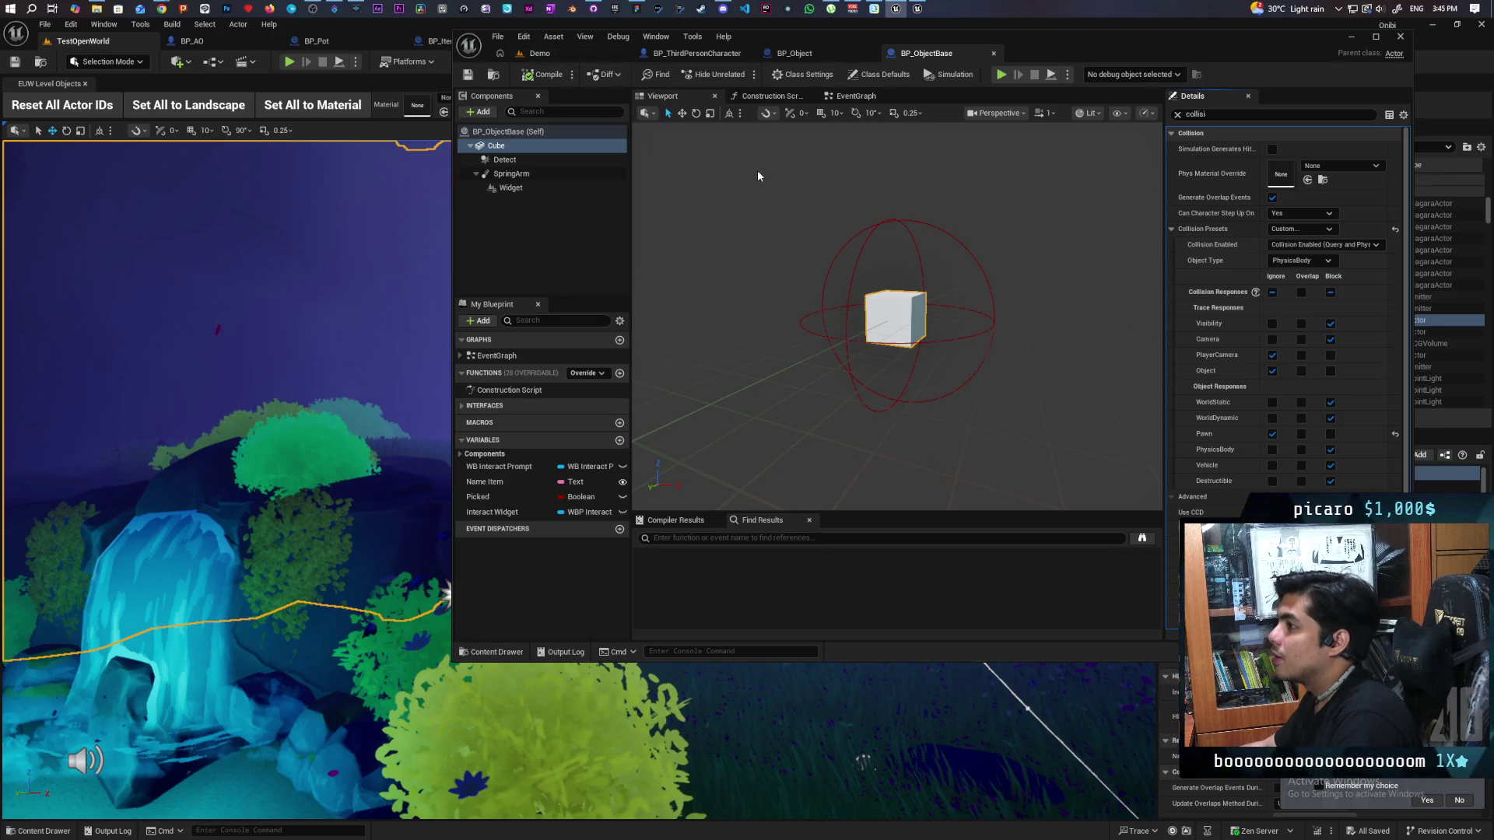
{"action": "left_click", "coordinate": [551, 57]}
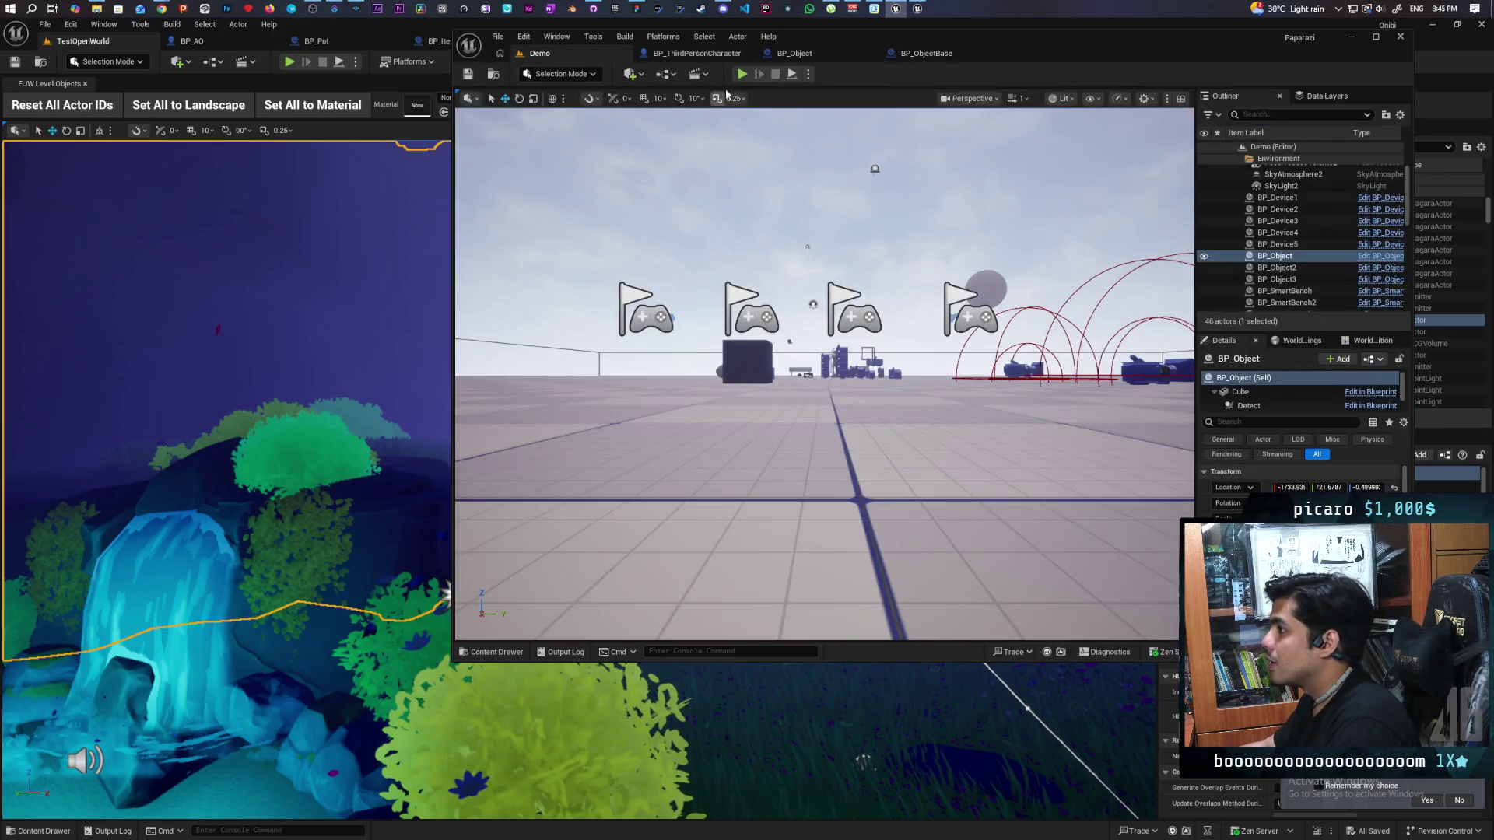
{"action": "key", "text": "alt+p"}
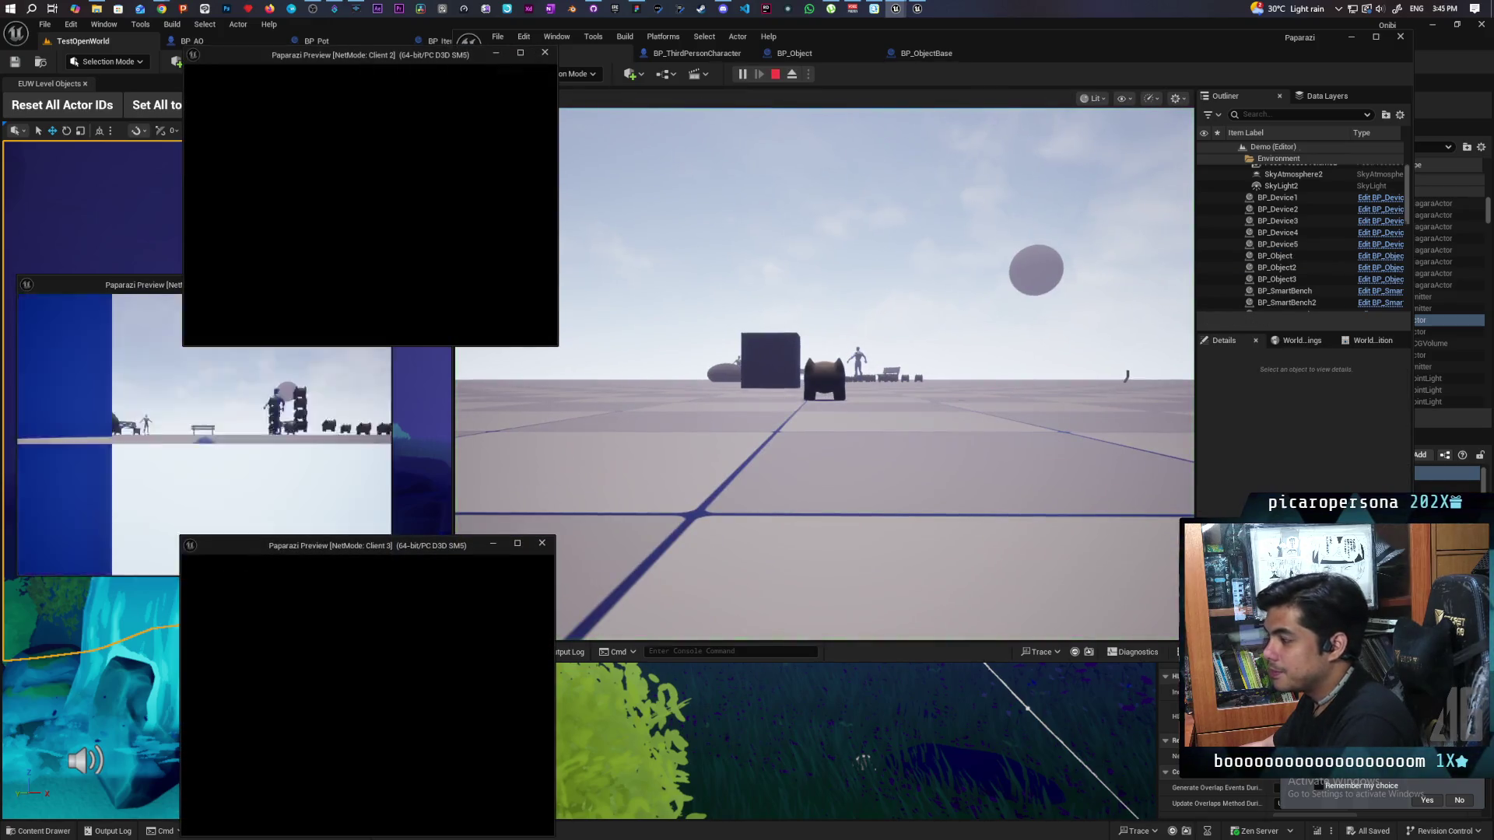
Step: Walk the character forward between the blue cubes, then stop the playtest
{"action": "key", "text": "alt+Tab"}
{"action": "left_click", "coordinate": [554, 561]}
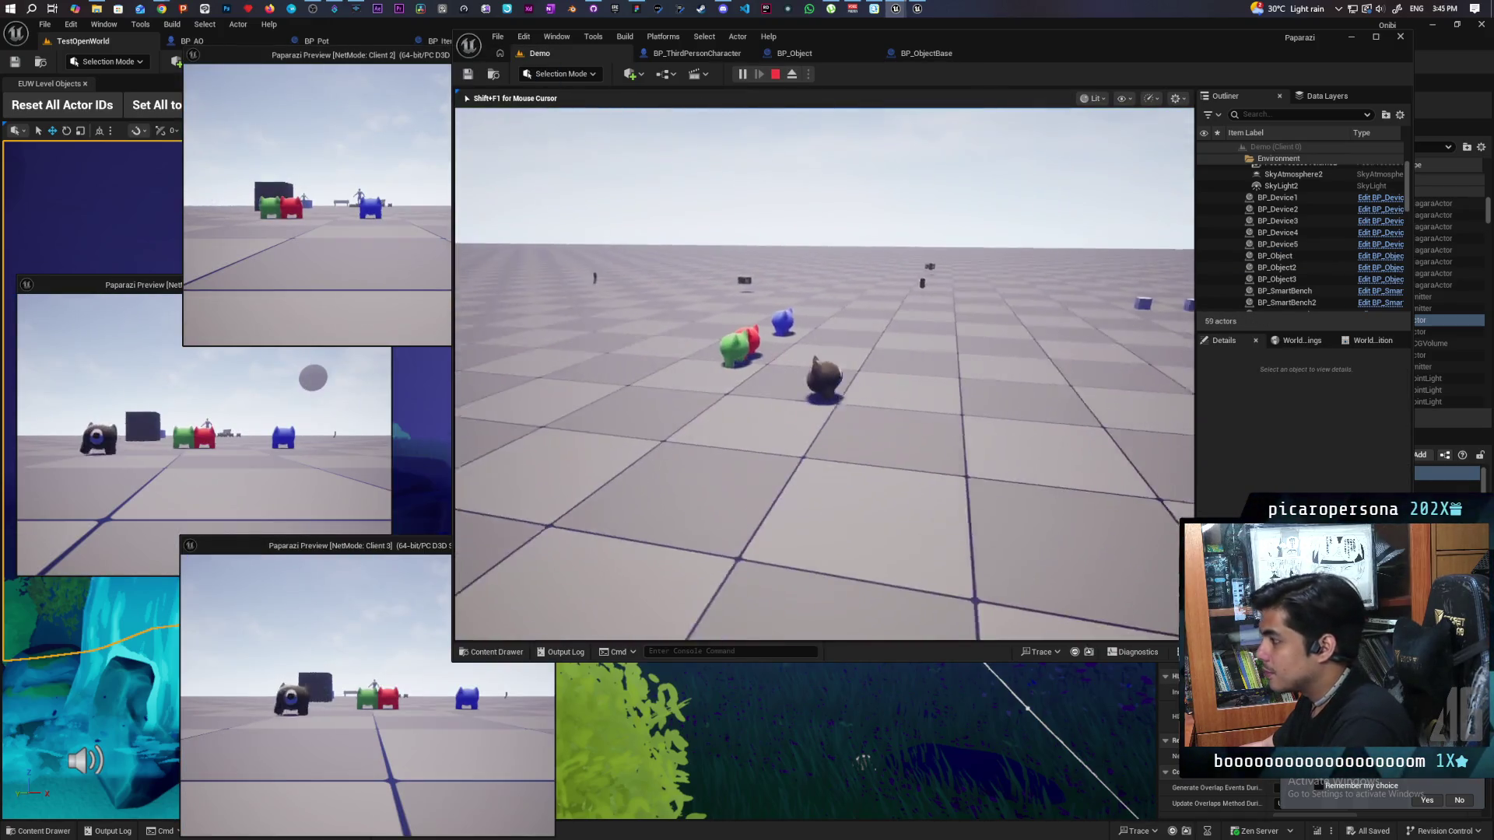
{"action": "key", "text": "w"}
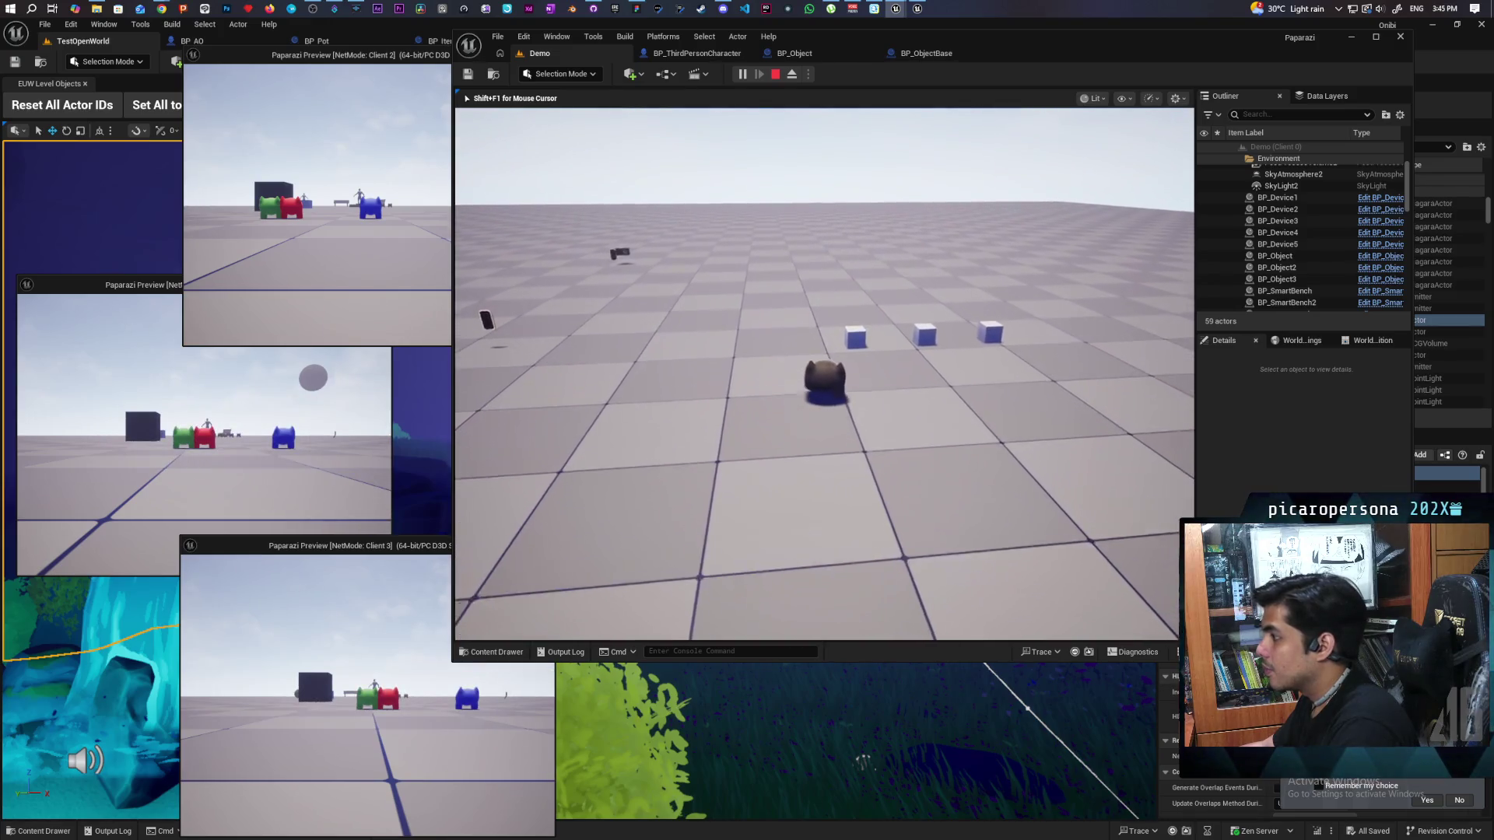
{"action": "key", "text": "w"}
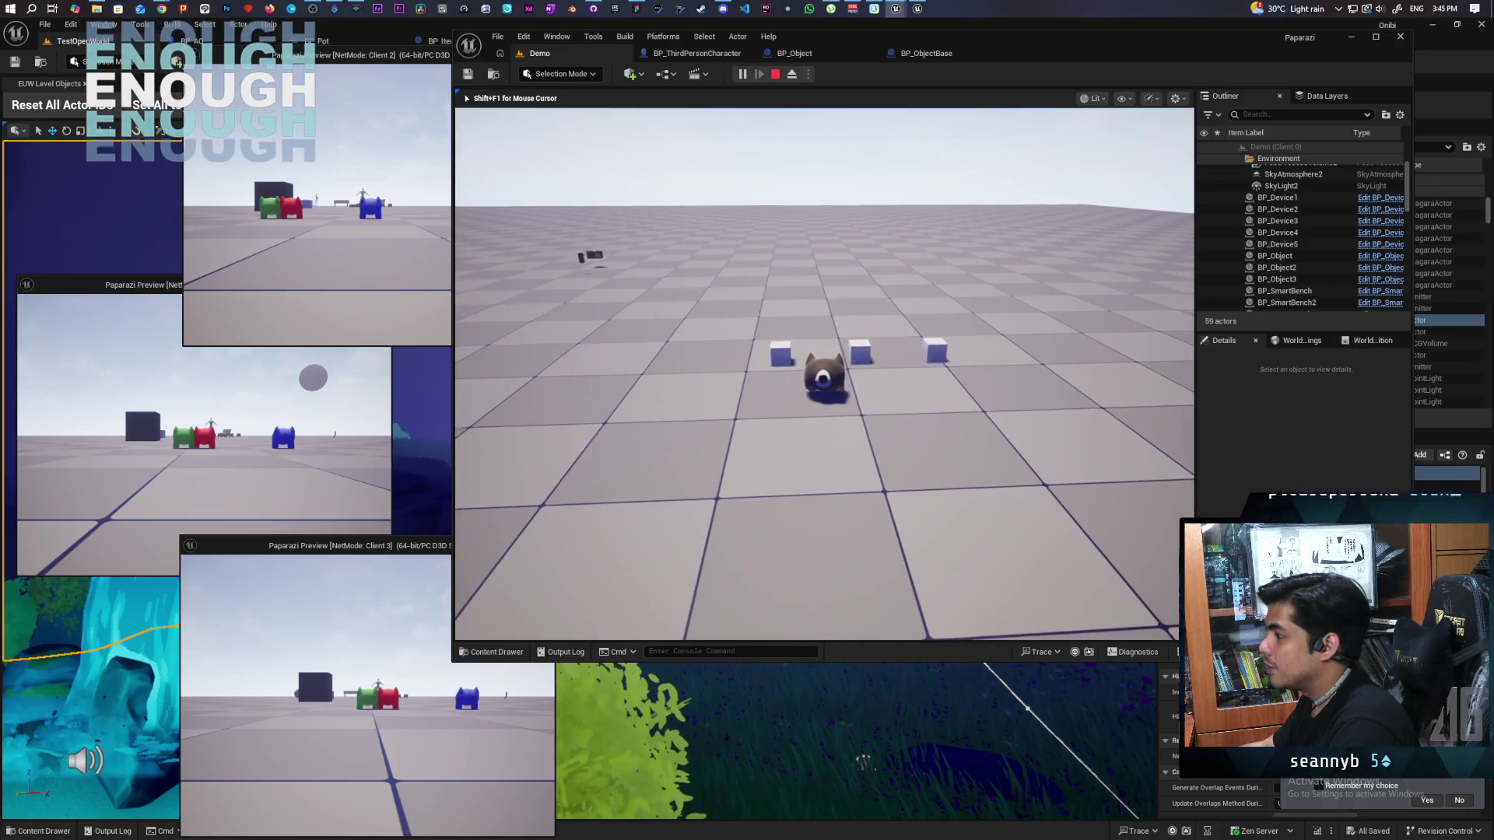
{"action": "key", "text": "Escape"}
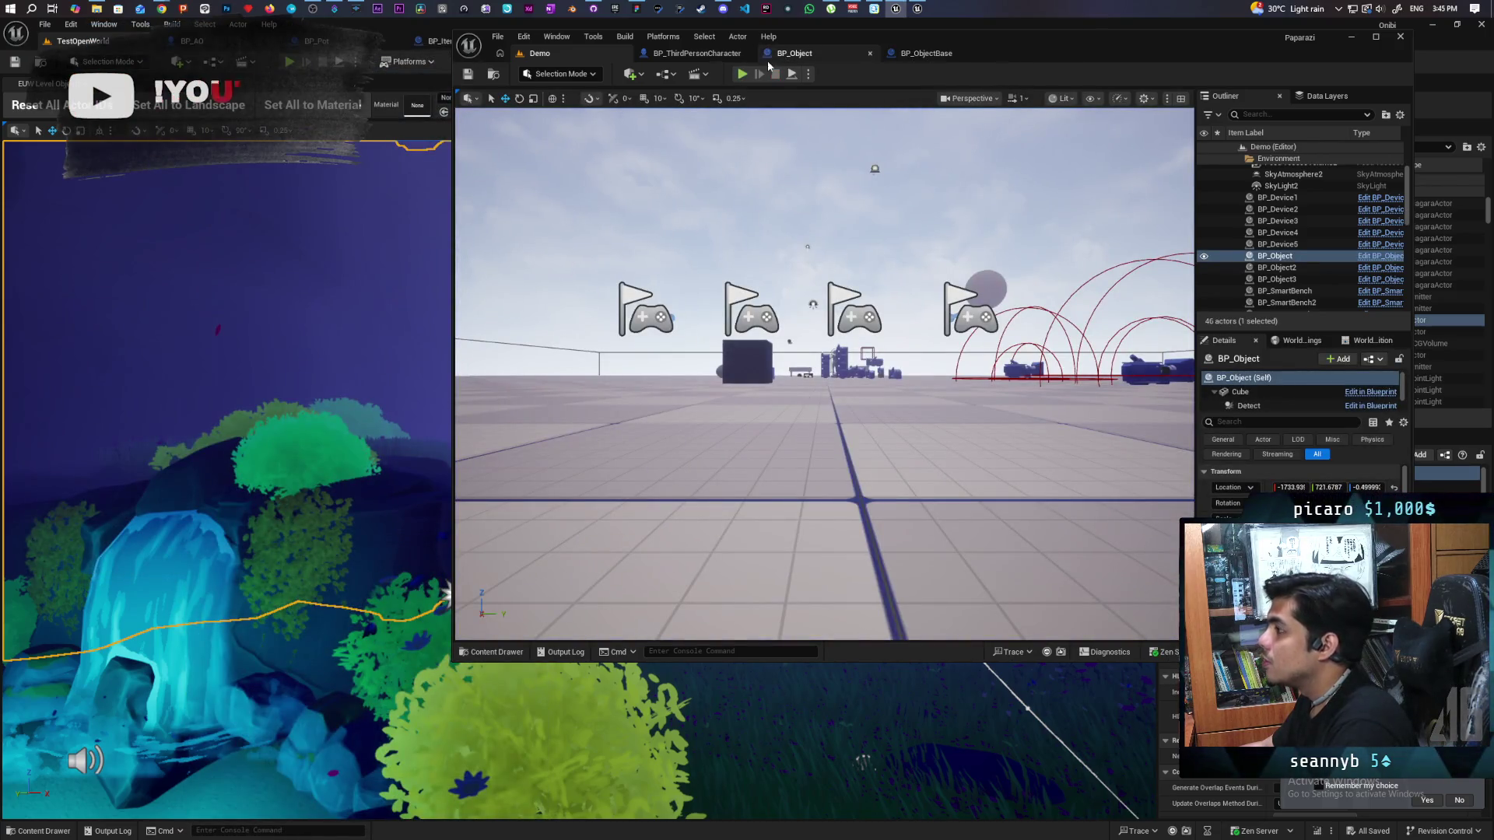
Step: In BP_Object, check the Detect sphere's radius, then locate the Cube component's mesh in BasicShapes
{"action": "left_click", "coordinate": [794, 53]}
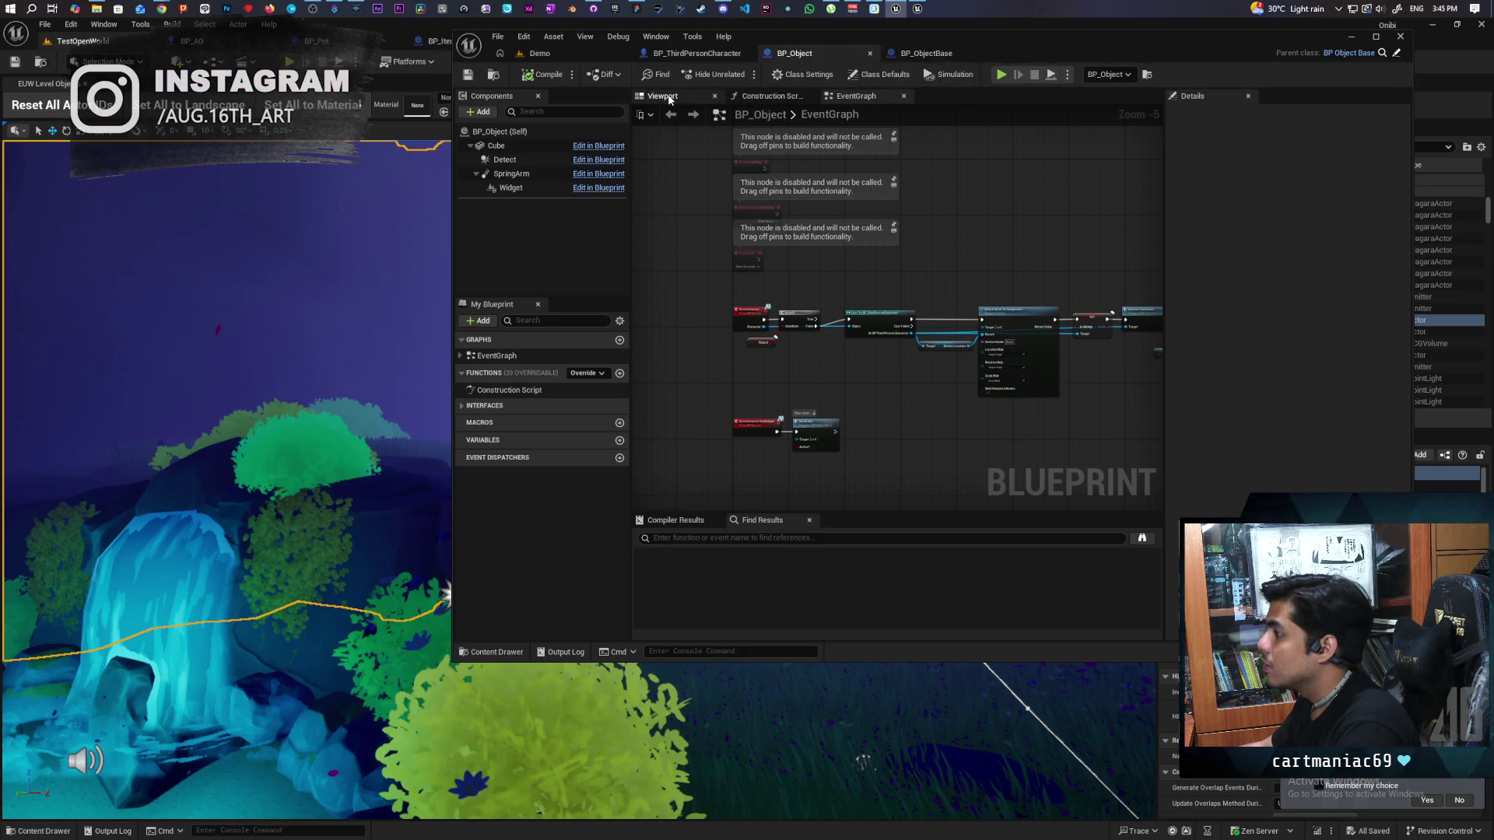
{"action": "left_click", "coordinate": [666, 96]}
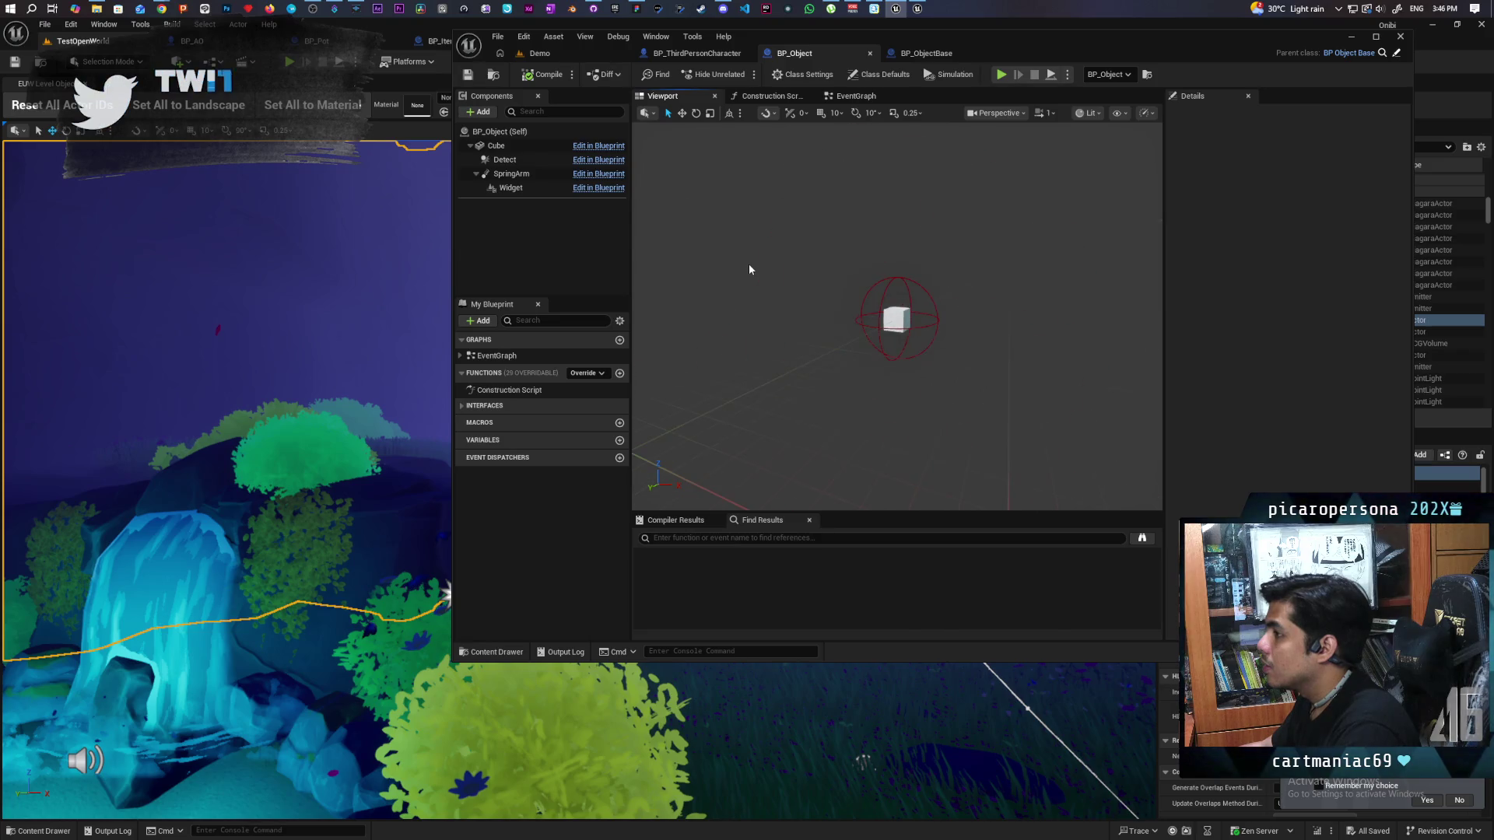
{"action": "scroll", "coordinate": [874, 275], "scroll_direction": "up", "scroll_amount": 2}
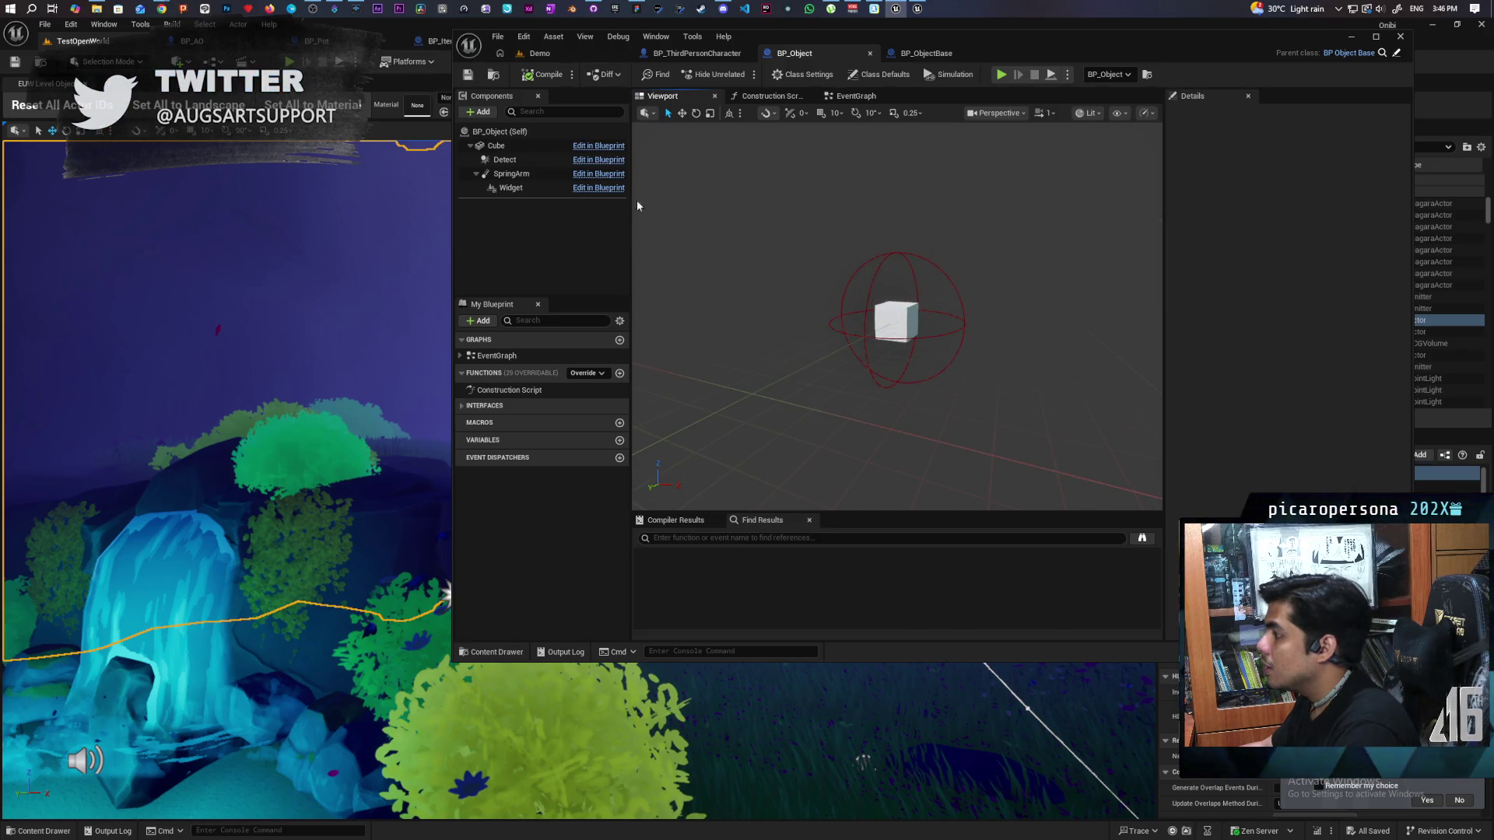
{"action": "left_click", "coordinate": [505, 160]}
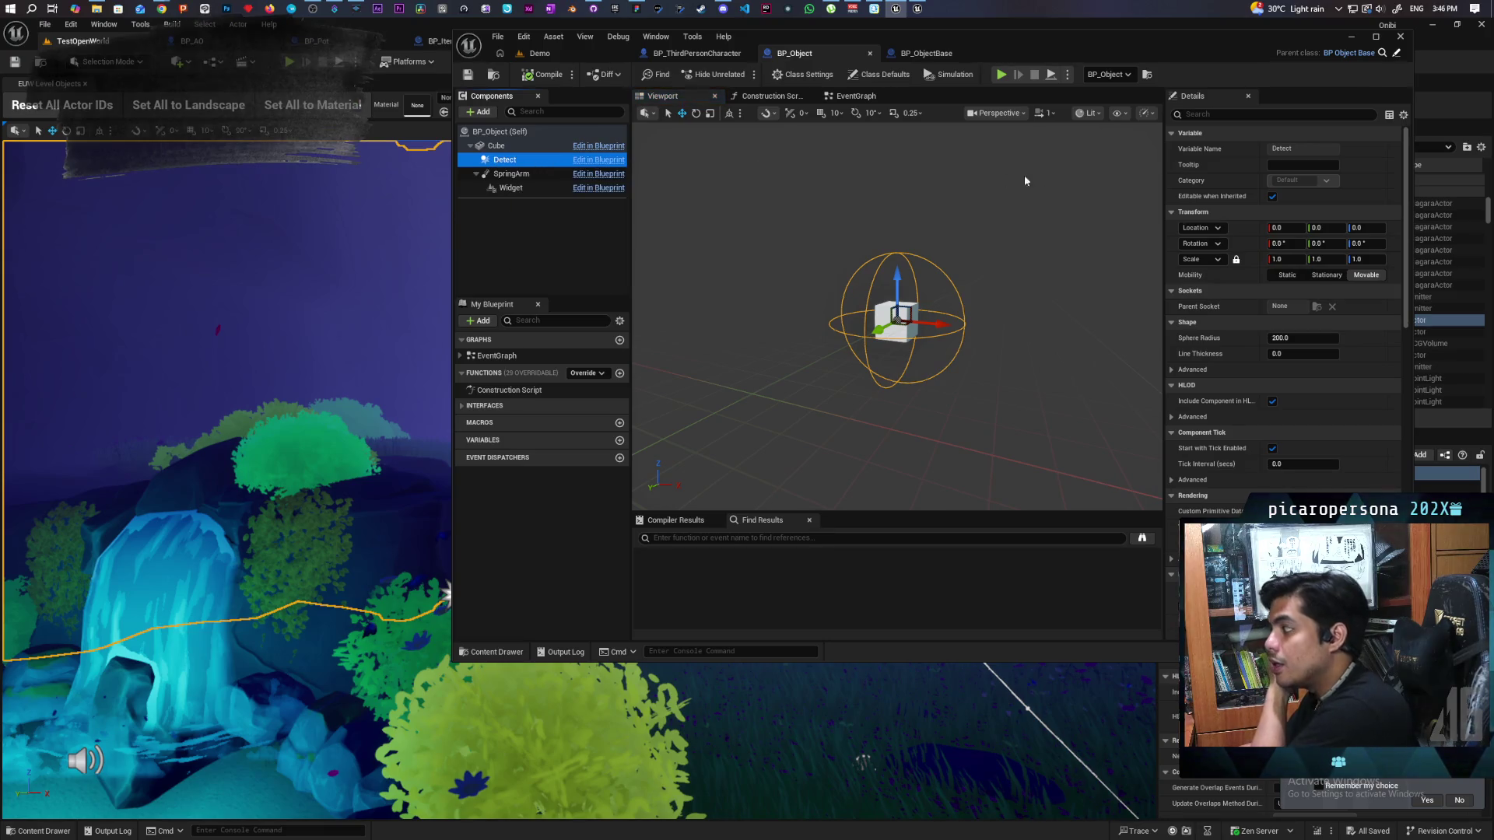
{"action": "left_click", "coordinate": [1296, 338]}
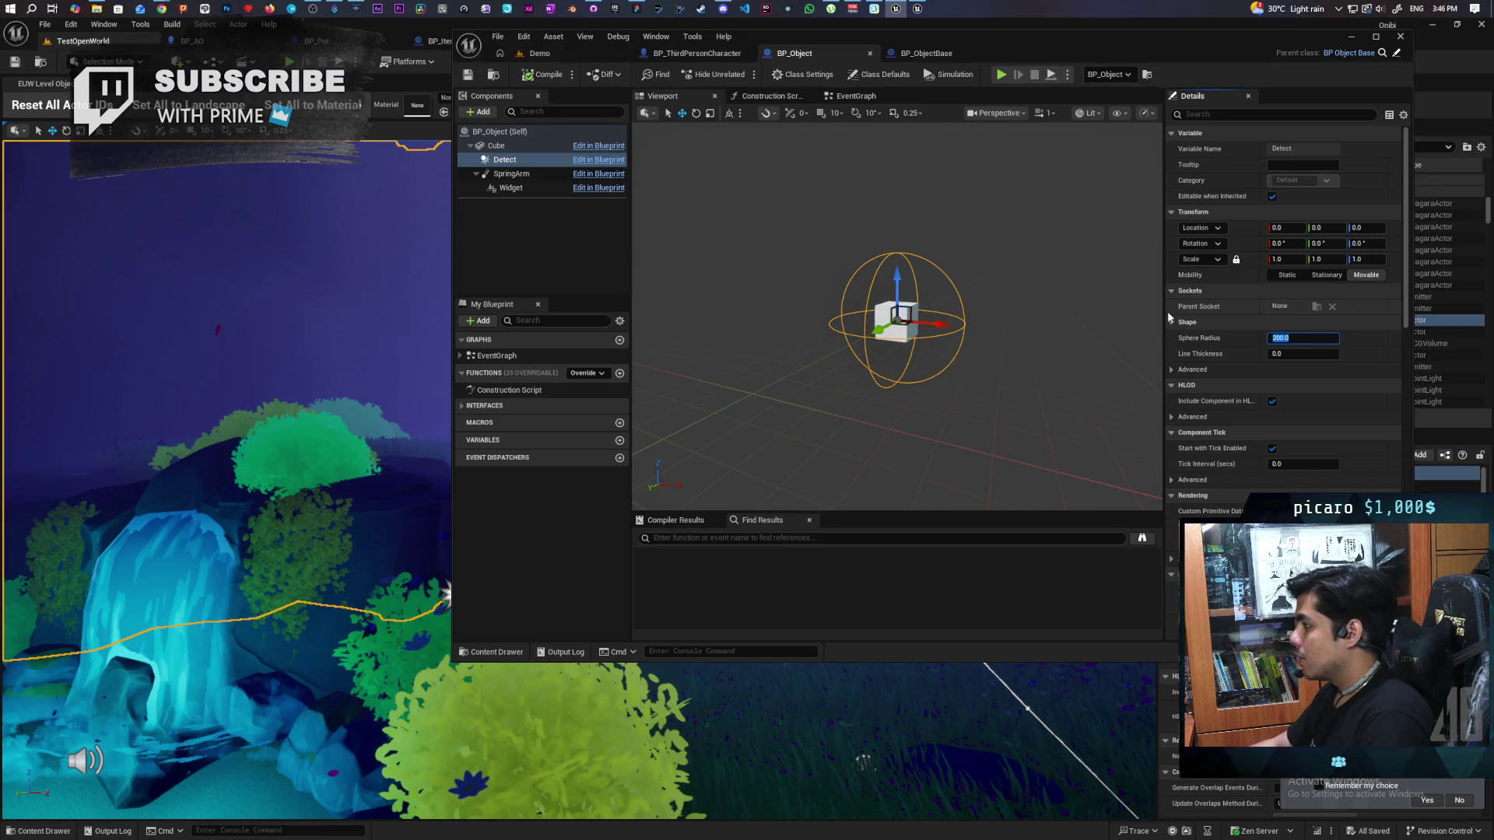
{"action": "left_click", "coordinate": [498, 147]}
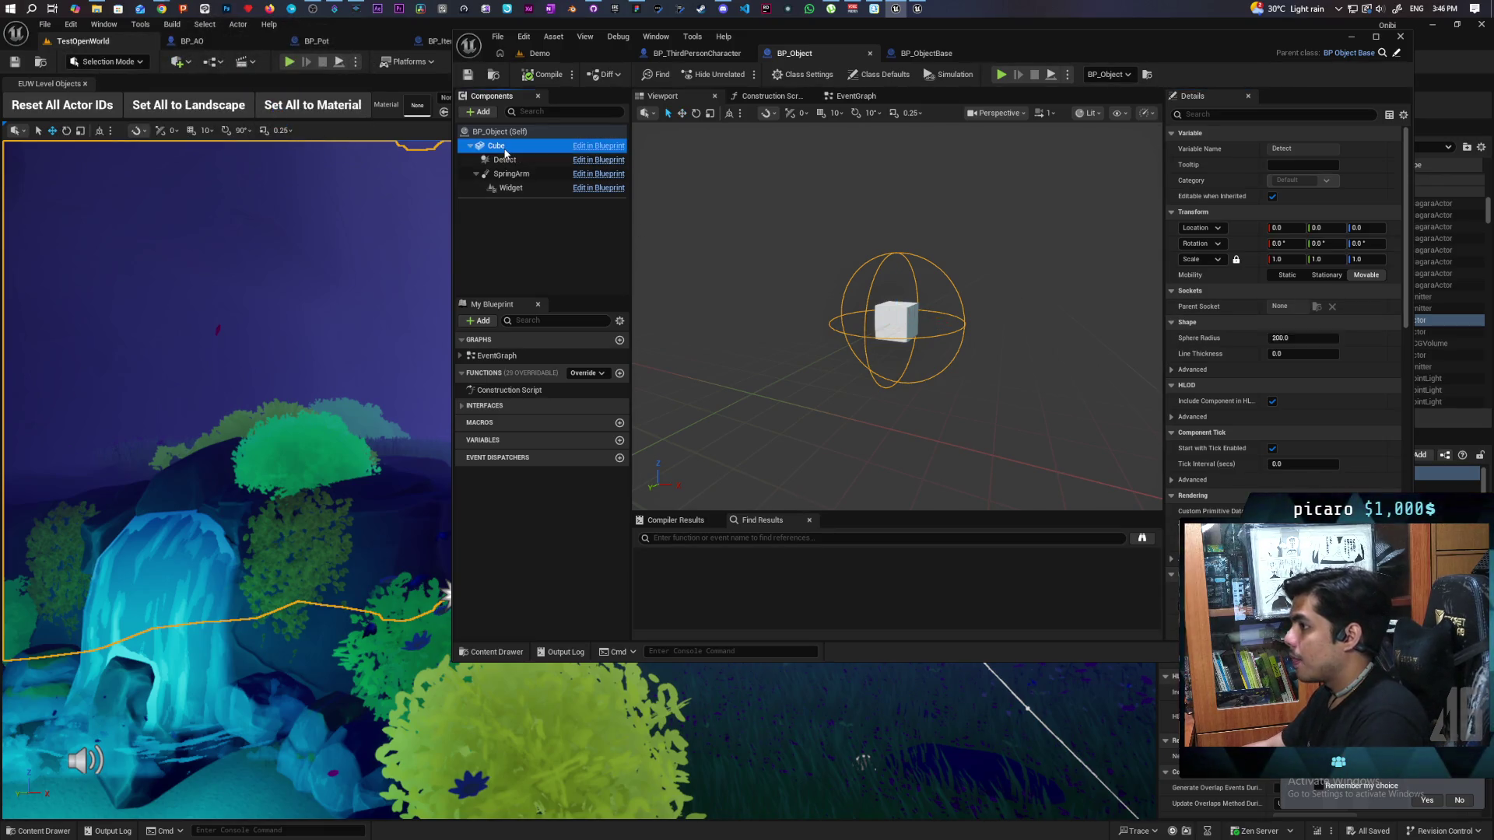
{"action": "left_click", "coordinate": [504, 159]}
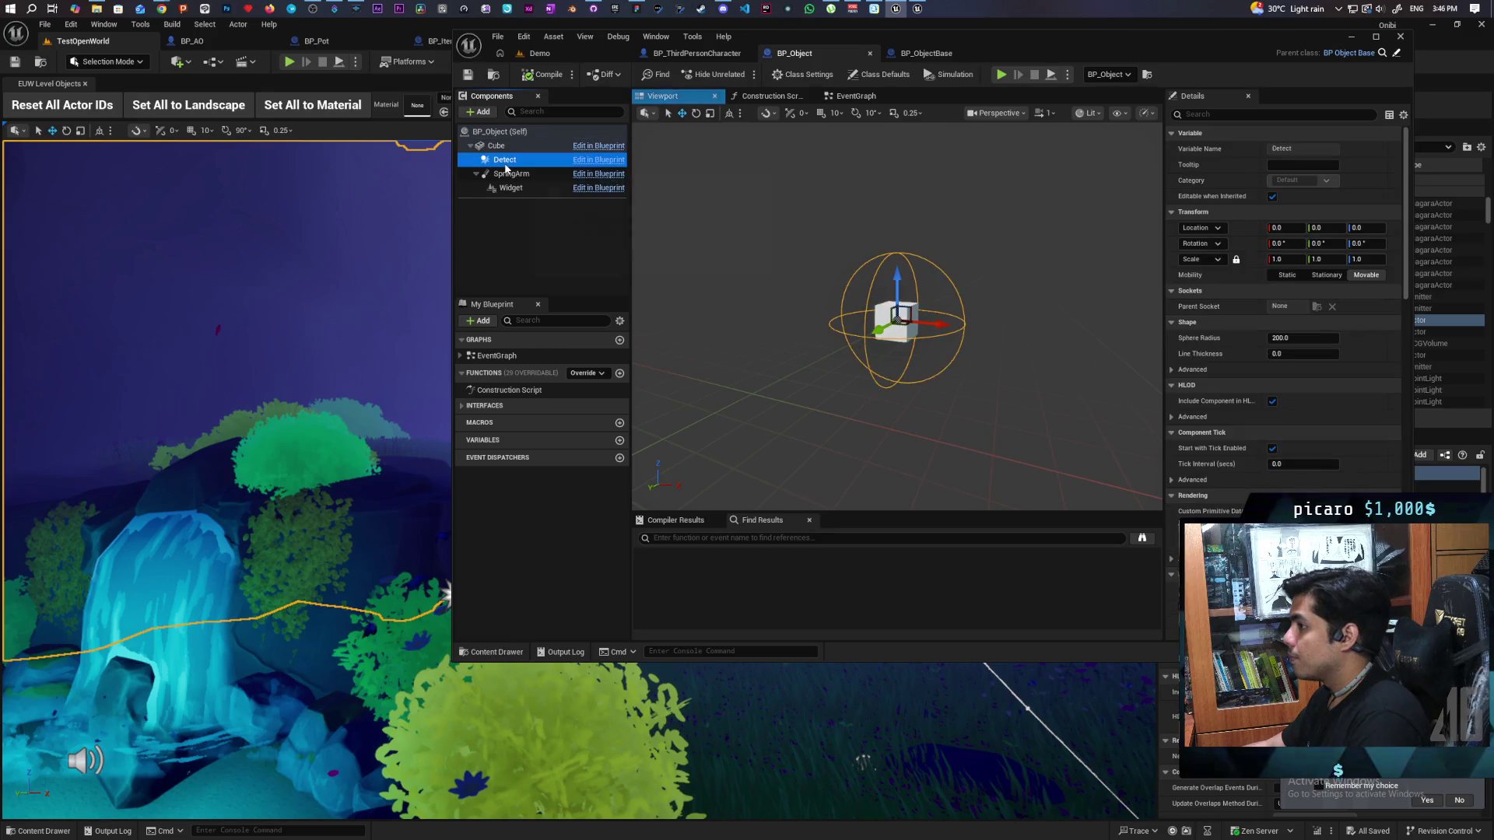
{"action": "left_click", "coordinate": [1301, 338]}
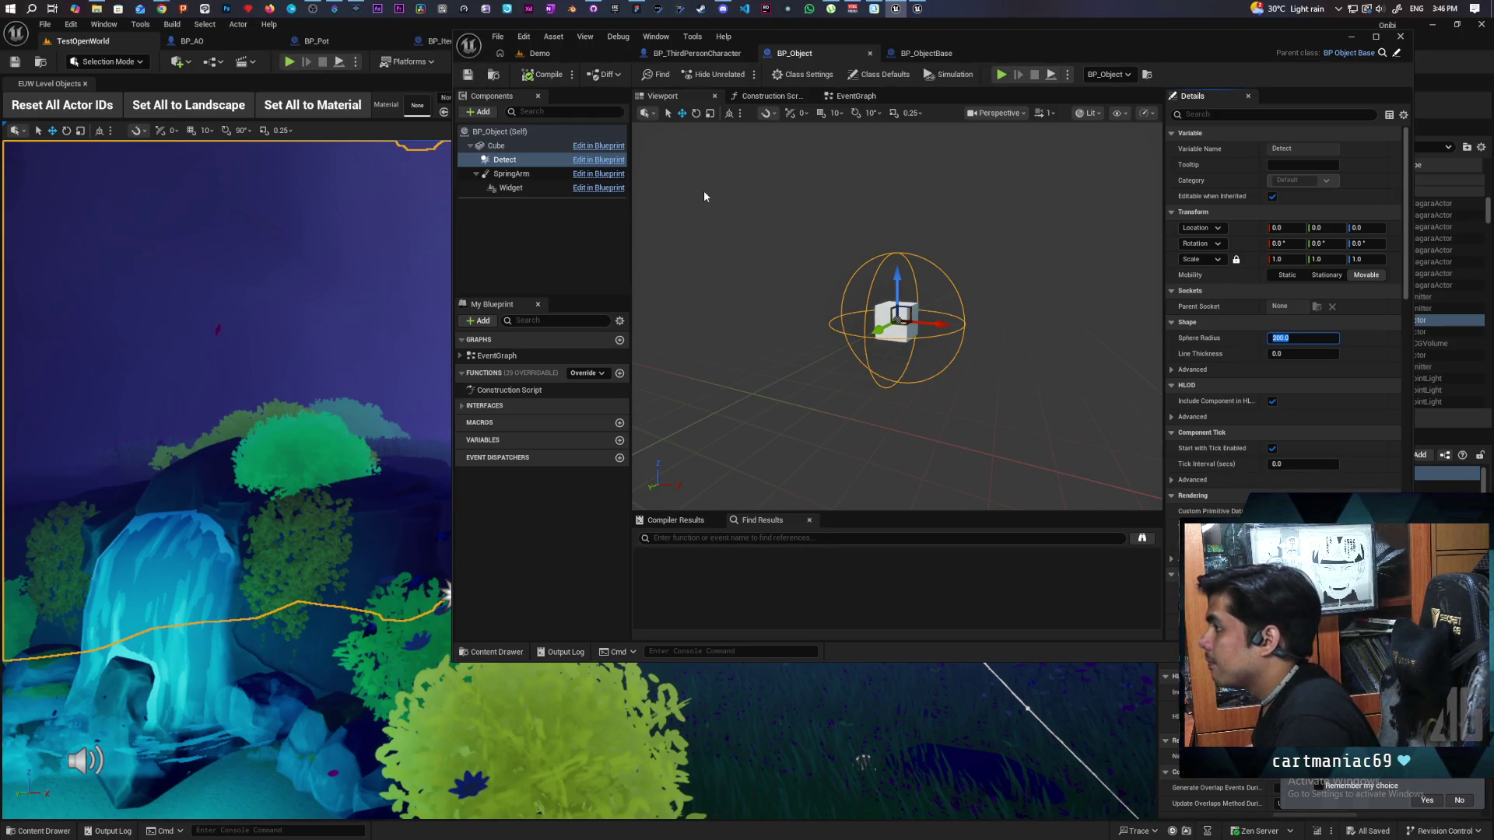
{"action": "left_click", "coordinate": [895, 321]}
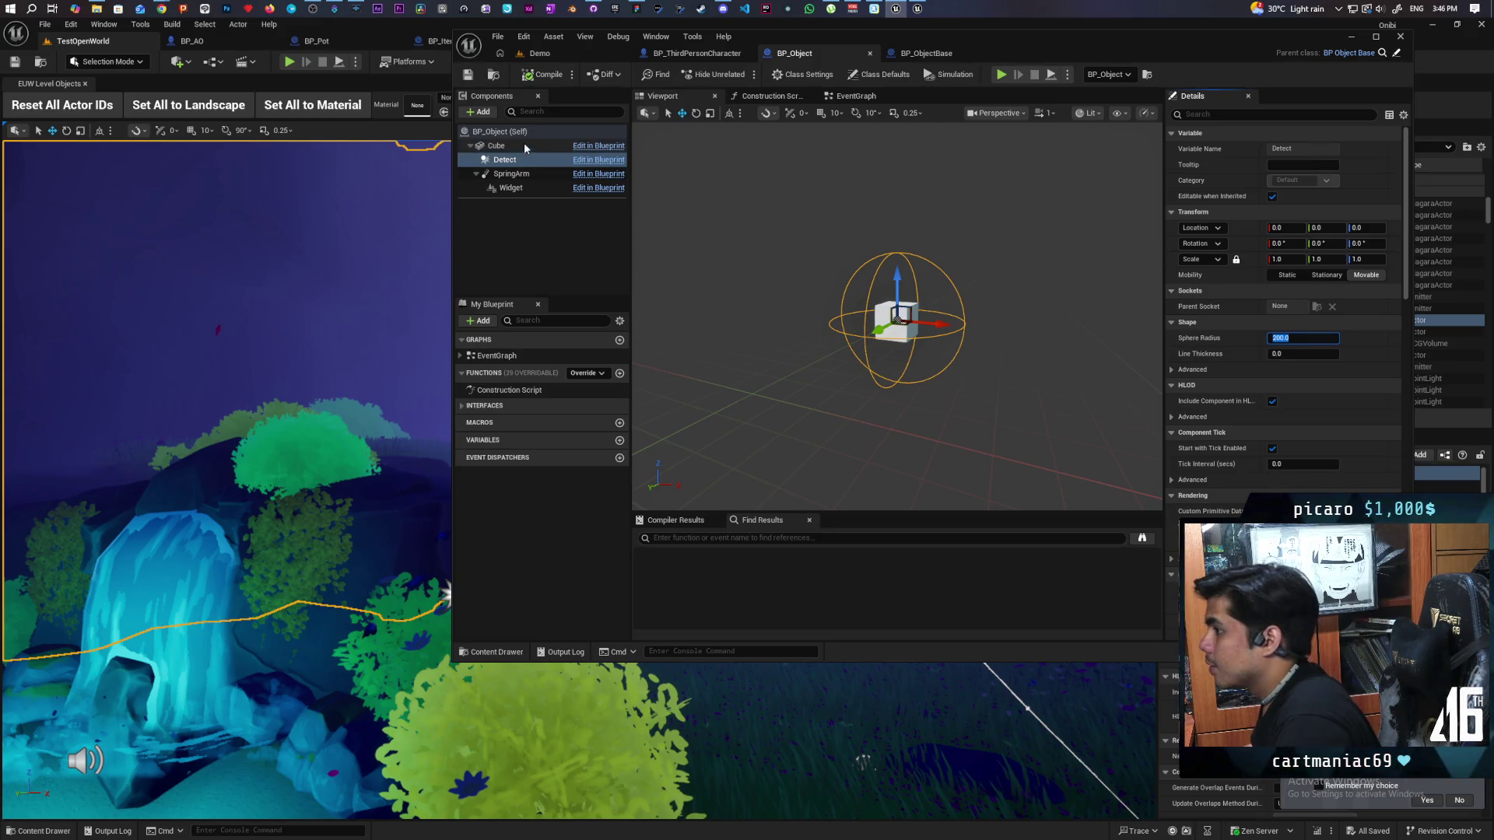
{"action": "left_click", "coordinate": [1323, 321]}
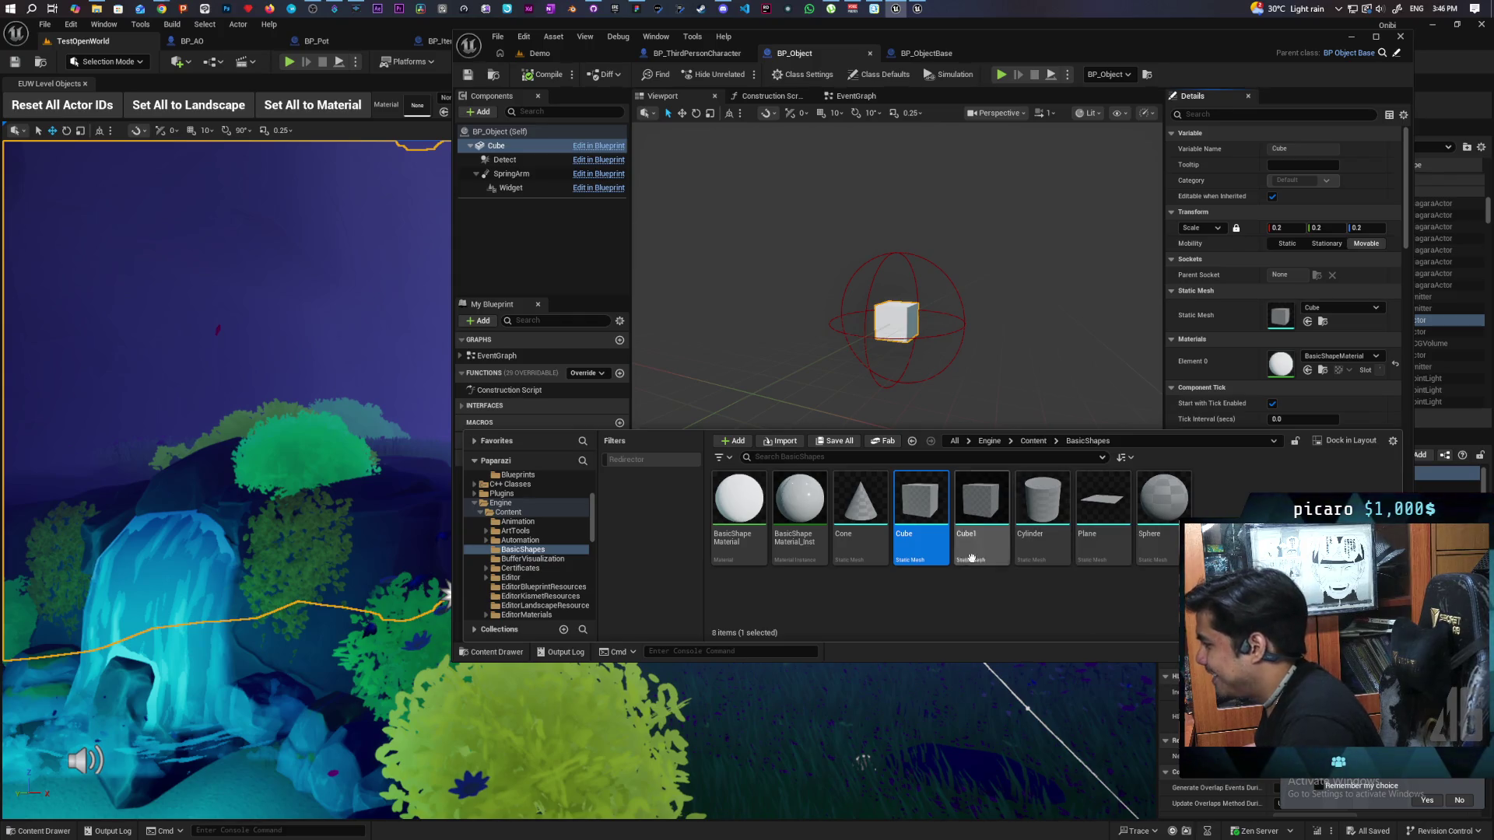
Step: Copy the engine Cube mesh into the project's Content folder
{"action": "mouse_move", "coordinate": [923, 530]}
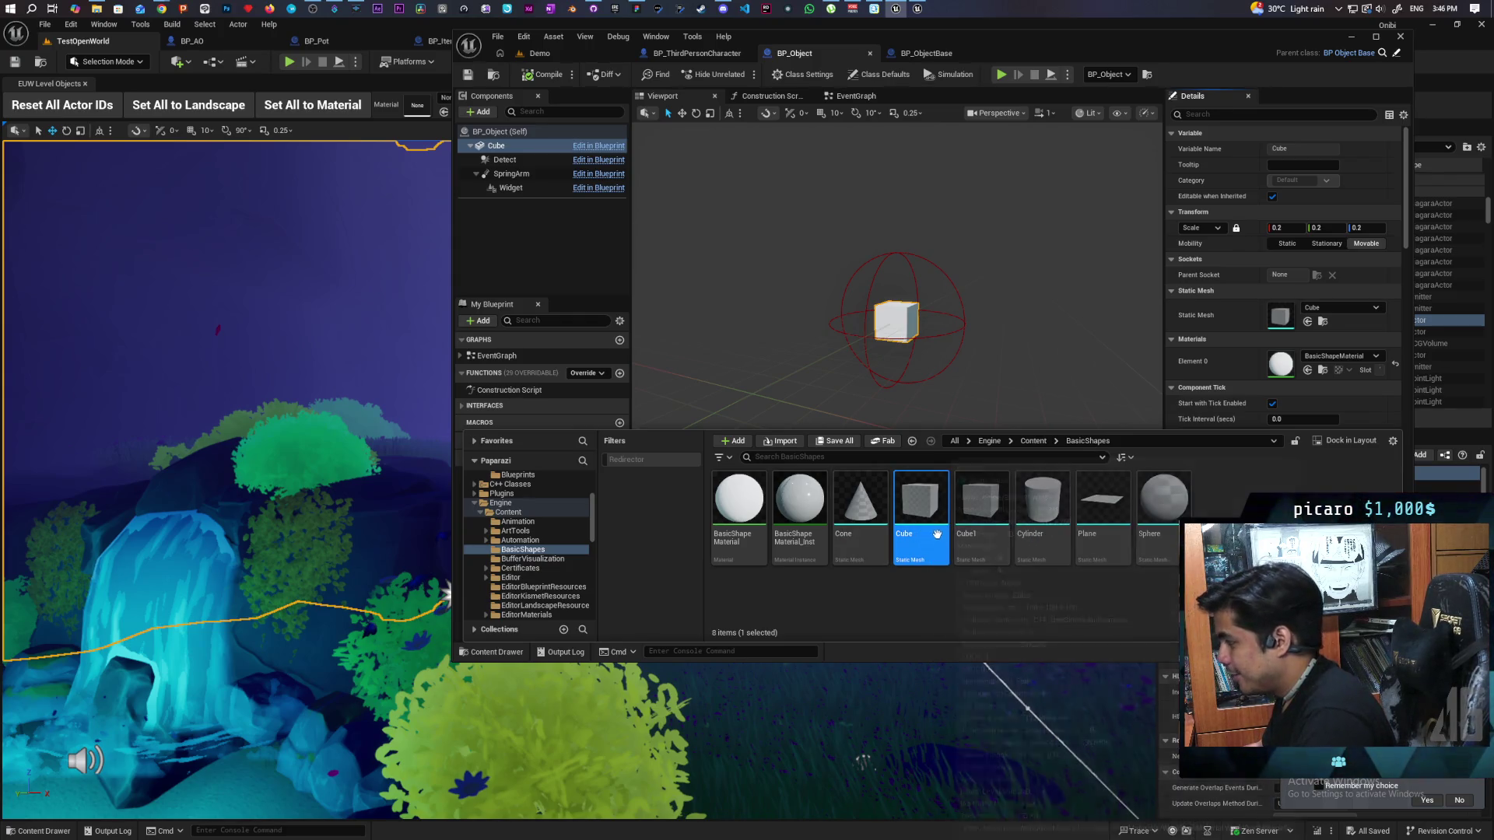
{"action": "scroll", "coordinate": [552, 526], "scroll_direction": "up", "scroll_amount": 4}
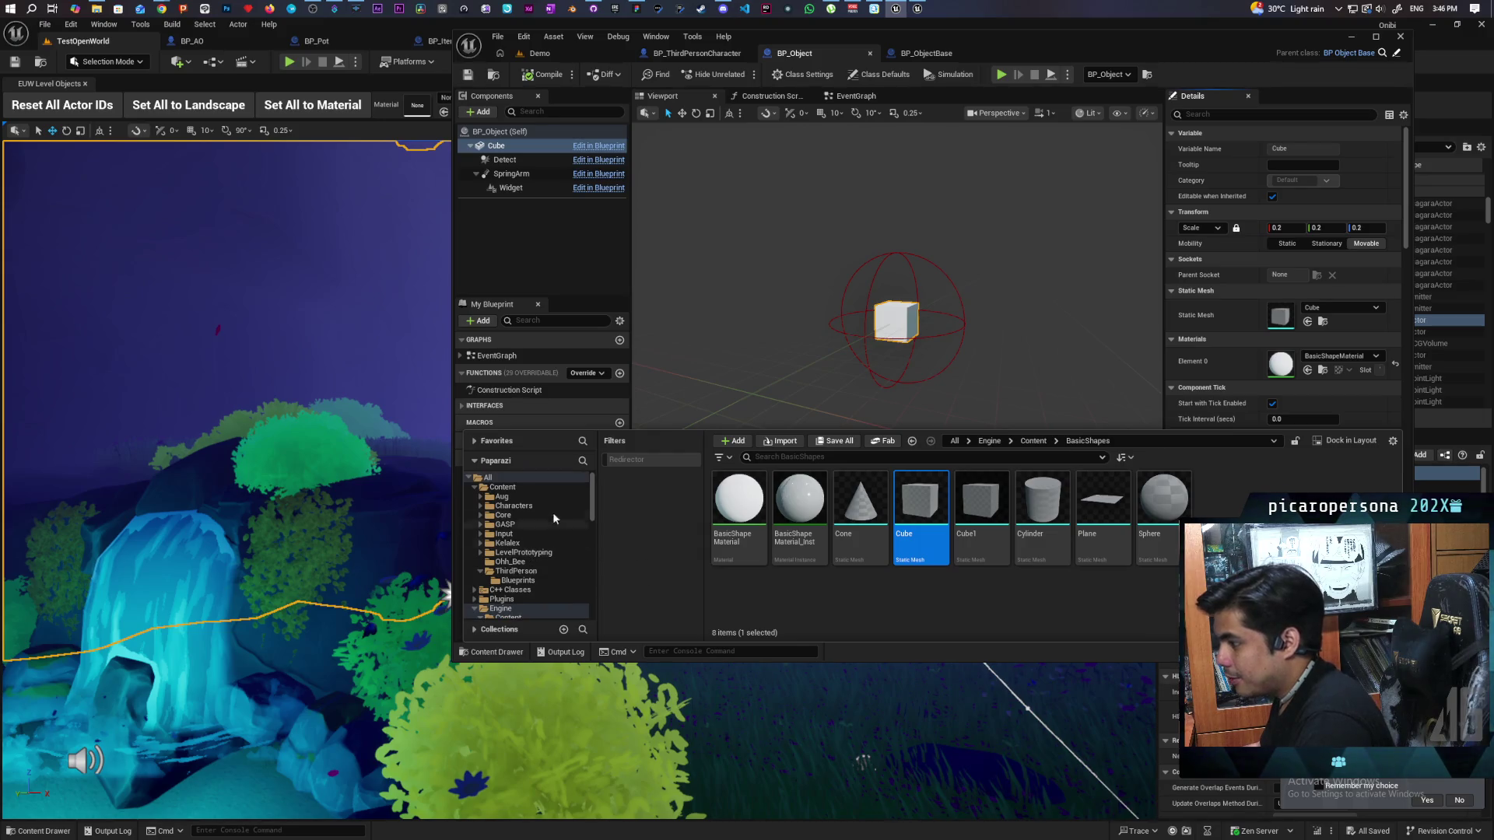
{"action": "mouse_move", "coordinate": [923, 506]}
{"action": "left_mouse_down"}
{"action": "mouse_move", "coordinate": [942, 596]}
{"action": "mouse_move", "coordinate": [516, 488]}
{"action": "left_mouse_up"}
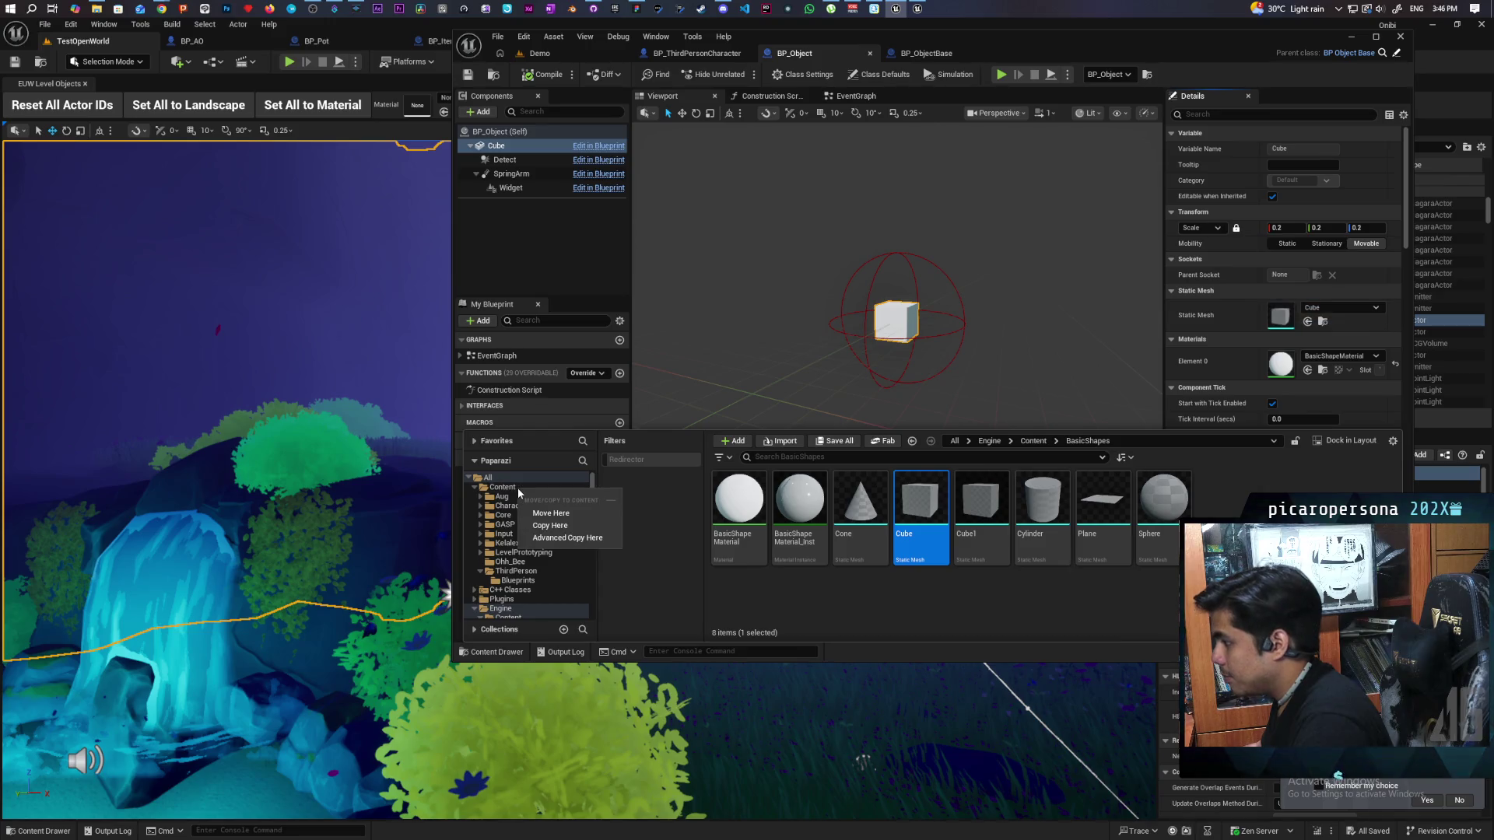
{"action": "left_click", "coordinate": [549, 525]}
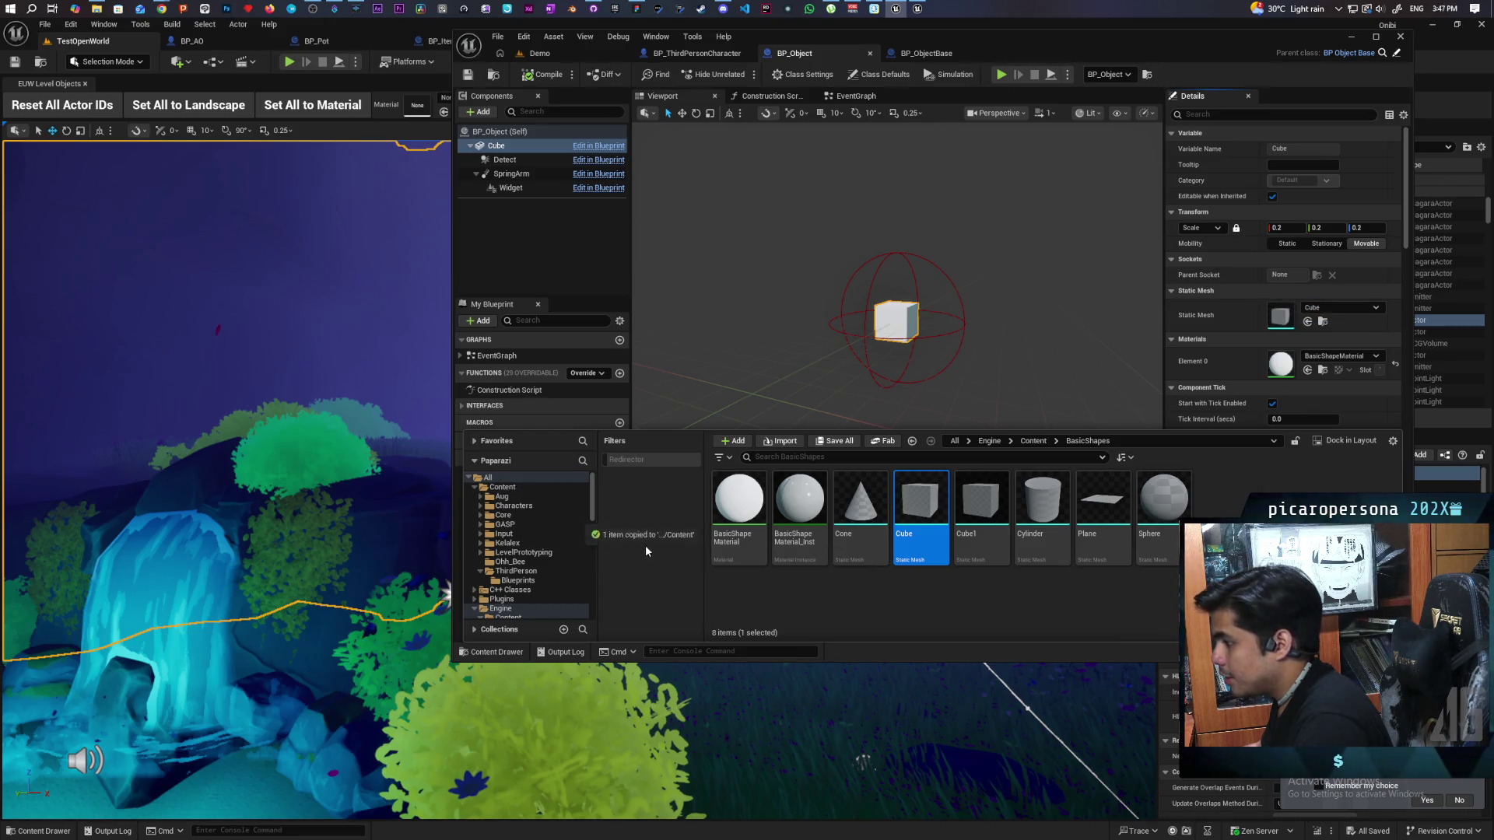
{"action": "left_click", "coordinate": [511, 488]}
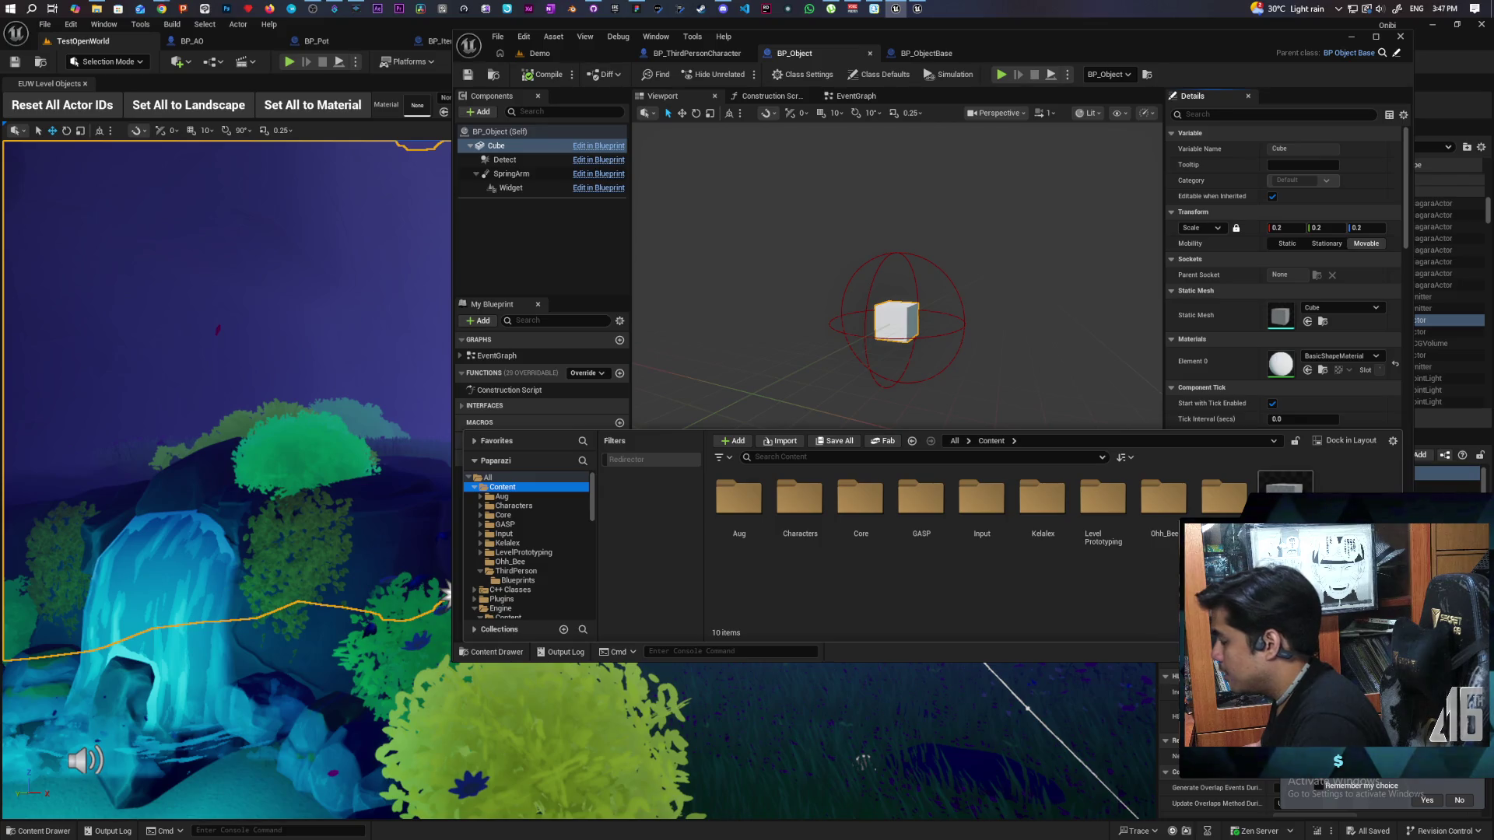
Step: Drag the copied cube from the Content Drawer into the Demo level as Cube3
{"action": "left_click", "coordinate": [539, 53]}
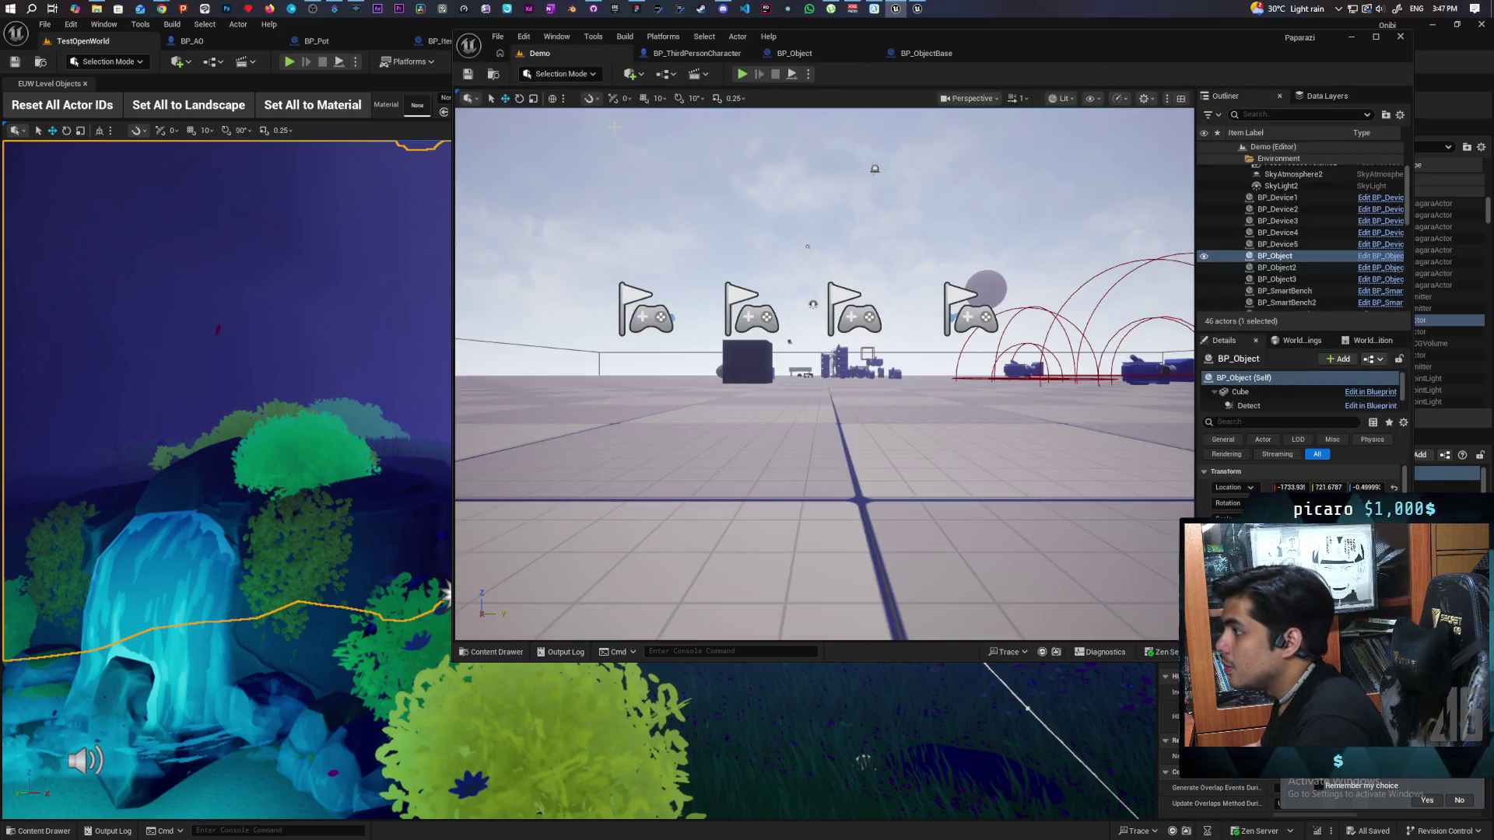
{"action": "left_click", "coordinate": [492, 652]}
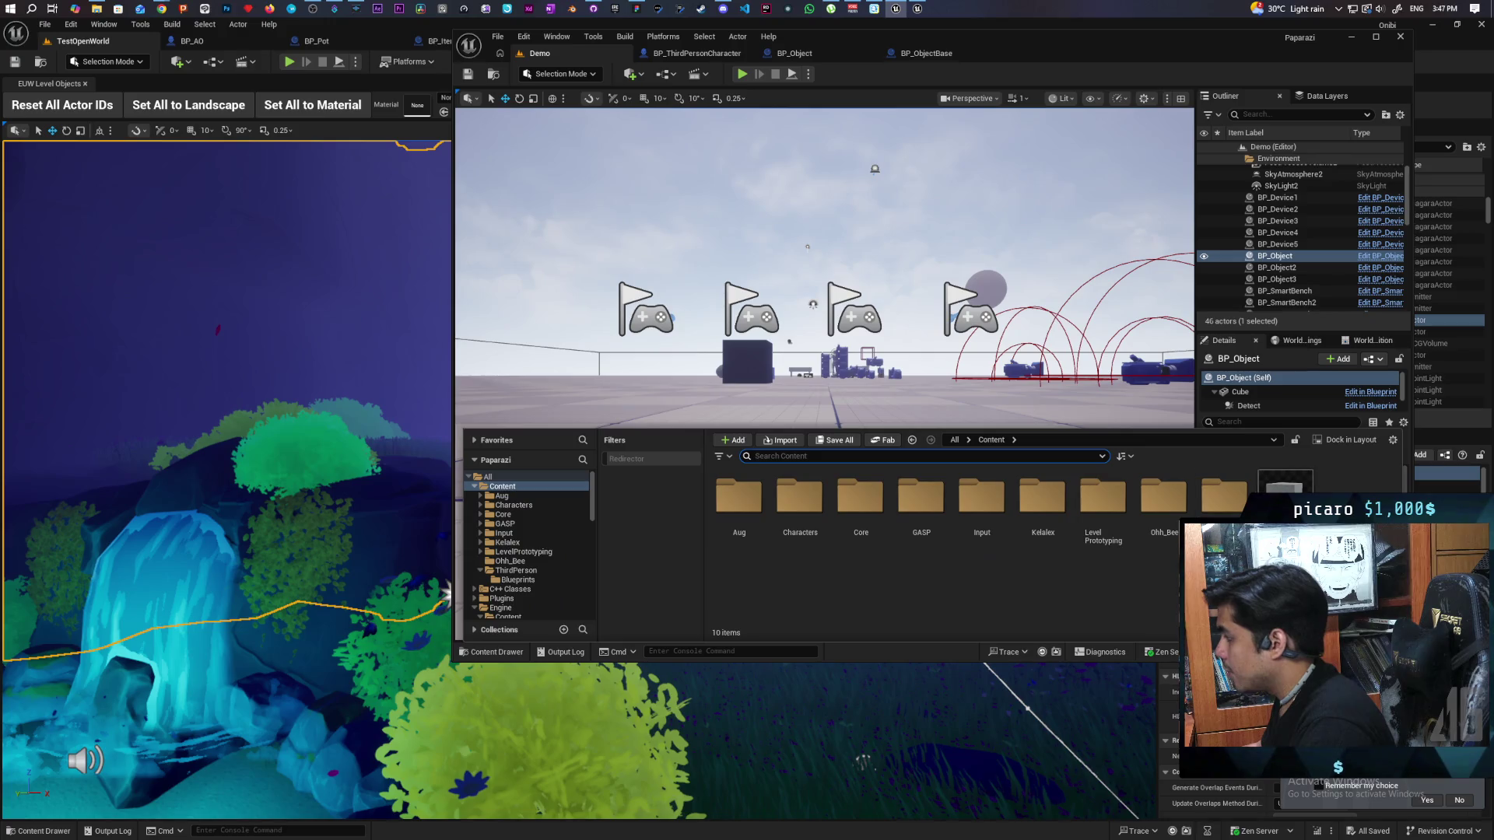
{"action": "mouse_move", "coordinate": [1284, 498]}
{"action": "left_mouse_down"}
{"action": "mouse_move", "coordinate": [810, 434]}
{"action": "mouse_move", "coordinate": [842, 408]}
{"action": "mouse_move", "coordinate": [842, 498]}
{"action": "mouse_move", "coordinate": [782, 507]}
{"action": "left_mouse_up"}
{"action": "left_click", "coordinate": [562, 74]}
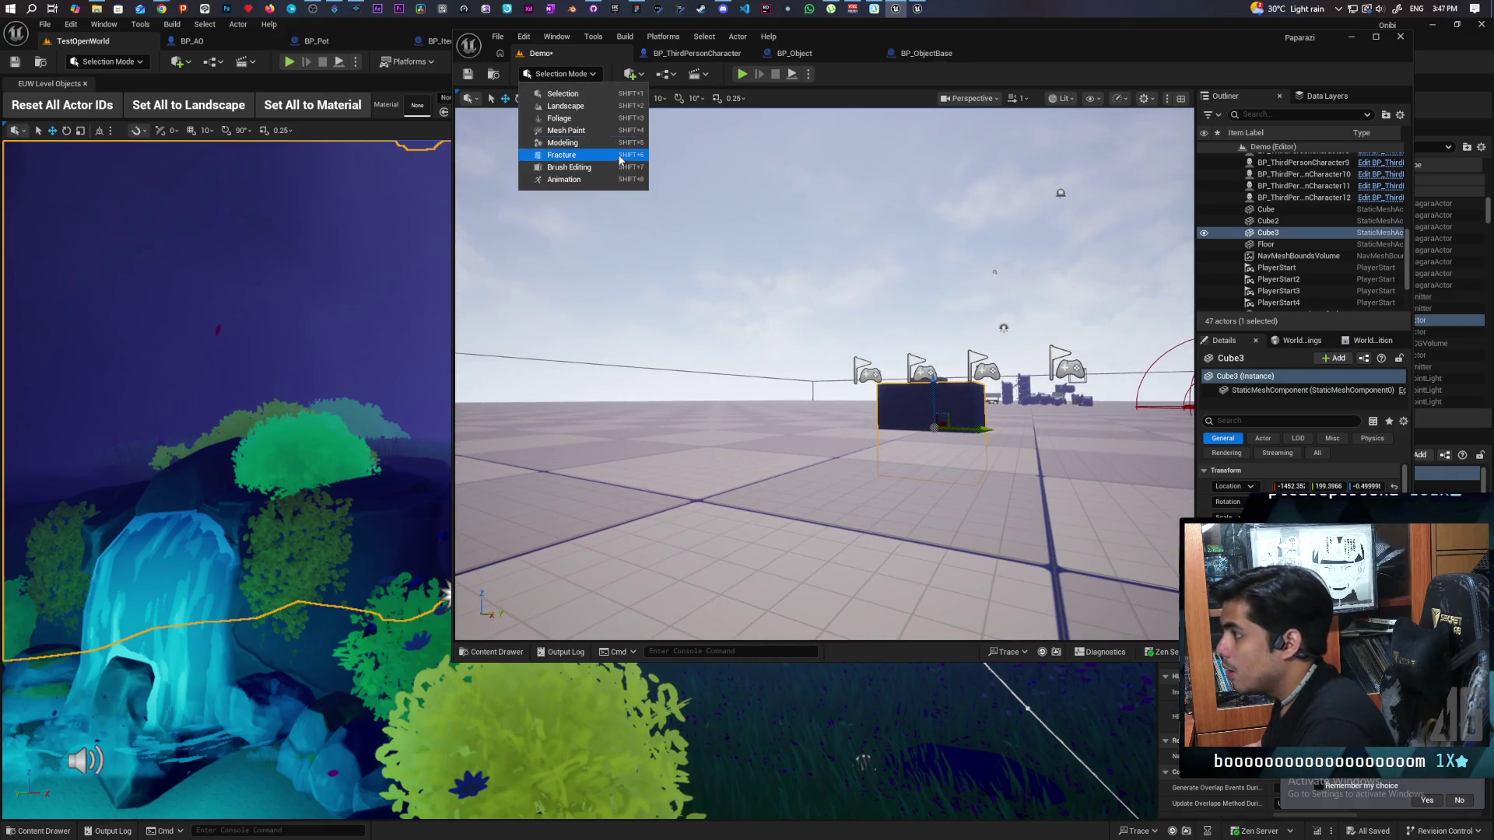
Step: Switch to Modeling Mode, undo Cube3's resize, and widen the tools panel
{"action": "left_click", "coordinate": [590, 144]}
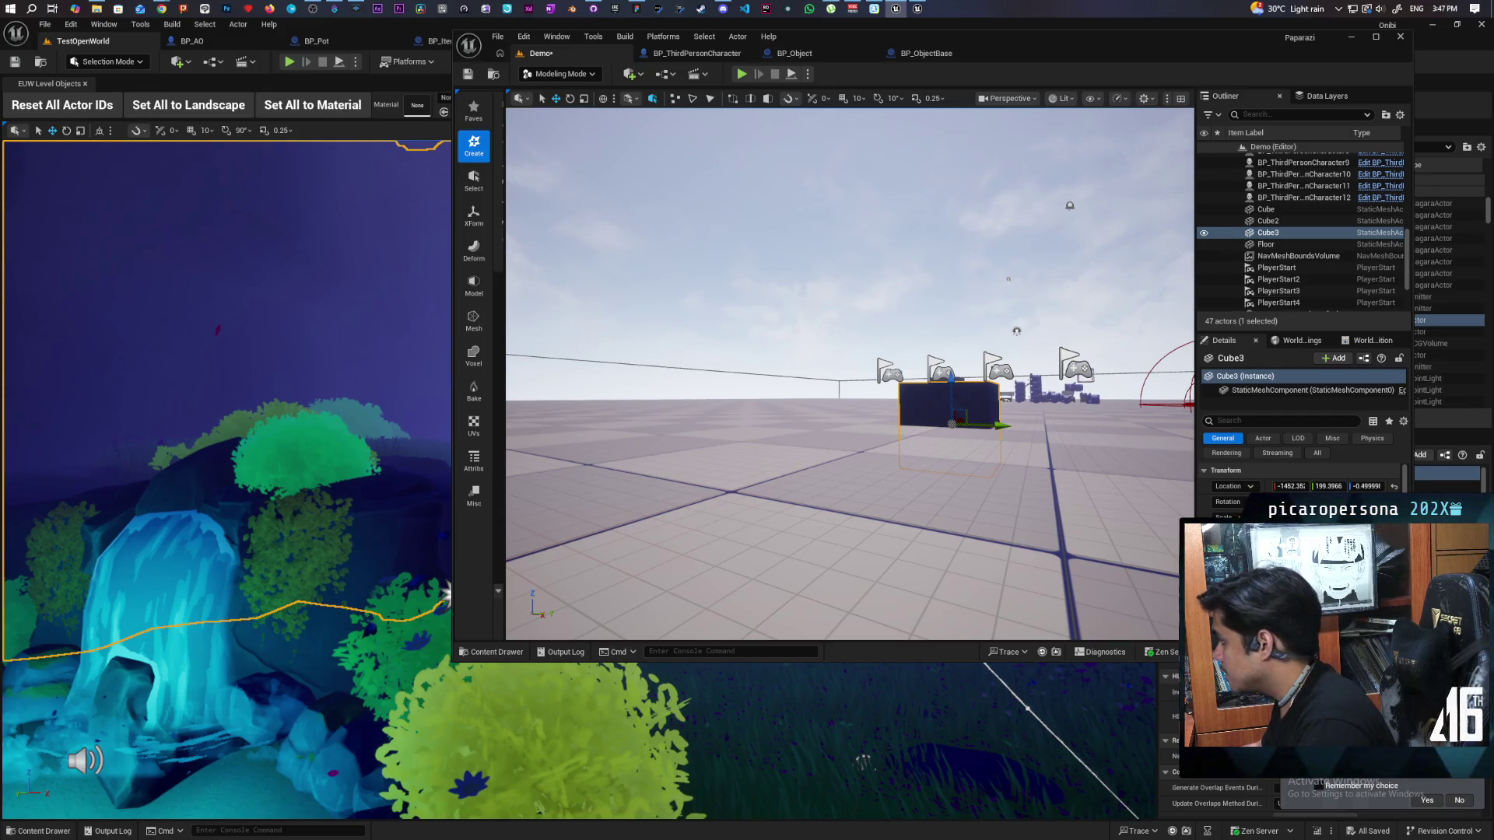
{"action": "key", "text": "ctrl+z"}
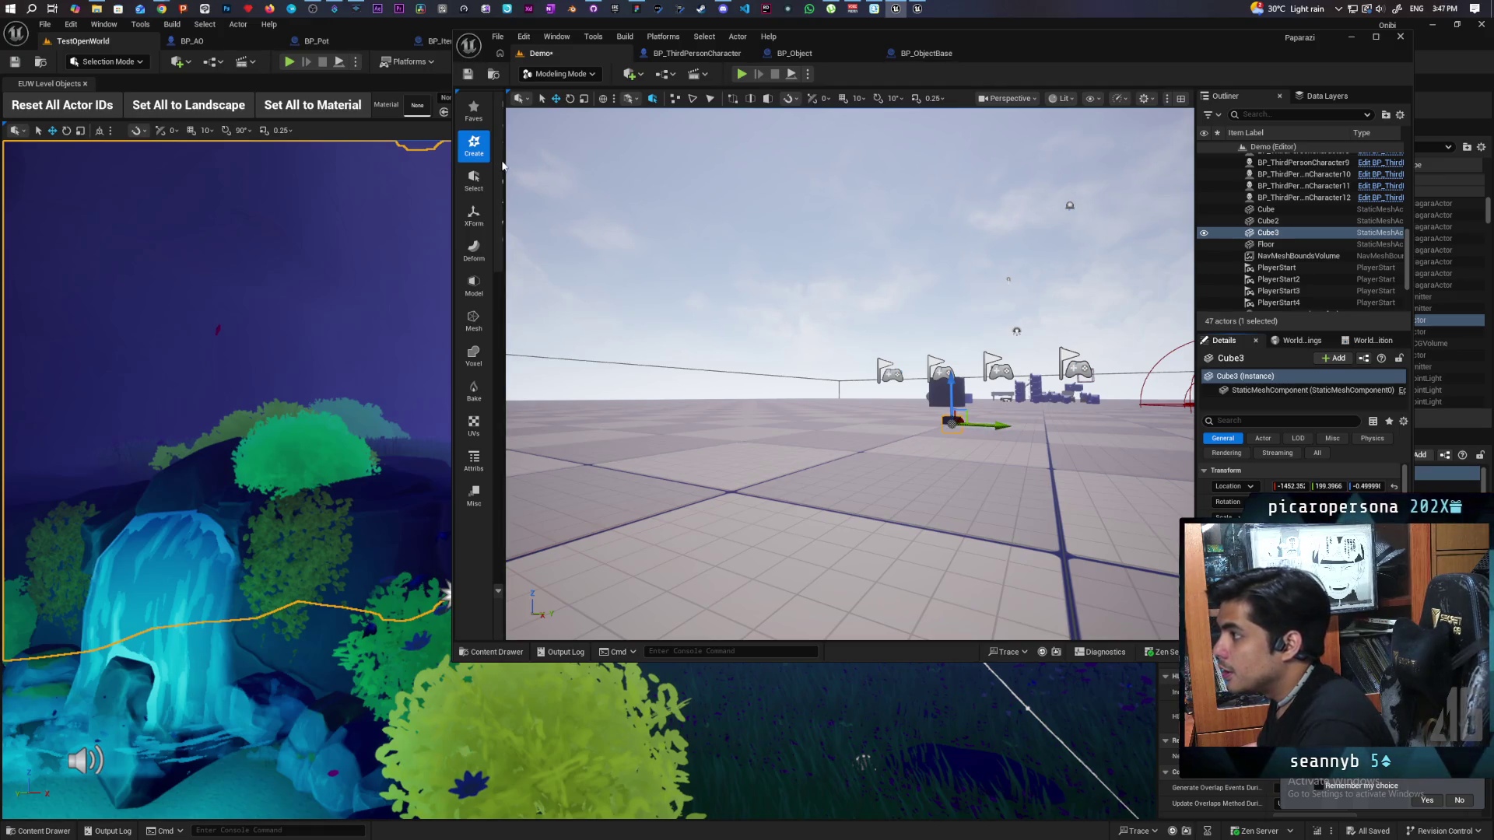
{"action": "mouse_move", "coordinate": [502, 166]}
{"action": "left_mouse_down"}
{"action": "mouse_move", "coordinate": [595, 119]}
{"action": "mouse_move", "coordinate": [635, 119]}
{"action": "left_mouse_up"}
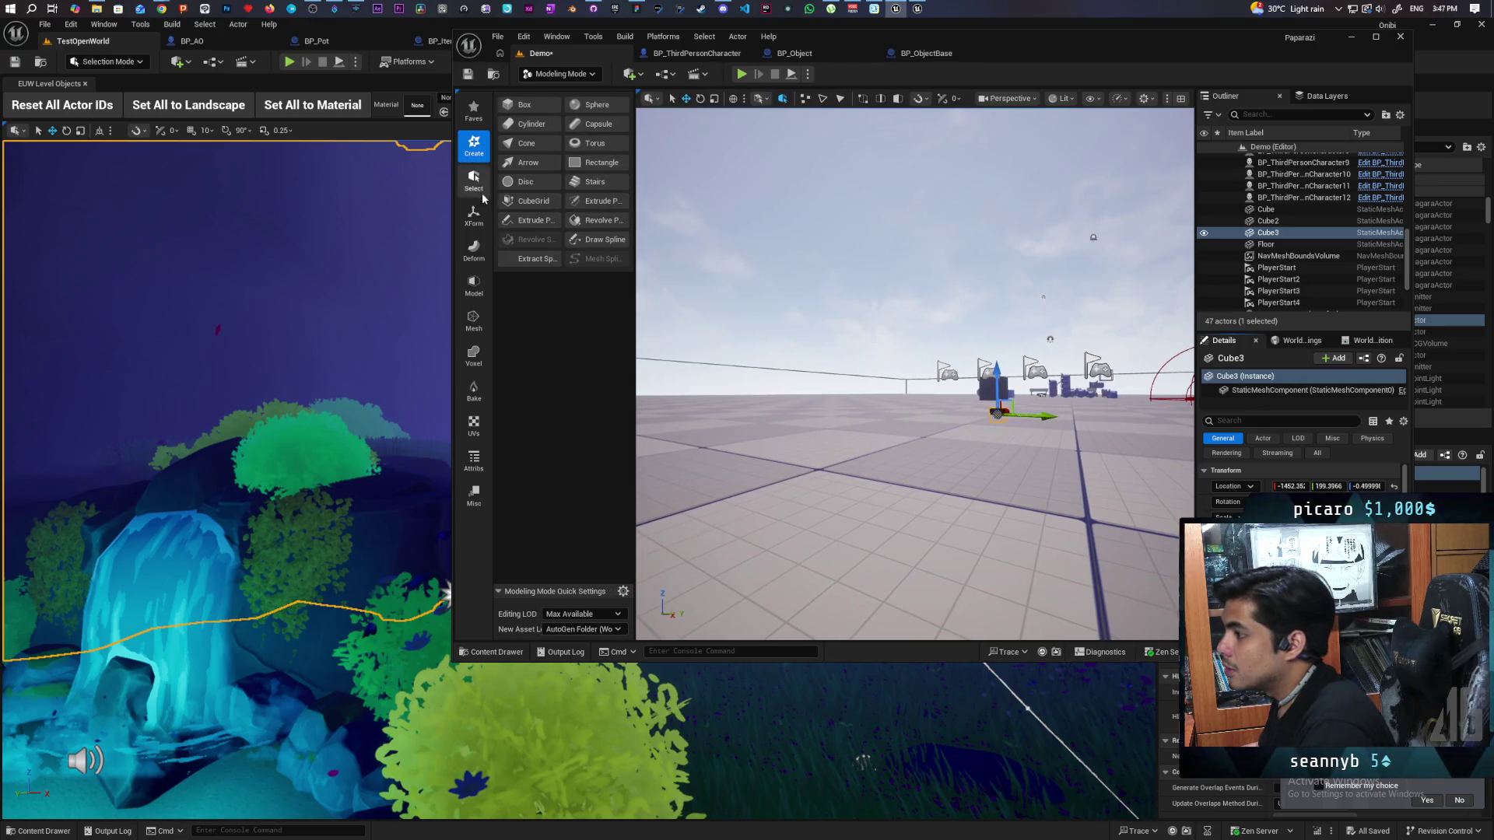
Step: Browse the XForm, Model, Mesh, Voxel, Bake and Select tool categories, ending on XForm
{"action": "left_click", "coordinate": [474, 223]}
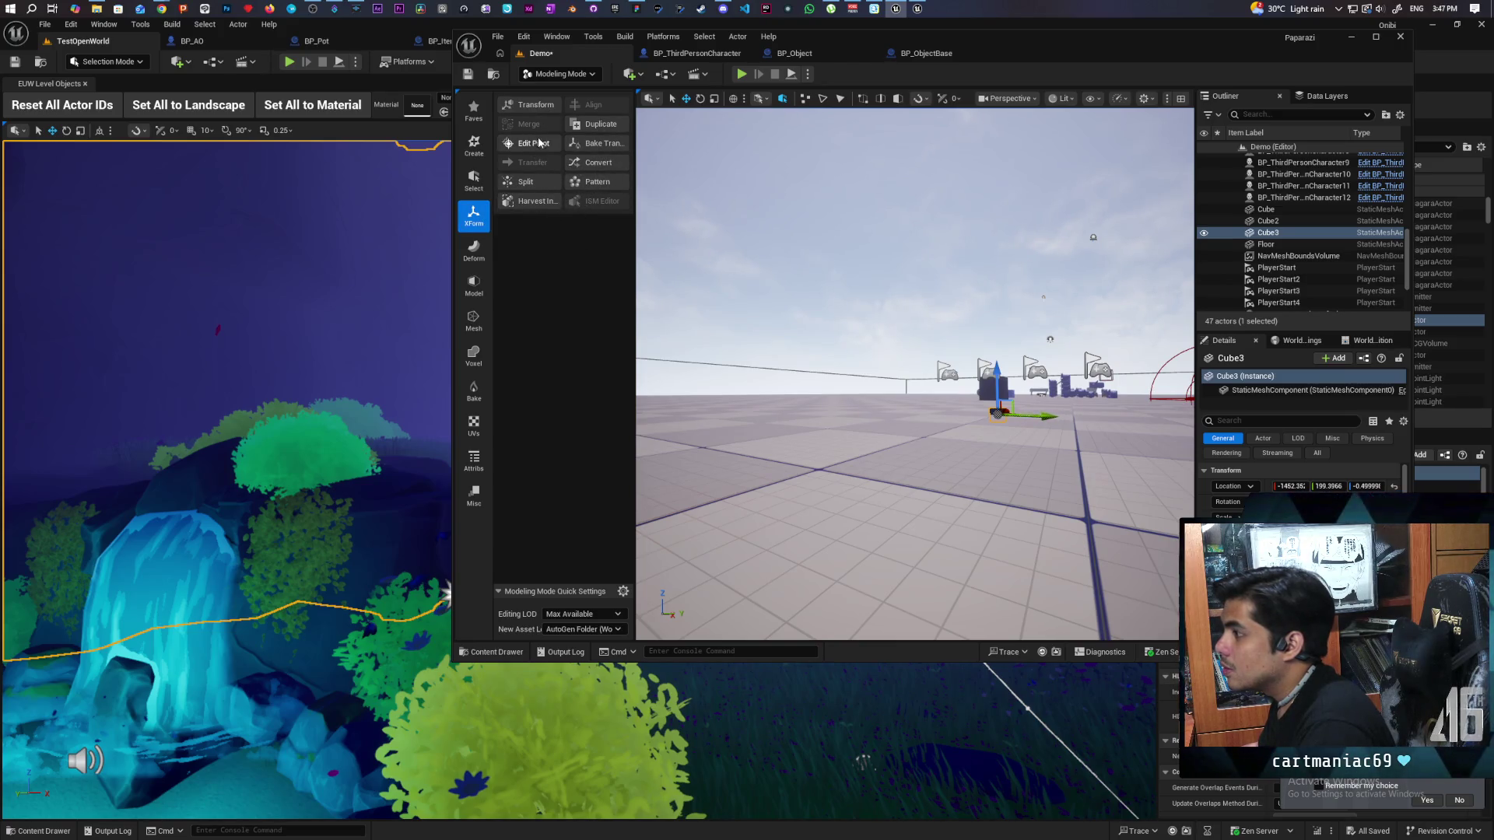
{"action": "left_click", "coordinate": [474, 289]}
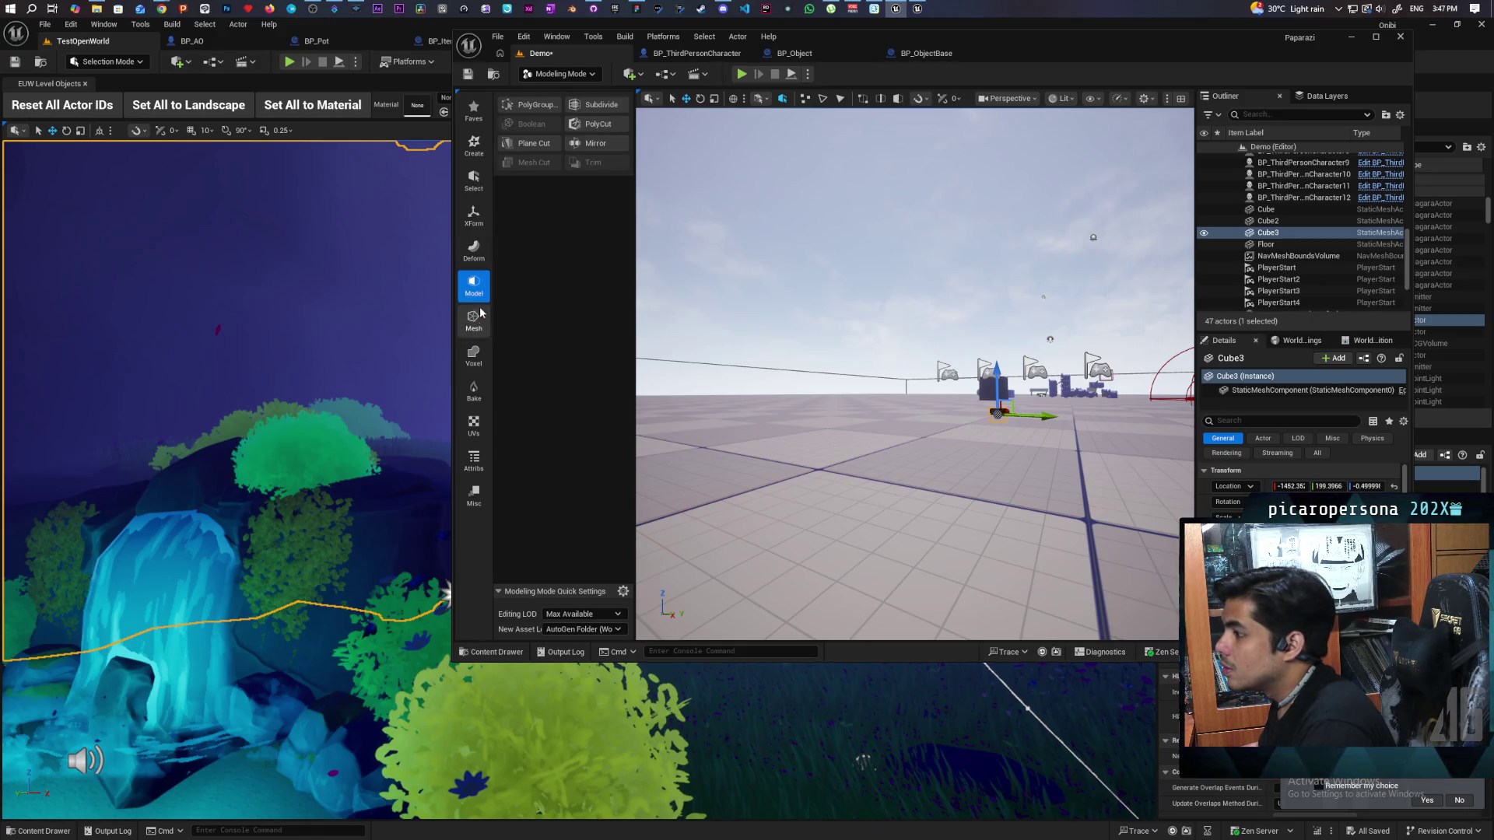
{"action": "left_click", "coordinate": [475, 319]}
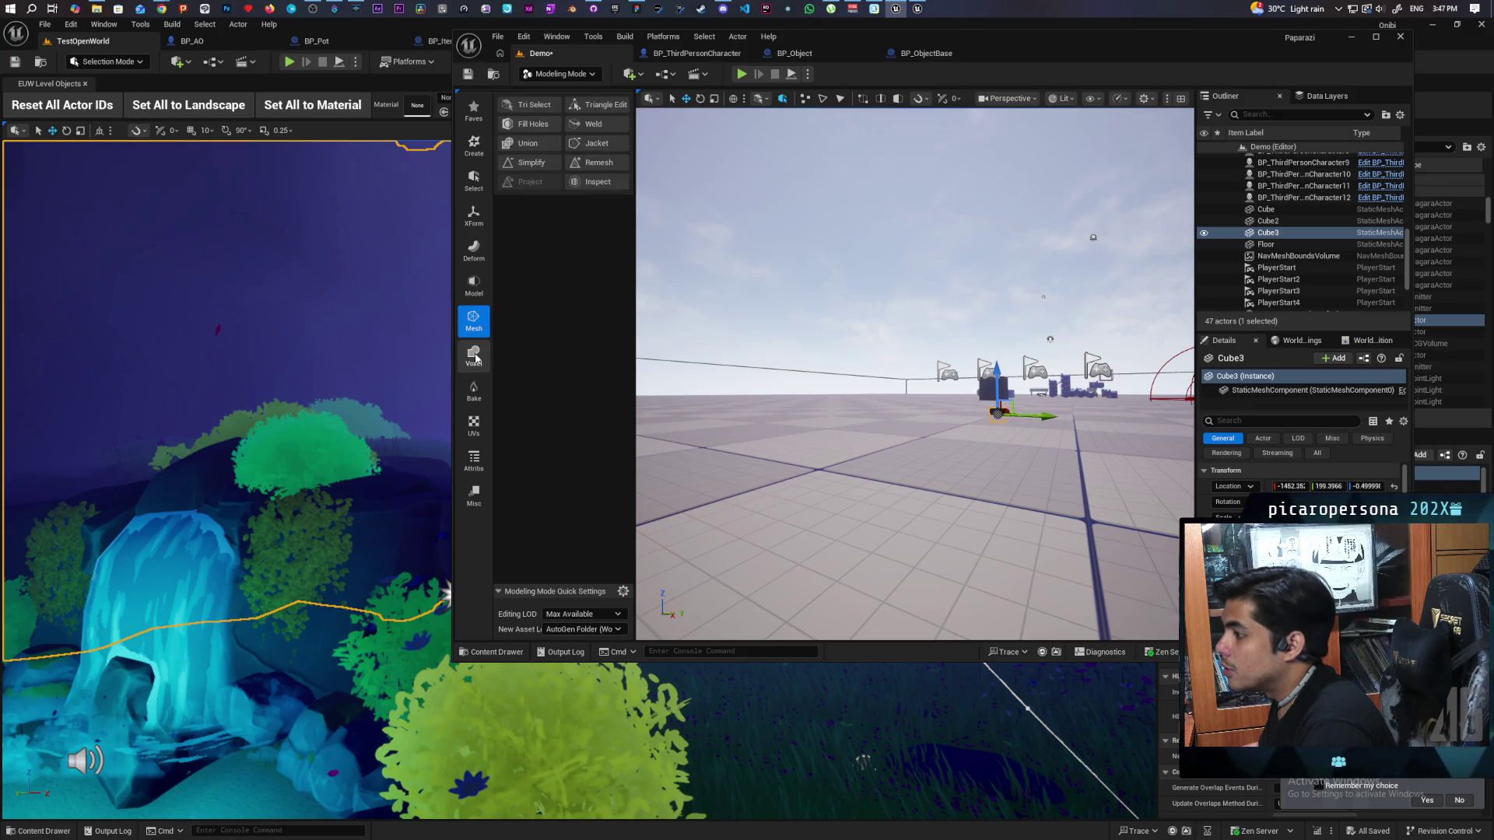
{"action": "left_click", "coordinate": [474, 354]}
{"action": "left_click", "coordinate": [474, 391]}
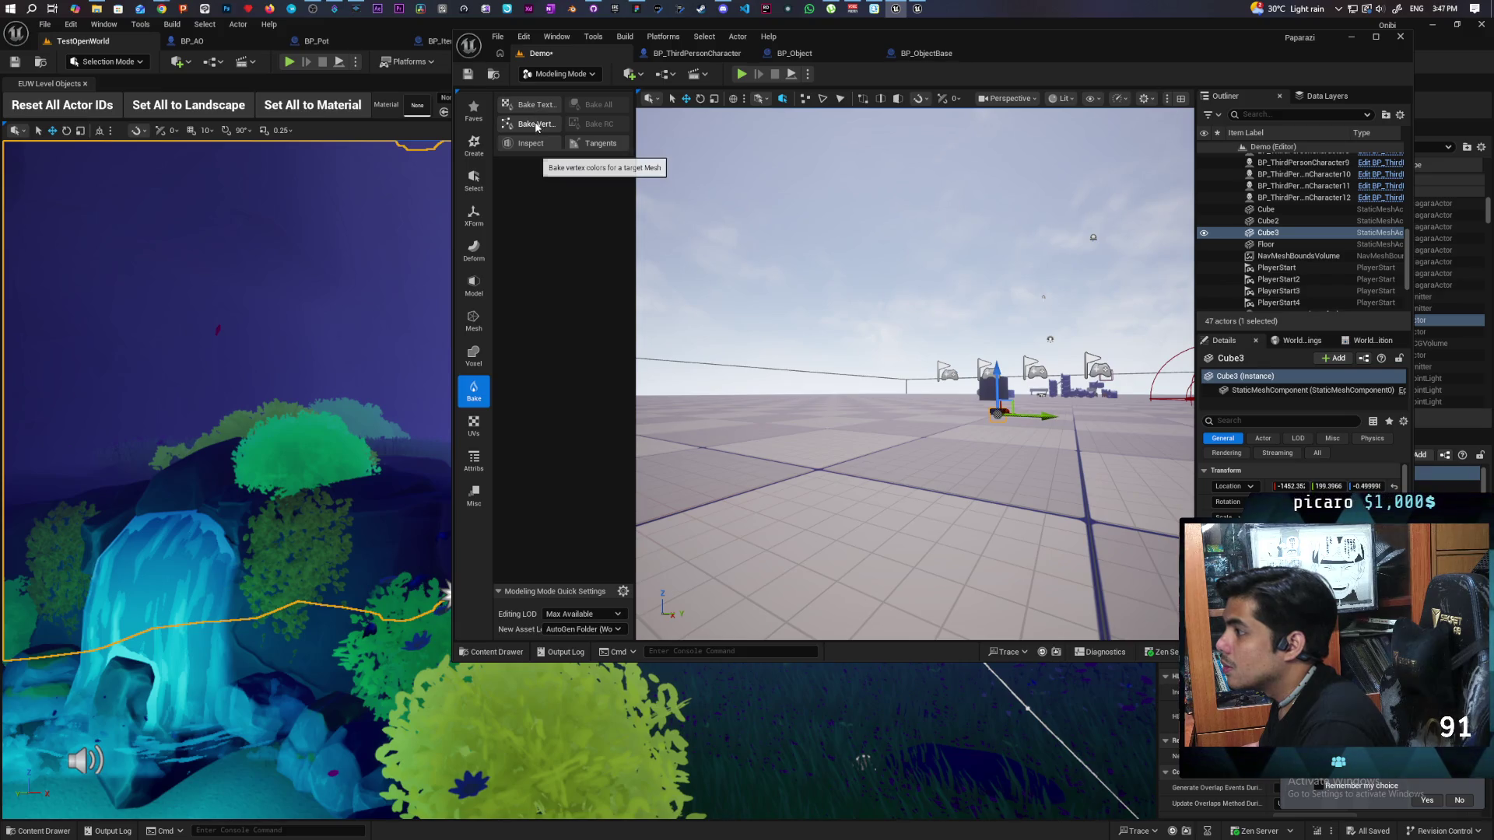
{"action": "left_click", "coordinate": [474, 179]}
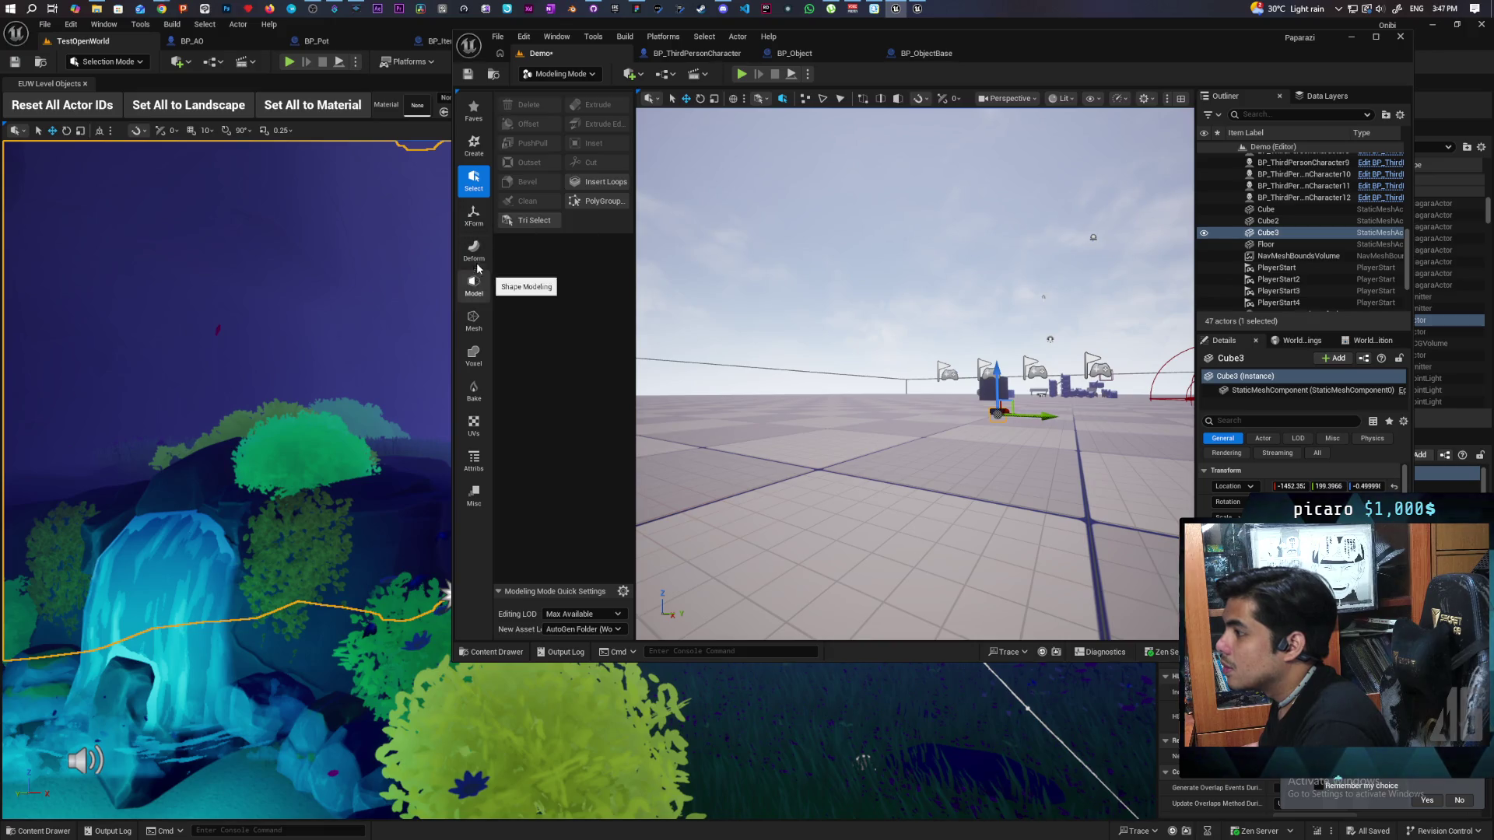
{"action": "left_click", "coordinate": [473, 216]}
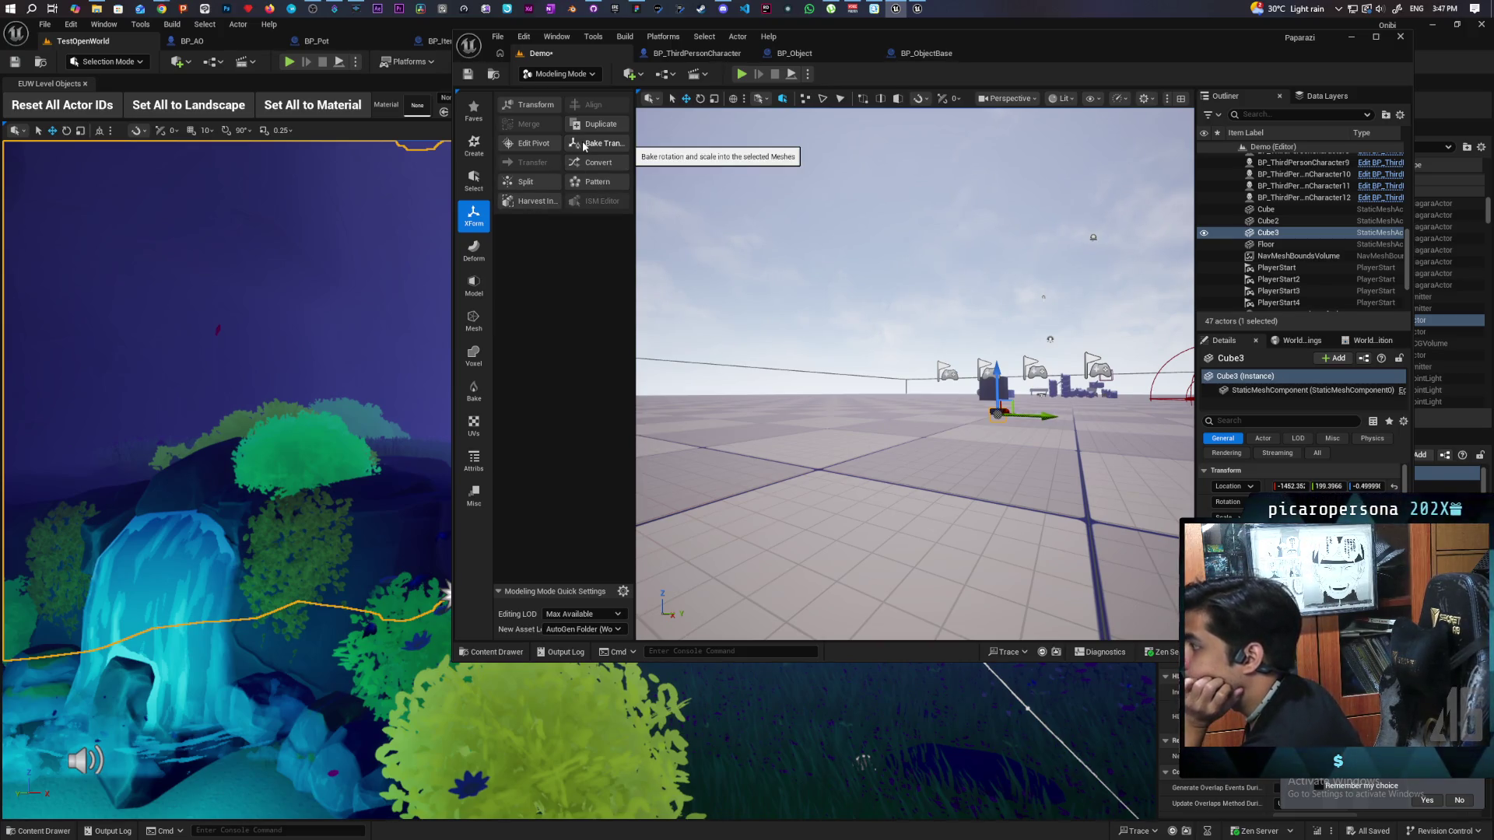
Step: Accept a Bake Transform on Cube3 and save the Demo level
{"action": "left_click", "coordinate": [583, 145]}
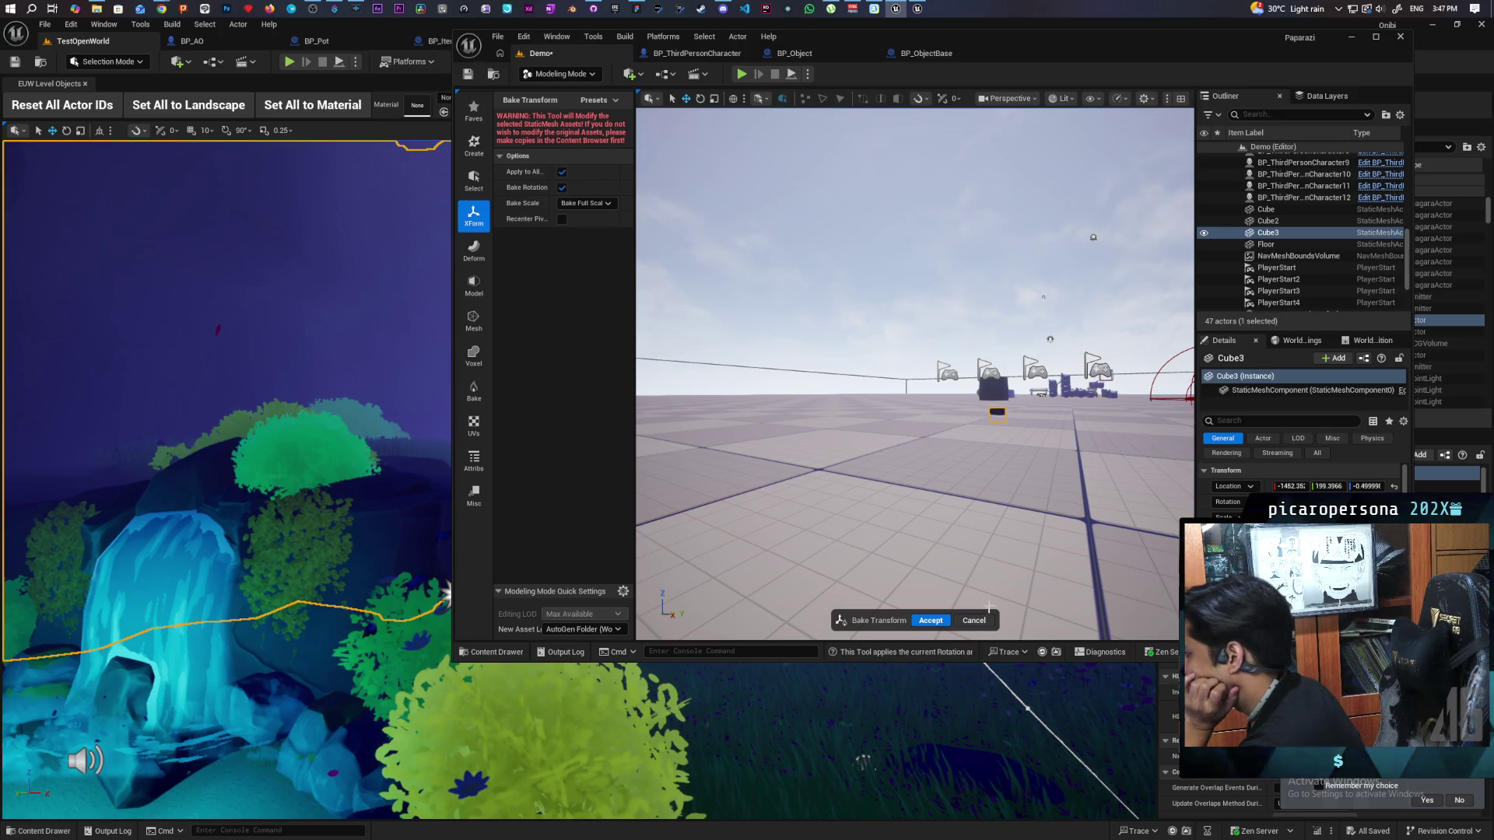
{"action": "left_click", "coordinate": [931, 620]}
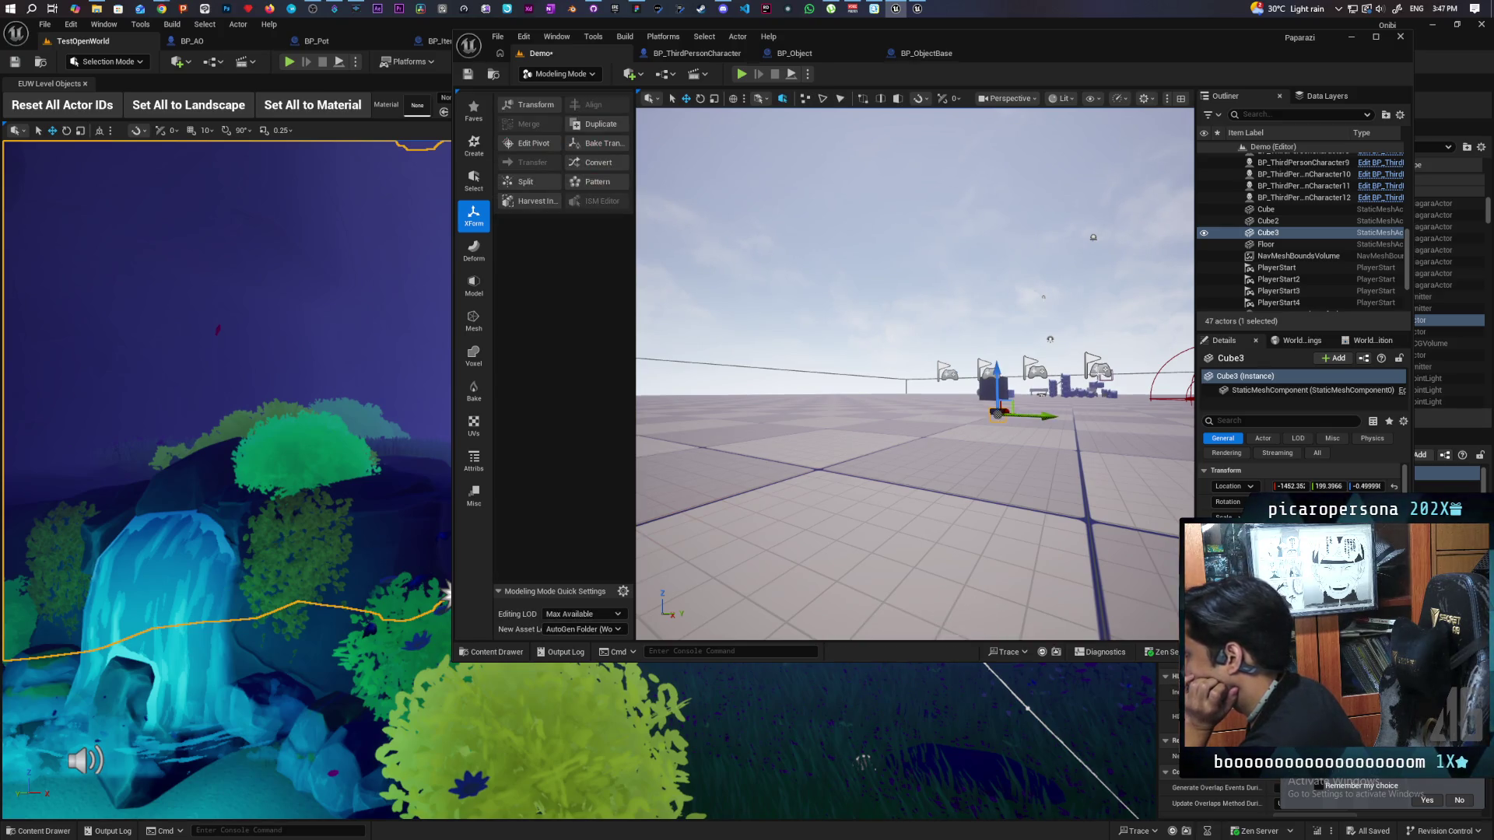
{"action": "left_click", "coordinate": [472, 75]}
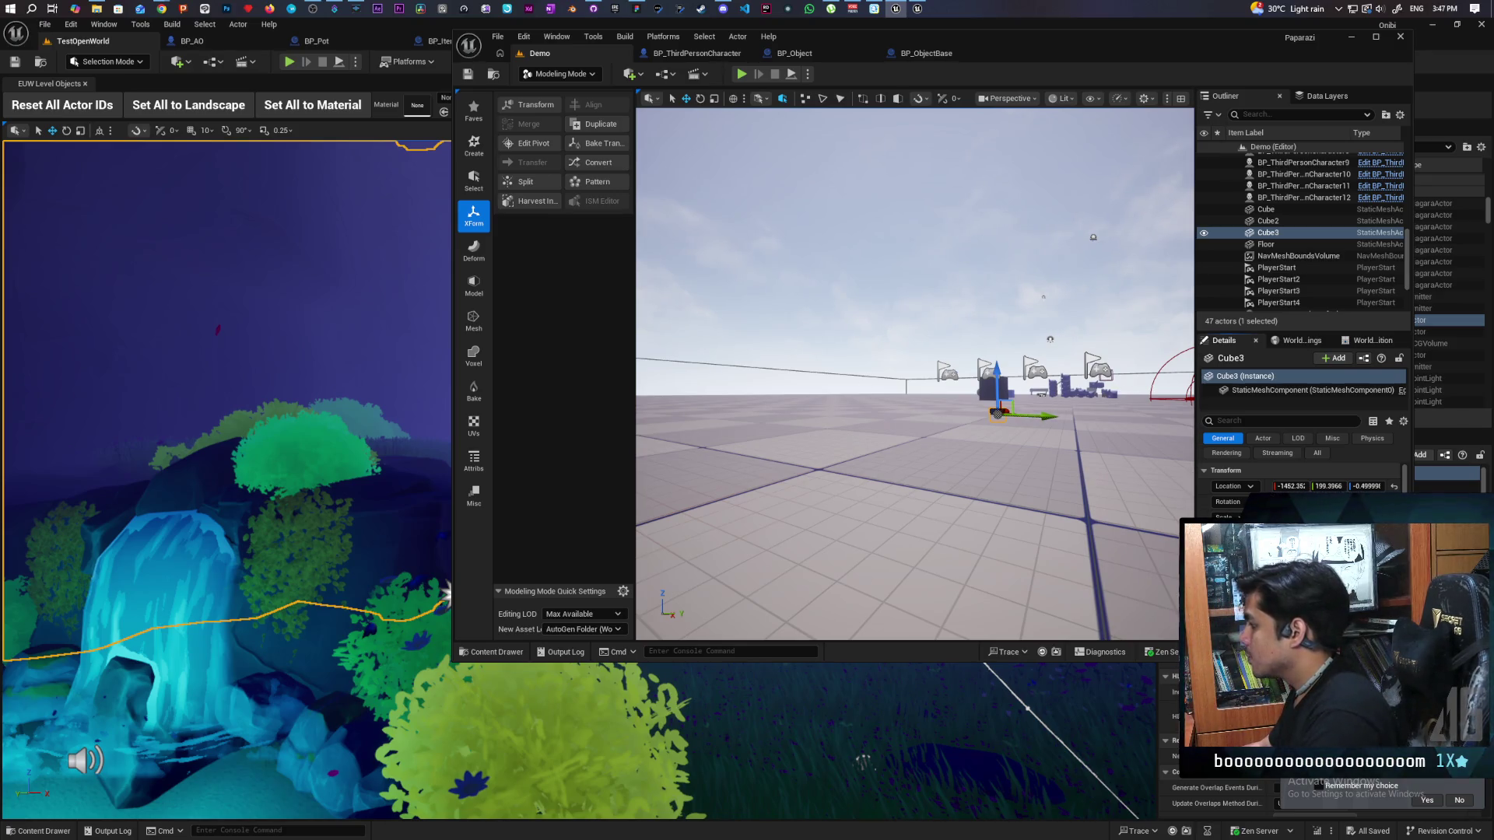
{"action": "key", "text": "ctrl+space"}
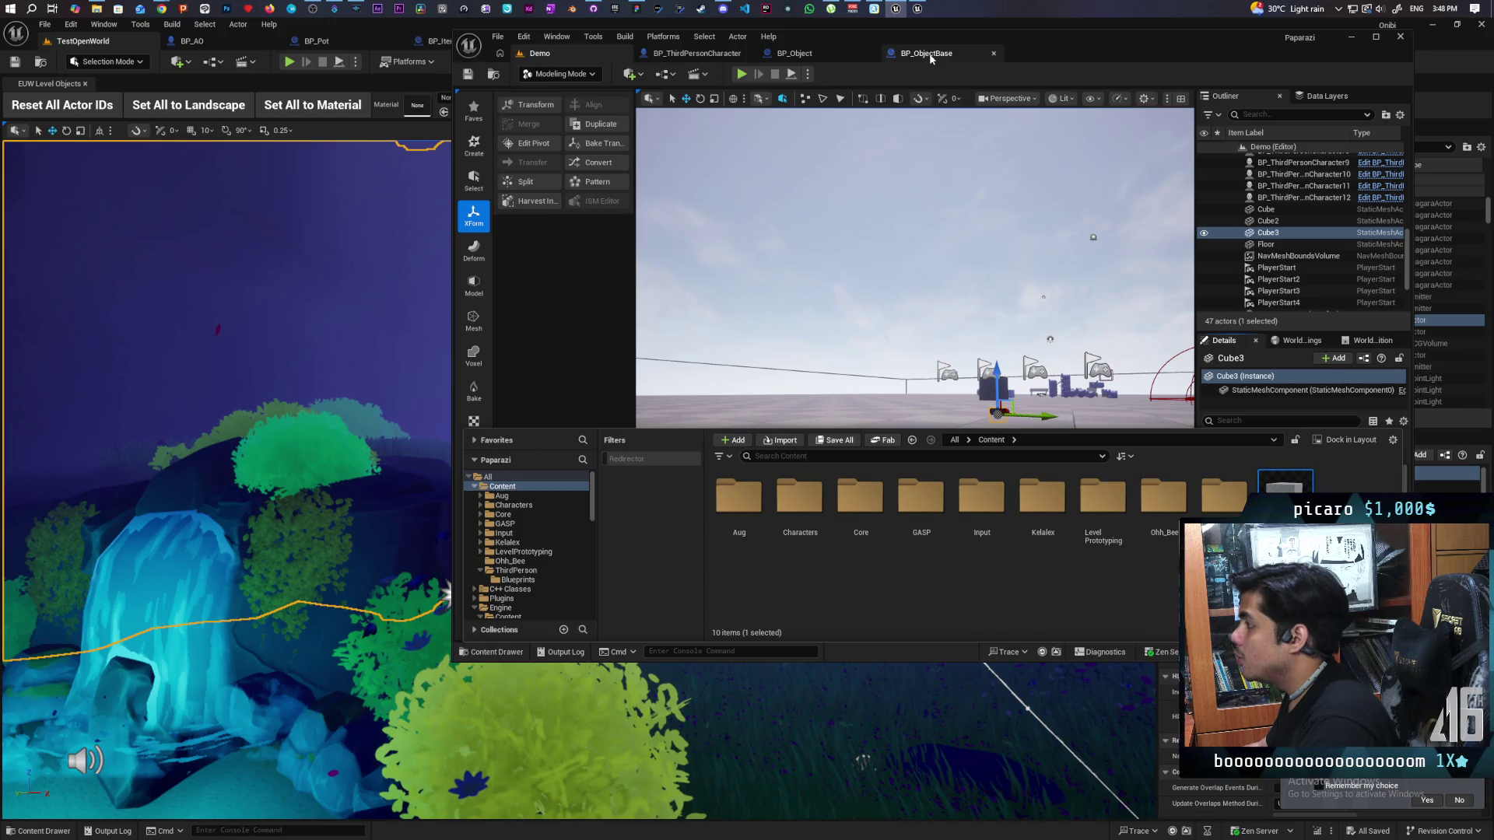
Step: In BP_ObjectBase, set the Cube component's scale to 0.2, then to 1.0
{"action": "left_click", "coordinate": [830, 56]}
{"action": "left_click", "coordinate": [926, 53]}
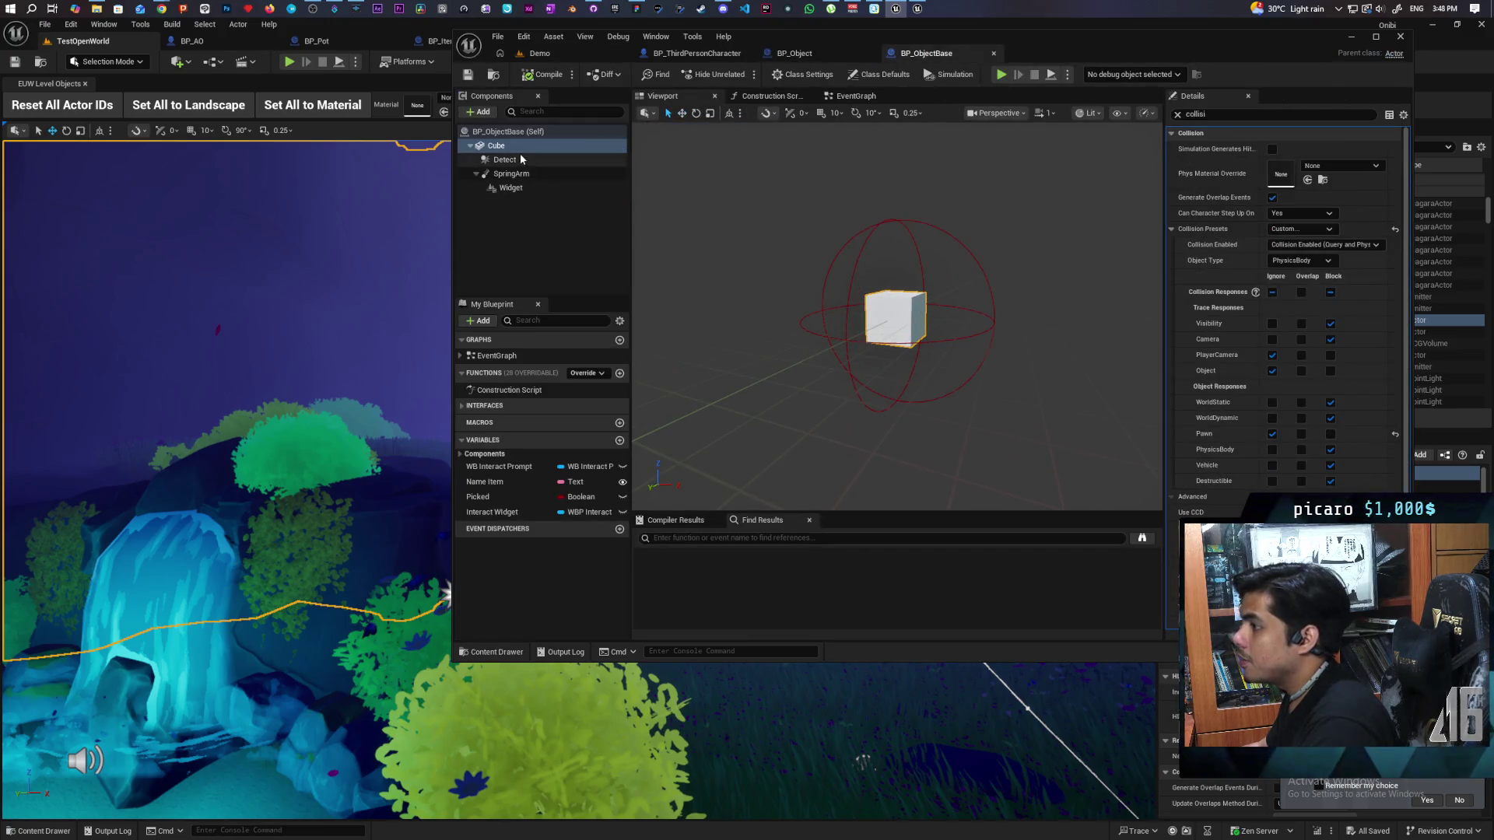
{"action": "left_click", "coordinate": [498, 145]}
{"action": "left_click", "coordinate": [1178, 114]}
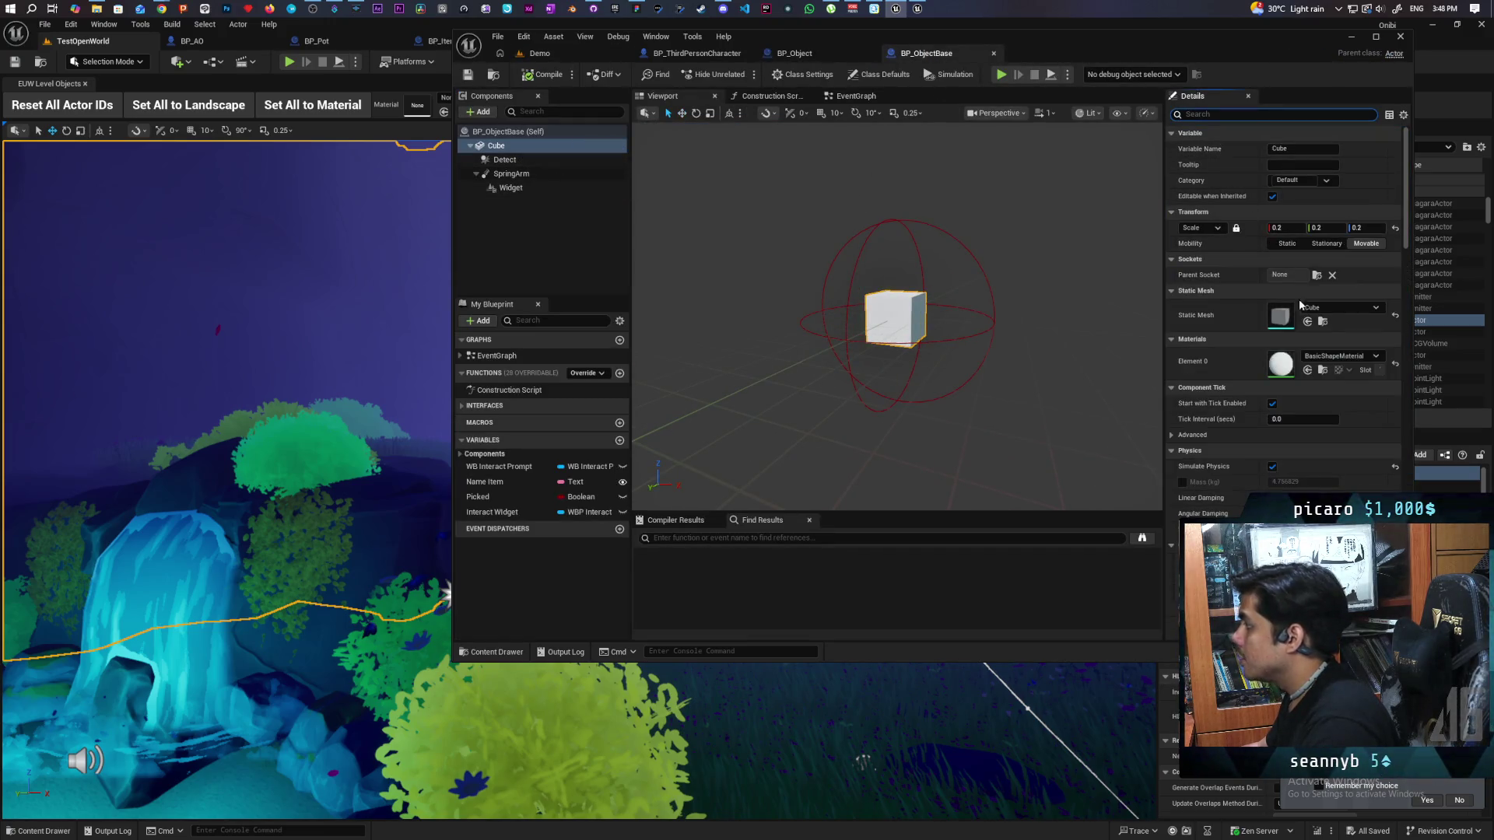
{"action": "left_click", "coordinate": [1288, 227]}
{"action": "type", "text": "0.2"}
{"action": "key", "text": "Return"}
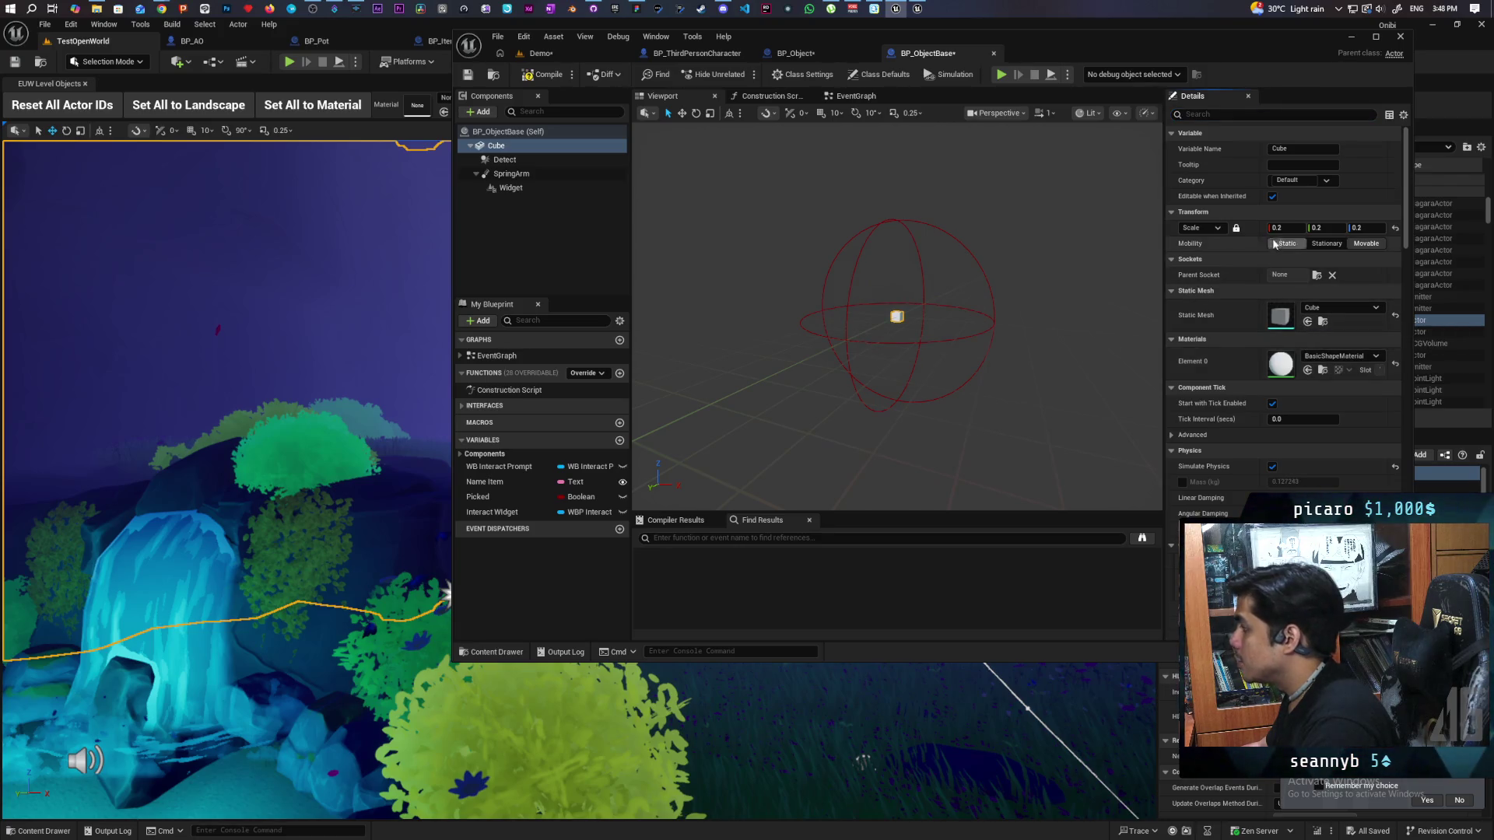
{"action": "left_click", "coordinate": [1286, 228]}
{"action": "type", "text": "1"}
{"action": "key", "text": "Return"}
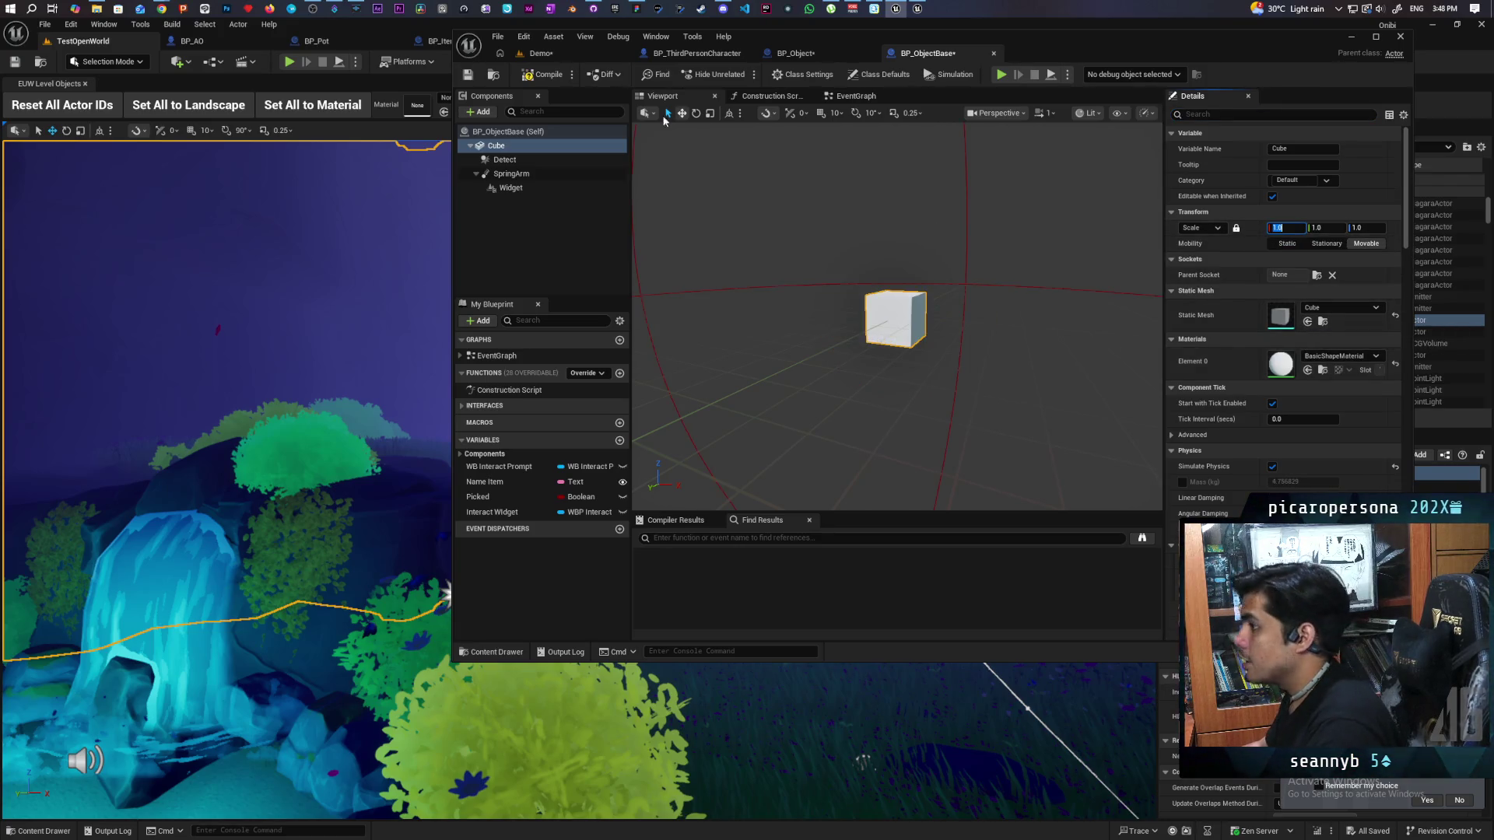
Step: Delete Cube3 from the Demo level via the Outliner
{"action": "left_click", "coordinate": [575, 55]}
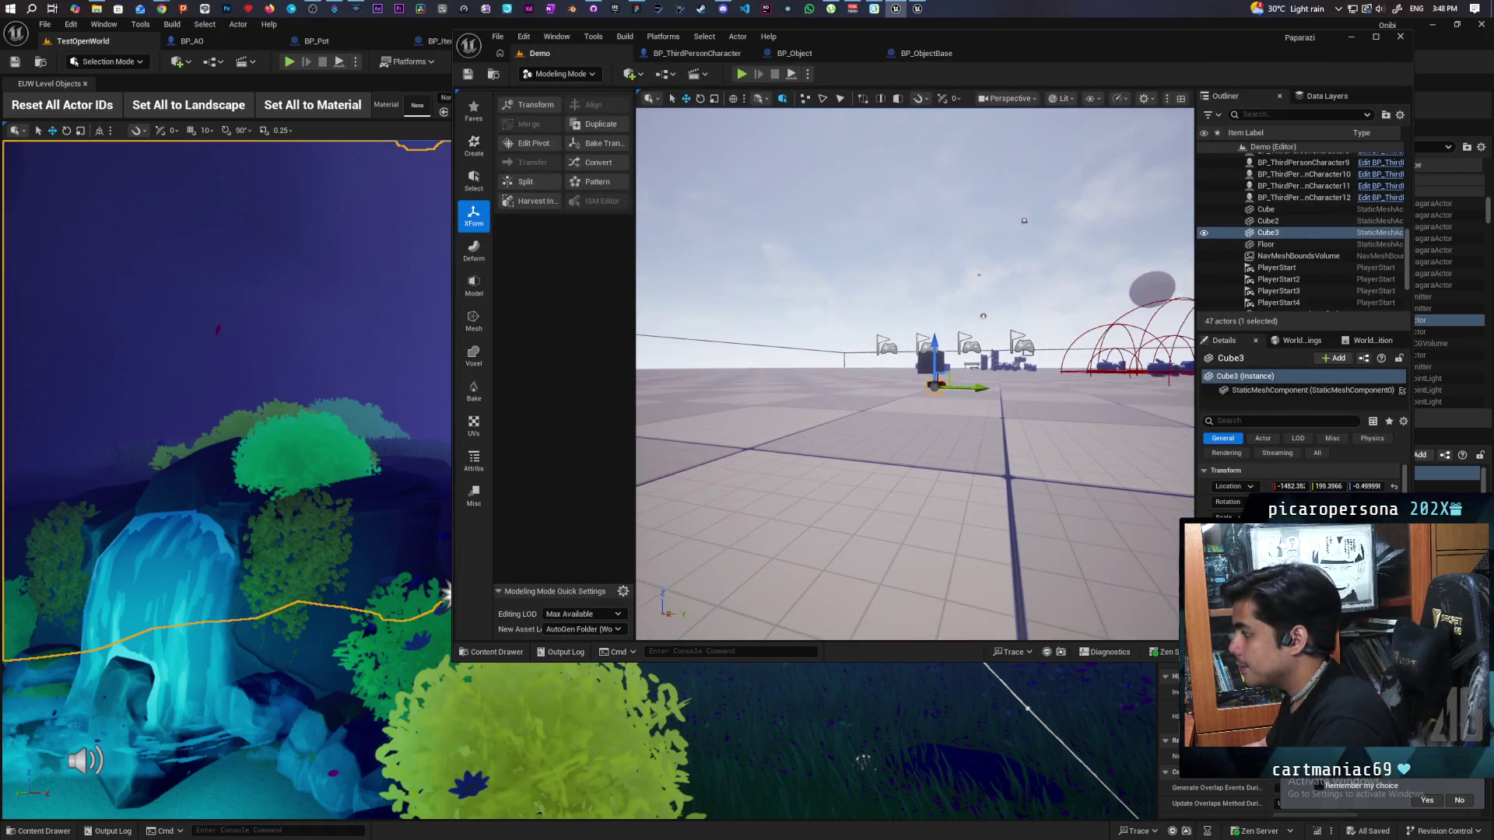
{"action": "left_click", "coordinate": [1270, 222]}
{"action": "key", "text": "Delete"}
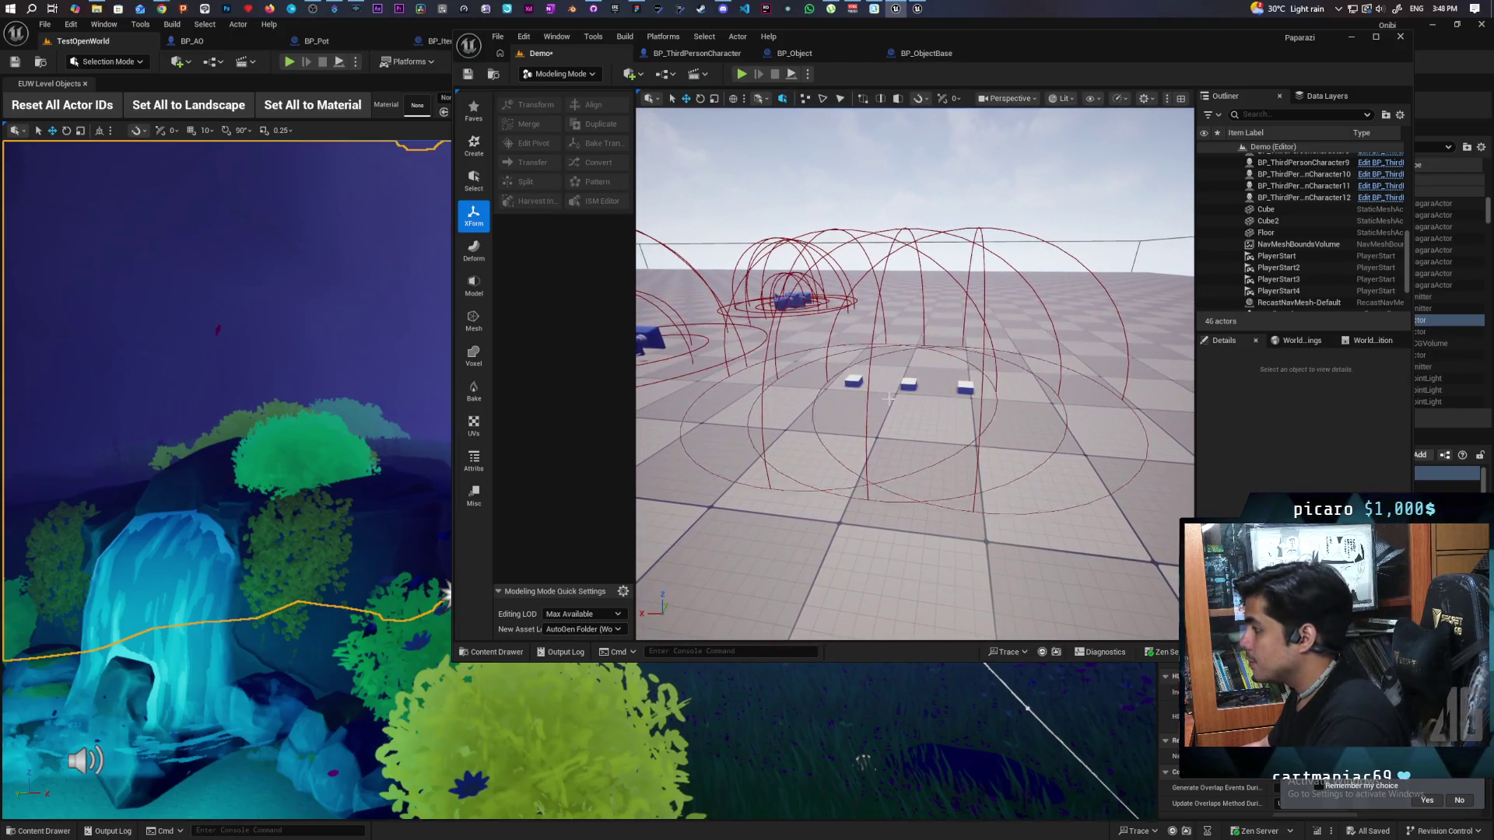
Step: Select the three BP_Object cubes, undo lifting them, and launch Play in Editor with Alt+P
{"action": "left_click", "coordinate": [852, 382]}
{"action": "left_click", "coordinate": [906, 384], "text": "ctrl"}
{"action": "left_click", "coordinate": [965, 389], "text": "ctrl"}
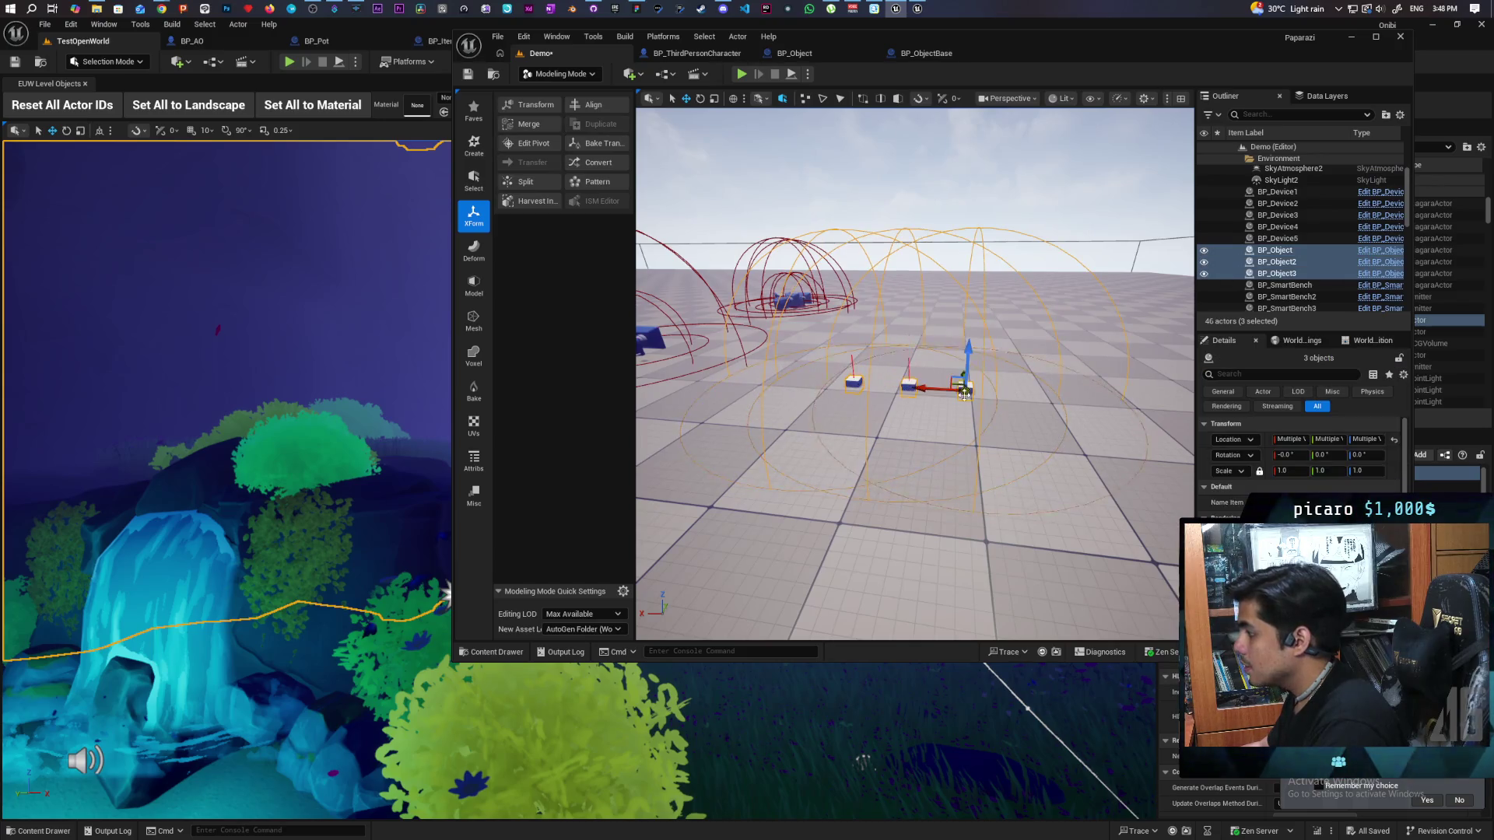
{"action": "left_click_drag", "start_coordinate": [969, 366], "coordinate": [1004, 343]}
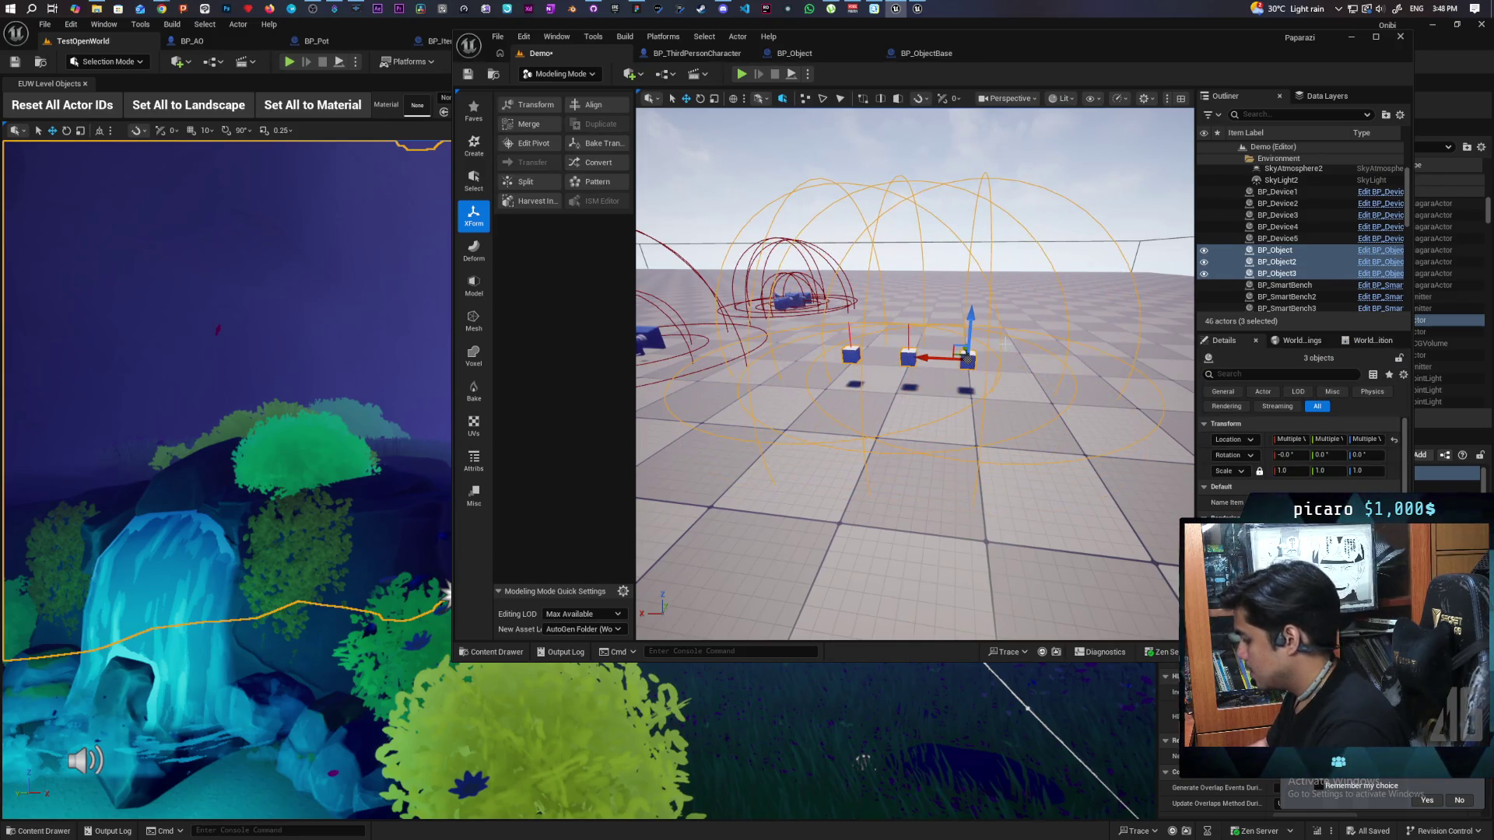
{"action": "key", "text": "ctrl+z"}
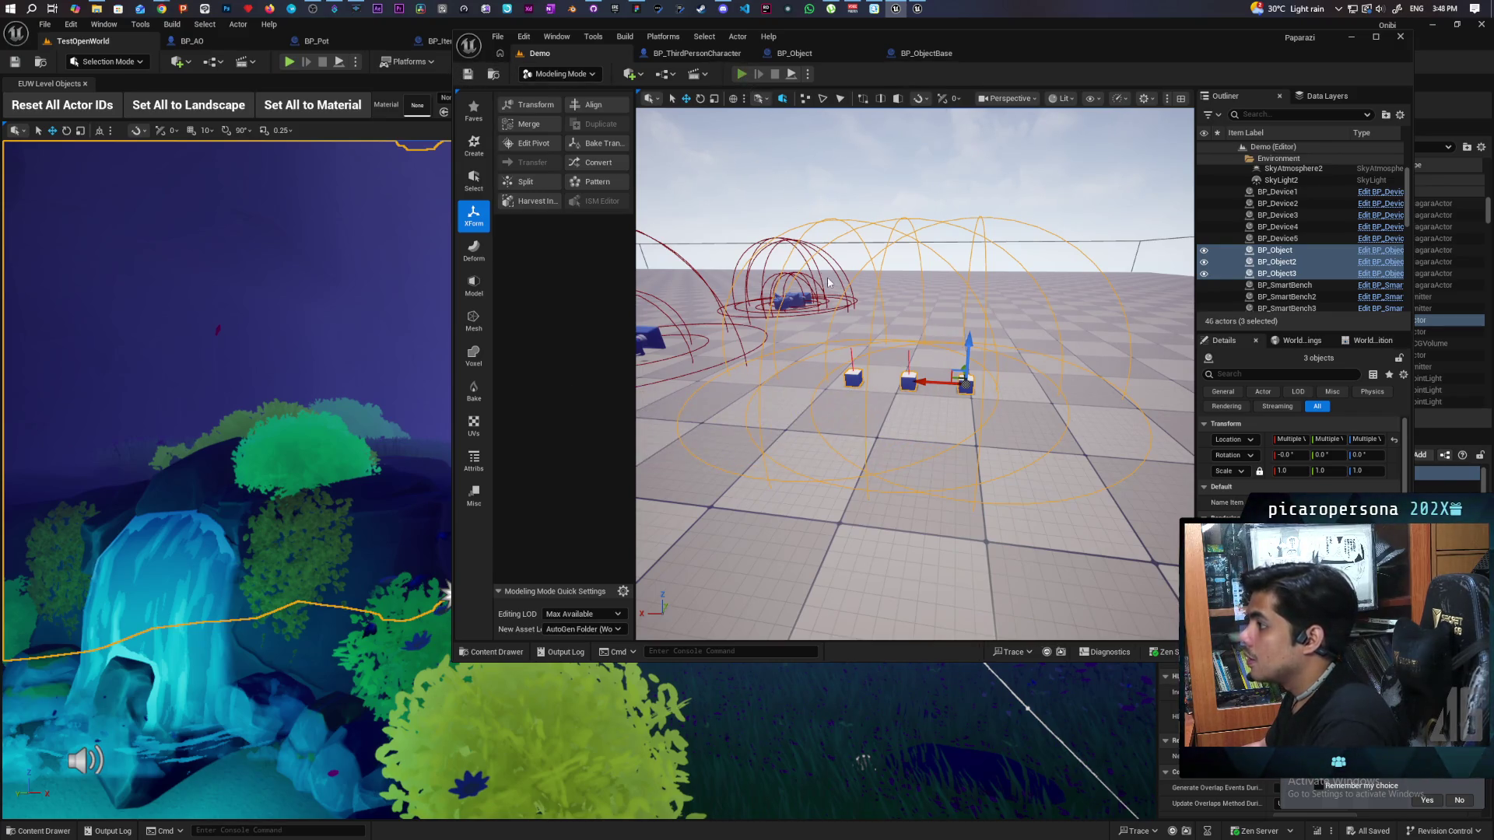
{"action": "key", "text": "alt+p"}
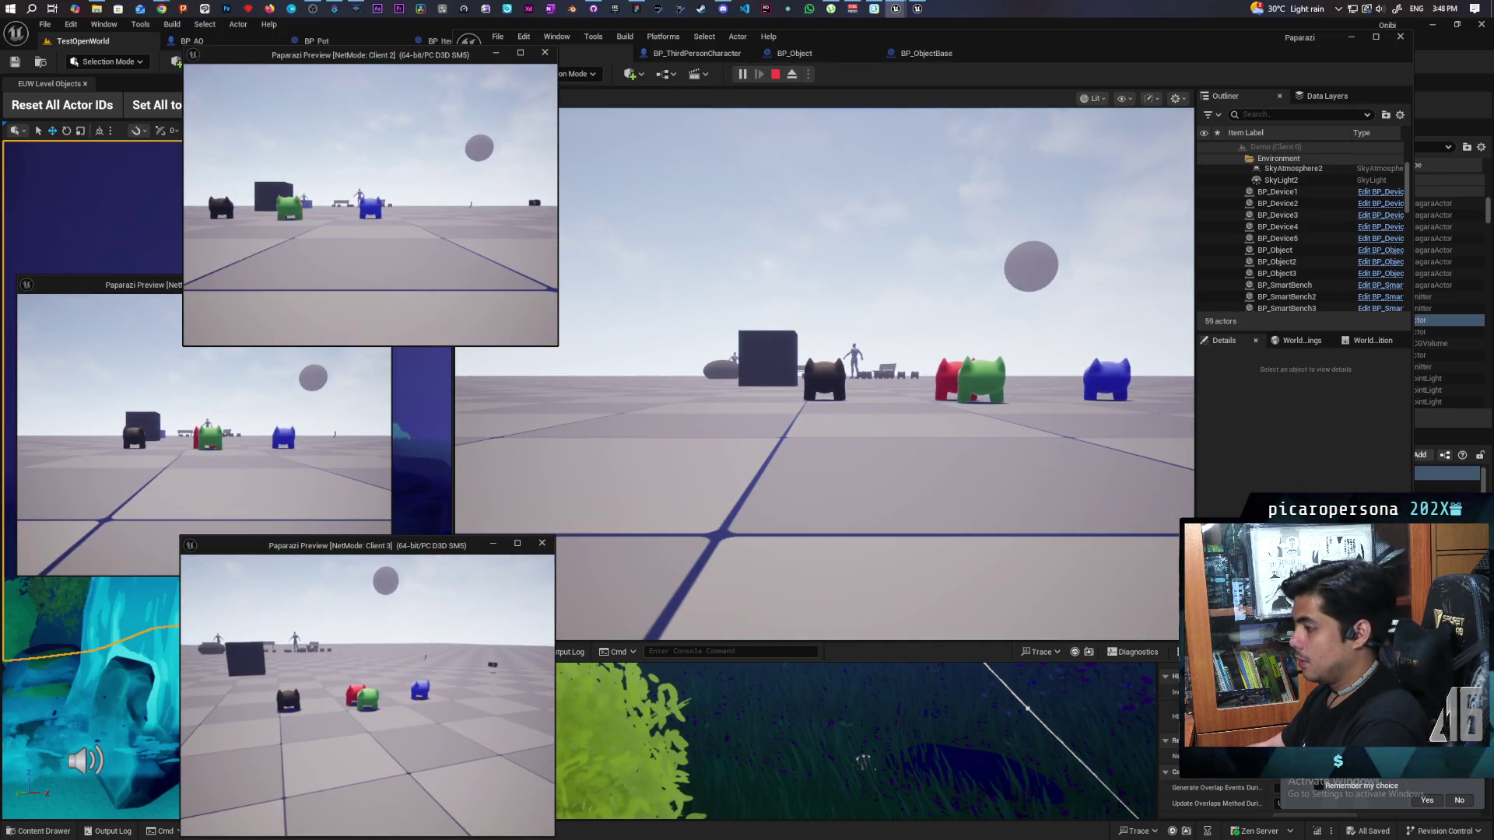
Step: Bring the main game window forward and stop Play in Editor with Escape
{"action": "key", "text": "alt+Tab"}
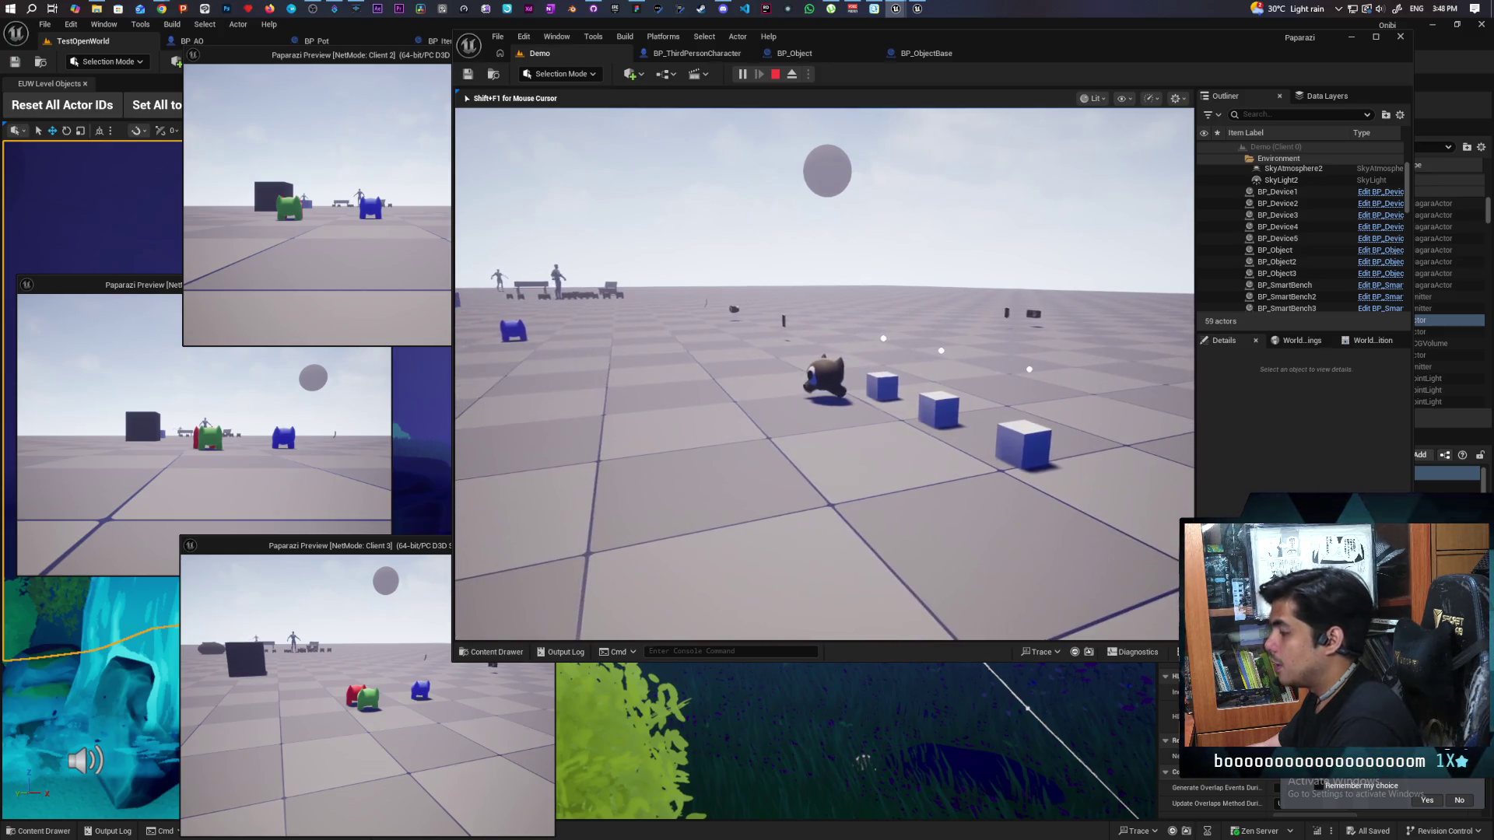
{"action": "key", "text": "Escape"}
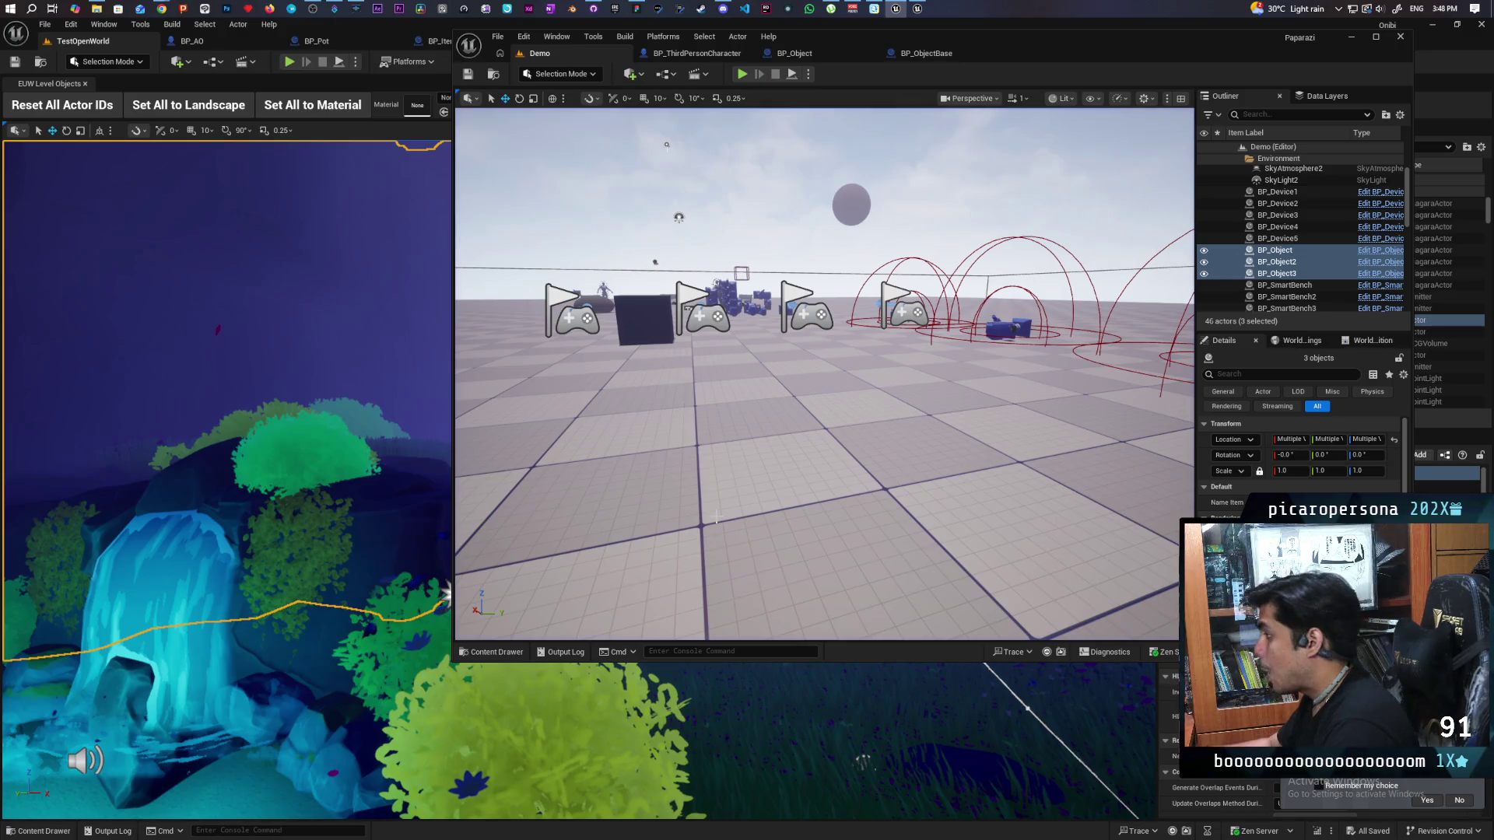
Step: Filter BP_Object's Details by 'co' to view collision, then replay from the Demo level
{"action": "left_click", "coordinate": [825, 53]}
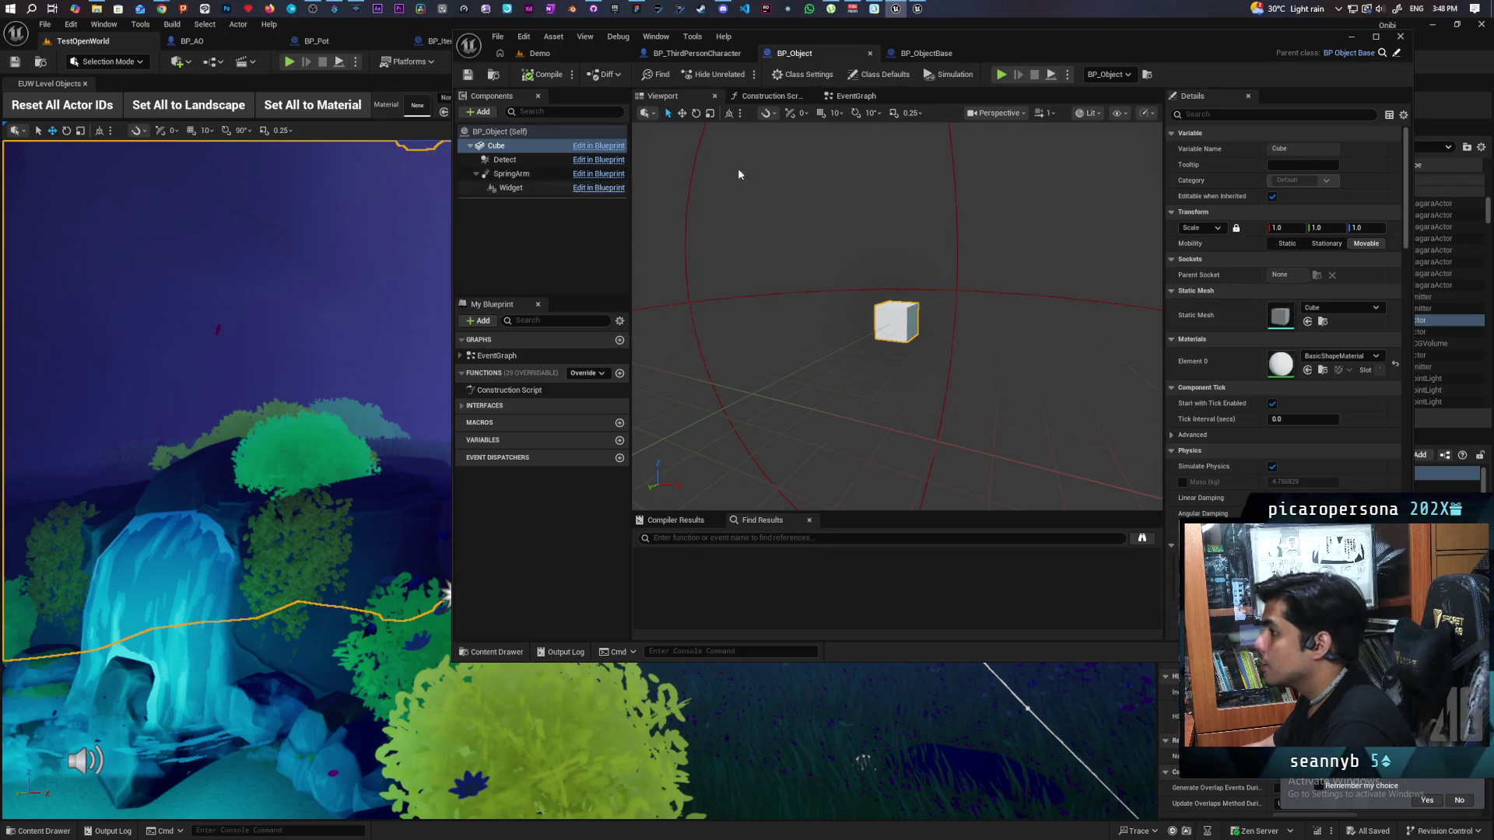
{"action": "left_click", "coordinate": [1233, 116]}
{"action": "type", "text": "collisi"}
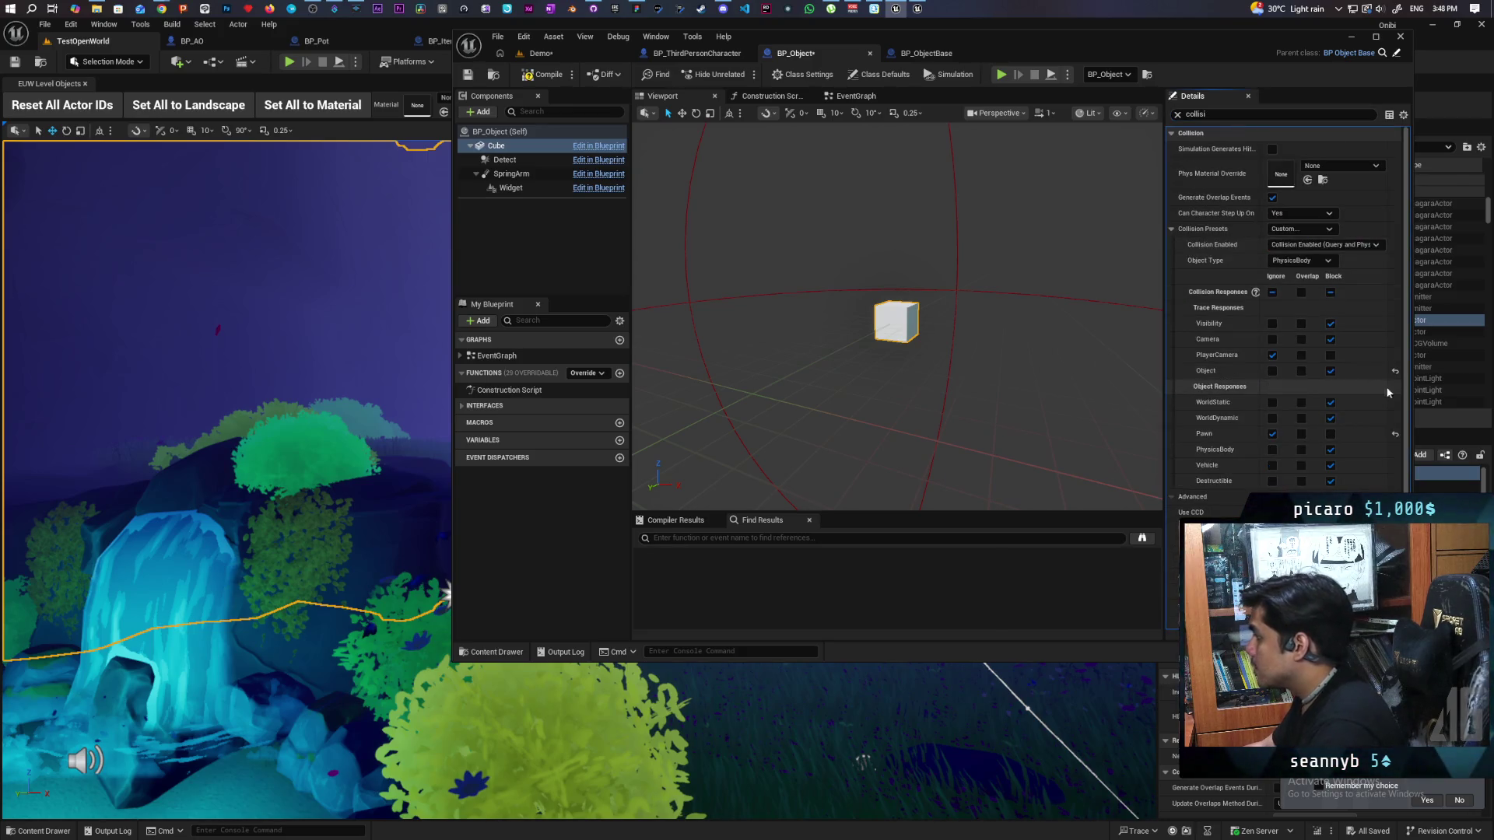
{"action": "left_click", "coordinate": [561, 54]}
{"action": "key", "text": "alt+p"}
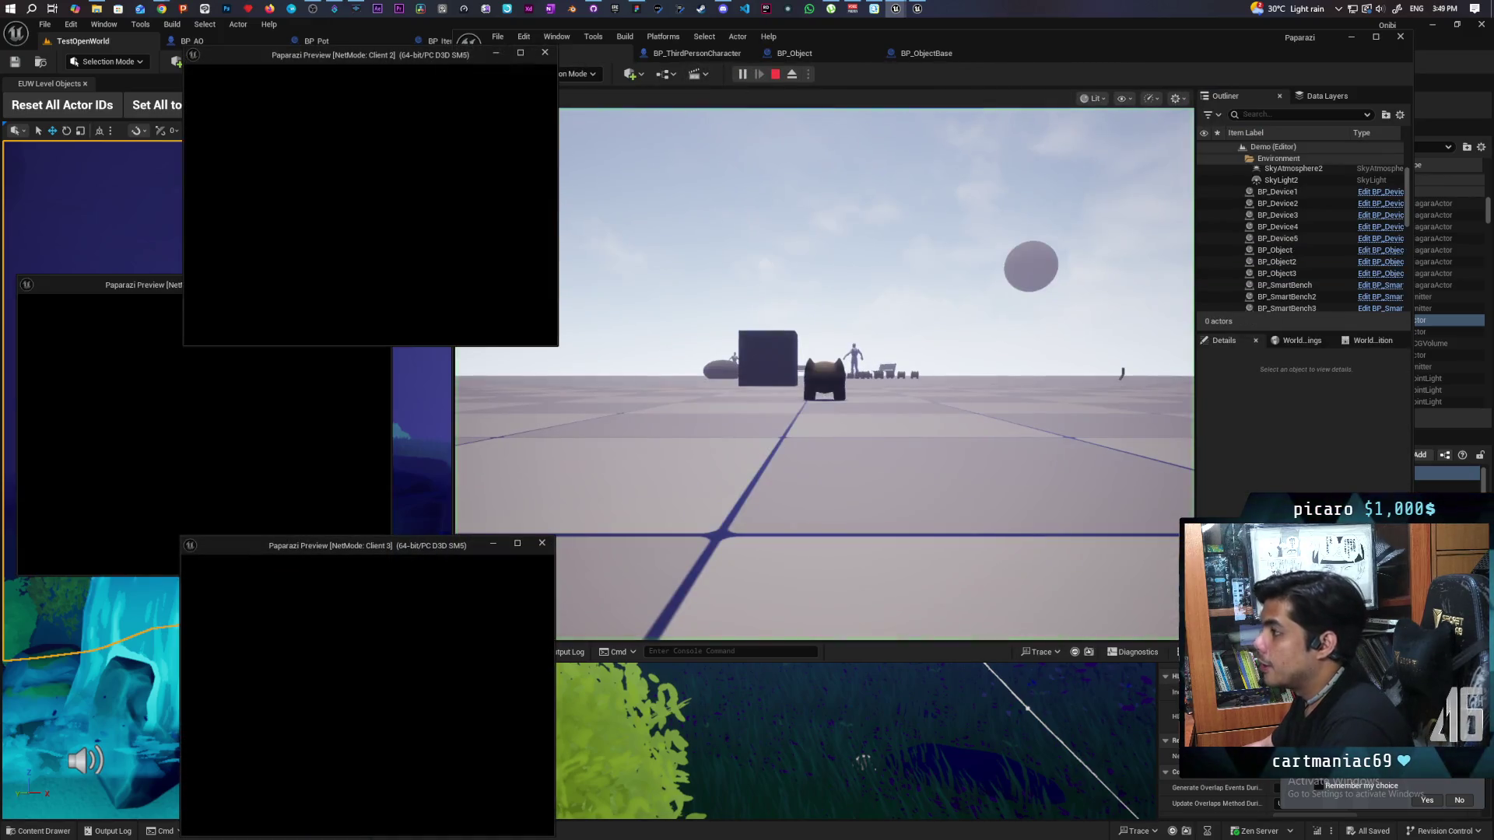
Step: Walk the character beside the first blue cube for the Item prompt, then stop play and open BP_ThirdPersonCharacter
{"action": "left_click", "coordinate": [825, 373]}
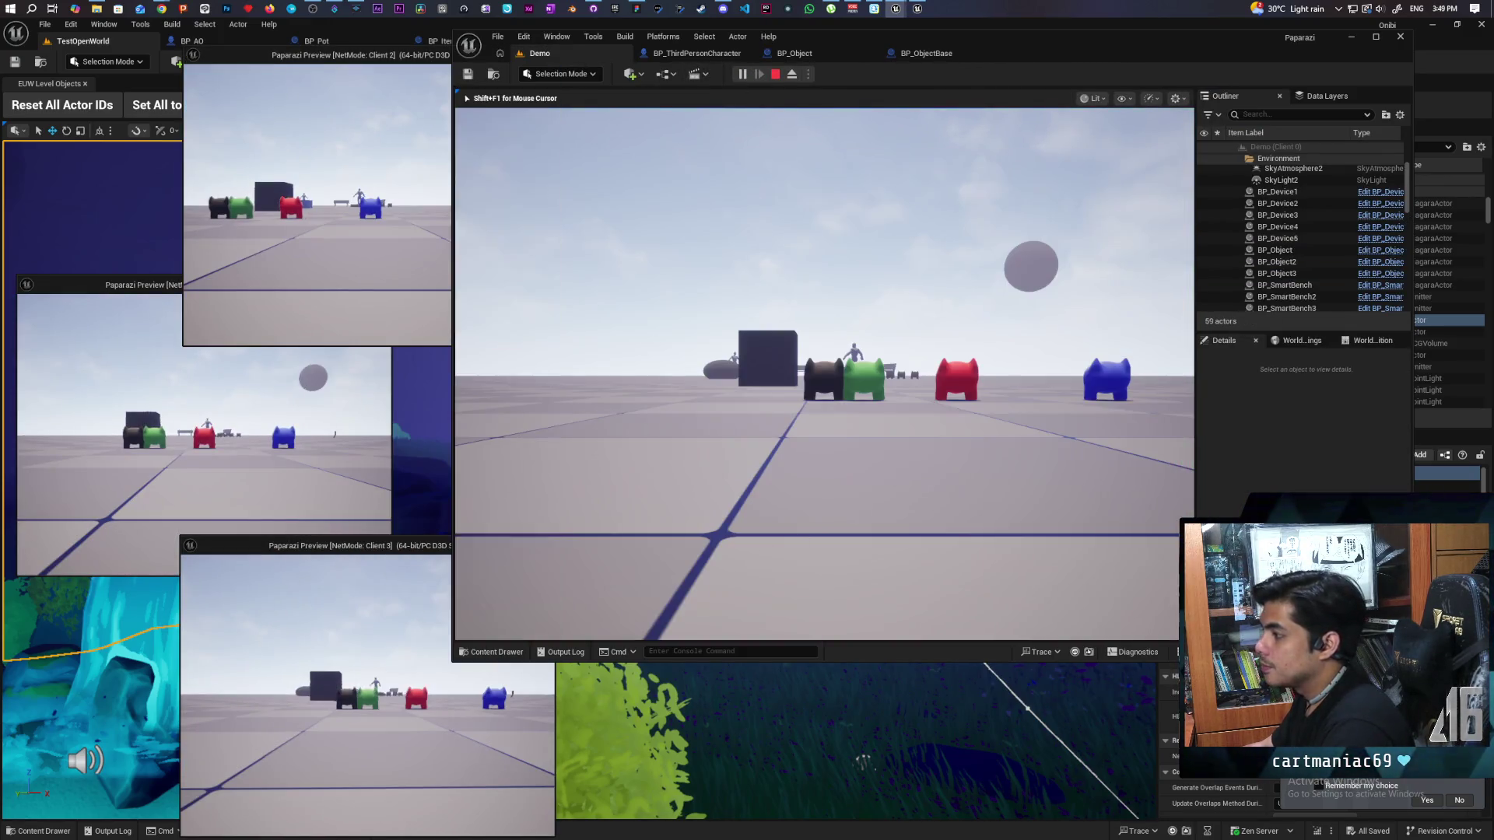
{"action": "key", "text": "s"}
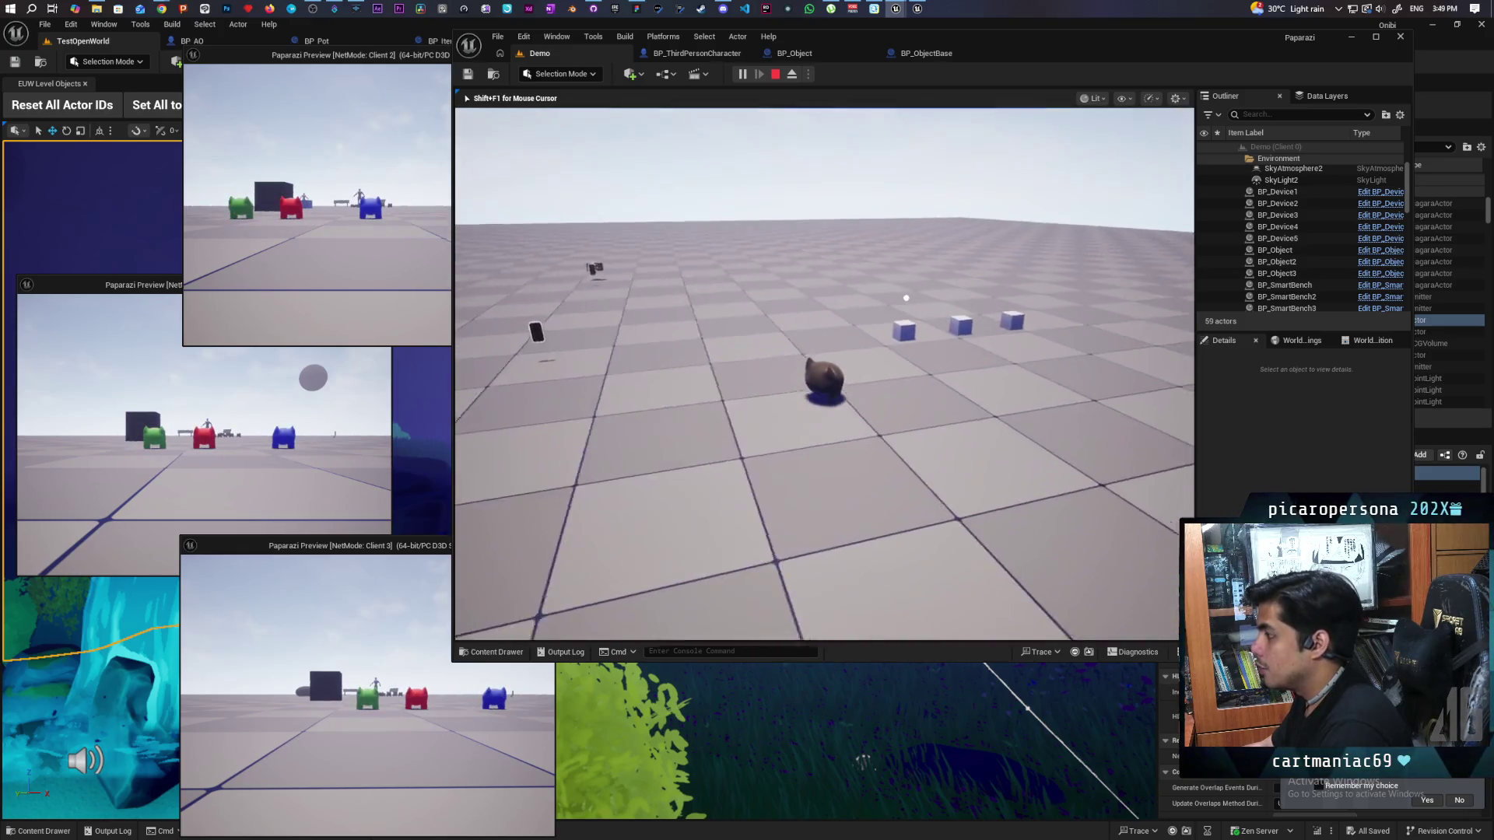
{"action": "key", "text": "w"}
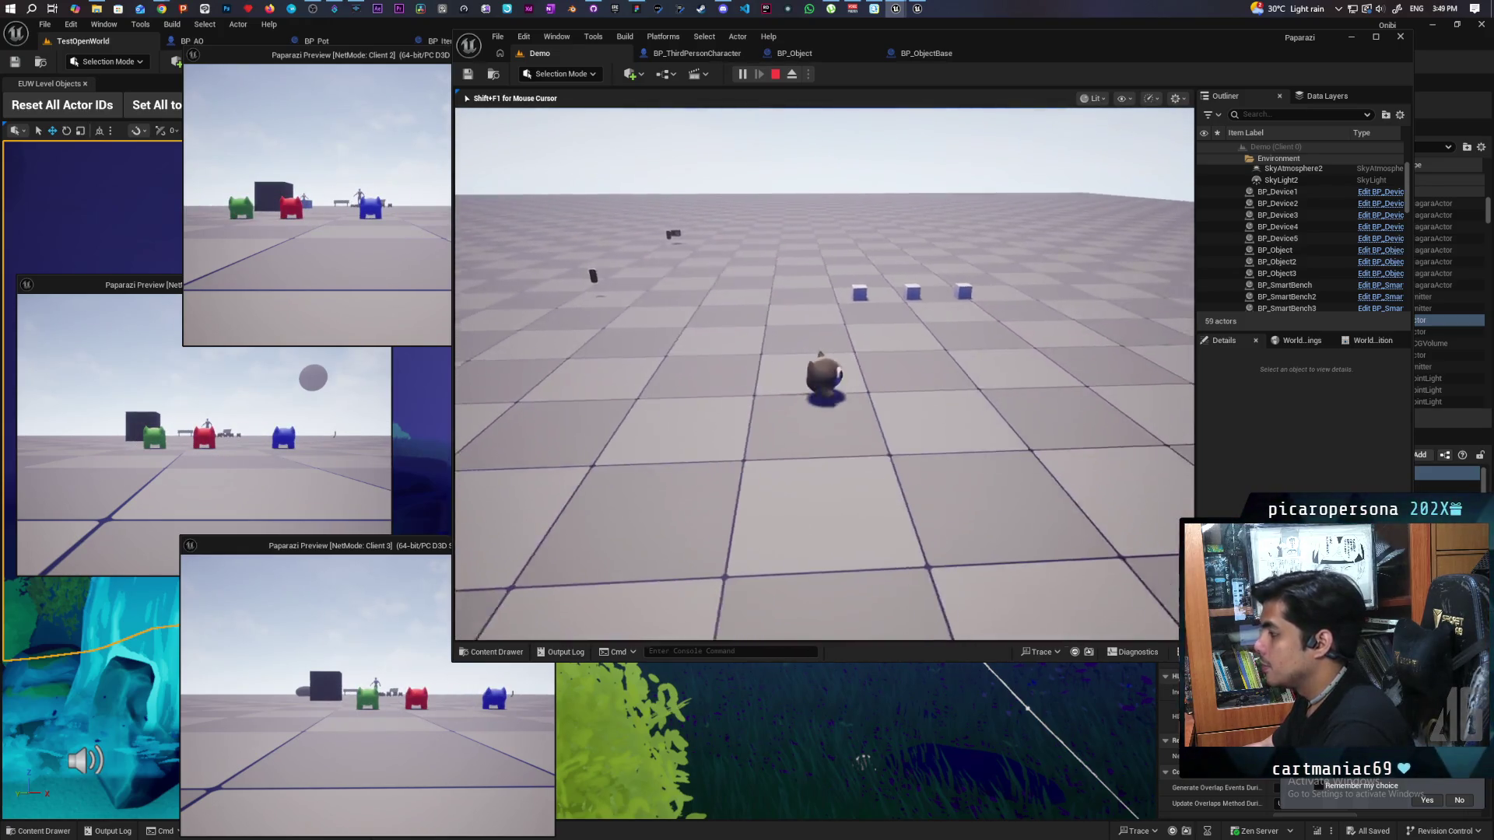
{"action": "key", "text": "w"}
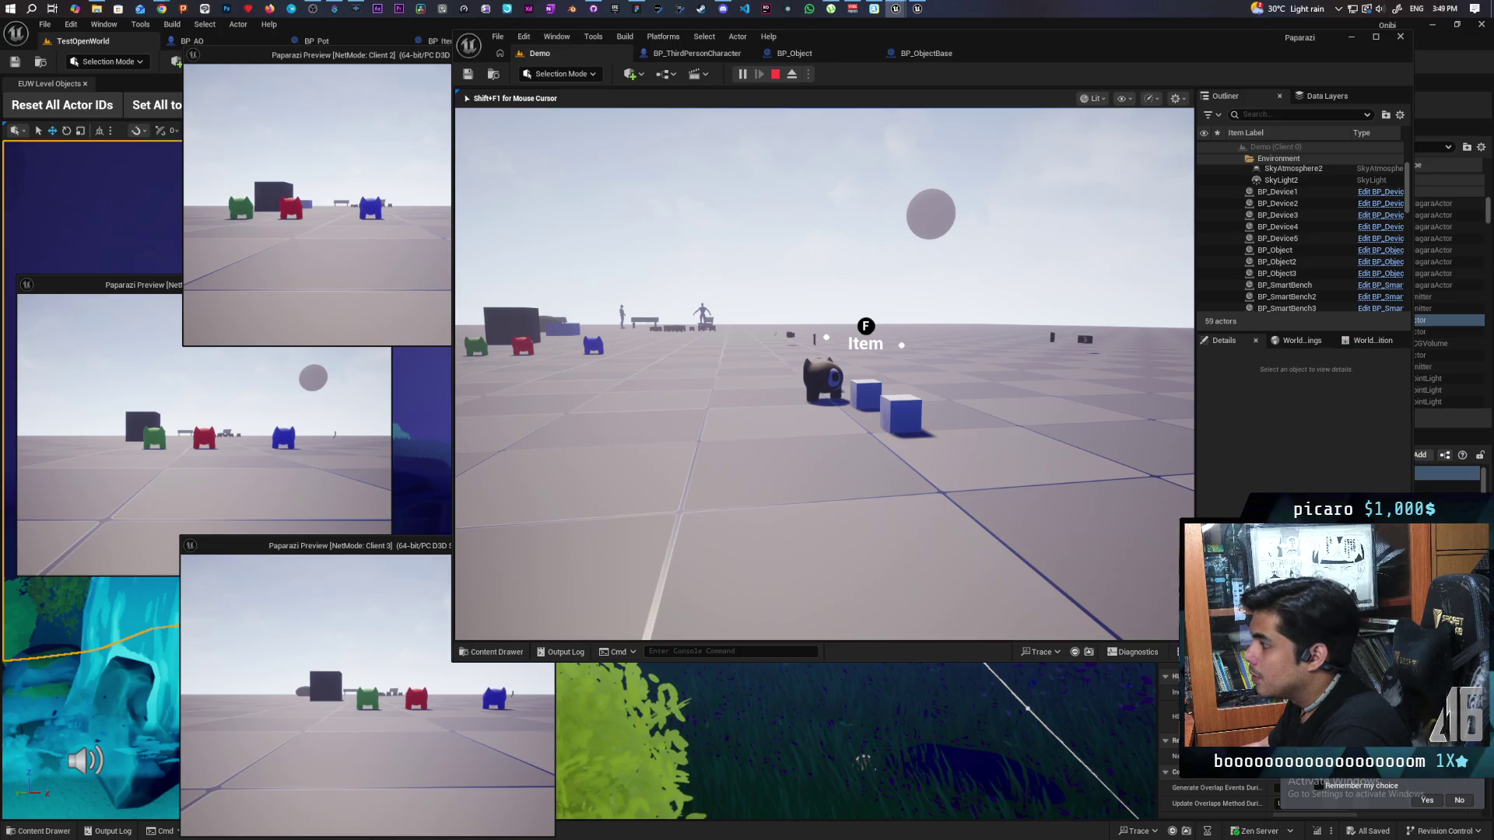
{"action": "key", "text": "Escape"}
{"action": "left_click", "coordinate": [695, 54]}
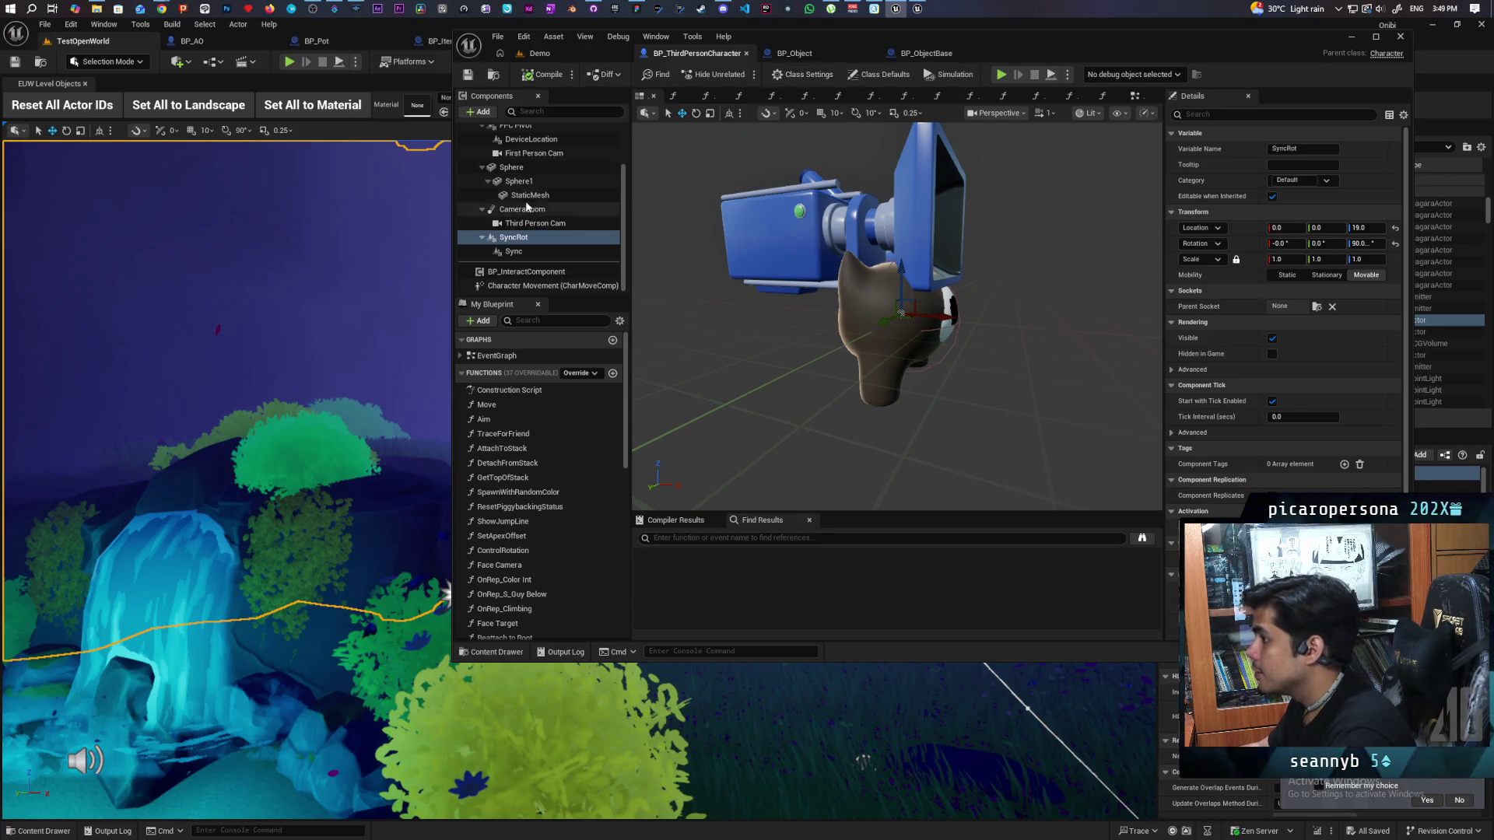
Step: In BP_Object, untick the Cube's Simulate Physics, compile, and switch to the EventGraph
{"action": "left_click", "coordinate": [795, 53]}
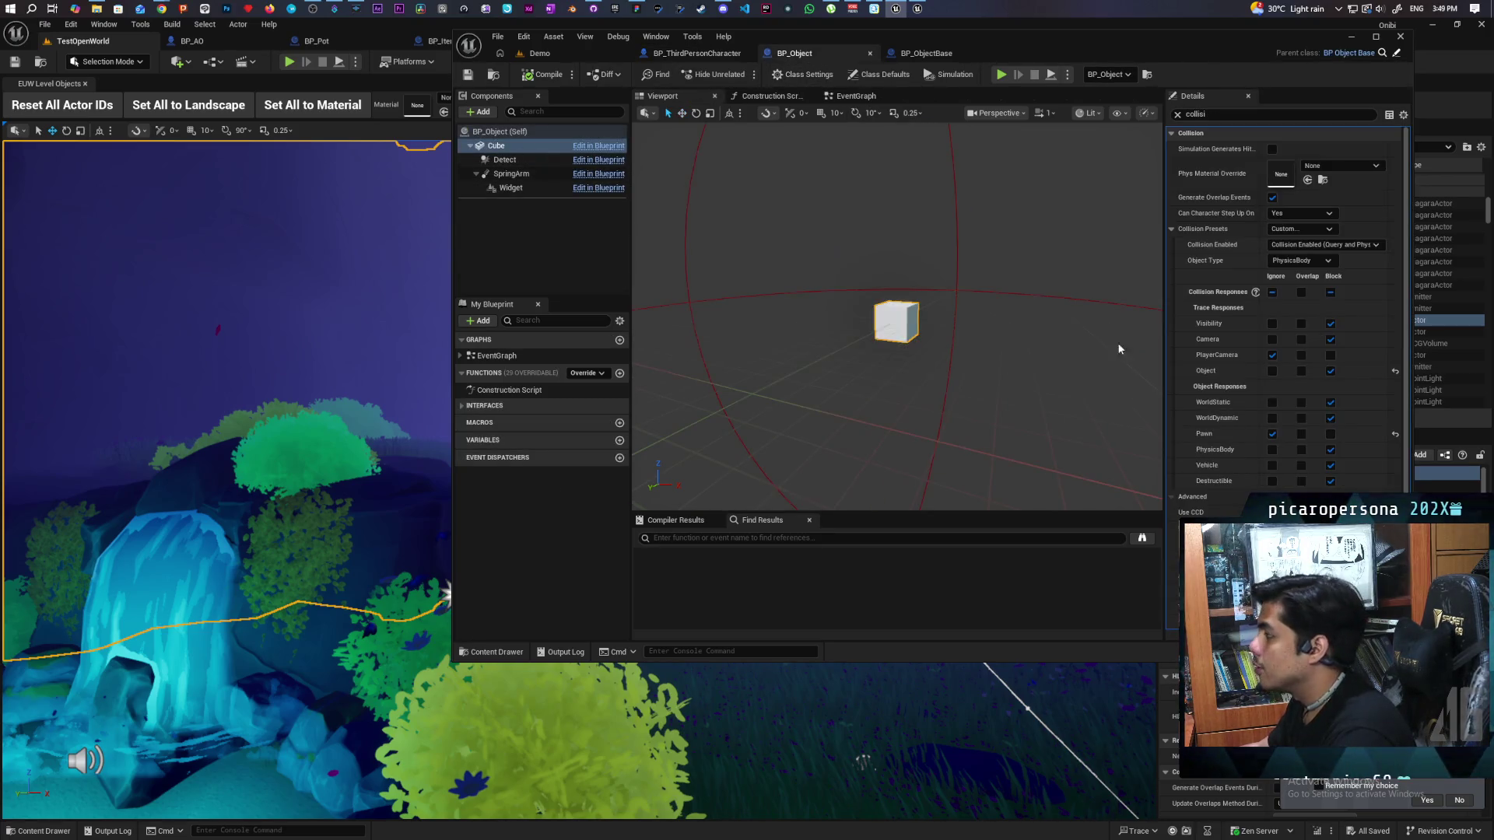
{"action": "left_click", "coordinate": [1177, 114]}
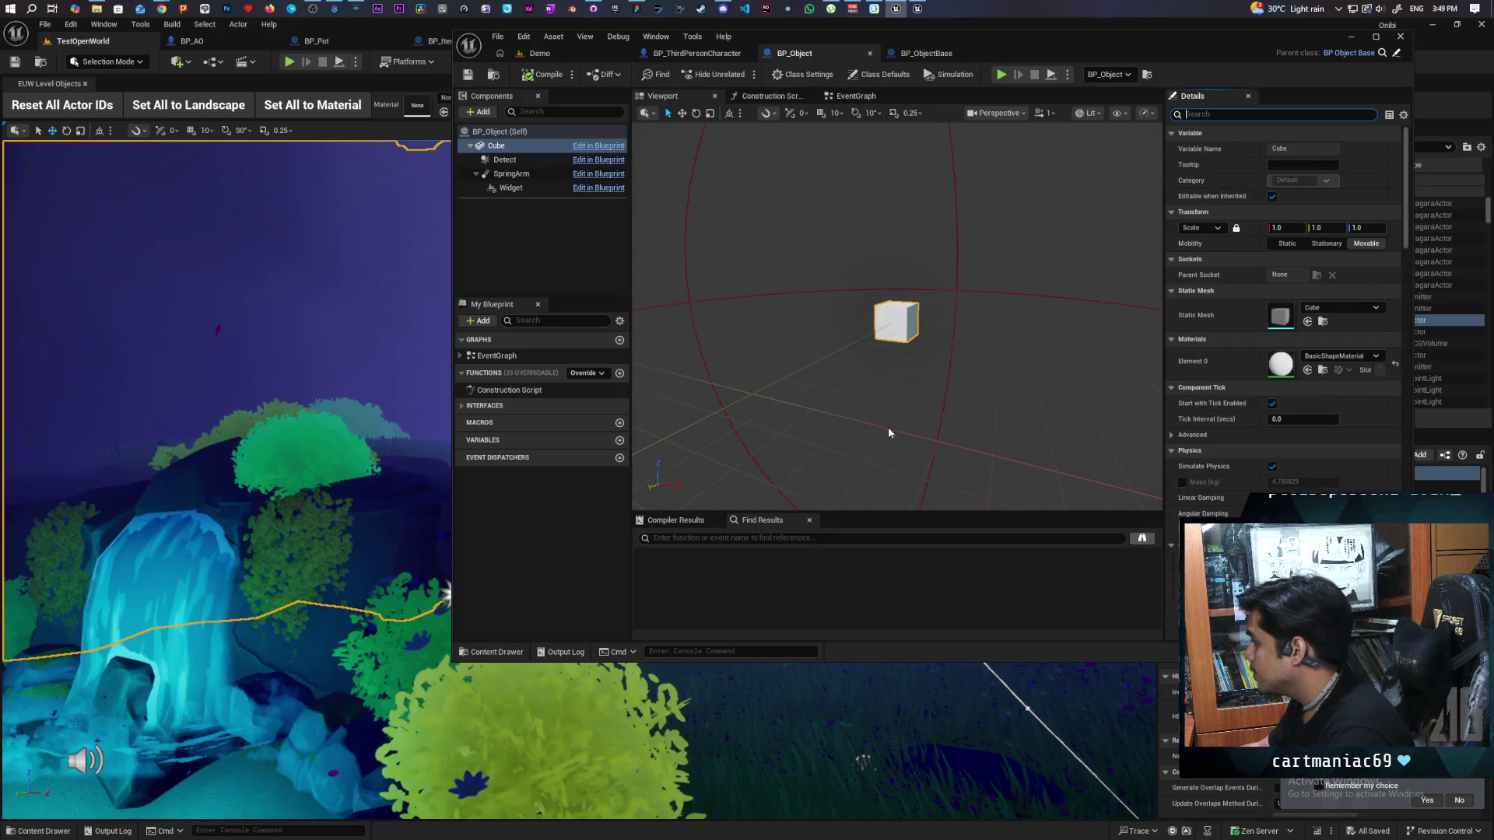
{"action": "scroll", "coordinate": [1250, 421], "scroll_direction": "down", "scroll_amount": 3}
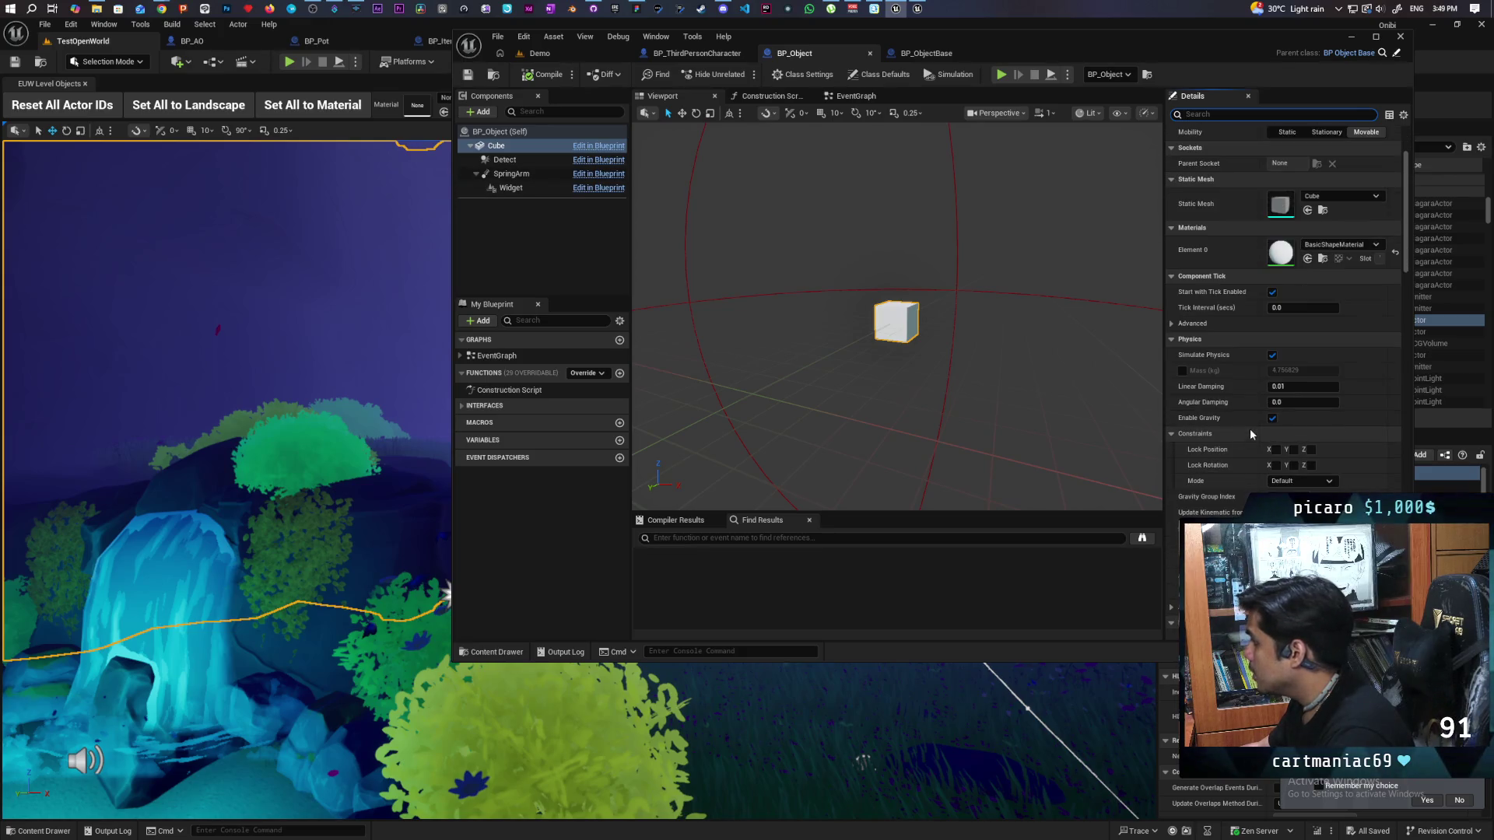
{"action": "left_click", "coordinate": [1272, 356]}
{"action": "left_click", "coordinate": [544, 75]}
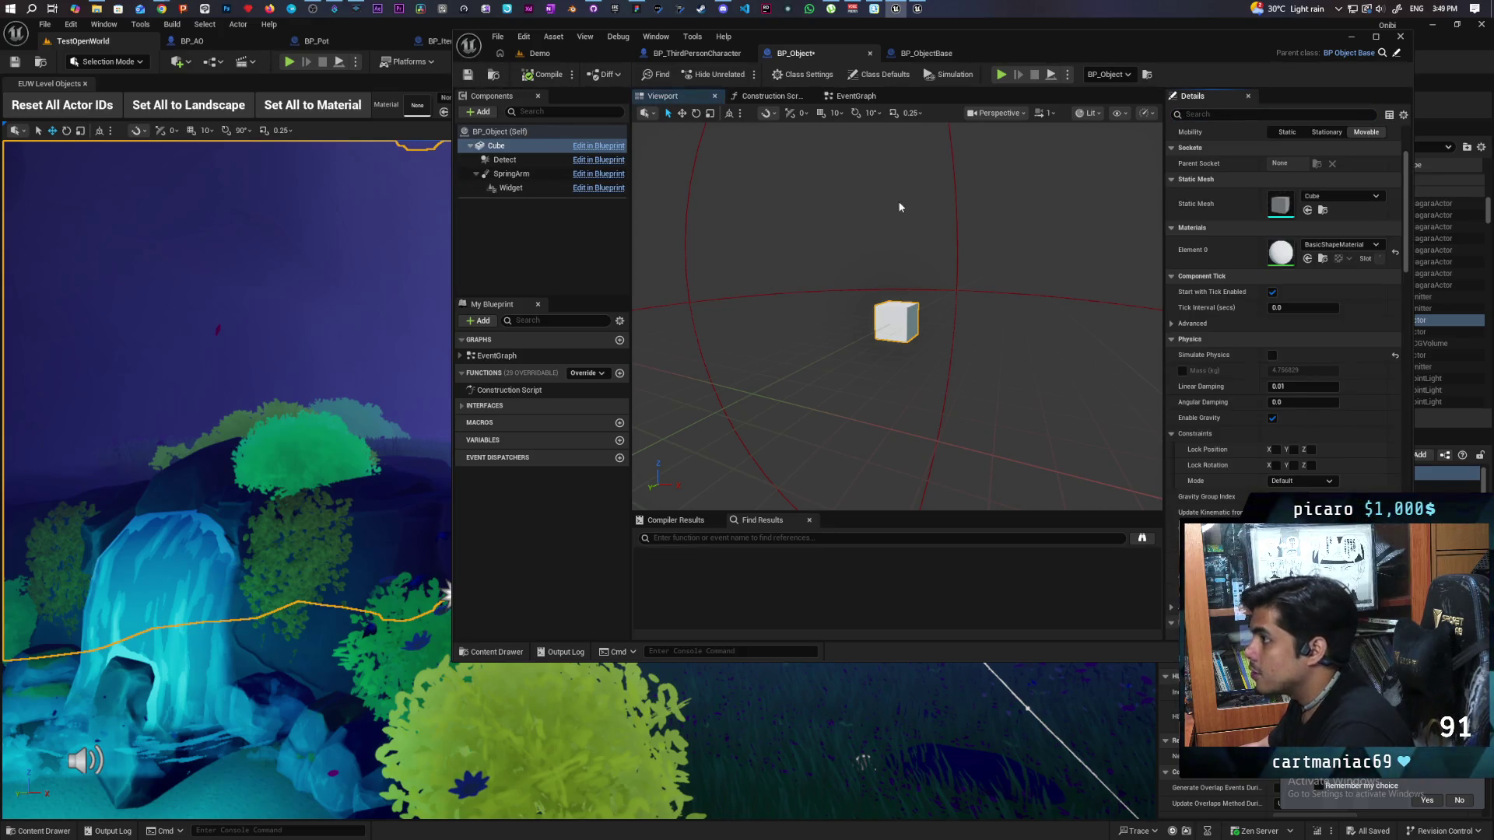
{"action": "left_click", "coordinate": [852, 96]}
{"action": "scroll", "coordinate": [963, 259], "scroll_direction": "up", "scroll_amount": 4}
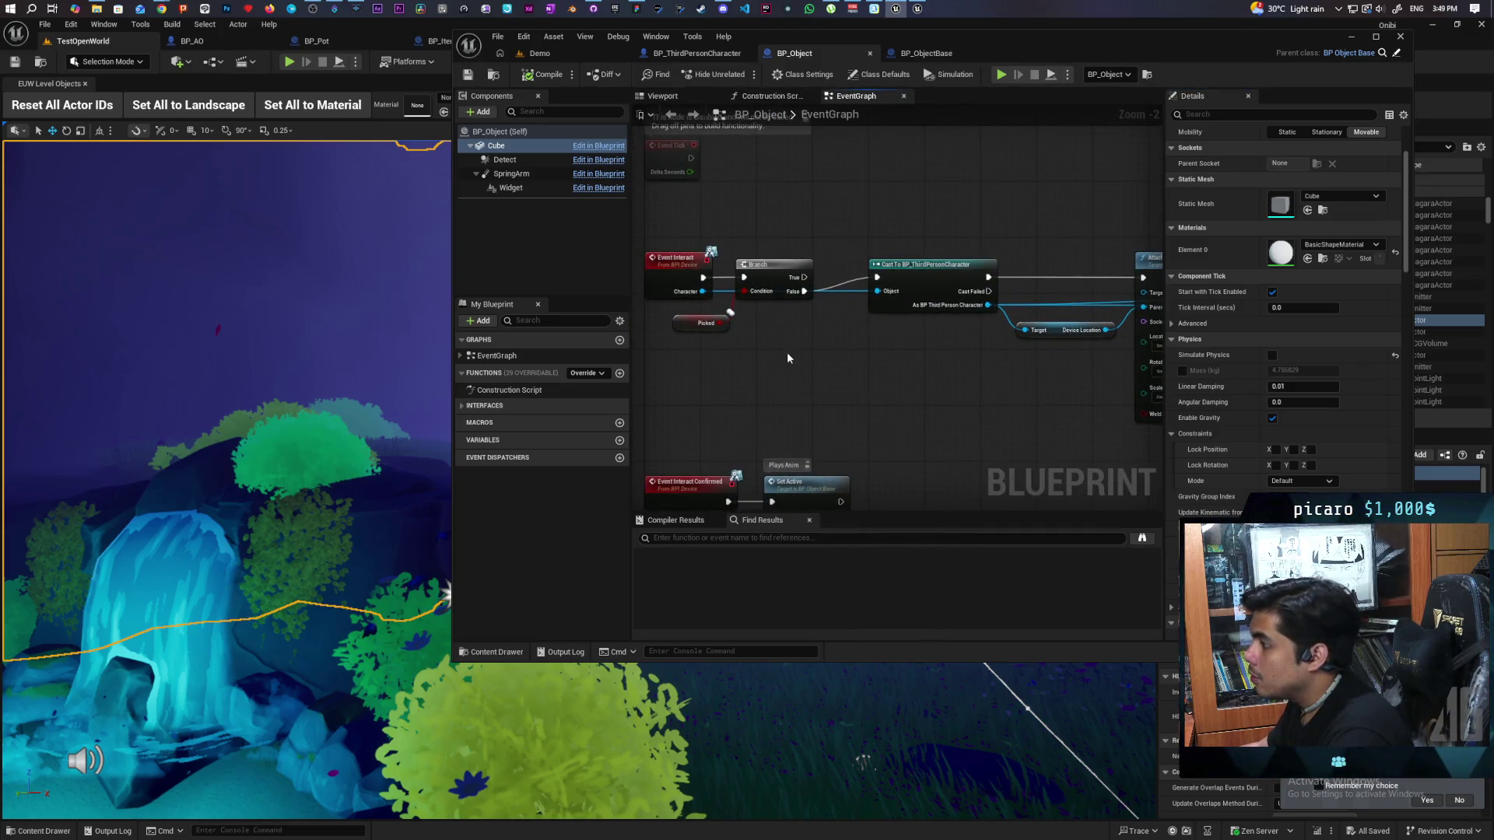
Step: Drag a Cube reference into BP_Object's graph and add a Set Simulate Physics node from it
{"action": "scroll", "coordinate": [787, 359], "scroll_direction": "down", "scroll_amount": 2}
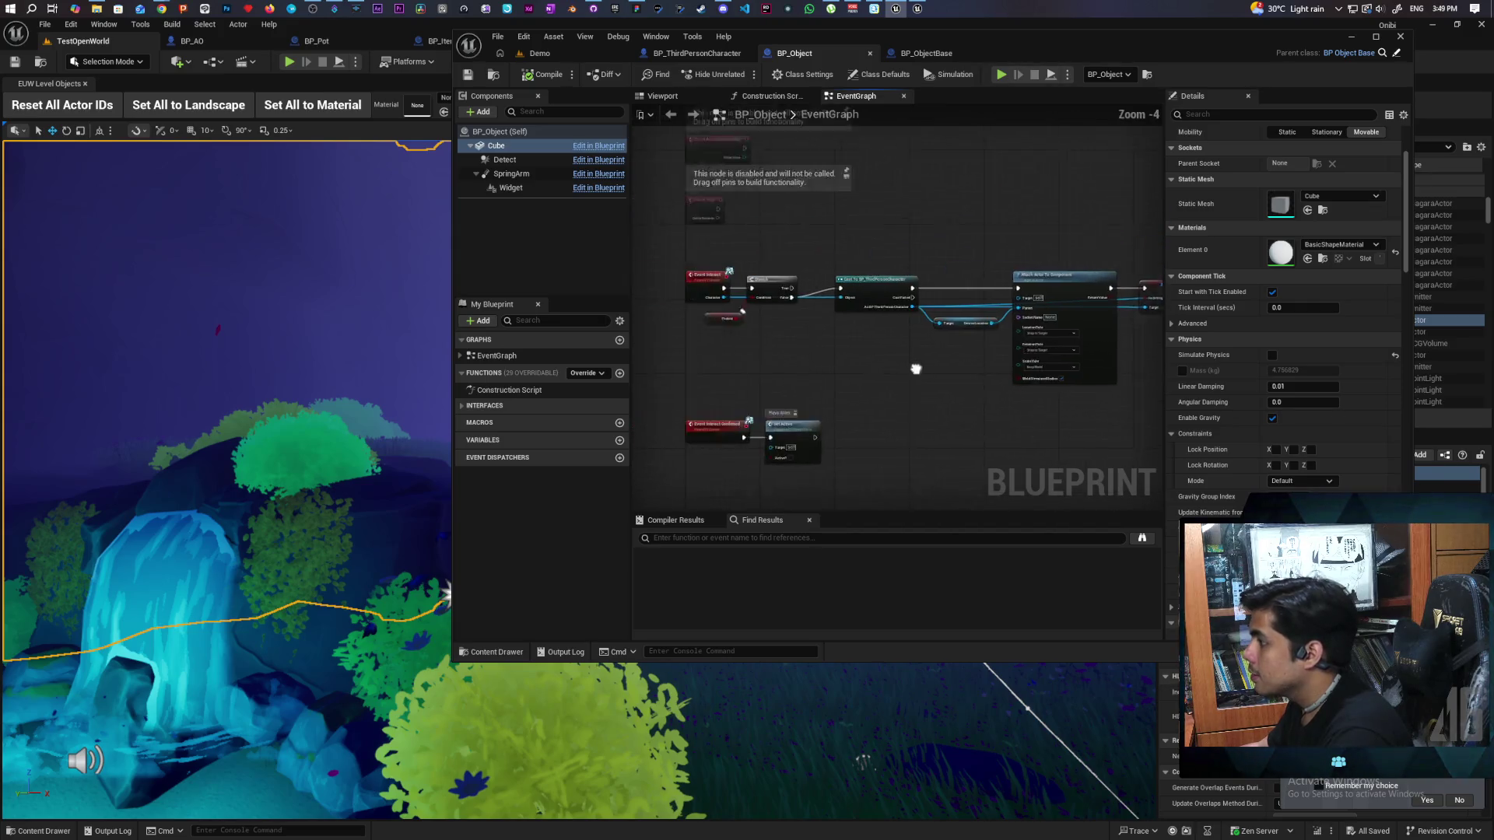
{"action": "scroll", "coordinate": [919, 350], "scroll_direction": "up", "scroll_amount": 2}
{"action": "mouse_move", "coordinate": [873, 337]}
{"action": "left_mouse_down"}
{"action": "mouse_move", "coordinate": [764, 324]}
{"action": "mouse_move", "coordinate": [778, 327]}
{"action": "mouse_move", "coordinate": [698, 338]}
{"action": "left_mouse_up"}
{"action": "mouse_move", "coordinate": [497, 145]}
{"action": "left_mouse_down"}
{"action": "mouse_move", "coordinate": [736, 160]}
{"action": "mouse_move", "coordinate": [678, 158]}
{"action": "mouse_move", "coordinate": [772, 205]}
{"action": "left_mouse_up"}
{"action": "type", "text": "enable"}
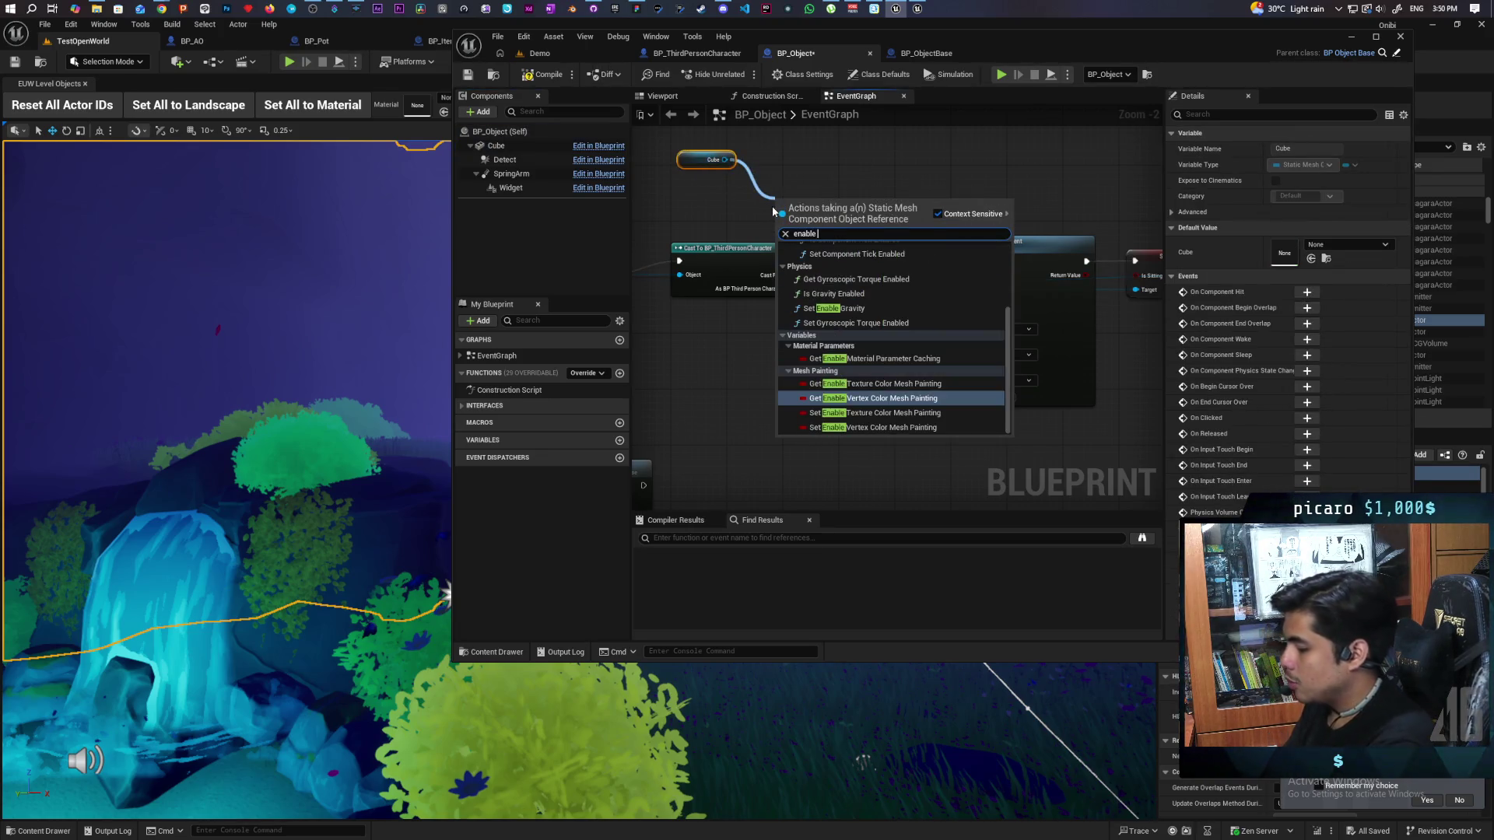
{"action": "type", "text": " phy"}
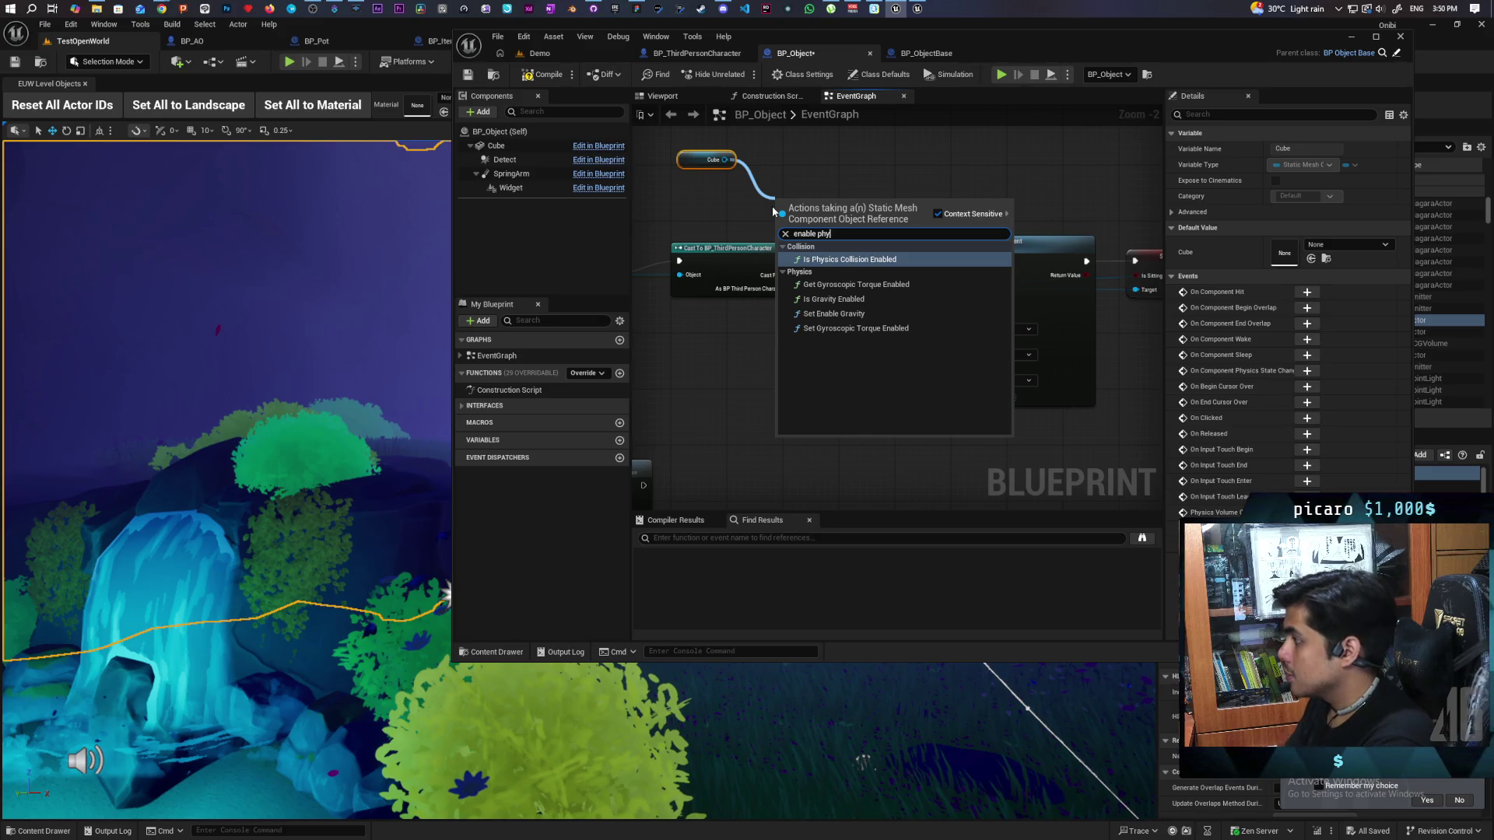
{"action": "key", "text": "BackSpace"}
{"action": "key", "text": "BackSpace"}
{"action": "key", "text": "BackSpace"}
{"action": "type", "text": "s"}
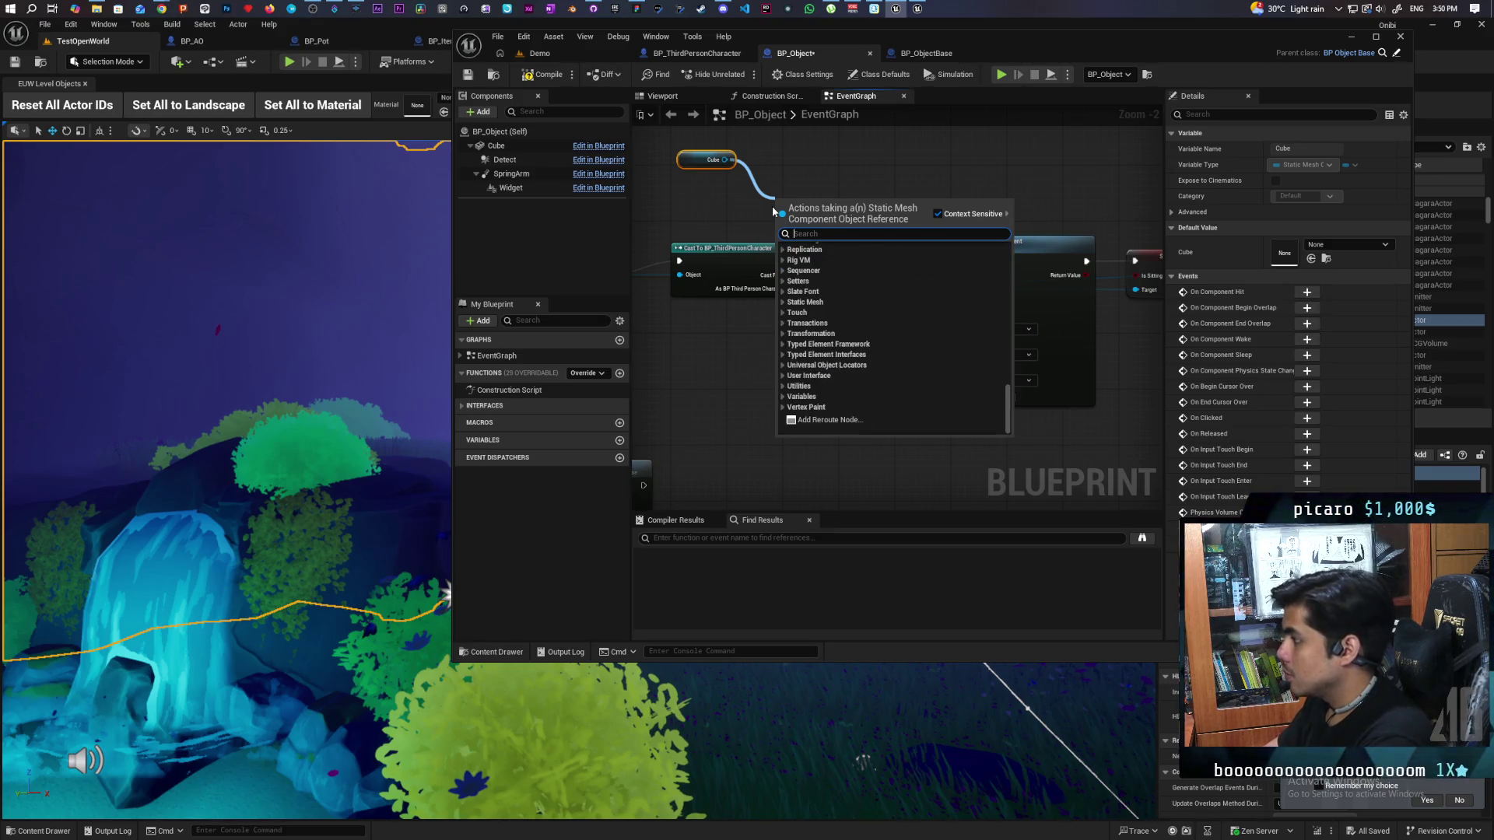
{"action": "type", "text": "imulate"}
{"action": "key", "text": "Return"}
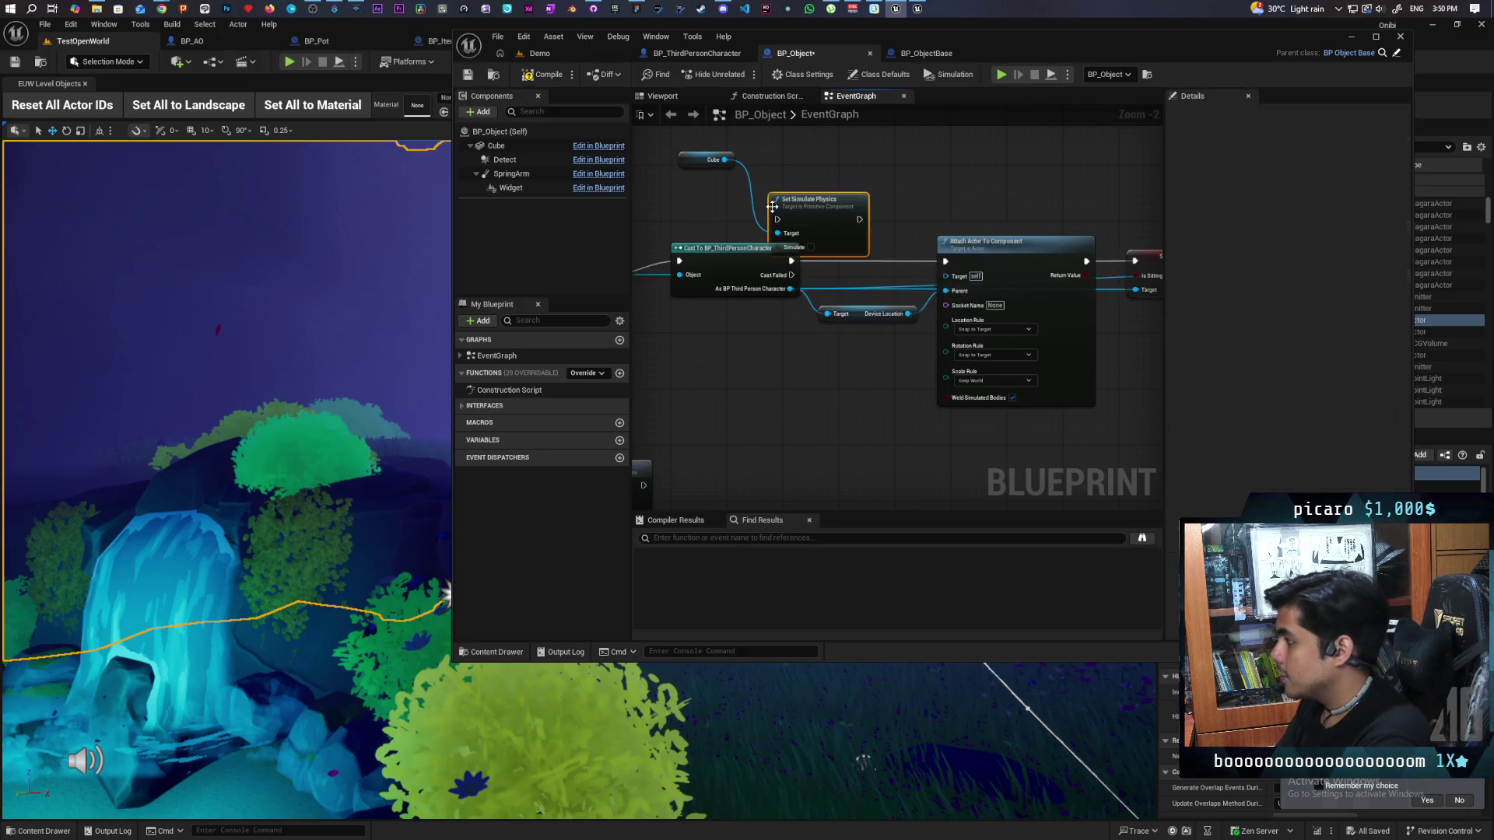
Step: Position Set Simulate Physics between the Cast To BP_ThirdPersonCharacter and Attach Actor To Component nodes
{"action": "scroll", "coordinate": [773, 206], "scroll_direction": "up", "scroll_amount": 2}
{"action": "left_click_drag", "start_coordinate": [773, 206], "coordinate": [846, 263]}
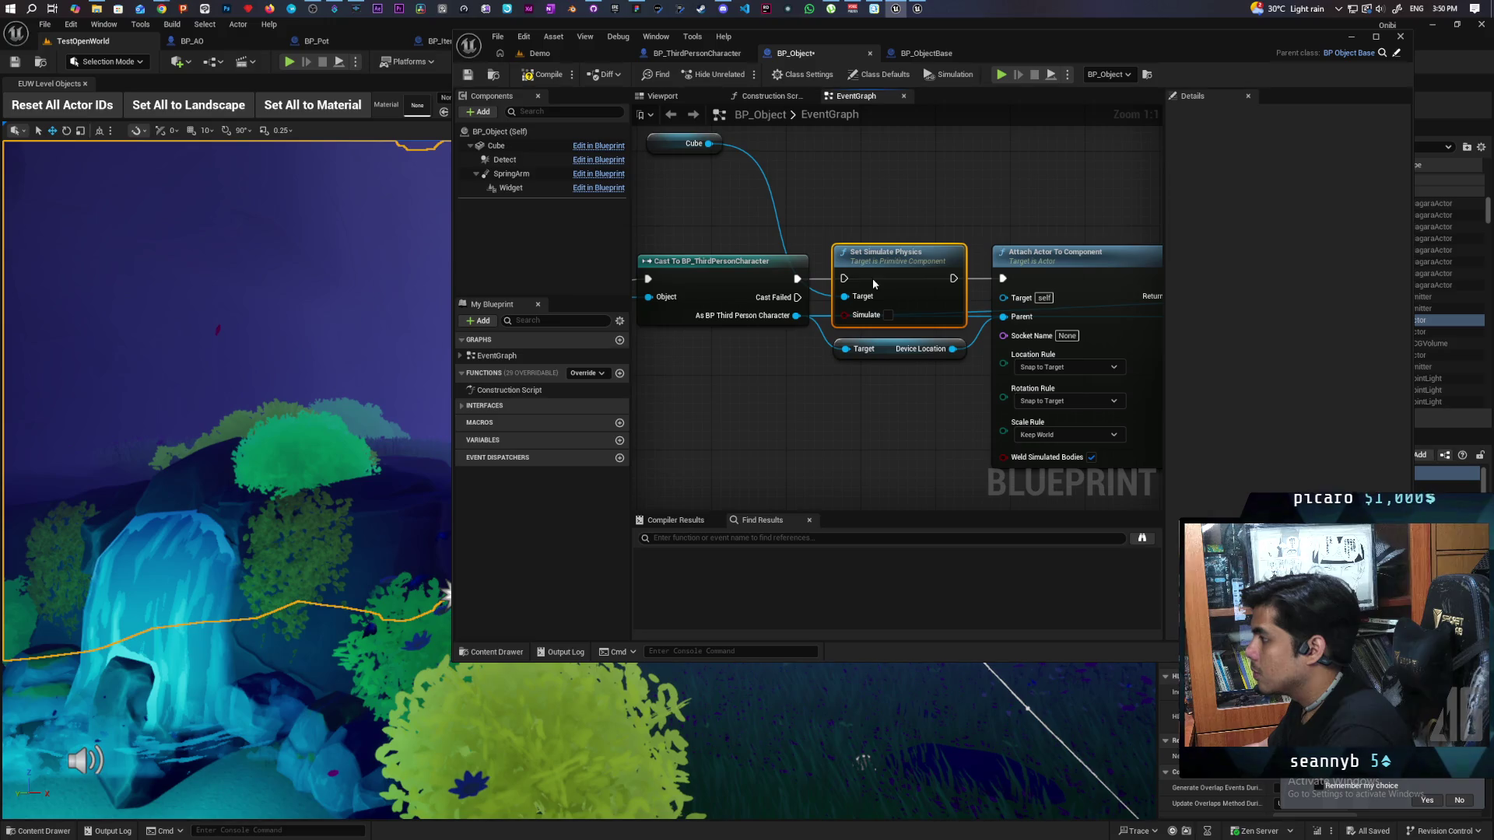
{"action": "left_click_drag", "start_coordinate": [871, 278], "coordinate": [852, 393]}
{"action": "scroll", "coordinate": [726, 398], "scroll_direction": "down", "scroll_amount": 3}
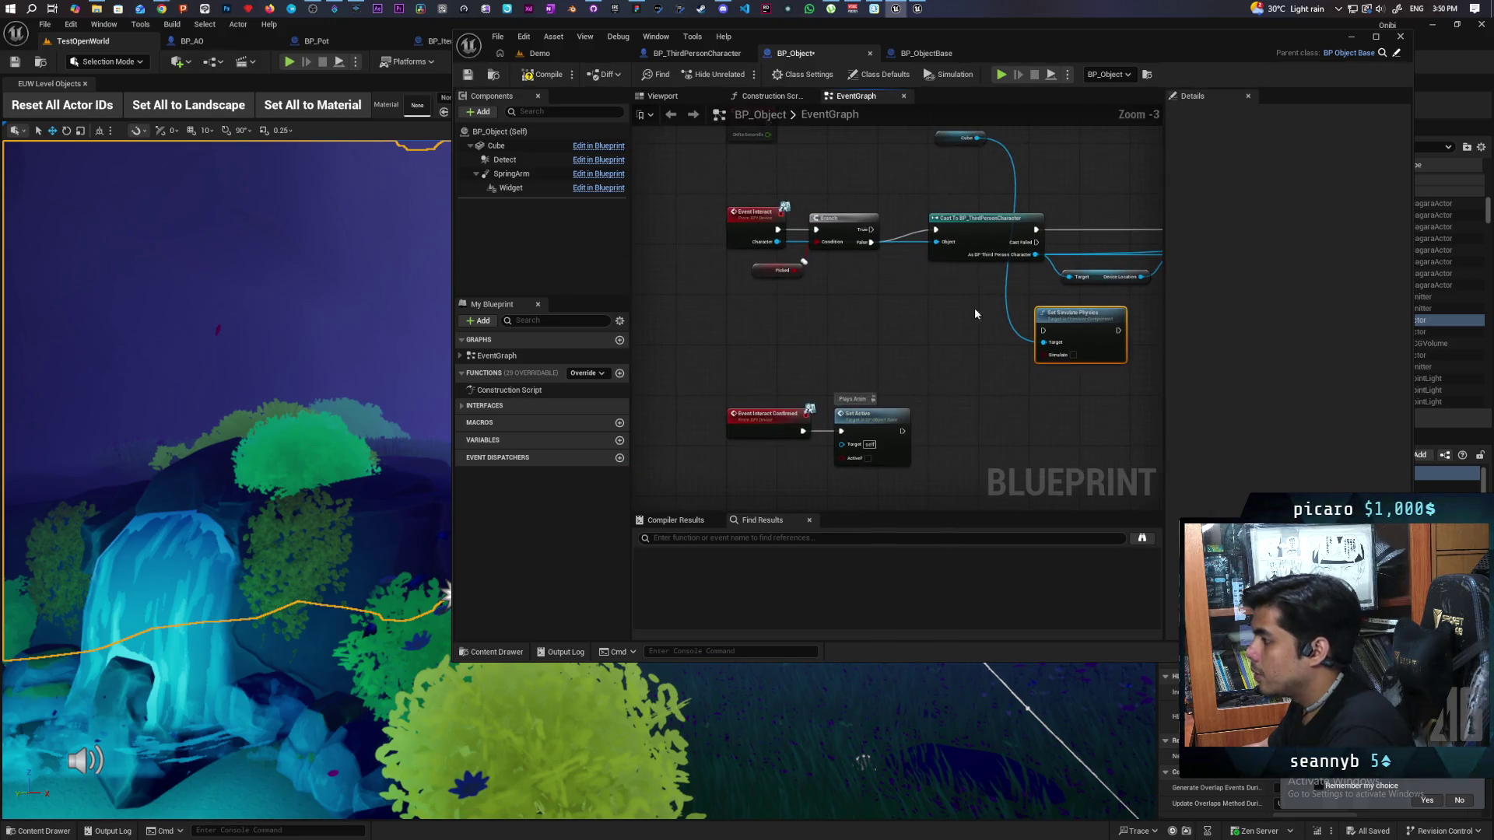
{"action": "mouse_move", "coordinate": [935, 342]}
{"action": "left_mouse_down"}
{"action": "mouse_move", "coordinate": [910, 463]}
{"action": "mouse_move", "coordinate": [856, 321]}
{"action": "mouse_move", "coordinate": [839, 341]}
{"action": "mouse_move", "coordinate": [755, 331]}
{"action": "mouse_move", "coordinate": [1005, 323]}
{"action": "mouse_move", "coordinate": [950, 337]}
{"action": "mouse_move", "coordinate": [1004, 325]}
{"action": "mouse_move", "coordinate": [804, 222]}
{"action": "mouse_move", "coordinate": [783, 334]}
{"action": "left_mouse_up"}
{"action": "scroll", "coordinate": [848, 308], "scroll_direction": "down", "scroll_amount": 3}
{"action": "scroll", "coordinate": [872, 311], "scroll_direction": "up", "scroll_amount": 4}
{"action": "scroll", "coordinate": [875, 312], "scroll_direction": "down", "scroll_amount": 2}
{"action": "scroll", "coordinate": [805, 221], "scroll_direction": "up", "scroll_amount": 1}
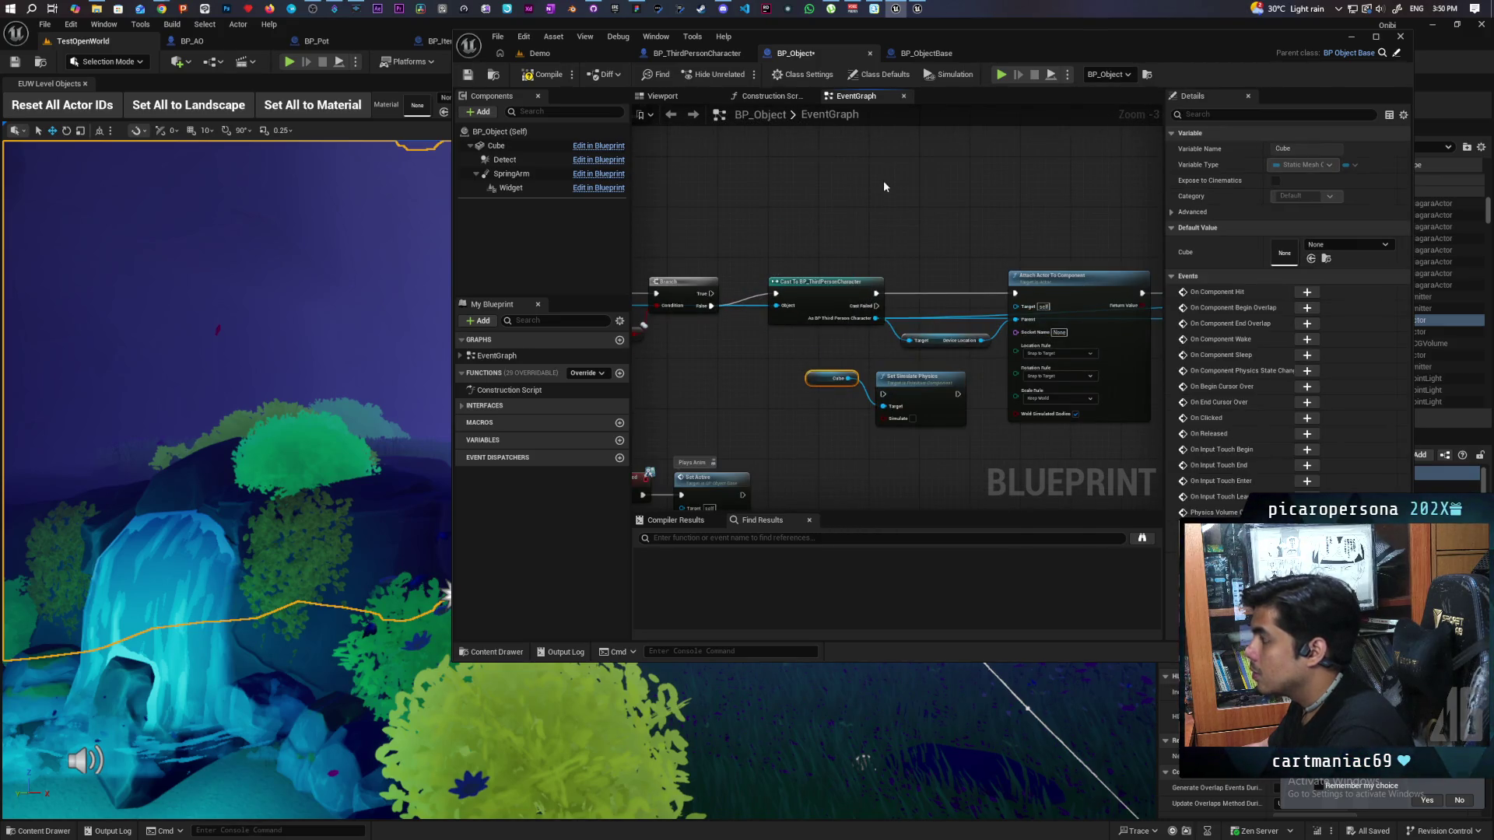
{"action": "left_click", "coordinate": [920, 53]}
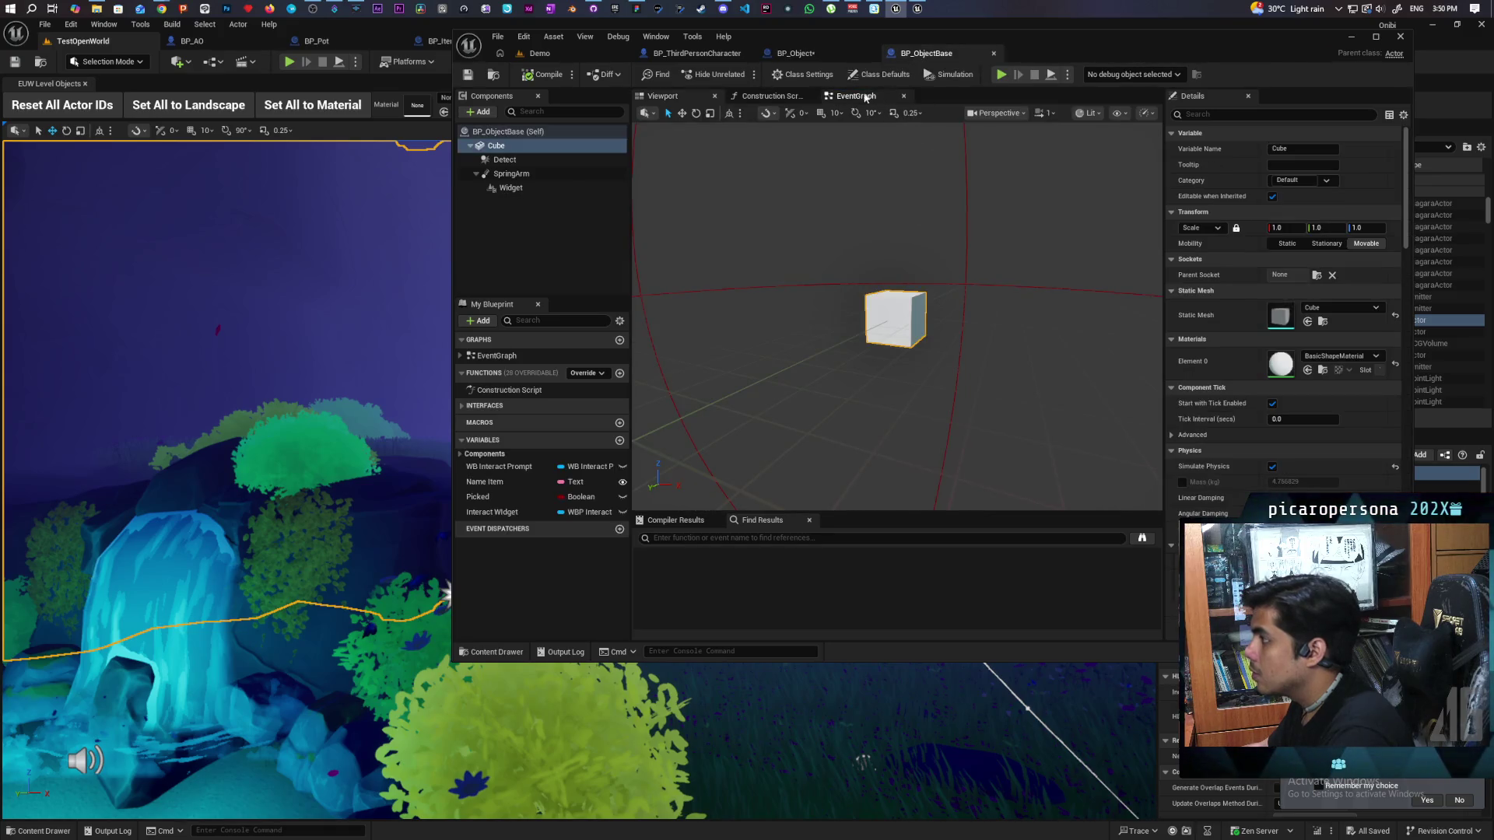
Step: Copy the Cube and Set Simulate Physics nodes from BP_Object and paste them into BP_ObjectBase
{"action": "left_click", "coordinate": [856, 96]}
{"action": "scroll", "coordinate": [825, 269], "scroll_direction": "down", "scroll_amount": 4}
{"action": "scroll", "coordinate": [784, 283], "scroll_direction": "up", "scroll_amount": 5}
{"action": "mouse_move", "coordinate": [765, 286]}
{"action": "left_mouse_down"}
{"action": "mouse_move", "coordinate": [837, 280]}
{"action": "mouse_move", "coordinate": [773, 260]}
{"action": "left_mouse_up"}
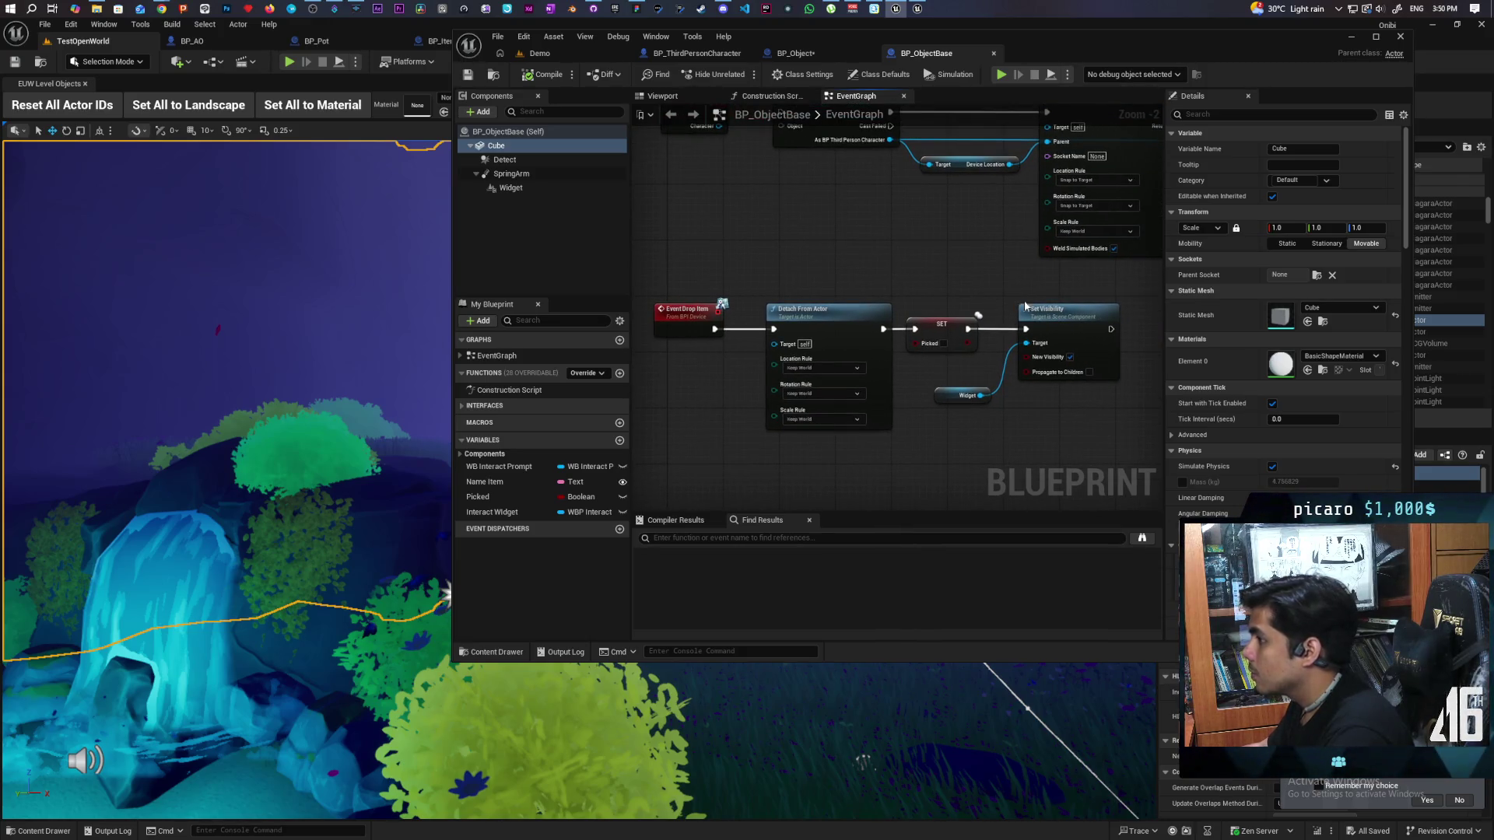
{"action": "left_click", "coordinate": [798, 53]}
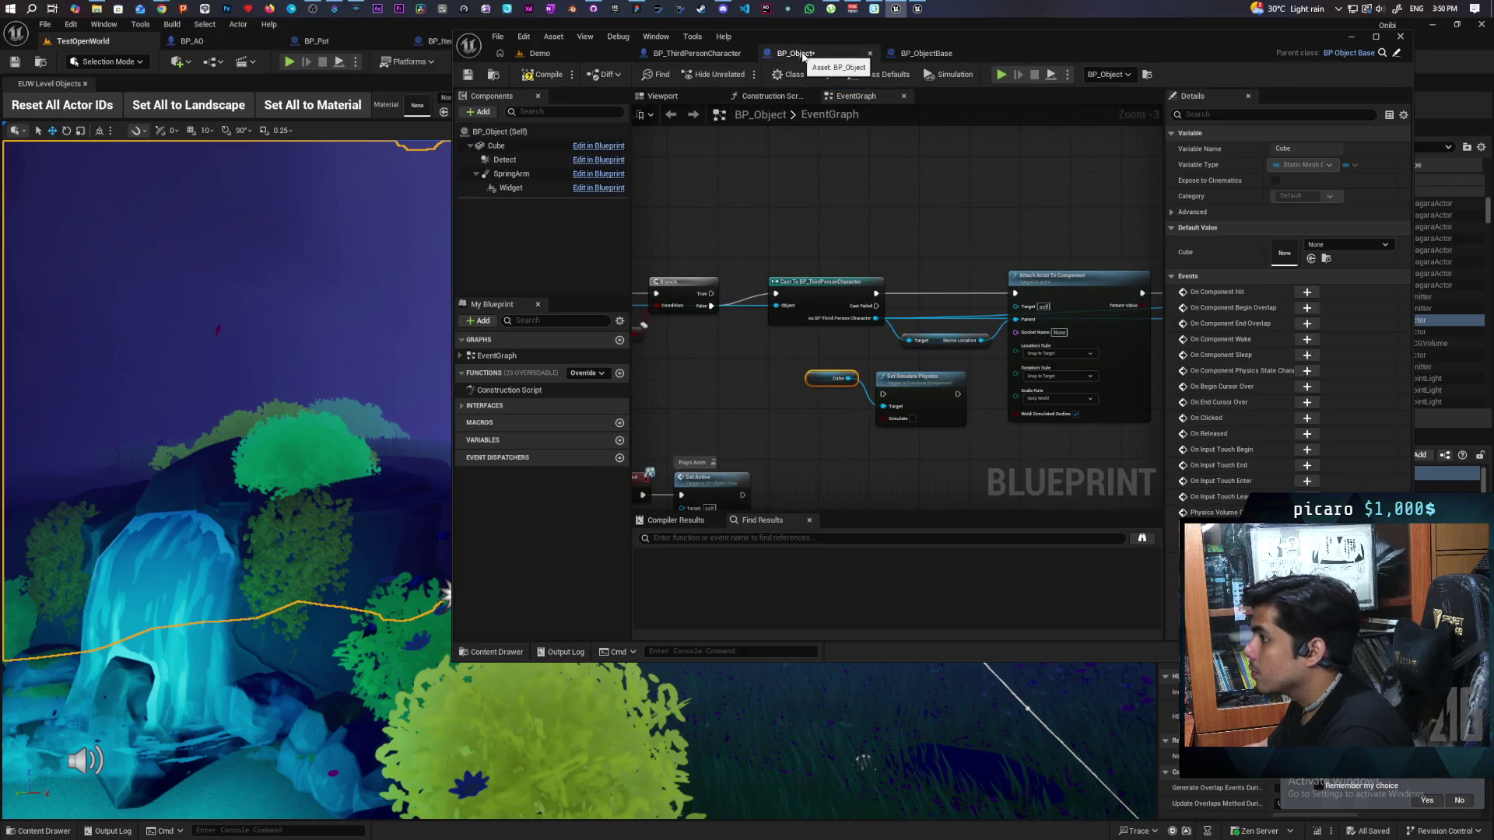
{"action": "left_click", "coordinate": [930, 53]}
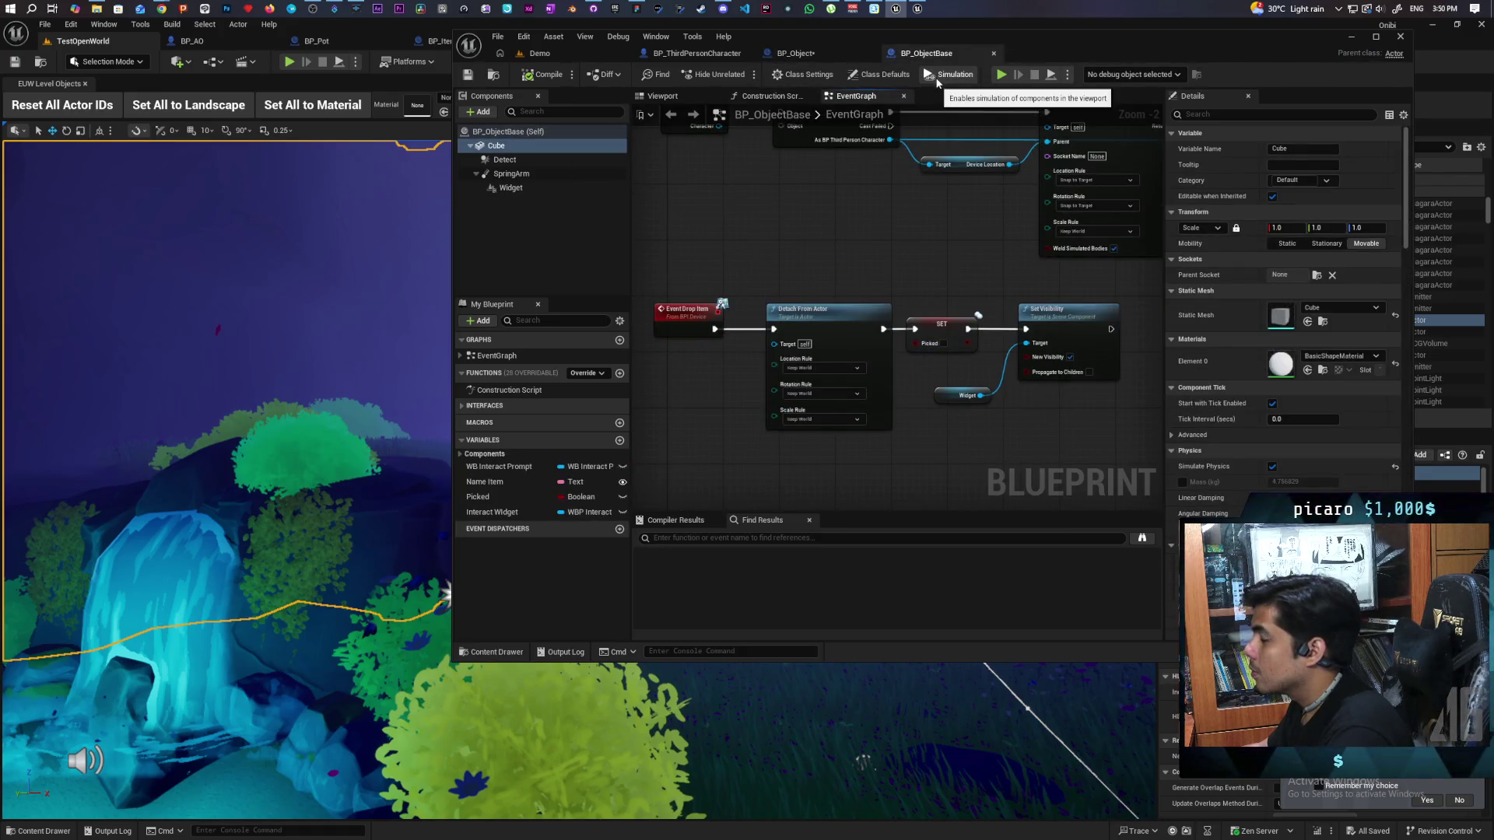
{"action": "left_click", "coordinate": [817, 53]}
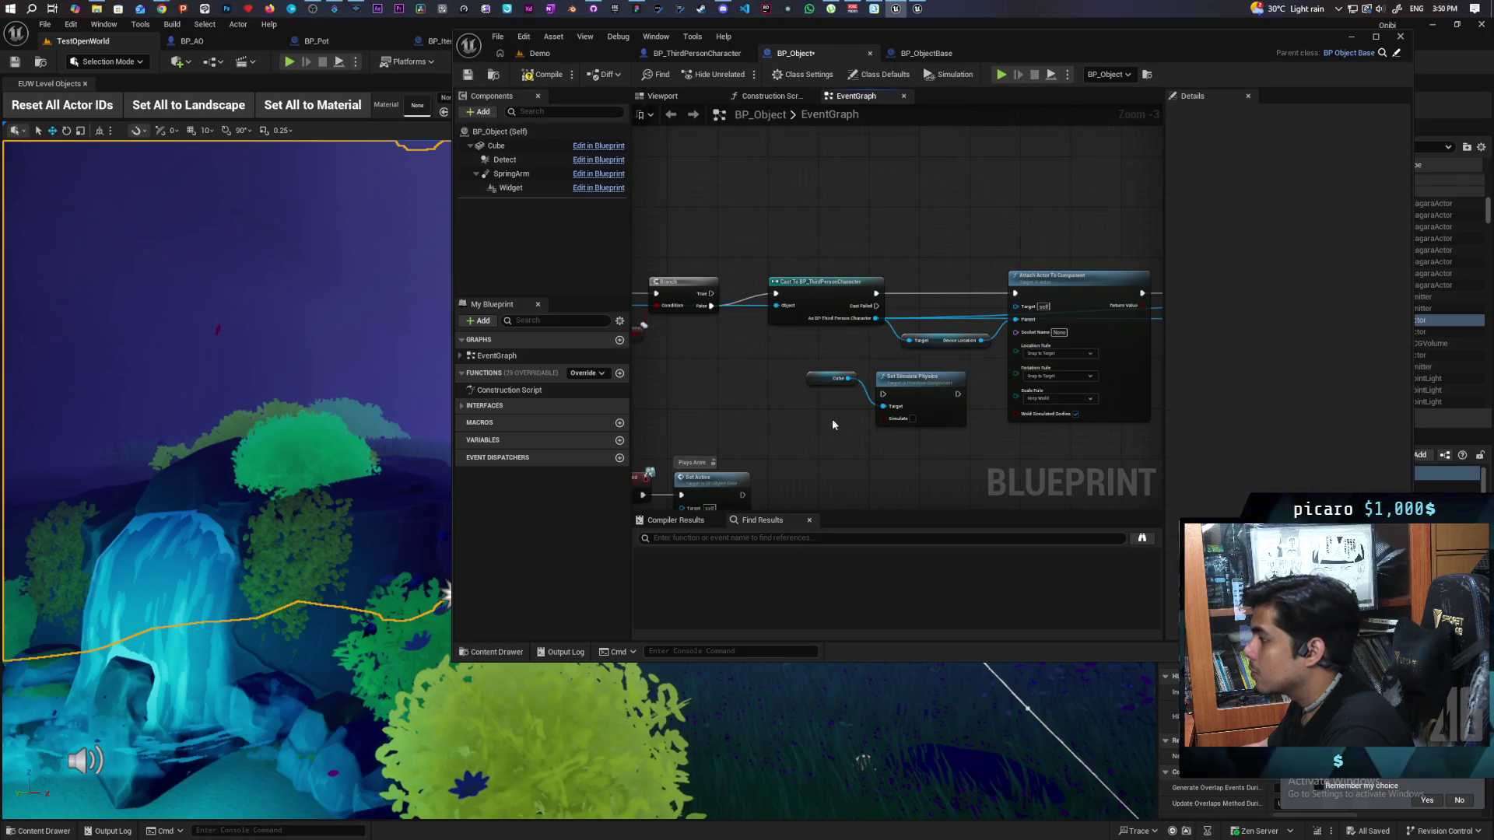
{"action": "left_click", "coordinate": [893, 376]}
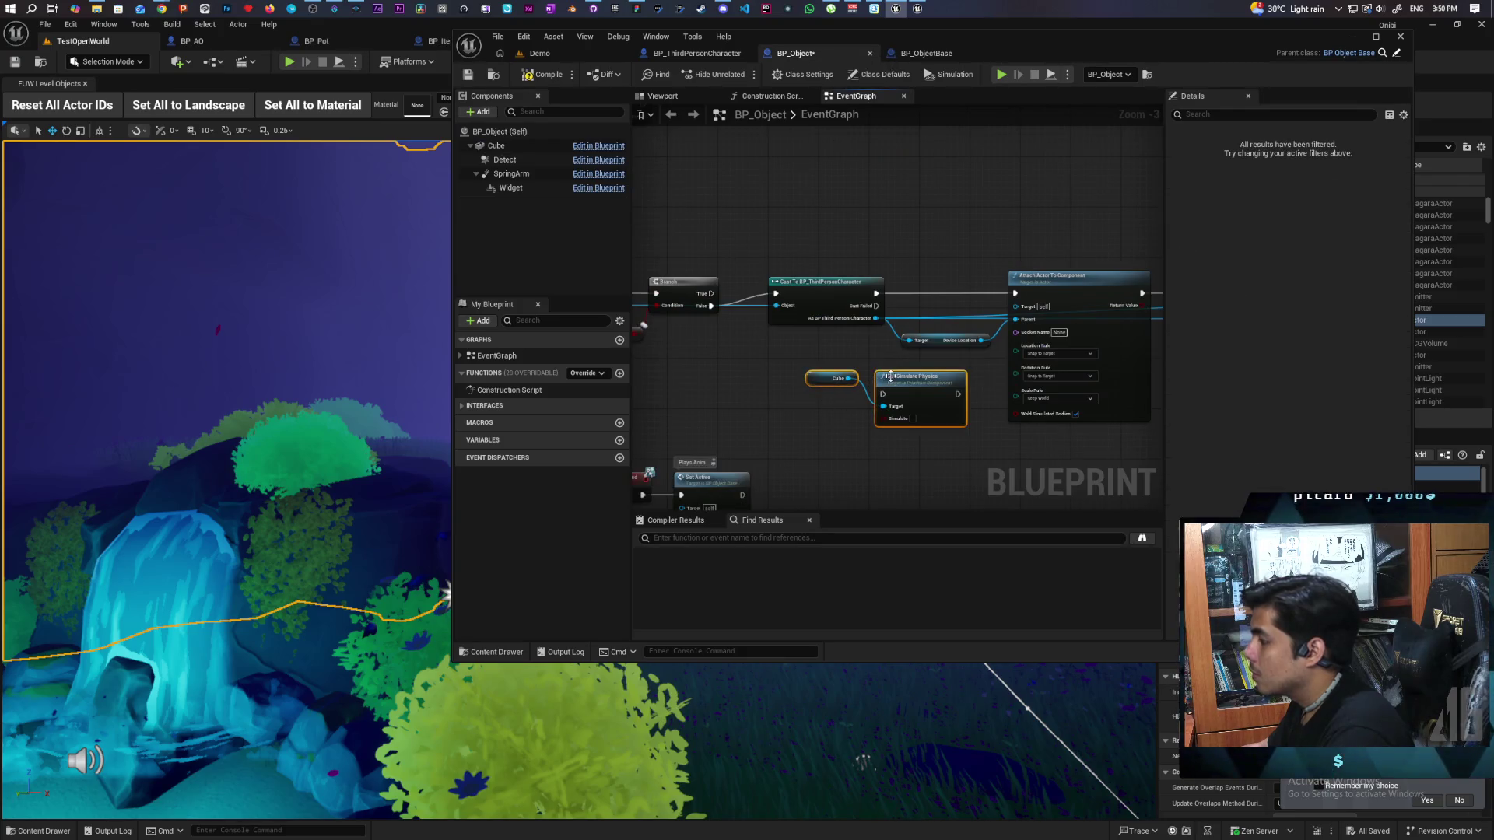
{"action": "left_click", "coordinate": [927, 58]}
{"action": "key", "text": "ctrl+v"}
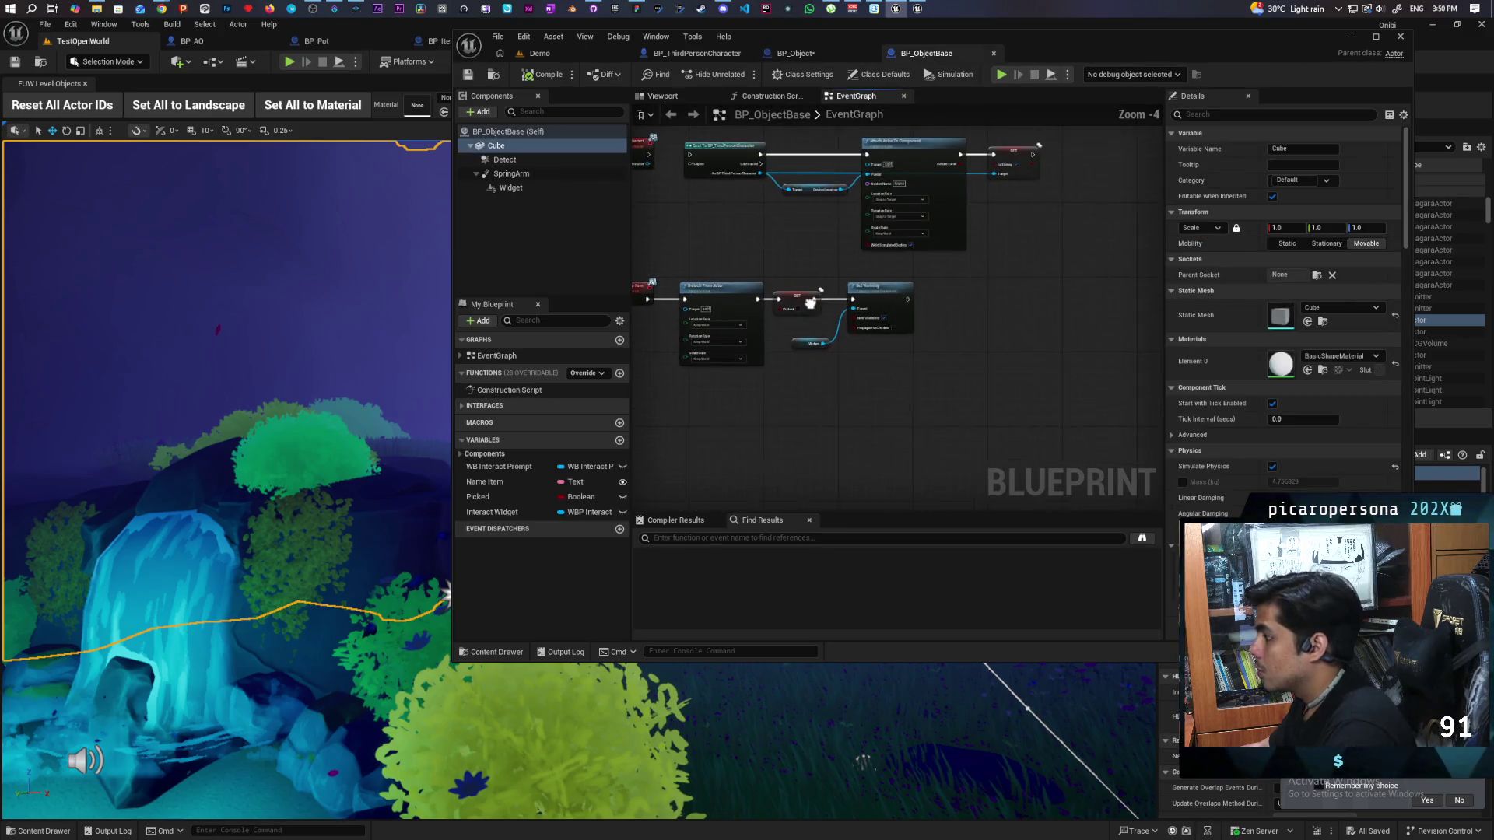
Step: Wire the pasted Set Simulate Physics after Set Visibility in BP_ObjectBase's Drop Item chain
{"action": "scroll", "coordinate": [949, 324], "scroll_direction": "up", "scroll_amount": 3}
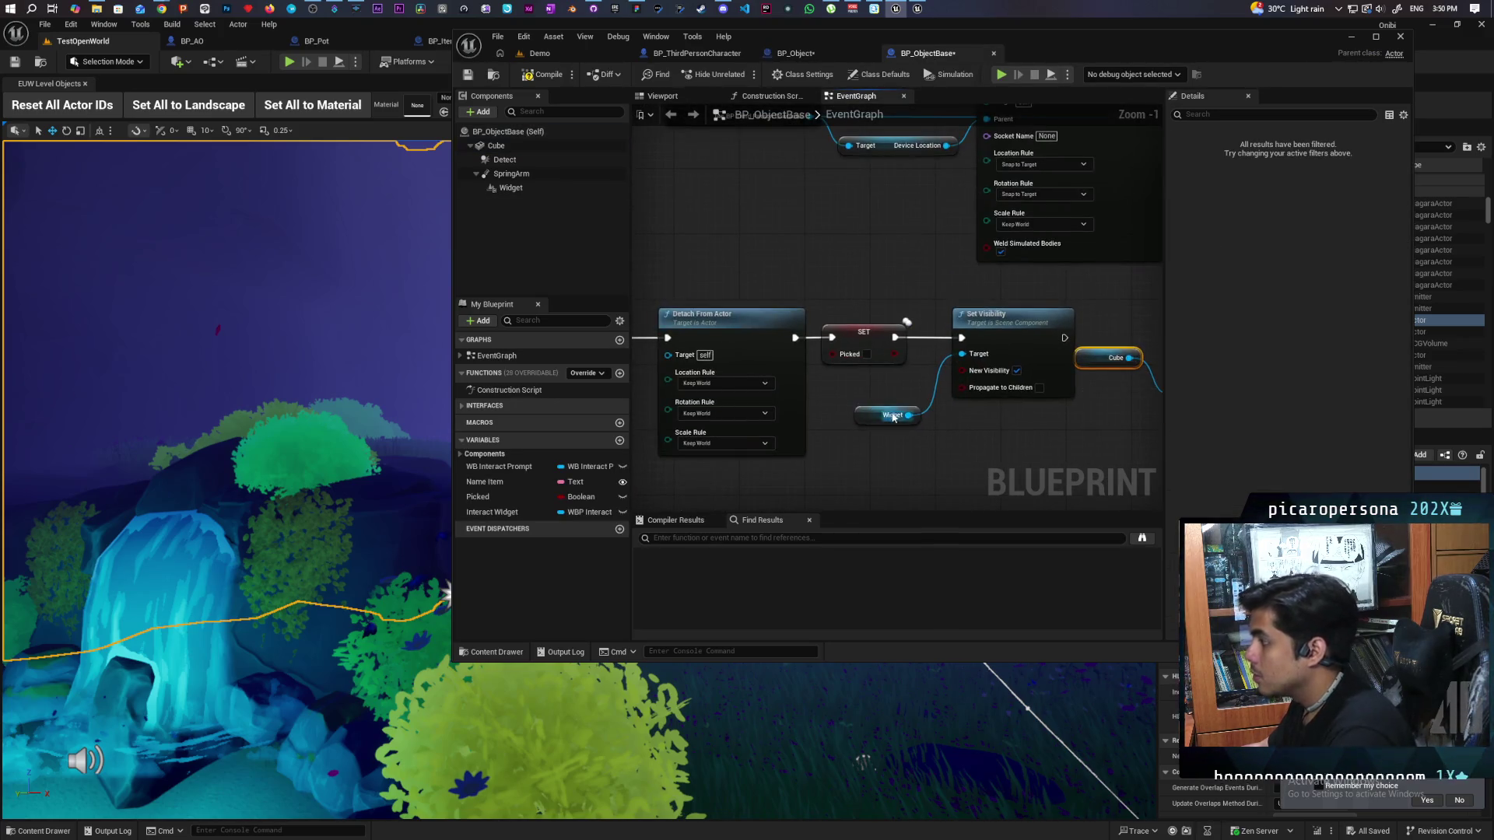
{"action": "mouse_move", "coordinate": [770, 217]}
{"action": "left_mouse_down"}
{"action": "mouse_move", "coordinate": [988, 400]}
{"action": "mouse_move", "coordinate": [1159, 348]}
{"action": "left_mouse_up"}
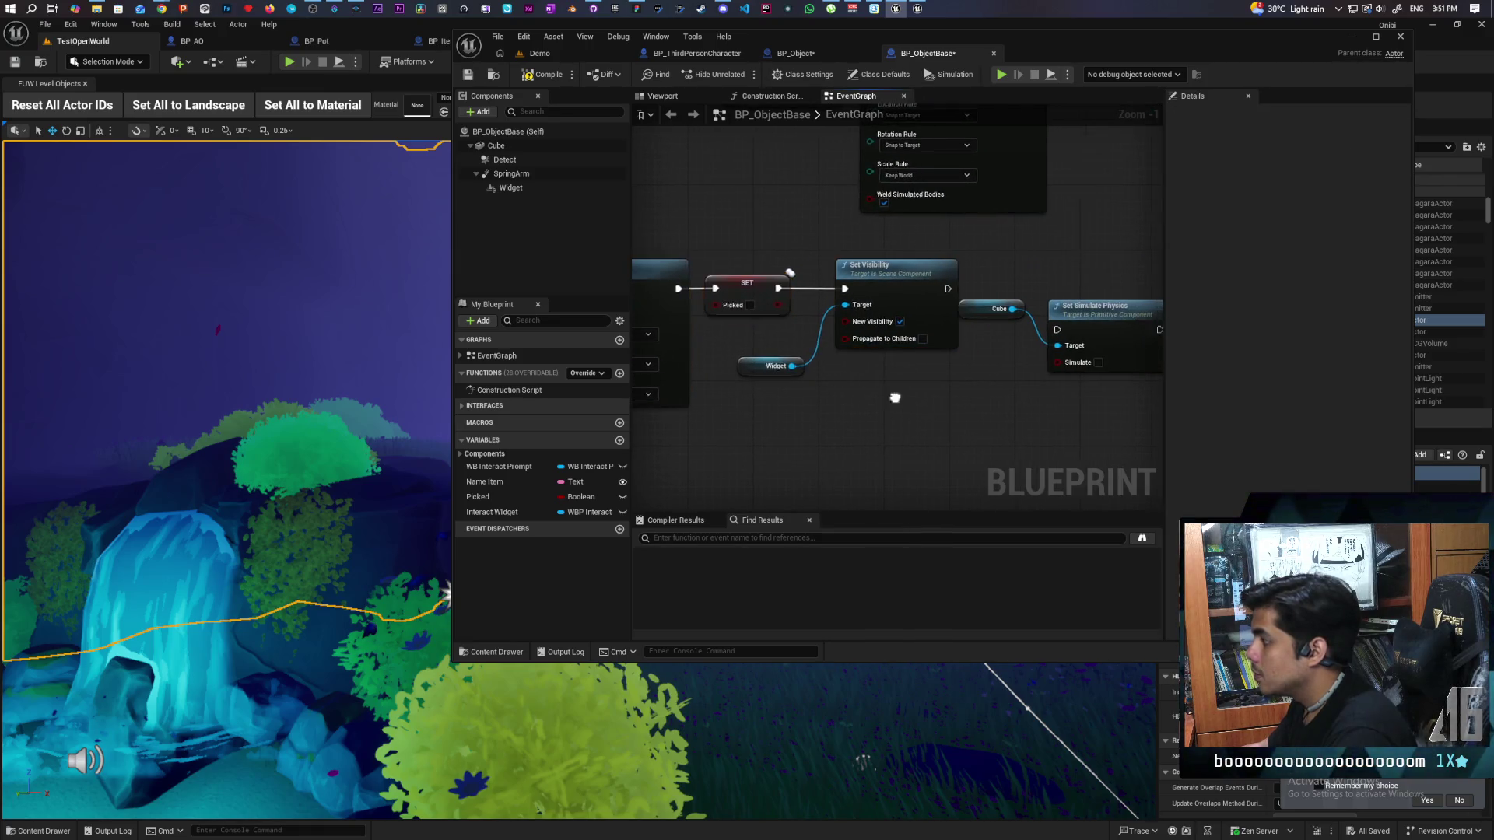
{"action": "left_click", "coordinate": [796, 366]}
{"action": "left_click_drag", "start_coordinate": [891, 351], "coordinate": [890, 294]}
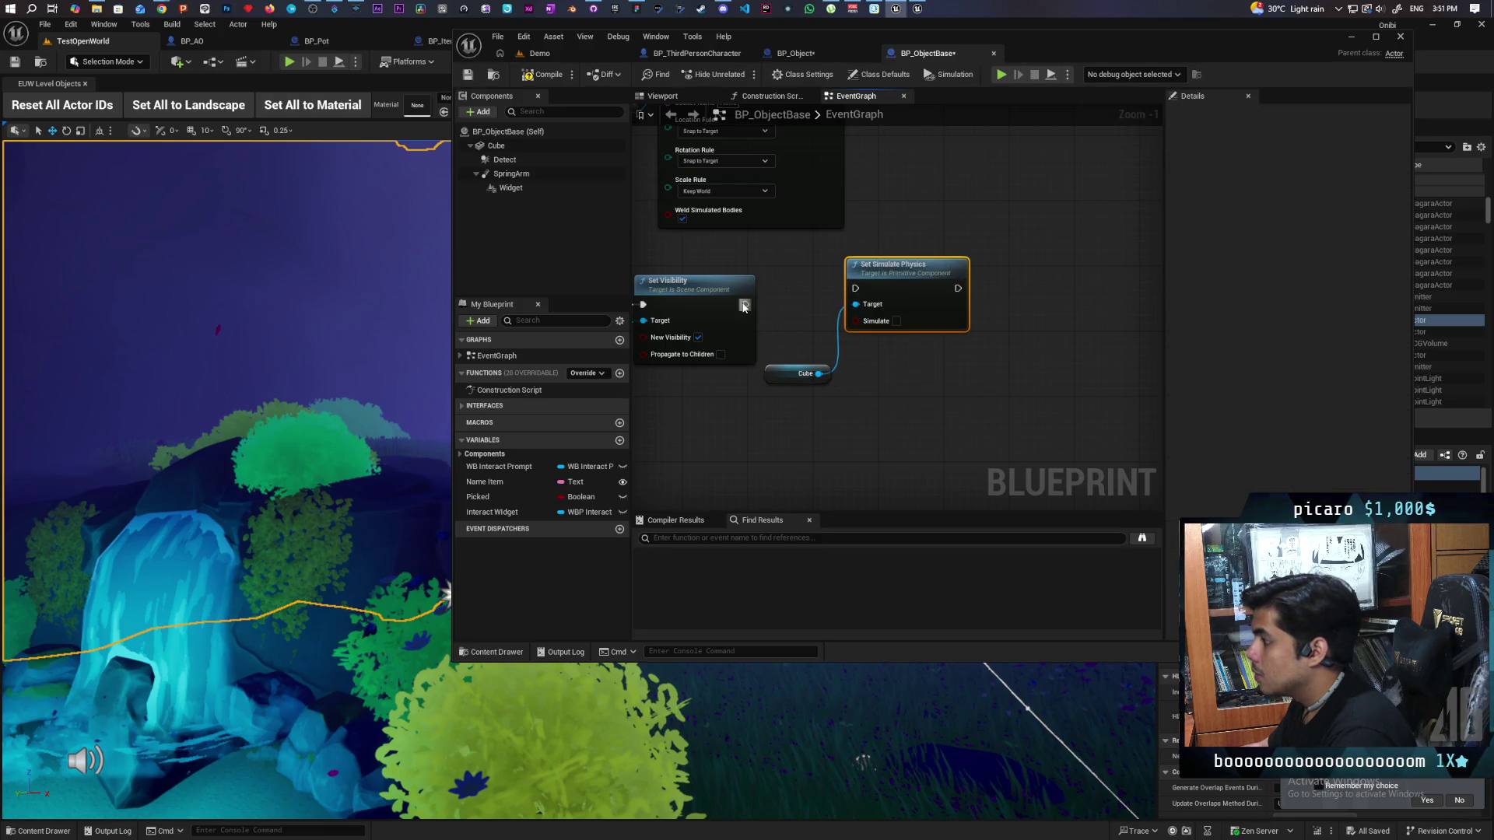
{"action": "left_click_drag", "start_coordinate": [744, 306], "coordinate": [848, 297]}
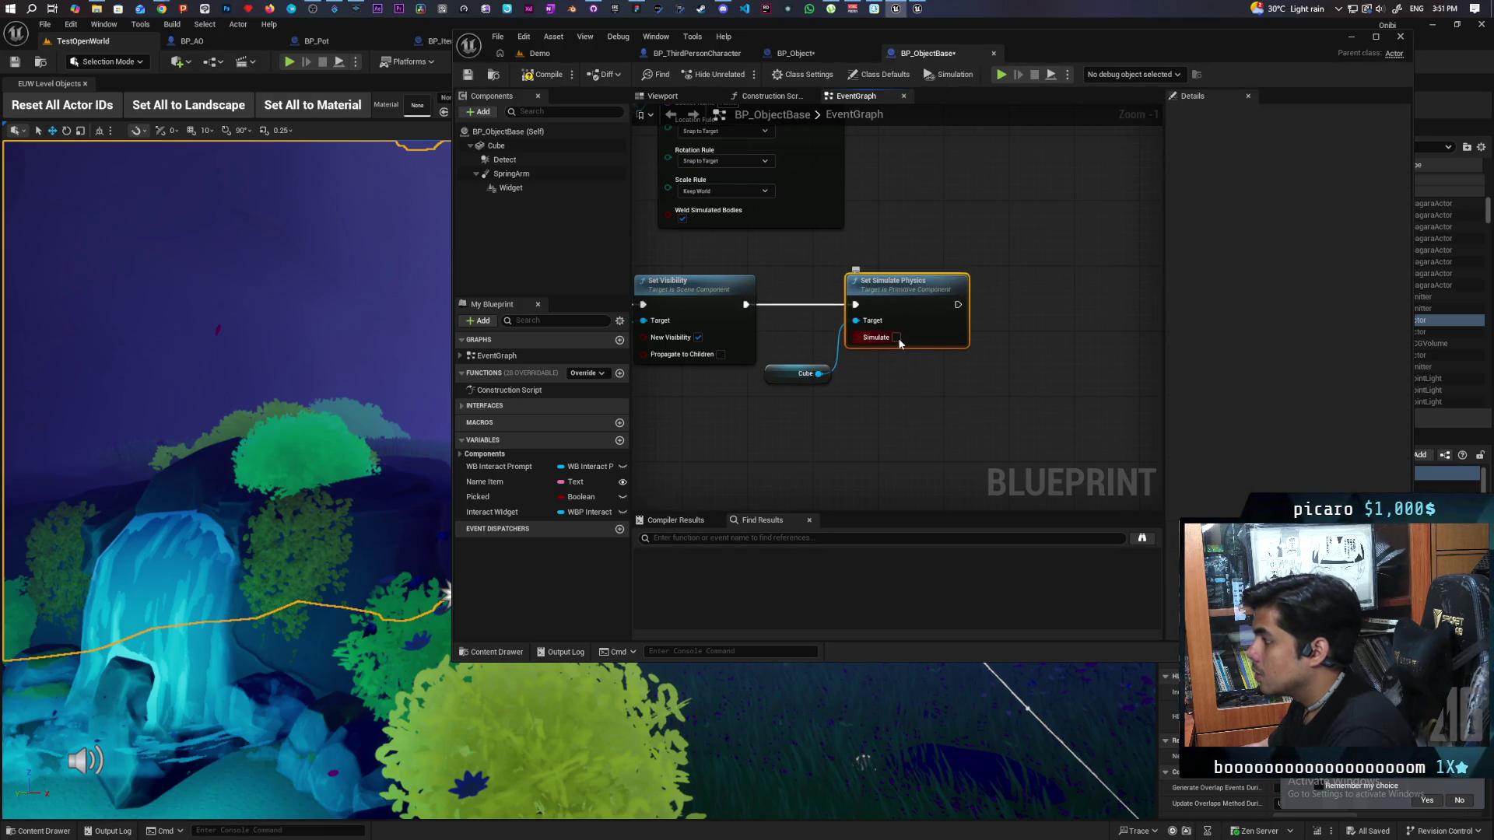
{"action": "scroll", "coordinate": [899, 409], "scroll_direction": "down", "scroll_amount": 3}
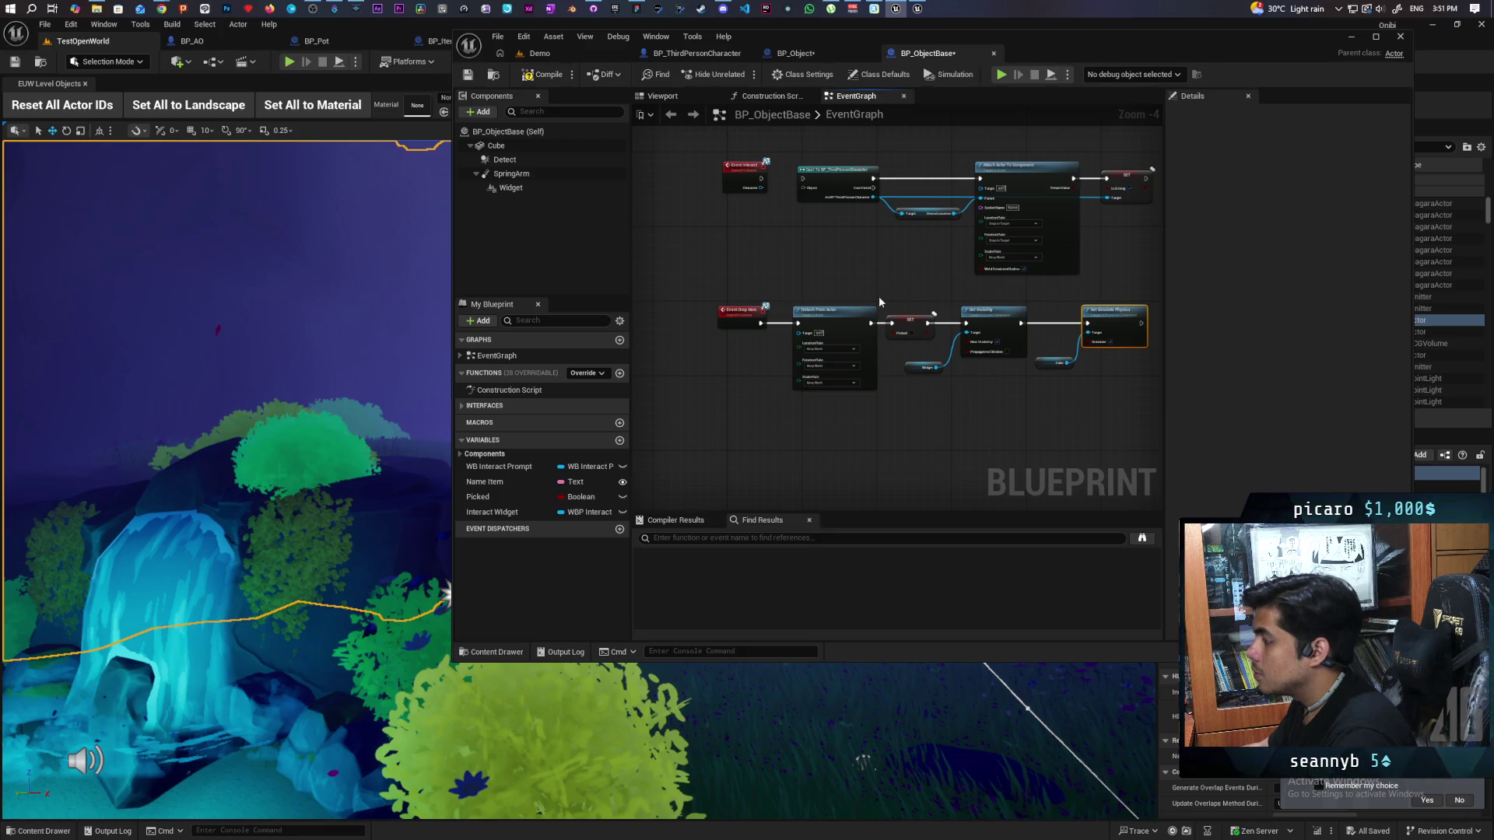
{"action": "scroll", "coordinate": [800, 325], "scroll_direction": "up", "scroll_amount": 1}
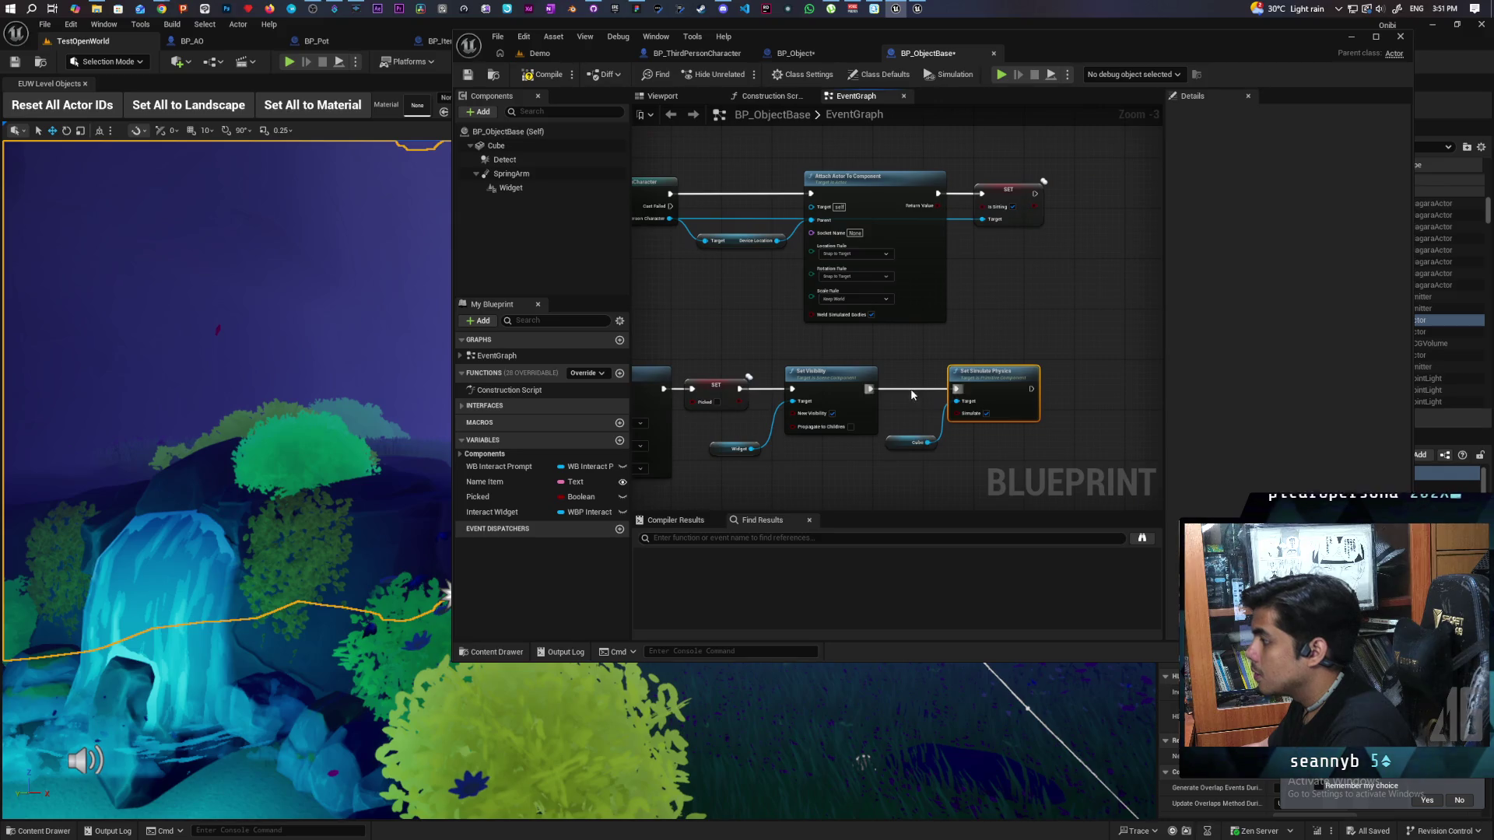
{"action": "left_click_drag", "start_coordinate": [913, 396], "coordinate": [969, 470]}
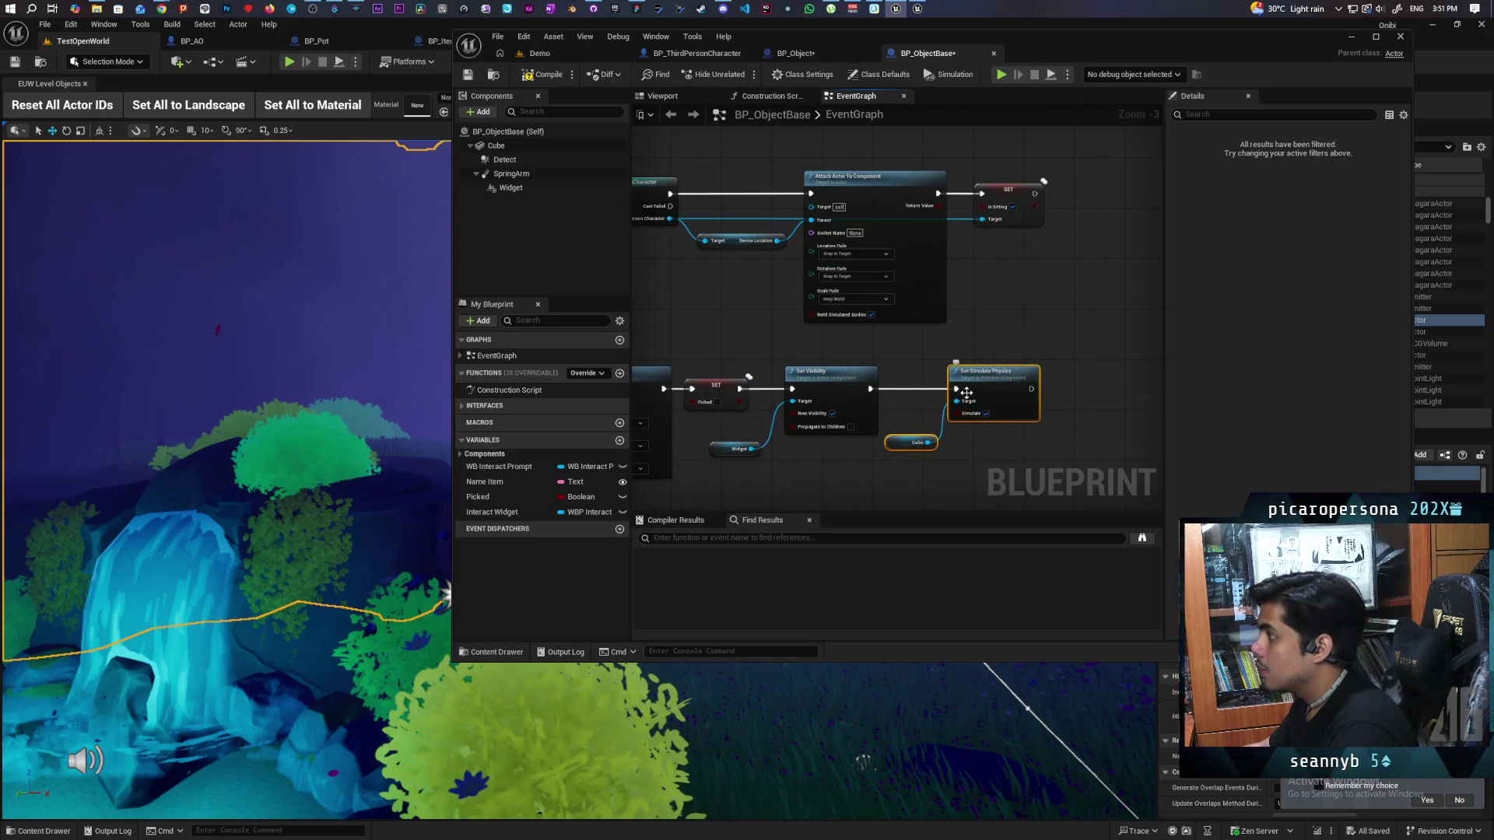
{"action": "left_click", "coordinate": [796, 53]}
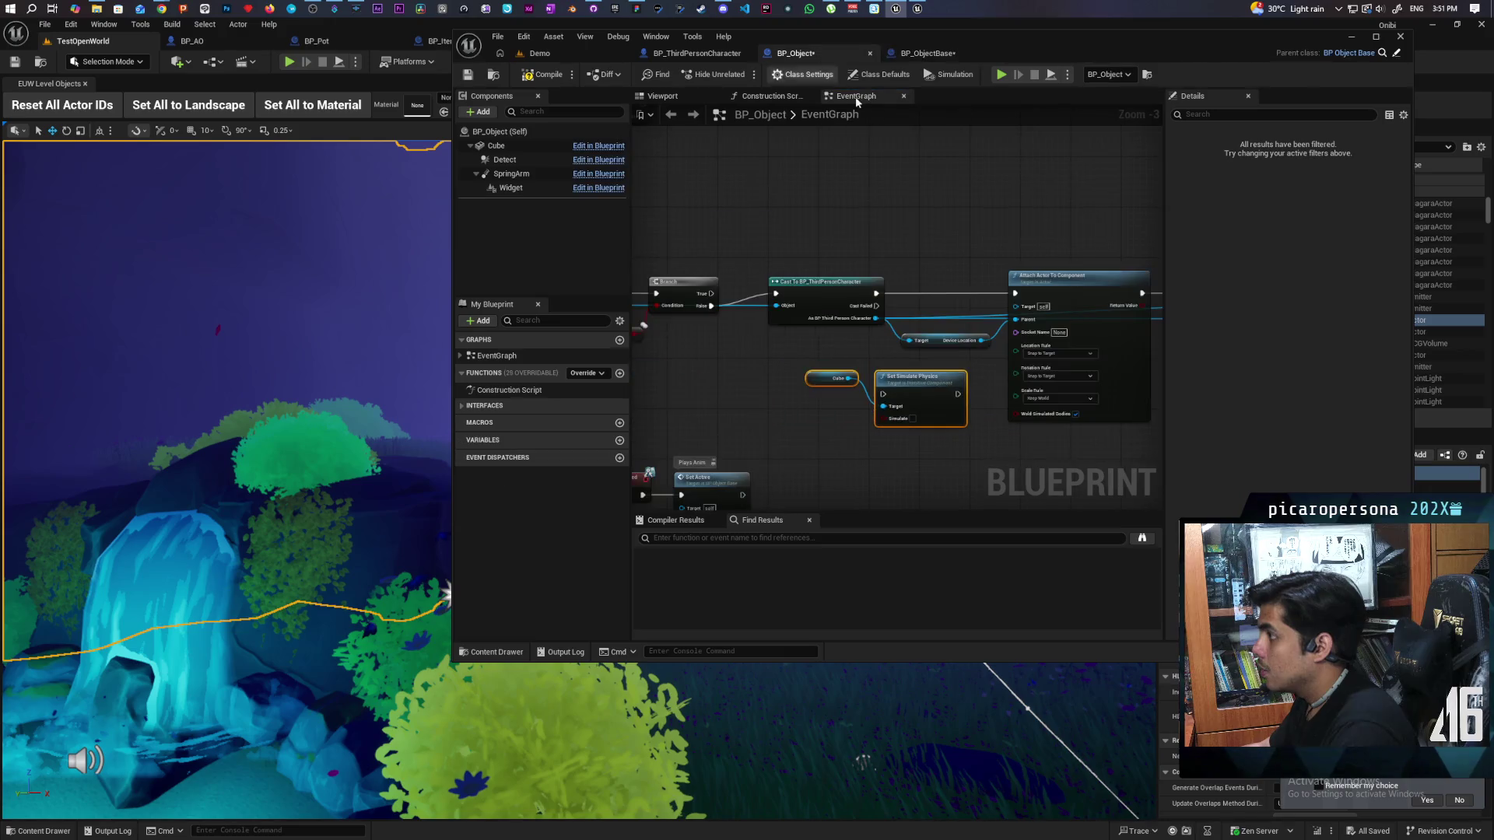
Step: Insert Set Simulate Physics between the cast and attach nodes in BP_Object, then save all
{"action": "scroll", "coordinate": [844, 221], "scroll_direction": "up", "scroll_amount": 5}
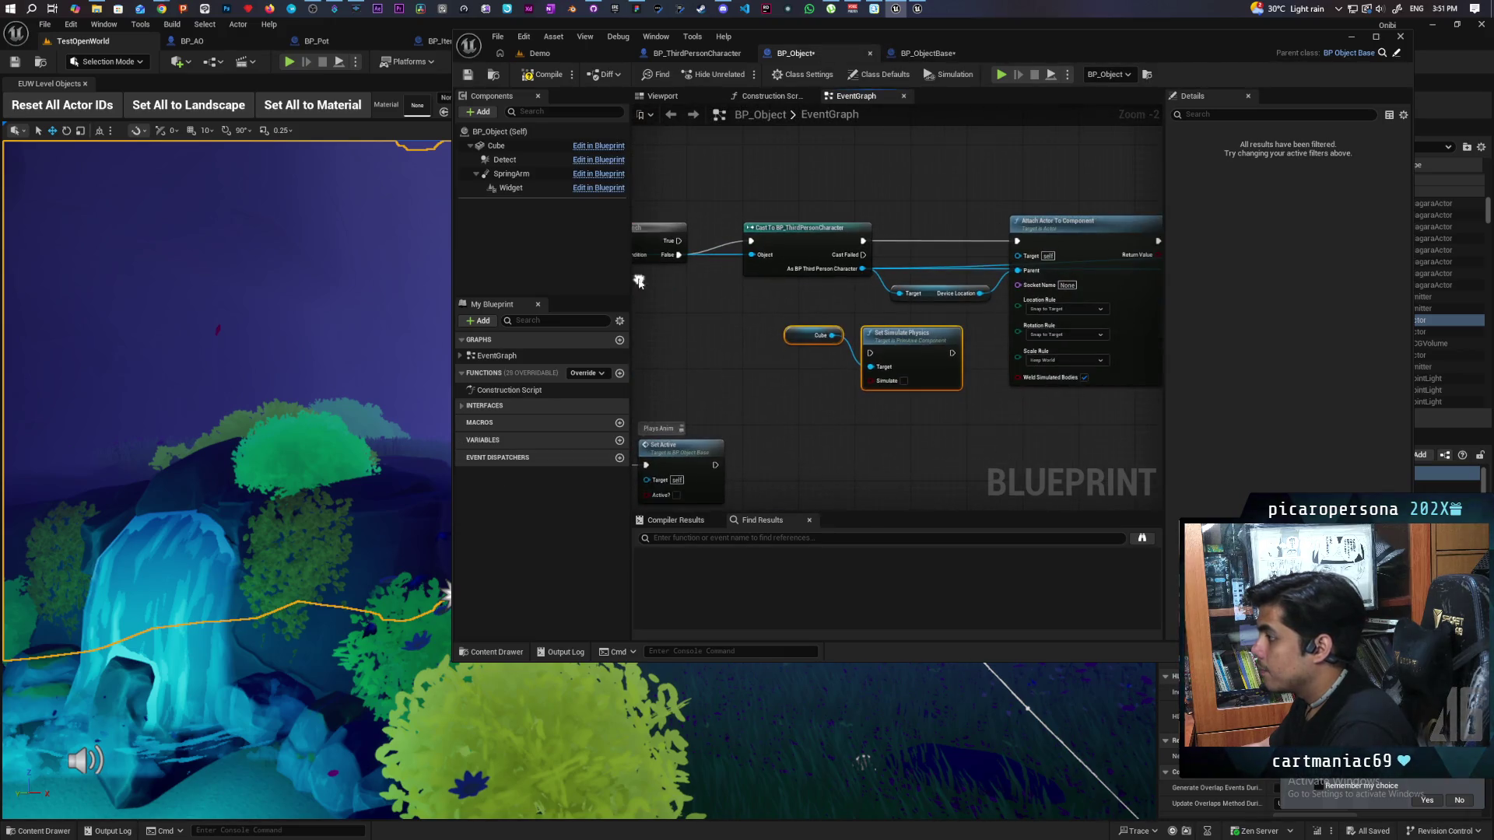
{"action": "mouse_move", "coordinate": [886, 373]}
{"action": "left_mouse_down"}
{"action": "mouse_move", "coordinate": [883, 302]}
{"action": "mouse_move", "coordinate": [912, 261]}
{"action": "left_mouse_up"}
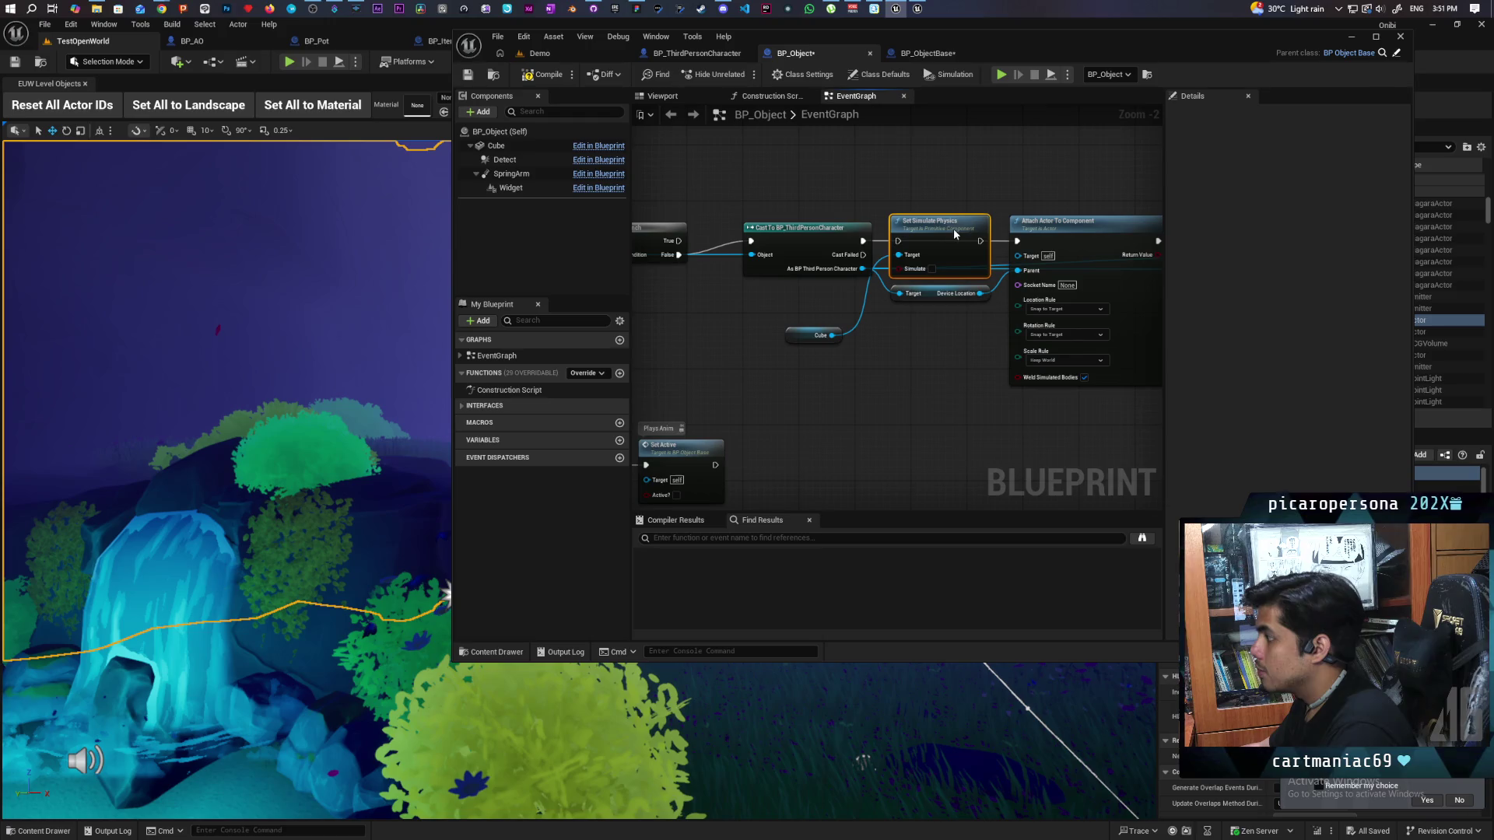
{"action": "left_click", "coordinate": [856, 239]}
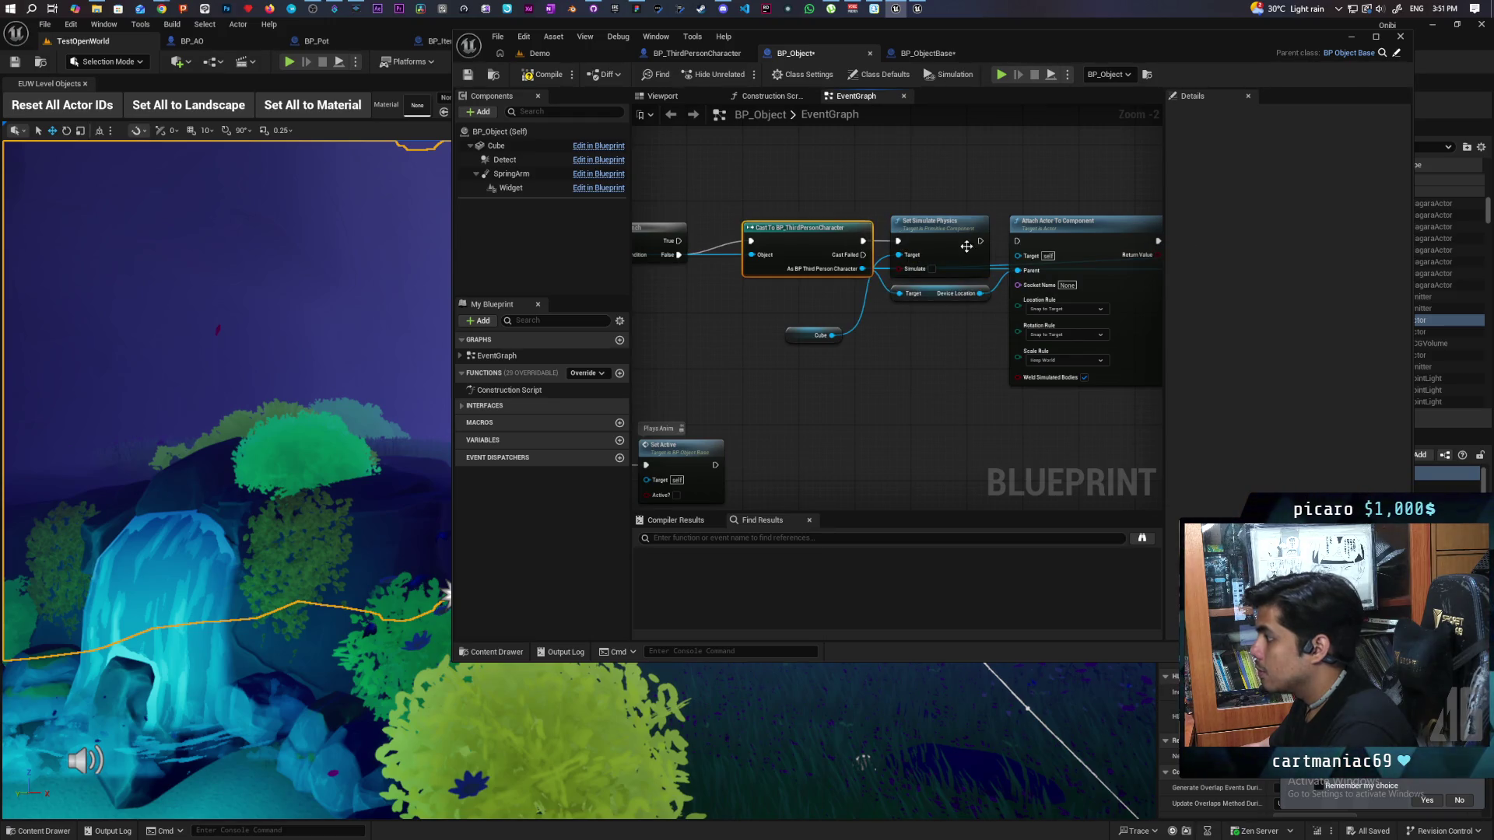
{"action": "key", "text": "ctrl+s"}
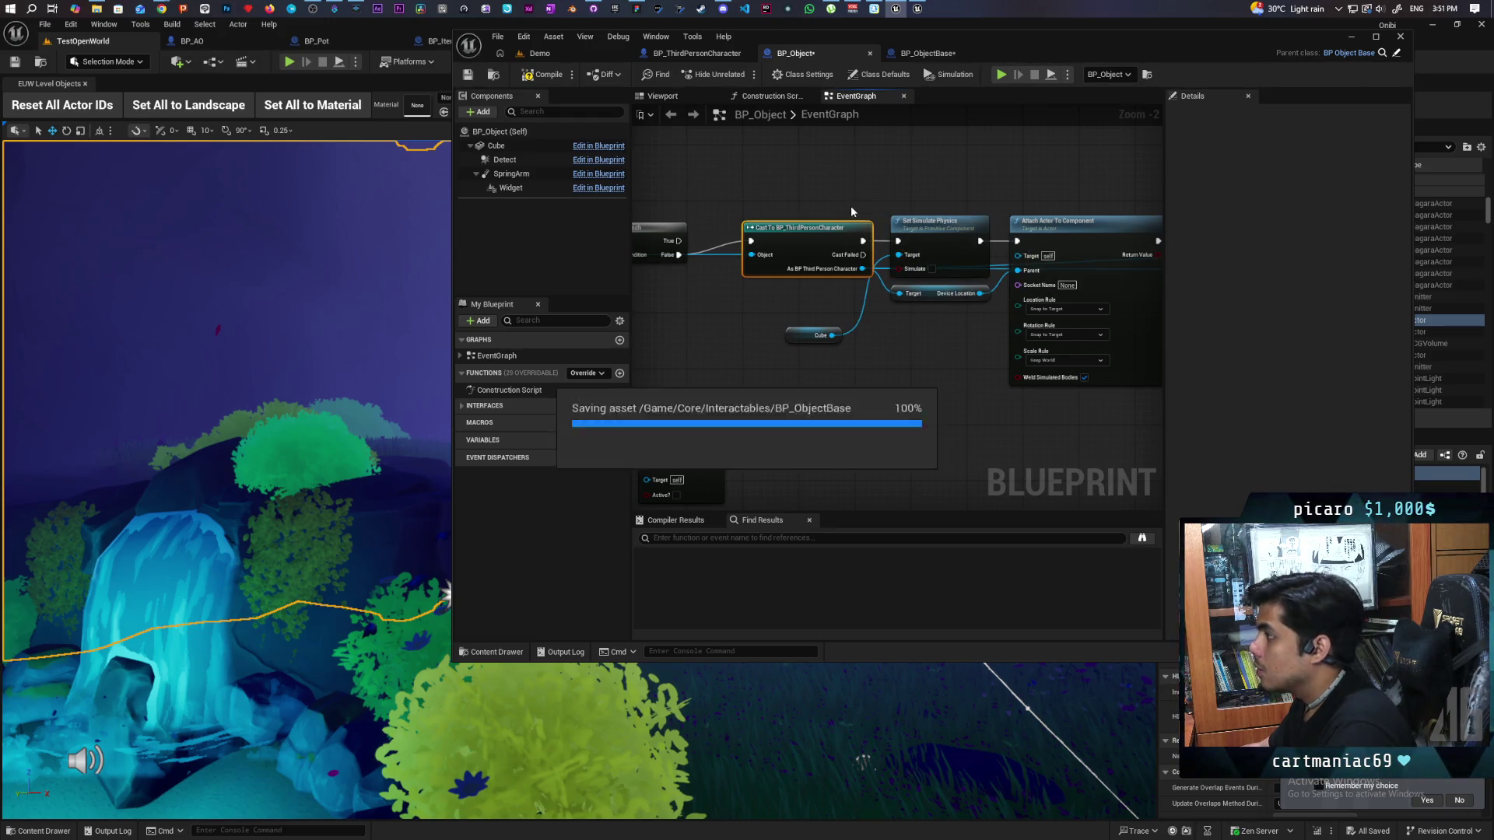
{"action": "scroll", "coordinate": [798, 179], "scroll_direction": "down", "scroll_amount": 2}
{"action": "scroll", "coordinate": [824, 268], "scroll_direction": "up", "scroll_amount": 2}
Step: Review BP_Object's Event Interact and Interact Confirmed chains leading to the pickup nodes
{"action": "mouse_move", "coordinate": [824, 268]}
{"action": "left_mouse_down"}
{"action": "mouse_move", "coordinate": [769, 250]}
{"action": "mouse_move", "coordinate": [806, 244]}
{"action": "mouse_move", "coordinate": [817, 296]}
{"action": "mouse_move", "coordinate": [677, 324]}
{"action": "left_mouse_up"}
{"action": "mouse_move", "coordinate": [838, 337]}
{"action": "left_mouse_down"}
{"action": "mouse_move", "coordinate": [825, 264]}
{"action": "mouse_move", "coordinate": [817, 310]}
{"action": "mouse_move", "coordinate": [795, 322]}
{"action": "mouse_move", "coordinate": [687, 323]}
{"action": "left_mouse_up"}
{"action": "left_click", "coordinate": [732, 215]}
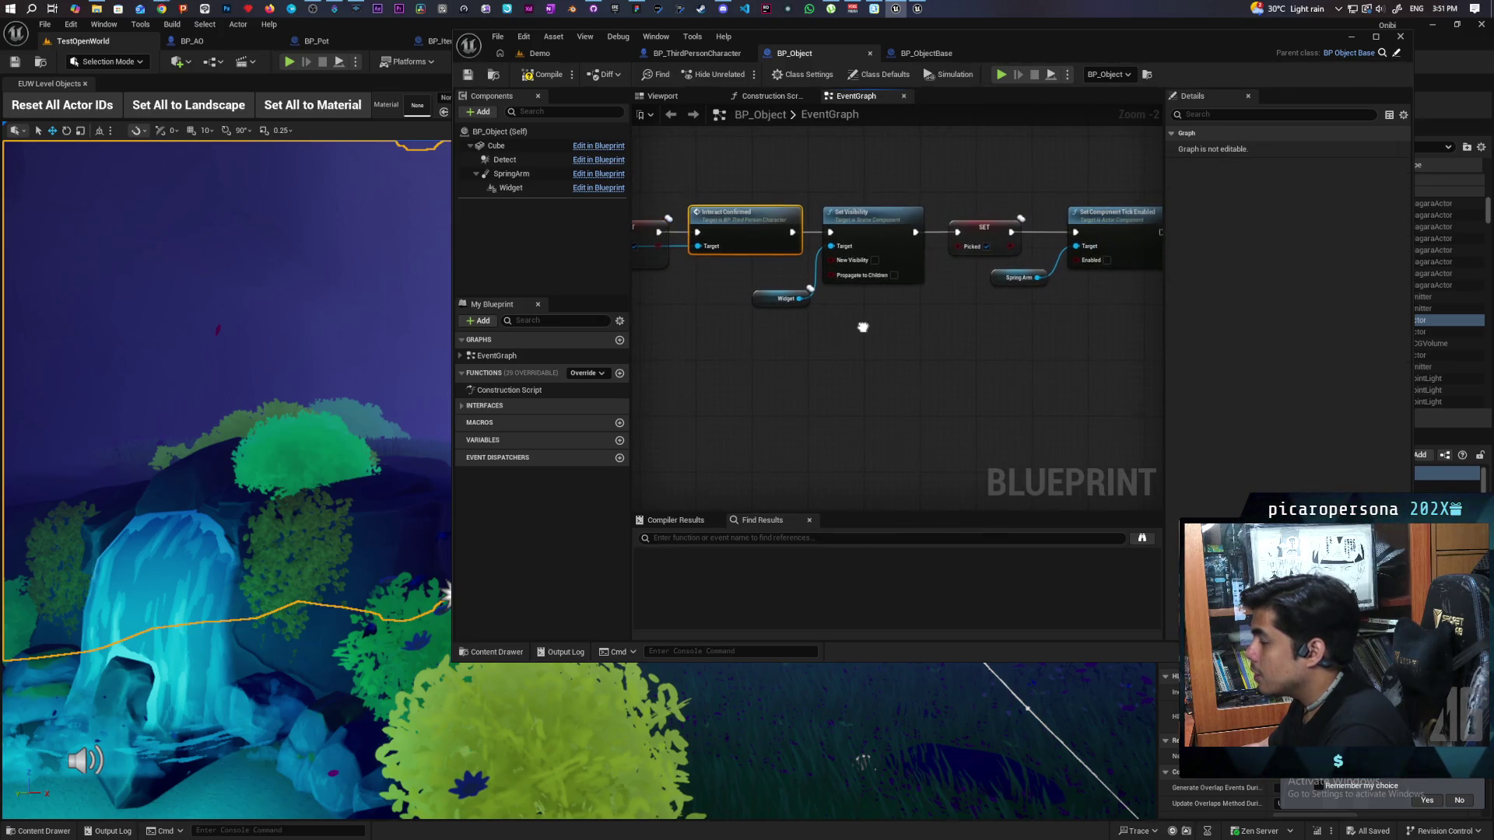
{"action": "left_click_drag", "start_coordinate": [862, 327], "coordinate": [802, 342]}
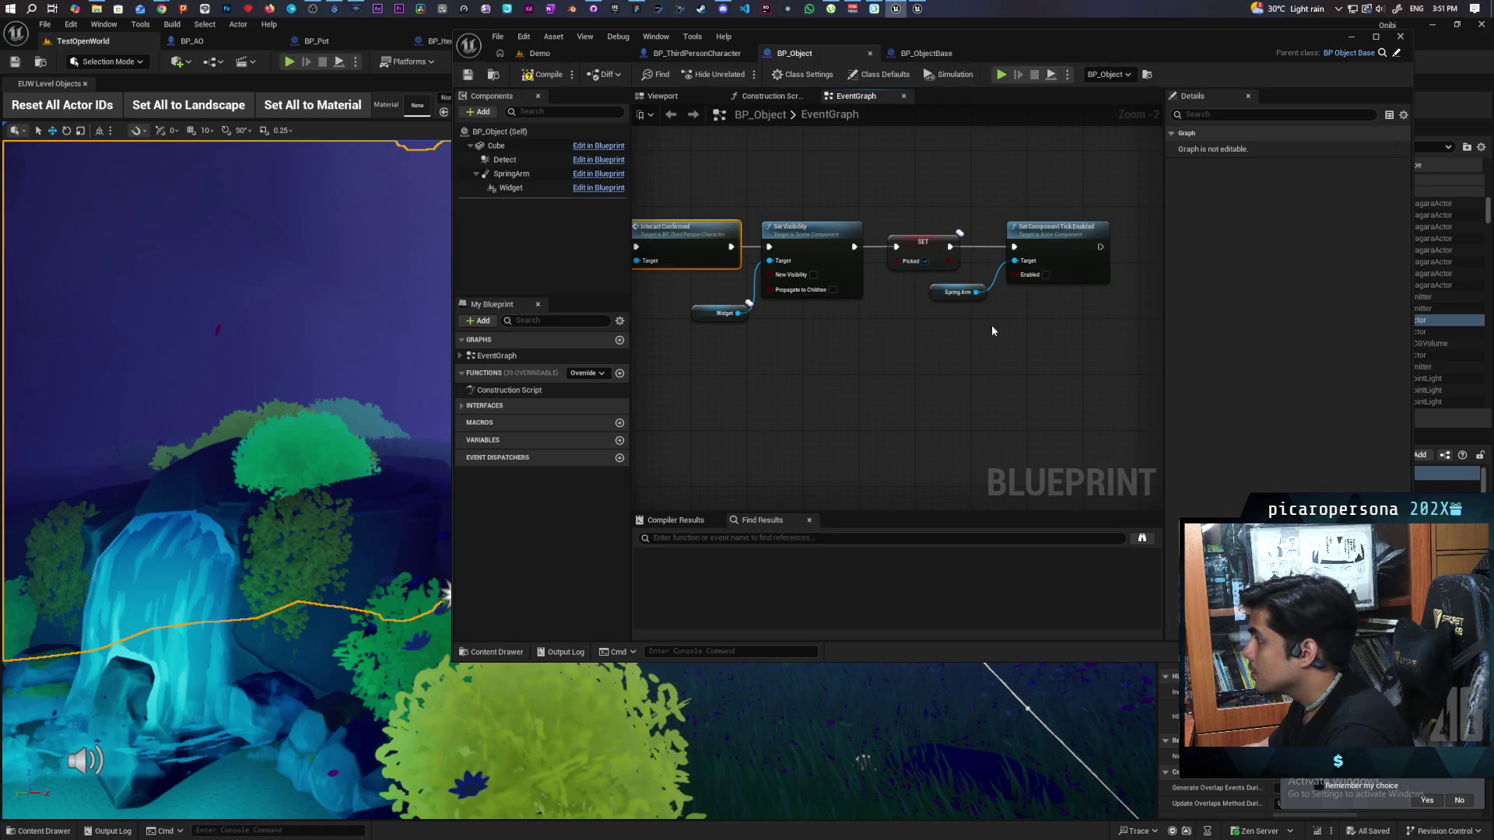
{"action": "mouse_move", "coordinate": [982, 245]}
{"action": "left_mouse_down"}
{"action": "mouse_move", "coordinate": [1043, 305]}
{"action": "mouse_move", "coordinate": [772, 325]}
{"action": "left_mouse_up"}
{"action": "scroll", "coordinate": [1043, 306], "scroll_direction": "down", "scroll_amount": 2}
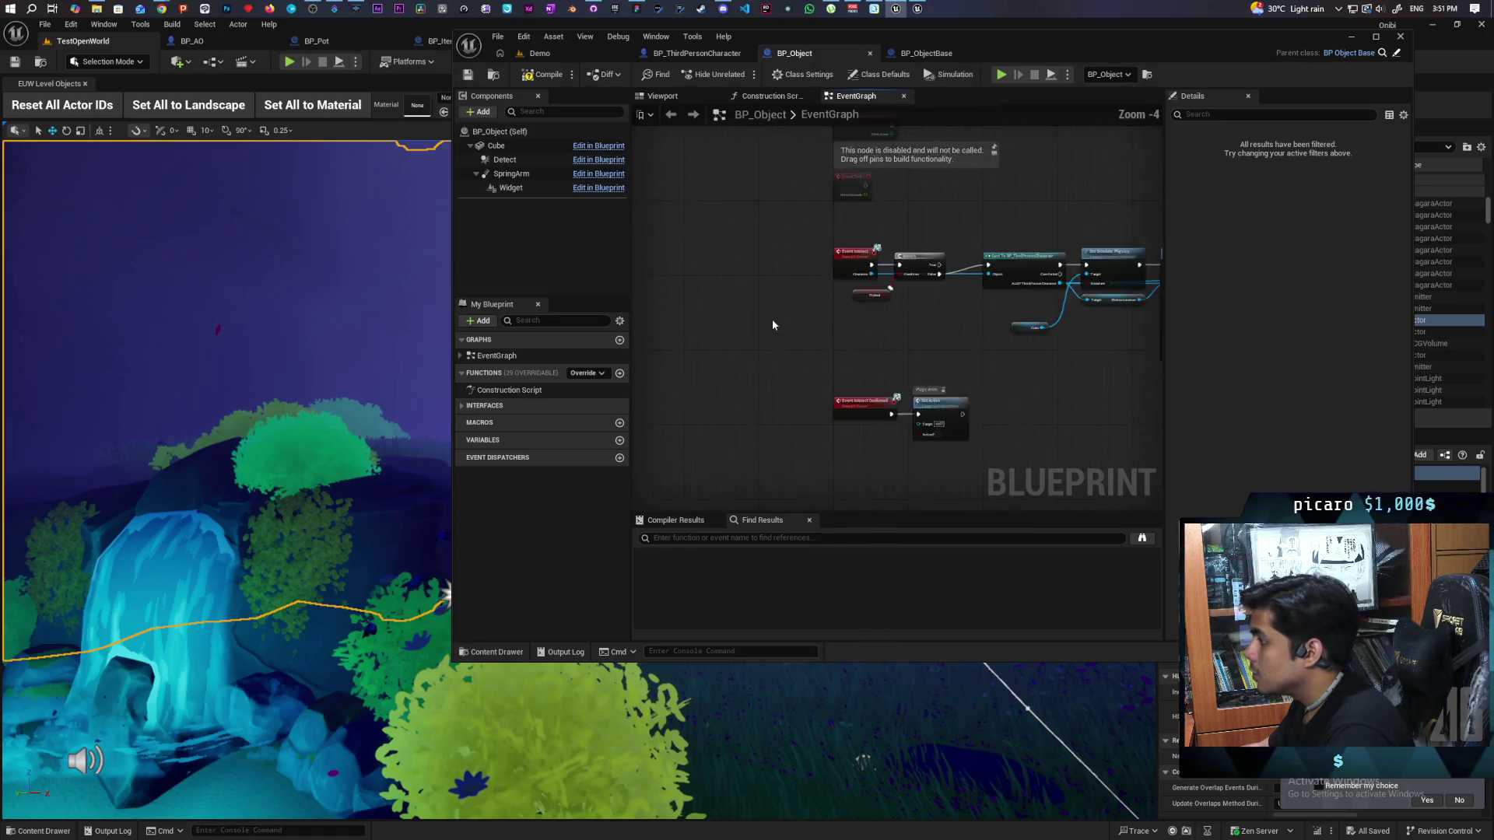
{"action": "scroll", "coordinate": [849, 319], "scroll_direction": "up", "scroll_amount": 1}
{"action": "scroll", "coordinate": [882, 324], "scroll_direction": "up", "scroll_amount": 1}
{"action": "mouse_move", "coordinate": [883, 324]}
{"action": "left_mouse_down"}
{"action": "mouse_move", "coordinate": [736, 333]}
{"action": "mouse_move", "coordinate": [806, 353]}
{"action": "mouse_move", "coordinate": [726, 349]}
{"action": "left_mouse_up"}
{"action": "scroll", "coordinate": [852, 348], "scroll_direction": "down", "scroll_amount": 1}
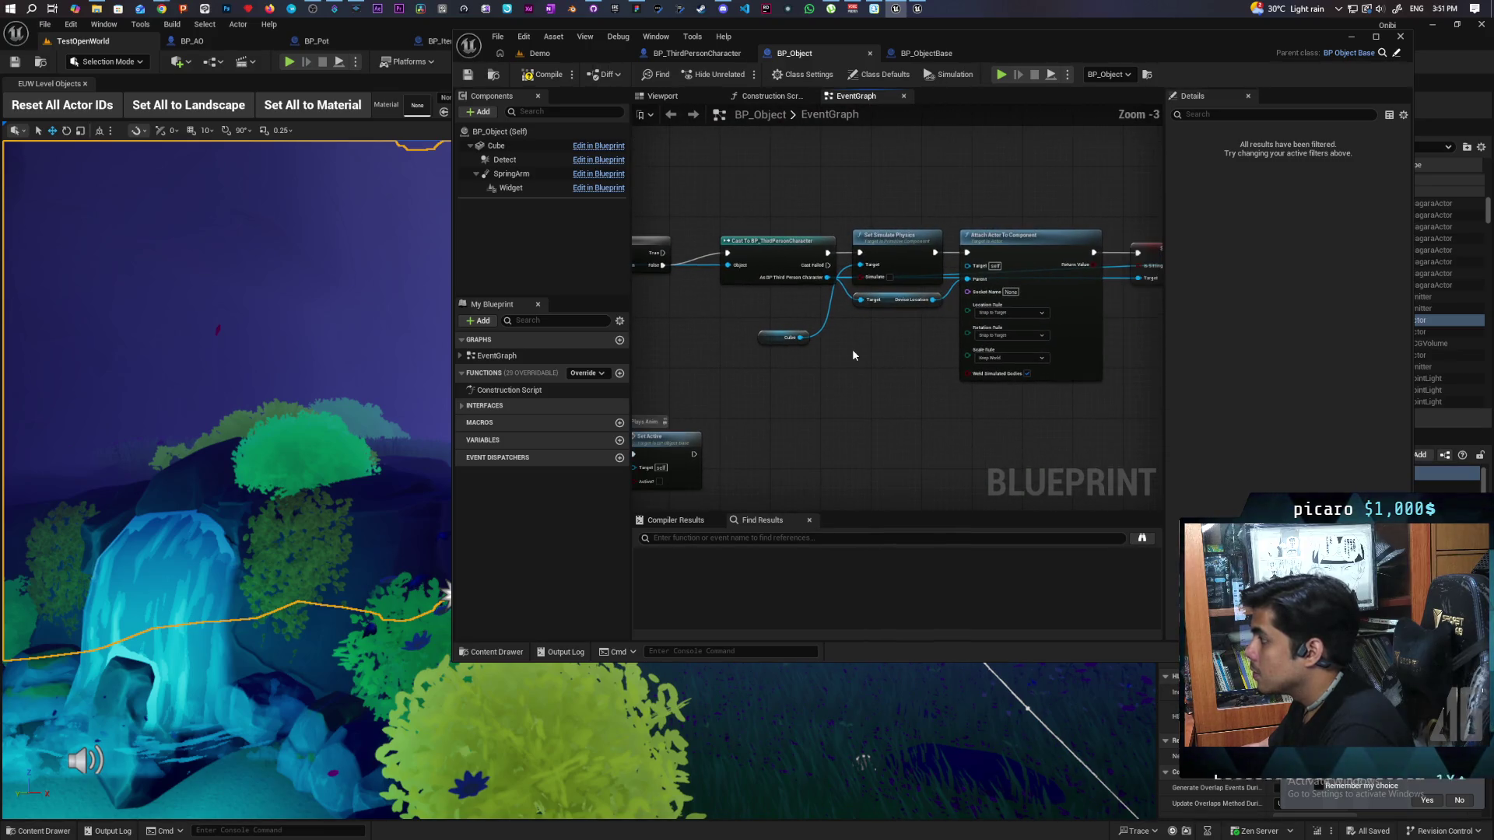
{"action": "scroll", "coordinate": [810, 371], "scroll_direction": "down", "scroll_amount": 3}
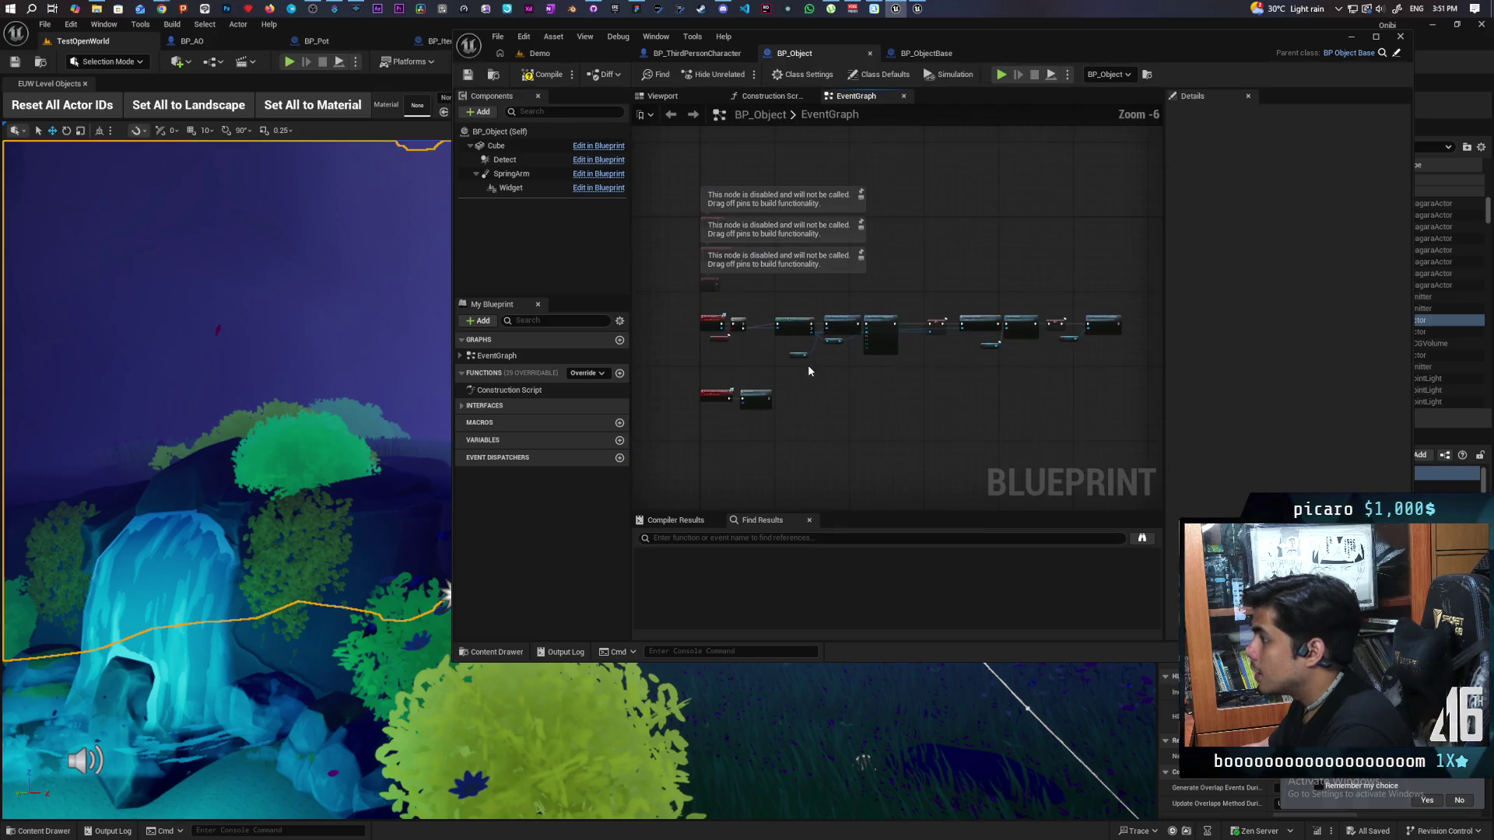
{"action": "scroll", "coordinate": [808, 369], "scroll_direction": "up", "scroll_amount": 2}
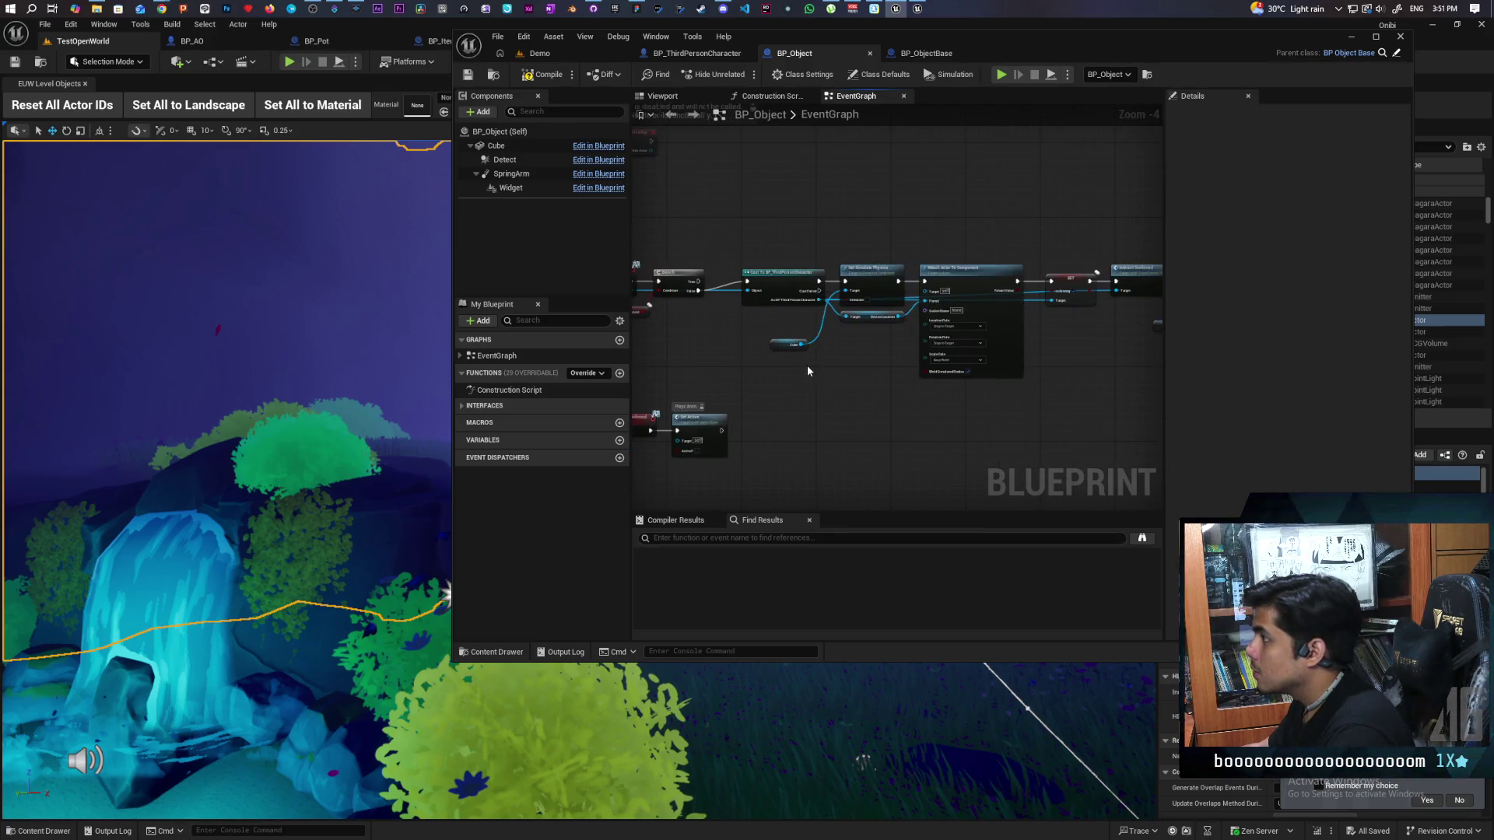
Step: Check BP_ObjectBase's Drop Item chain, then go back to the Demo level
{"action": "left_click", "coordinate": [922, 55]}
{"action": "mouse_move", "coordinate": [791, 308]}
{"action": "left_mouse_down"}
{"action": "mouse_move", "coordinate": [961, 221]}
{"action": "mouse_move", "coordinate": [947, 200]}
{"action": "mouse_move", "coordinate": [890, 259]}
{"action": "left_mouse_up"}
{"action": "left_click", "coordinate": [802, 56]}
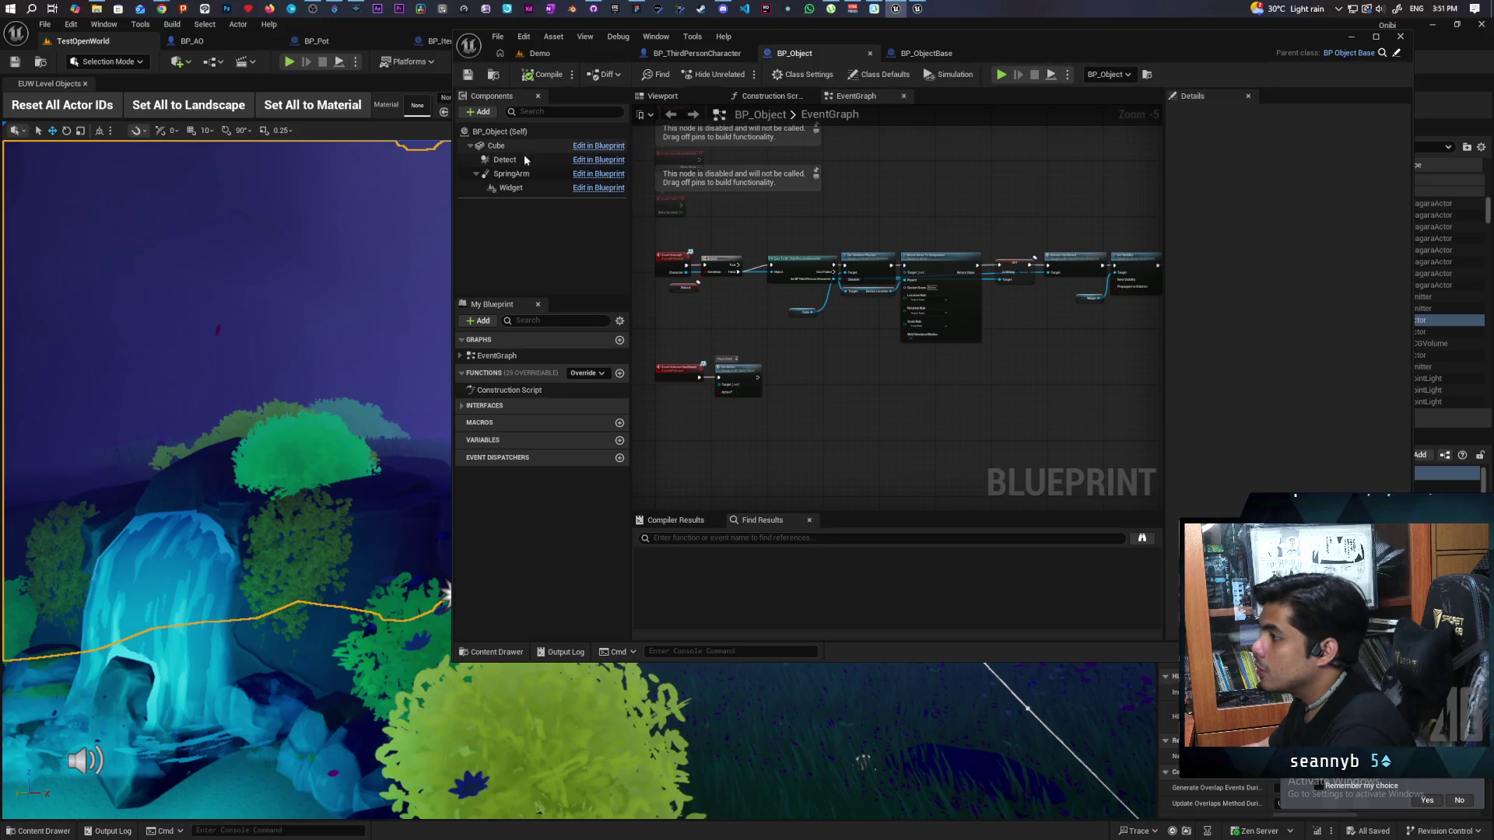
{"action": "left_click", "coordinate": [540, 53]}
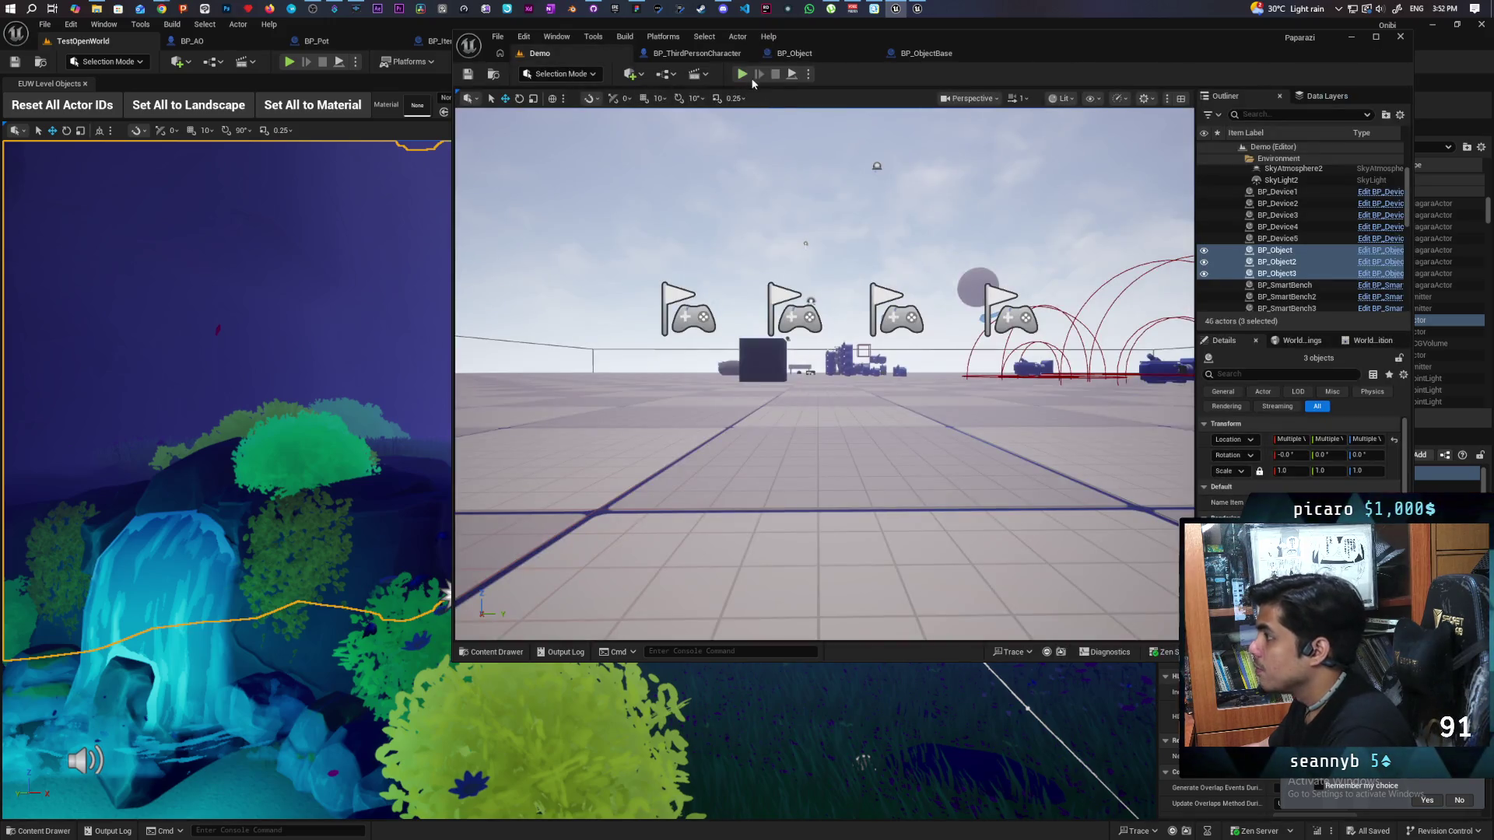
Step: Launch a multiplayer Play-in-Editor session of the Demo level with Alt+P
{"action": "key", "text": "alt+p"}
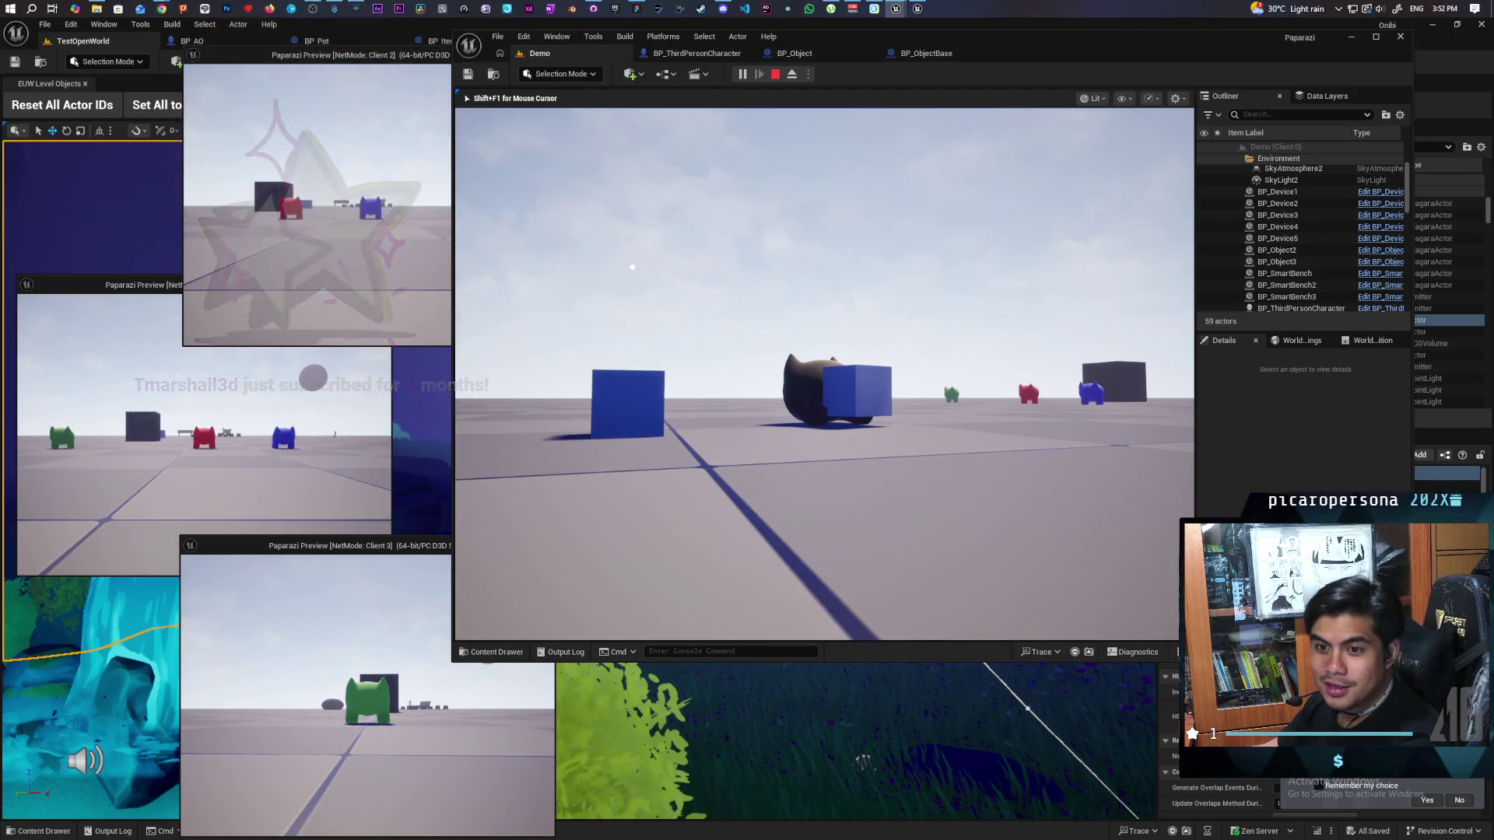
Step: Walk the character across the play area up to the white cube
{"action": "key", "text": "a"}
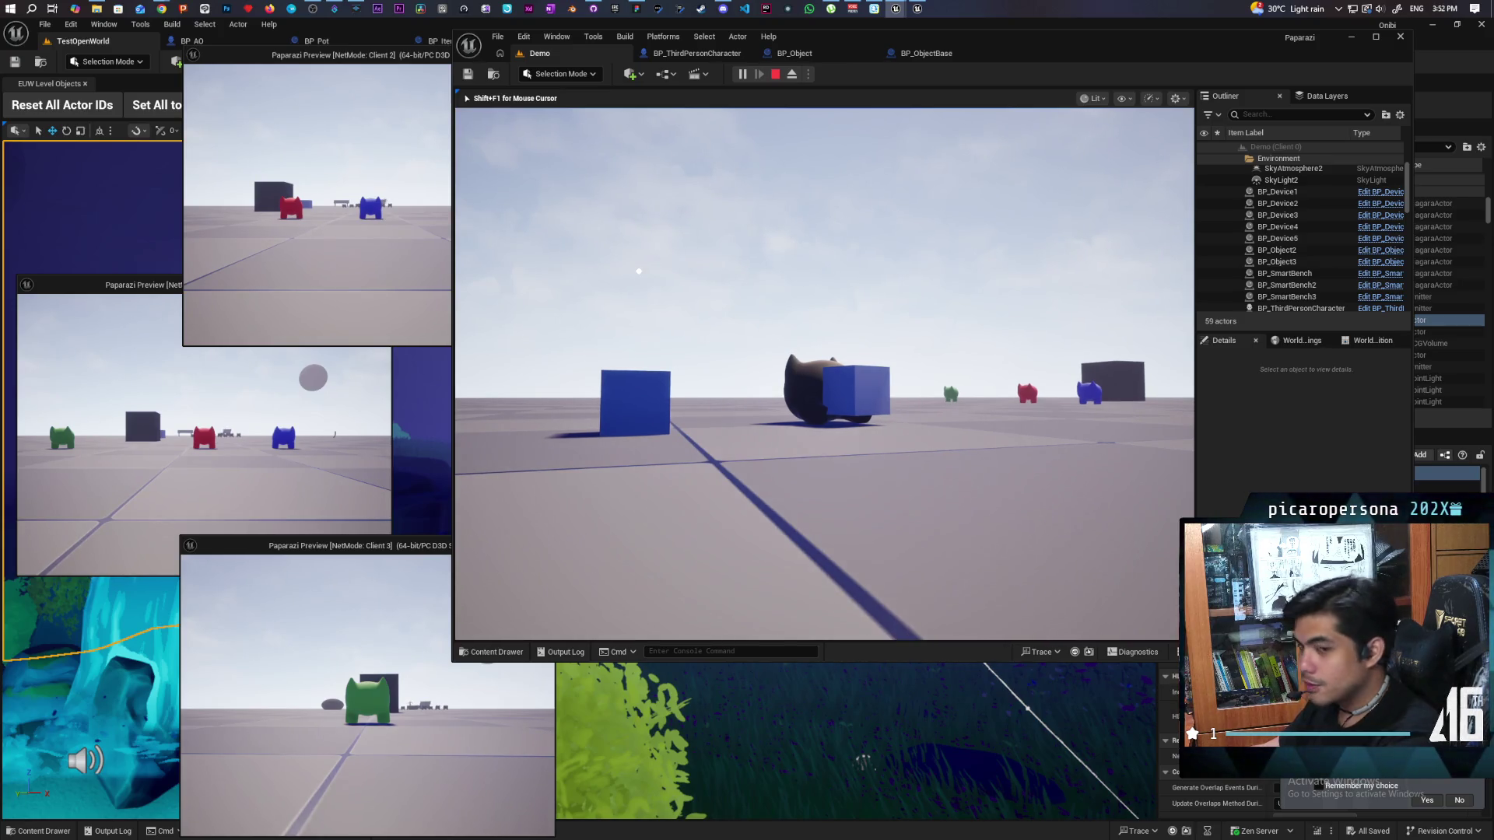
{"action": "key", "text": "s"}
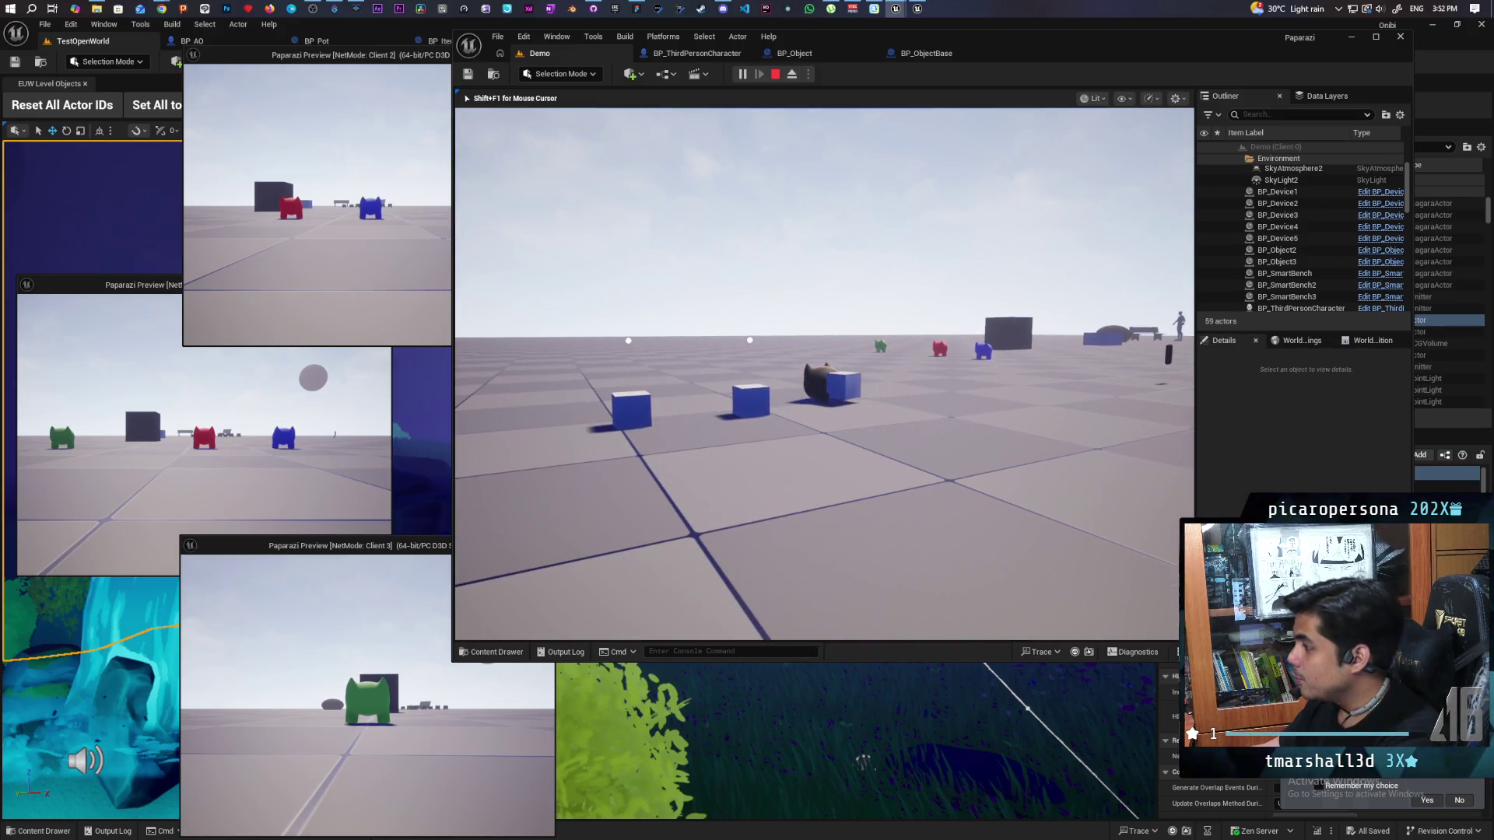
{"action": "key", "text": "d"}
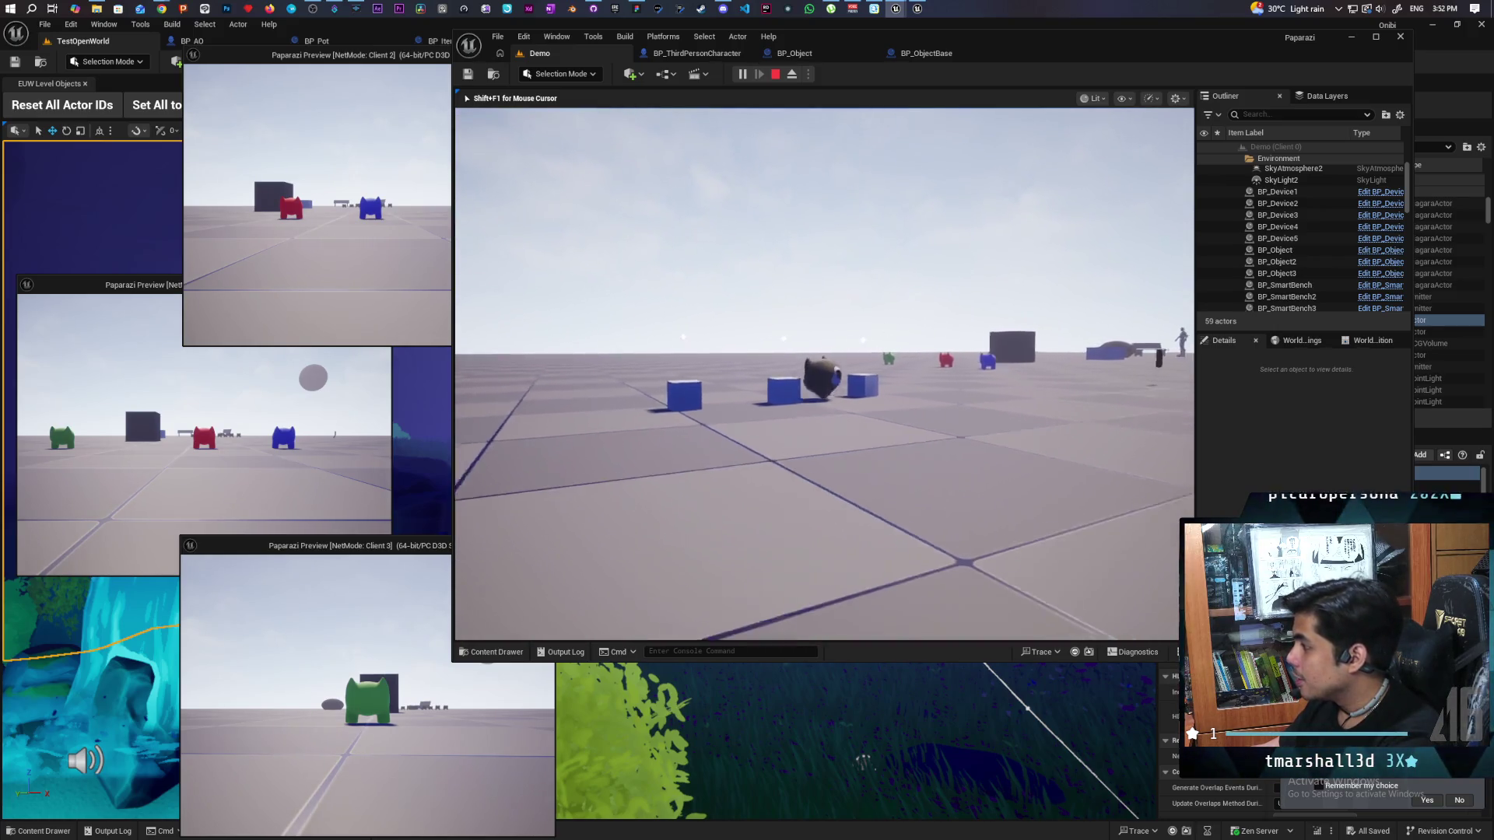
{"action": "key", "text": "a"}
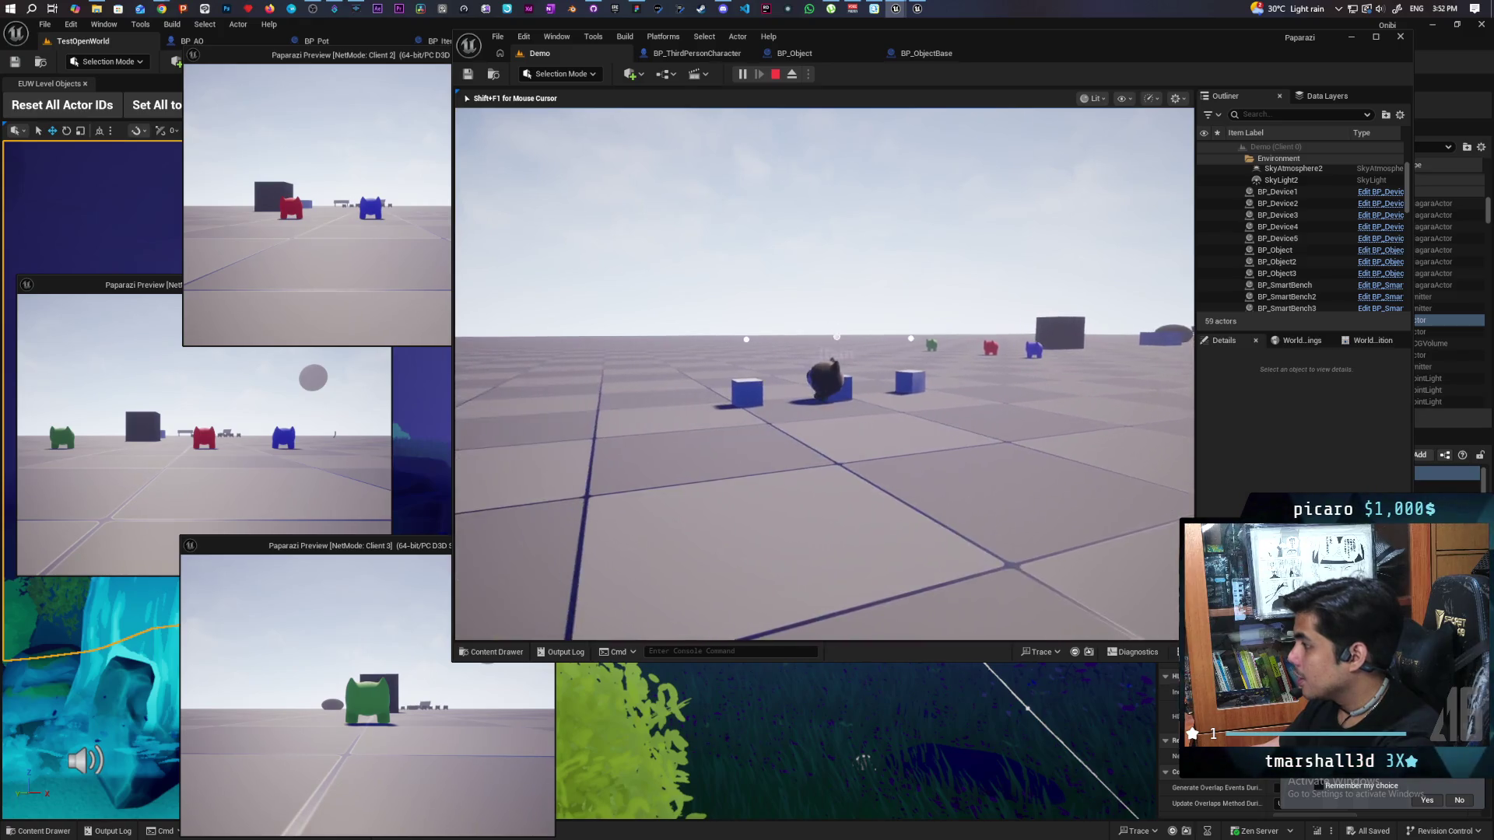
{"action": "key", "text": "w"}
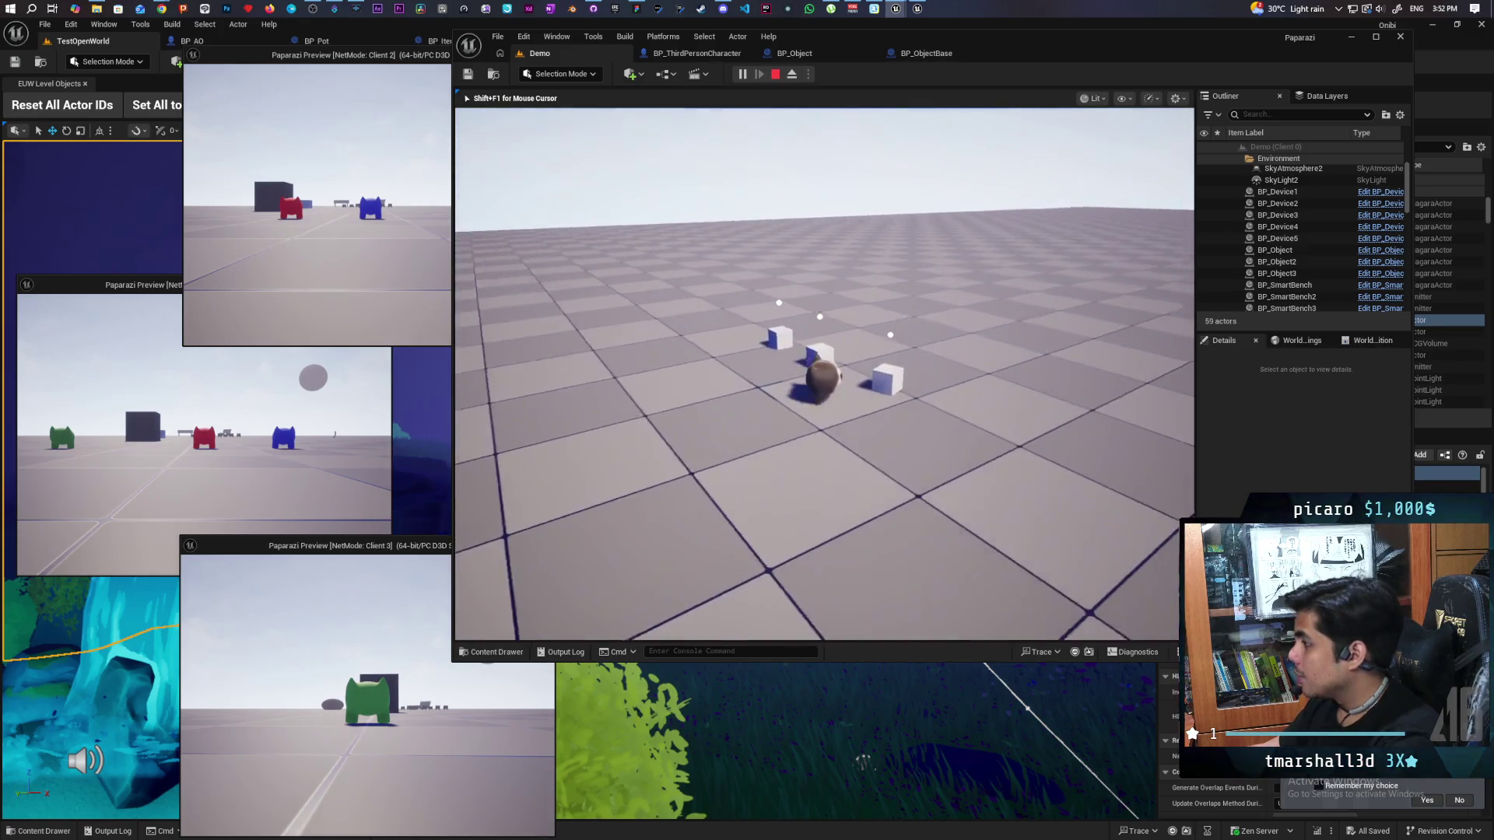
{"action": "key", "text": "d"}
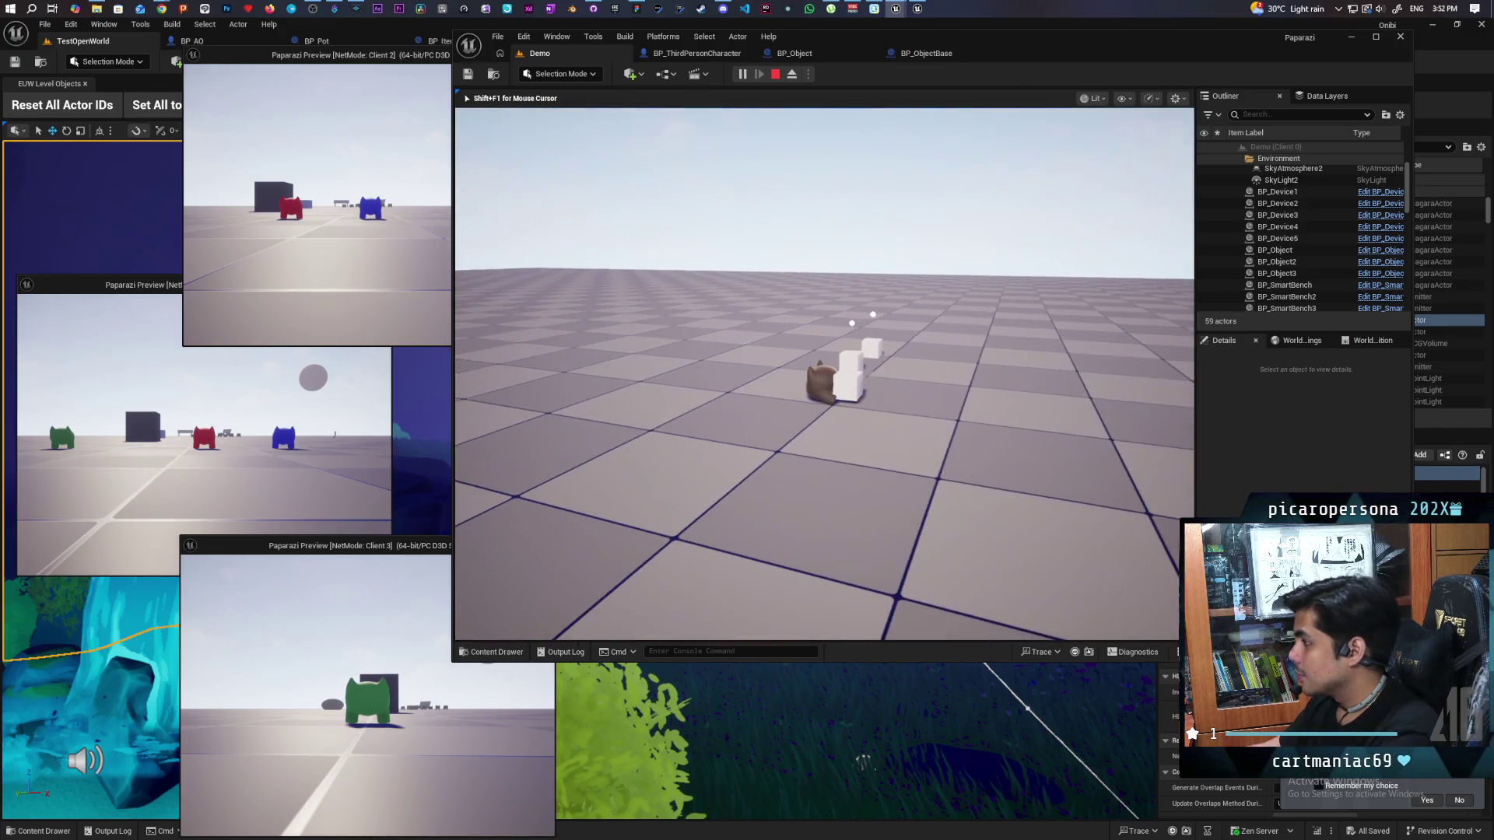
Step: Pick up the white cube with F, drop it with G, and walk away from the cubes
{"action": "key", "text": "f"}
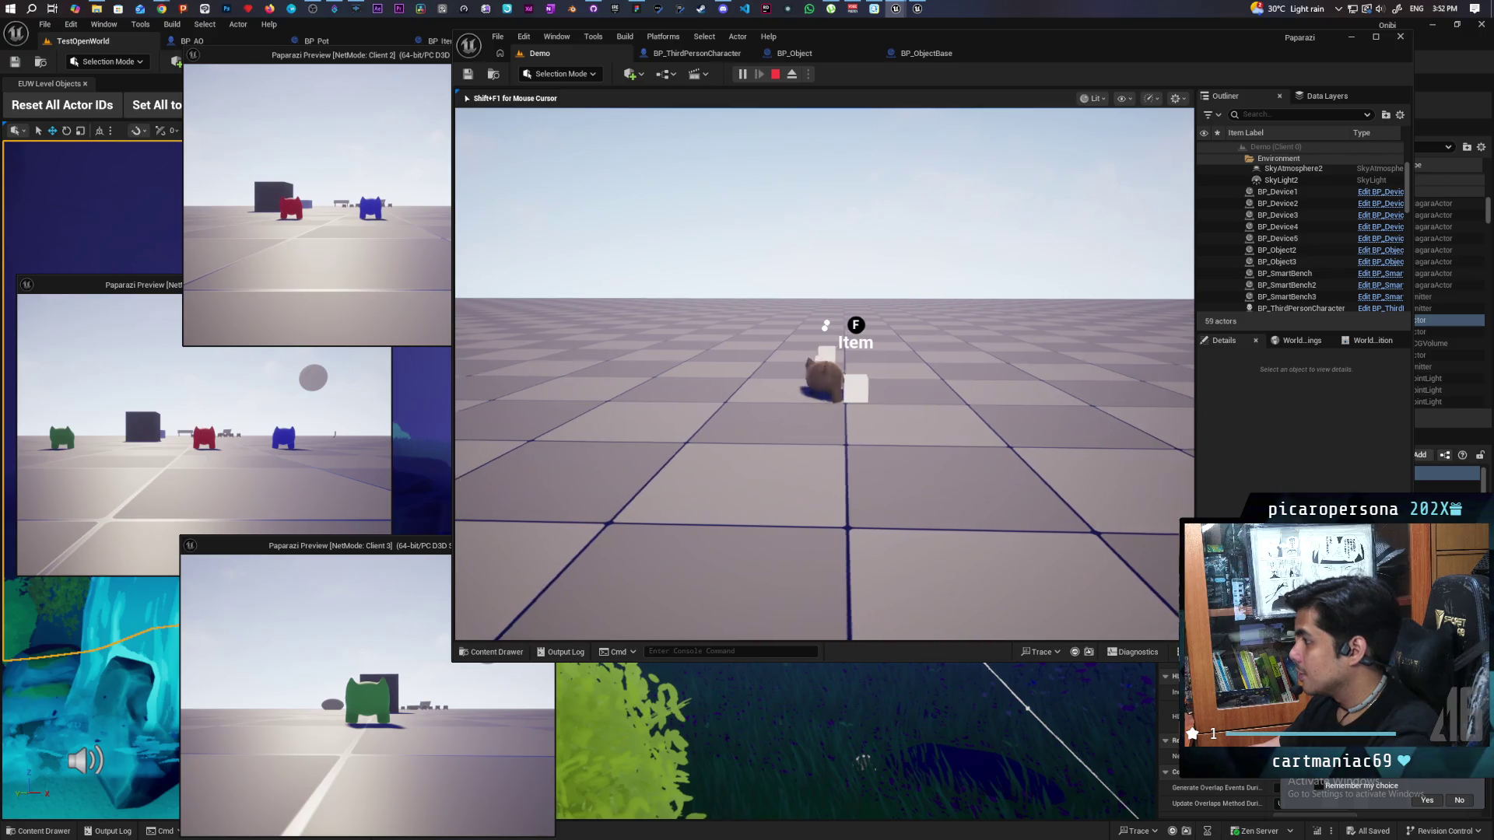
{"action": "key", "text": "g"}
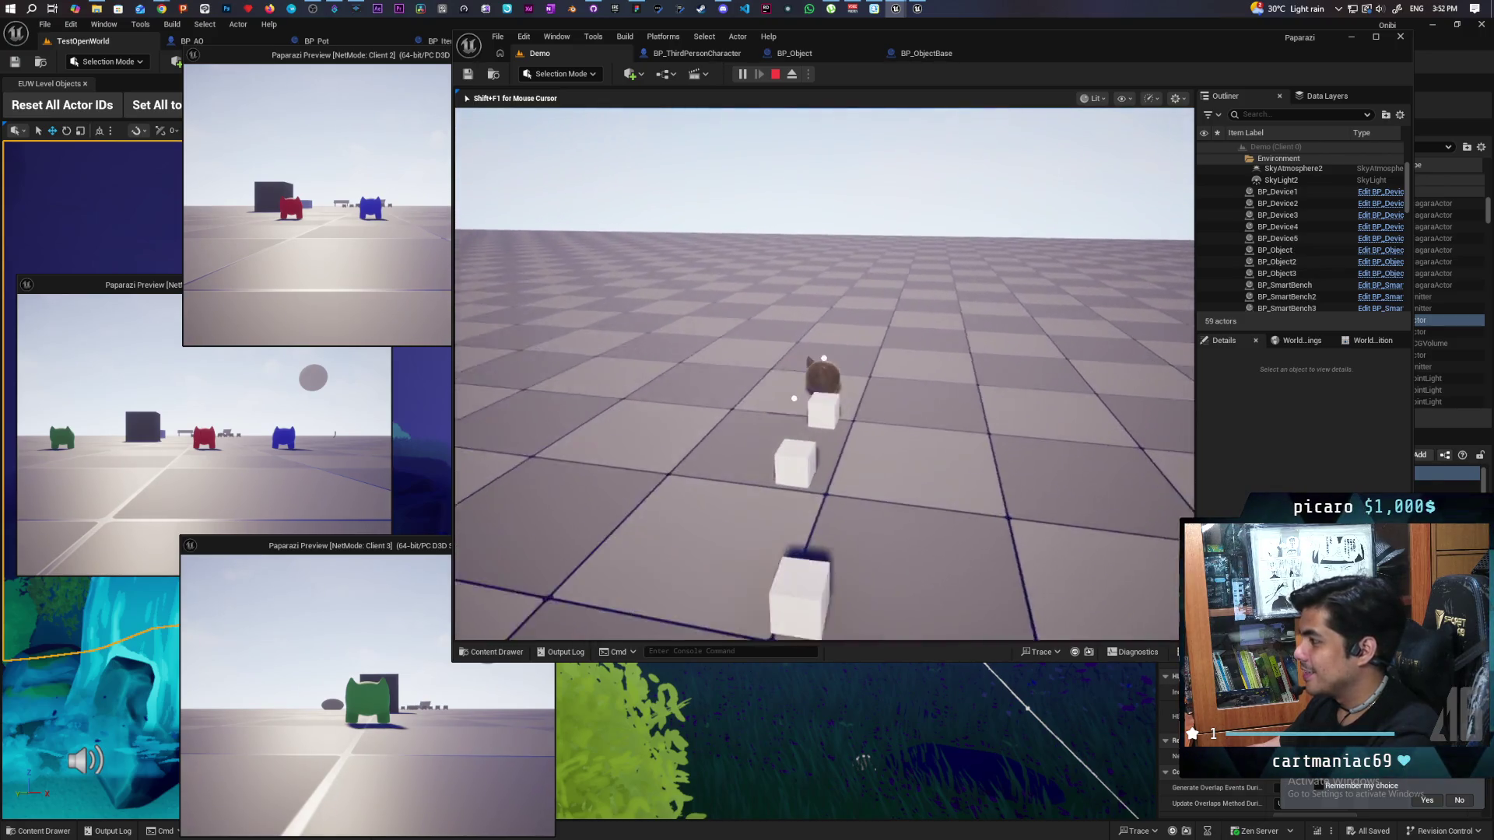
{"action": "key", "text": "s"}
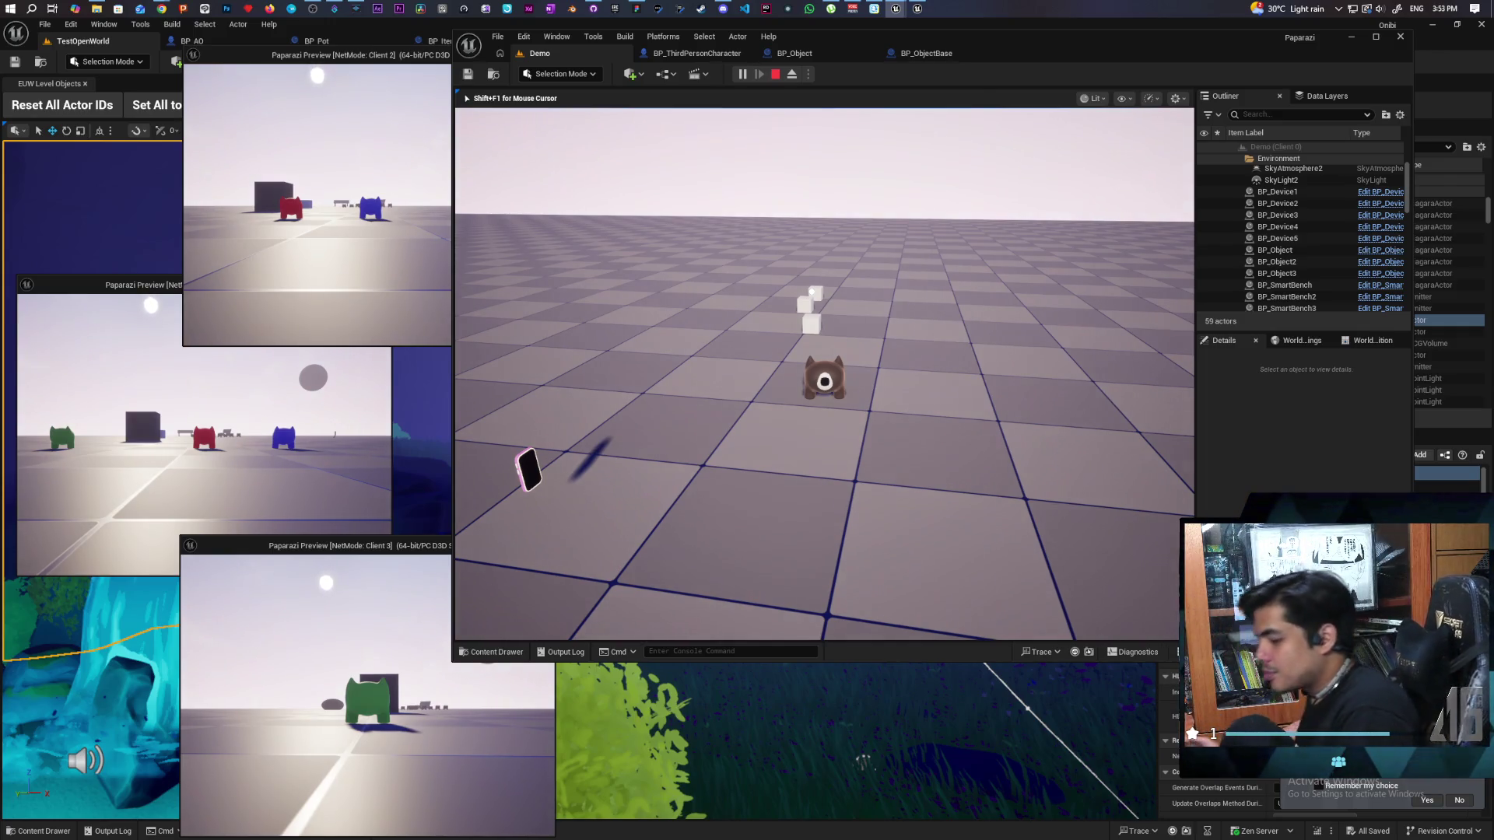
{"action": "key", "text": "w"}
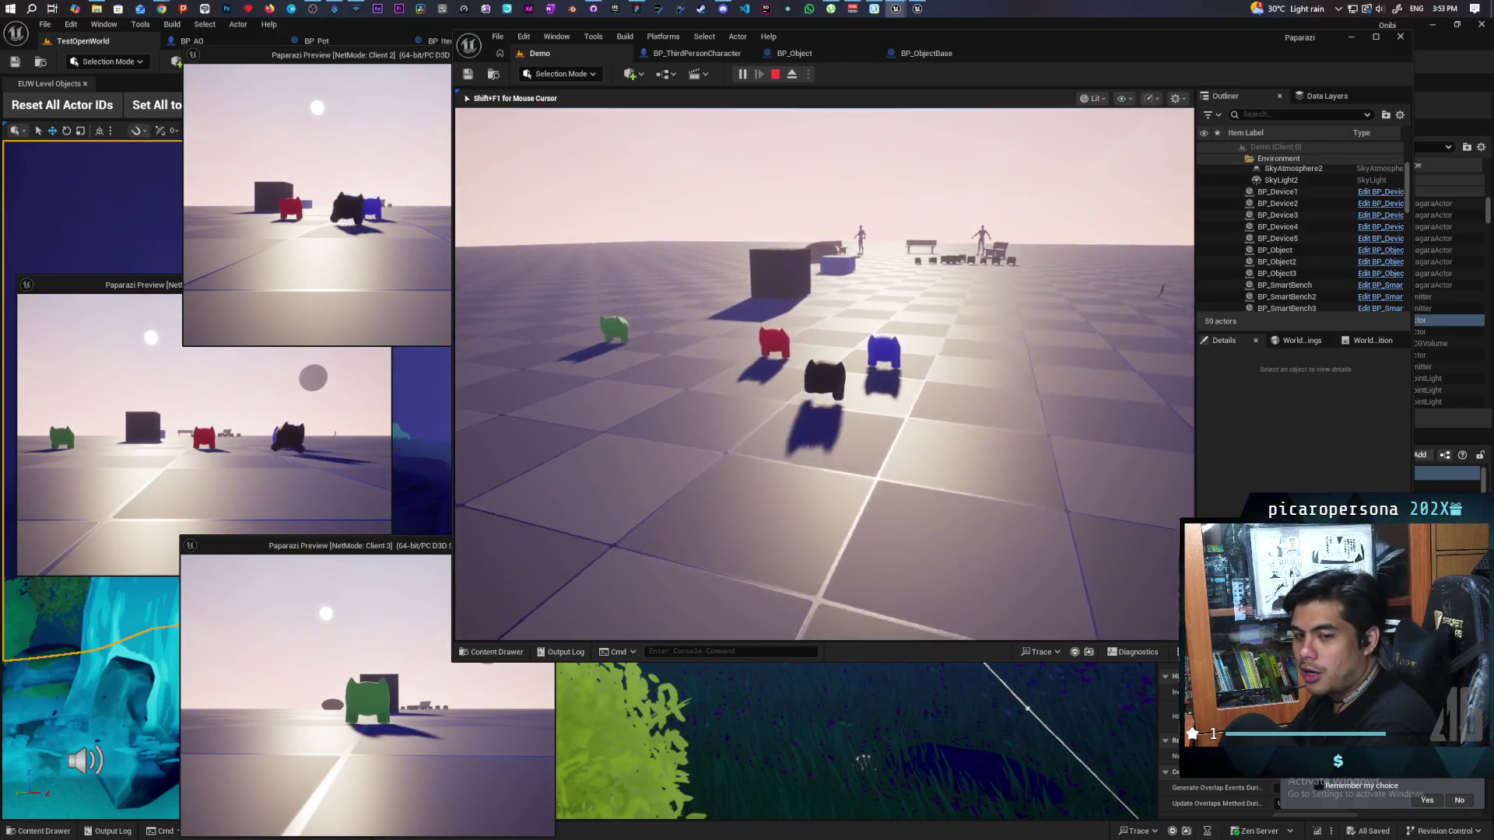
Step: Jump onto the green character, then the blue one, and walk back beside the white cubes
{"action": "key", "text": "w"}
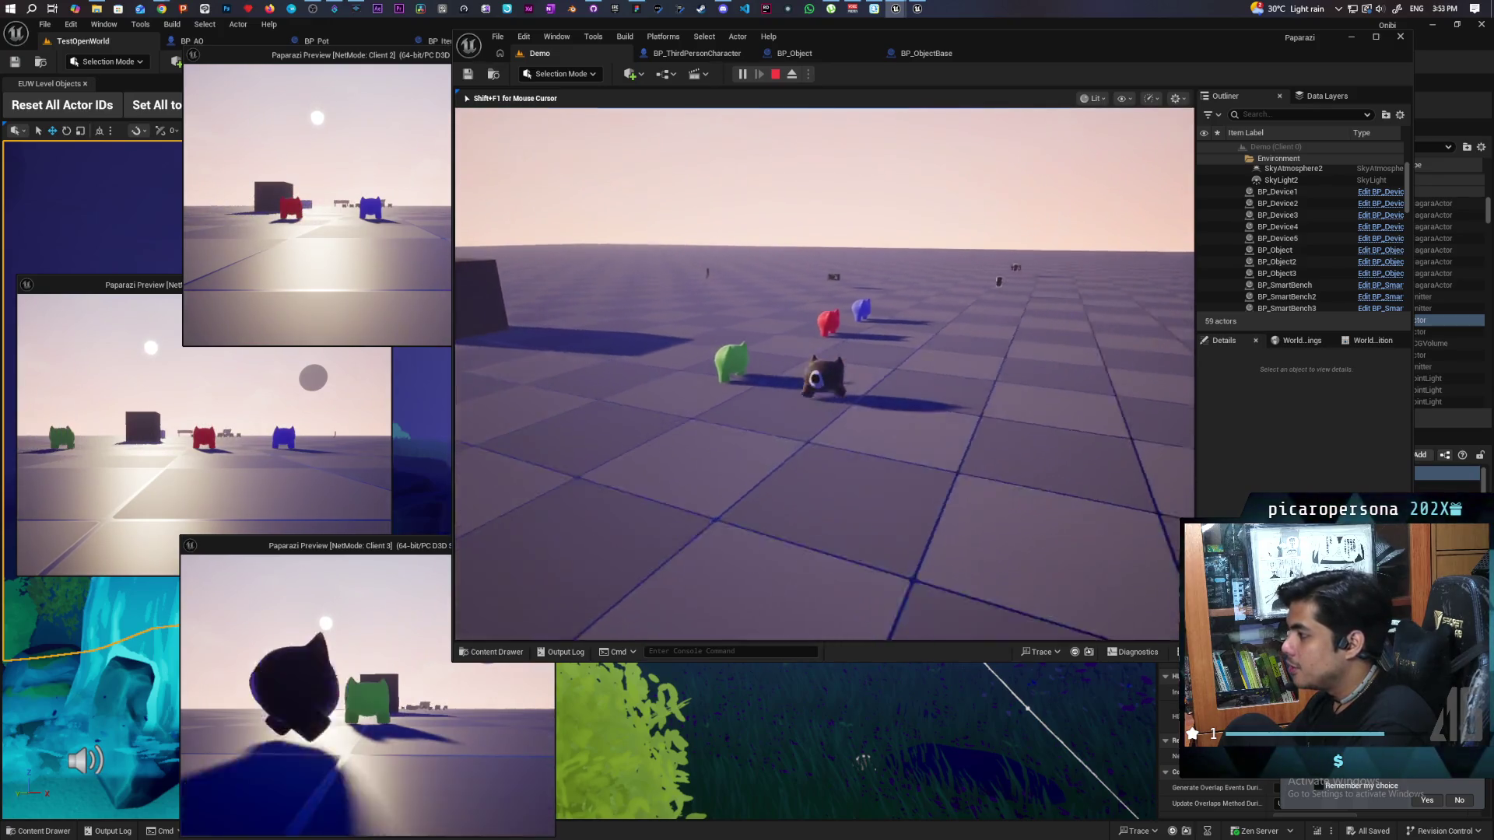
{"action": "key", "text": "w"}
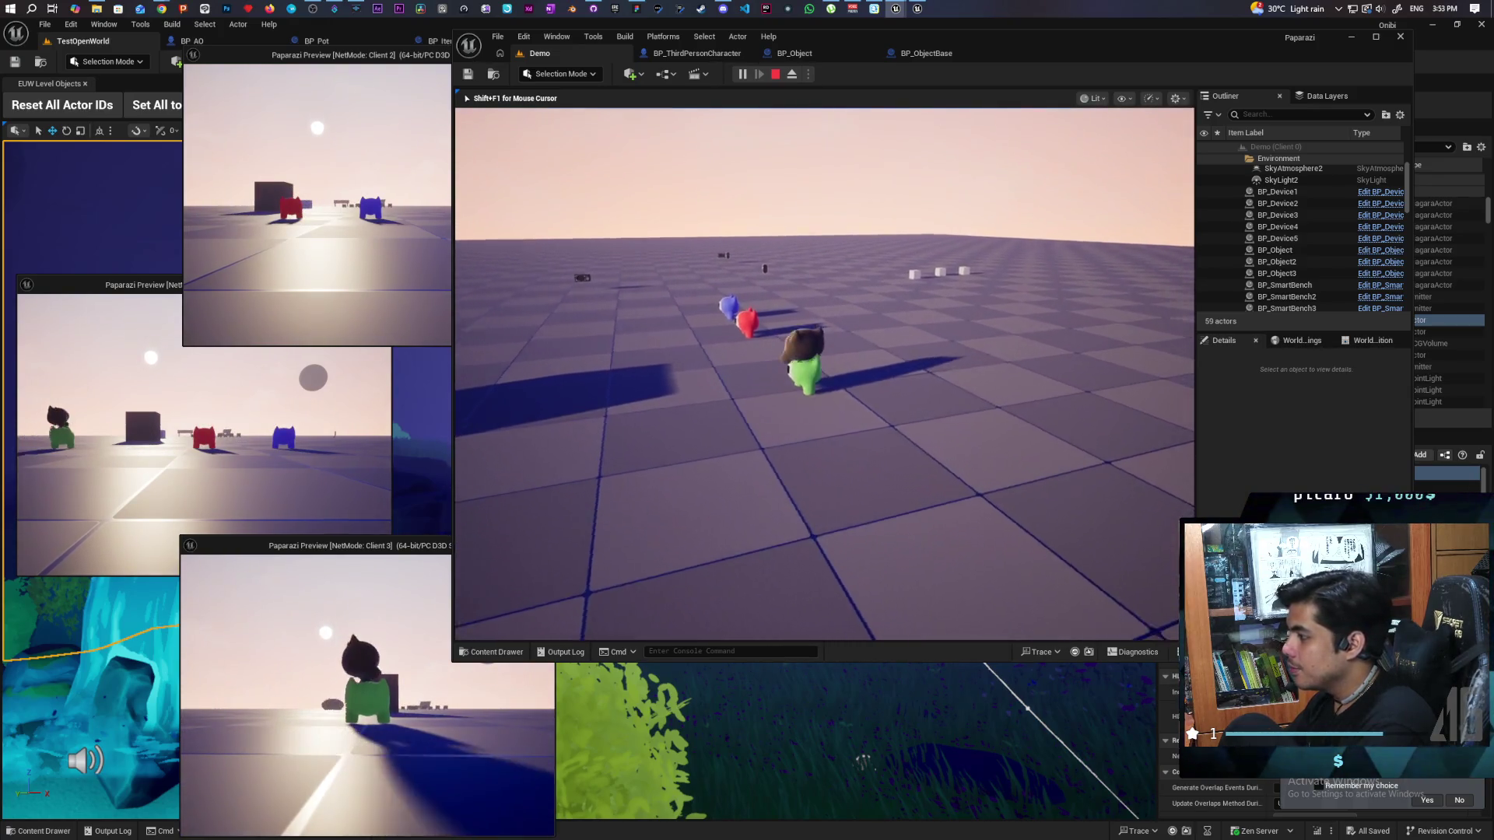
{"action": "key", "text": "w"}
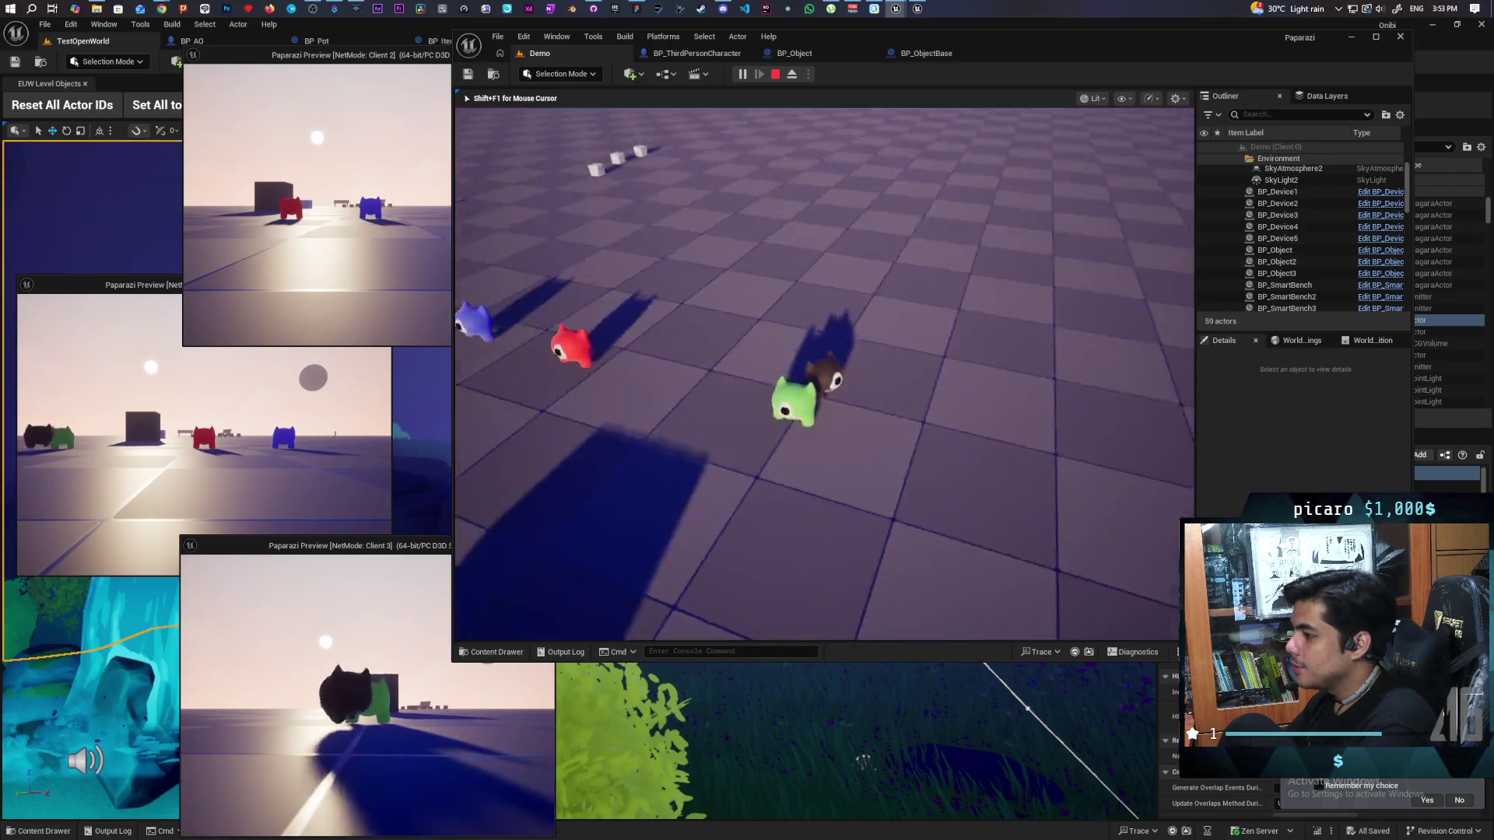
{"action": "key", "text": "w"}
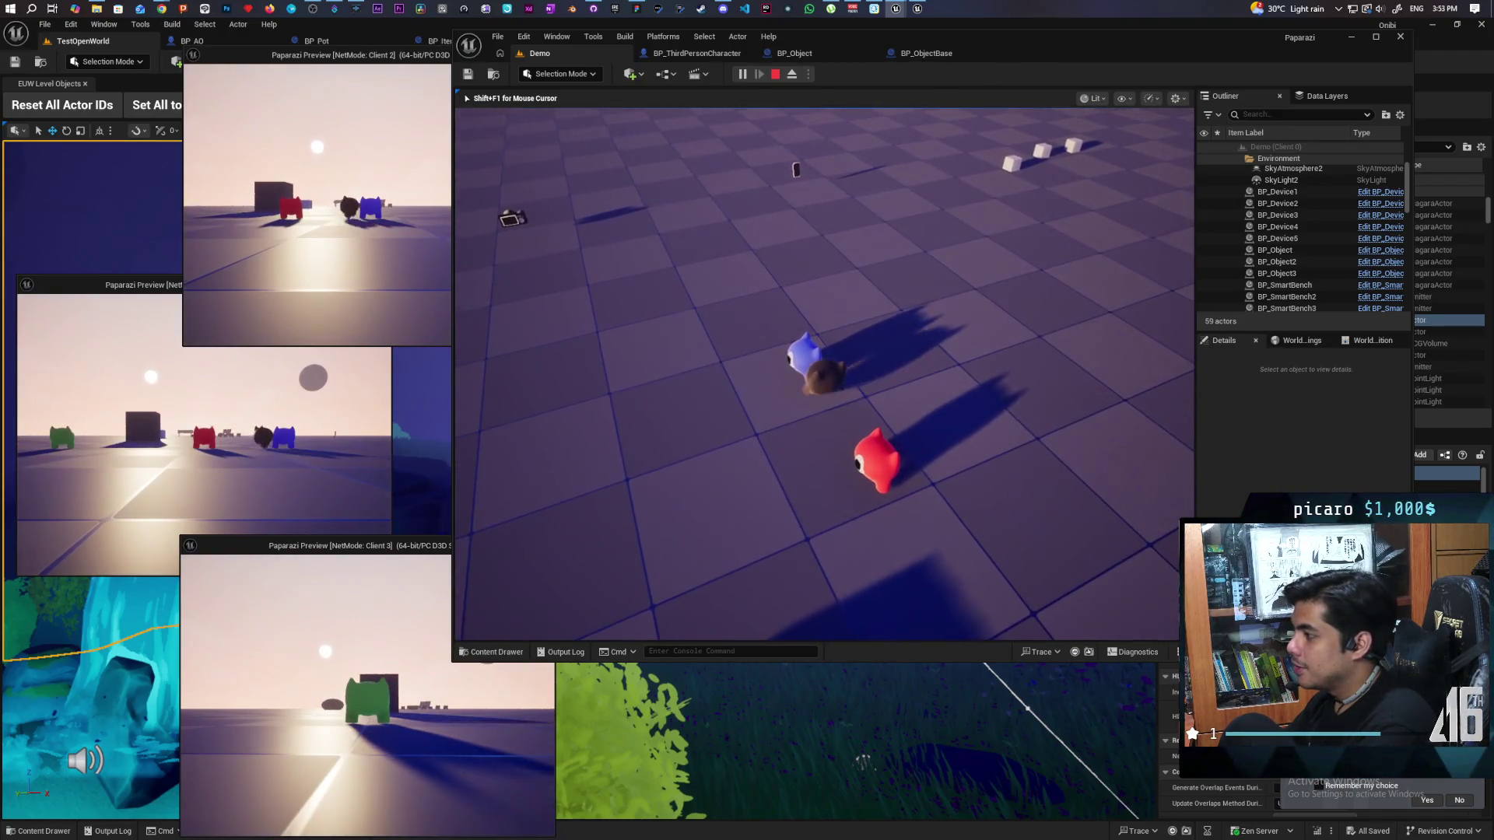
{"action": "key", "text": "w"}
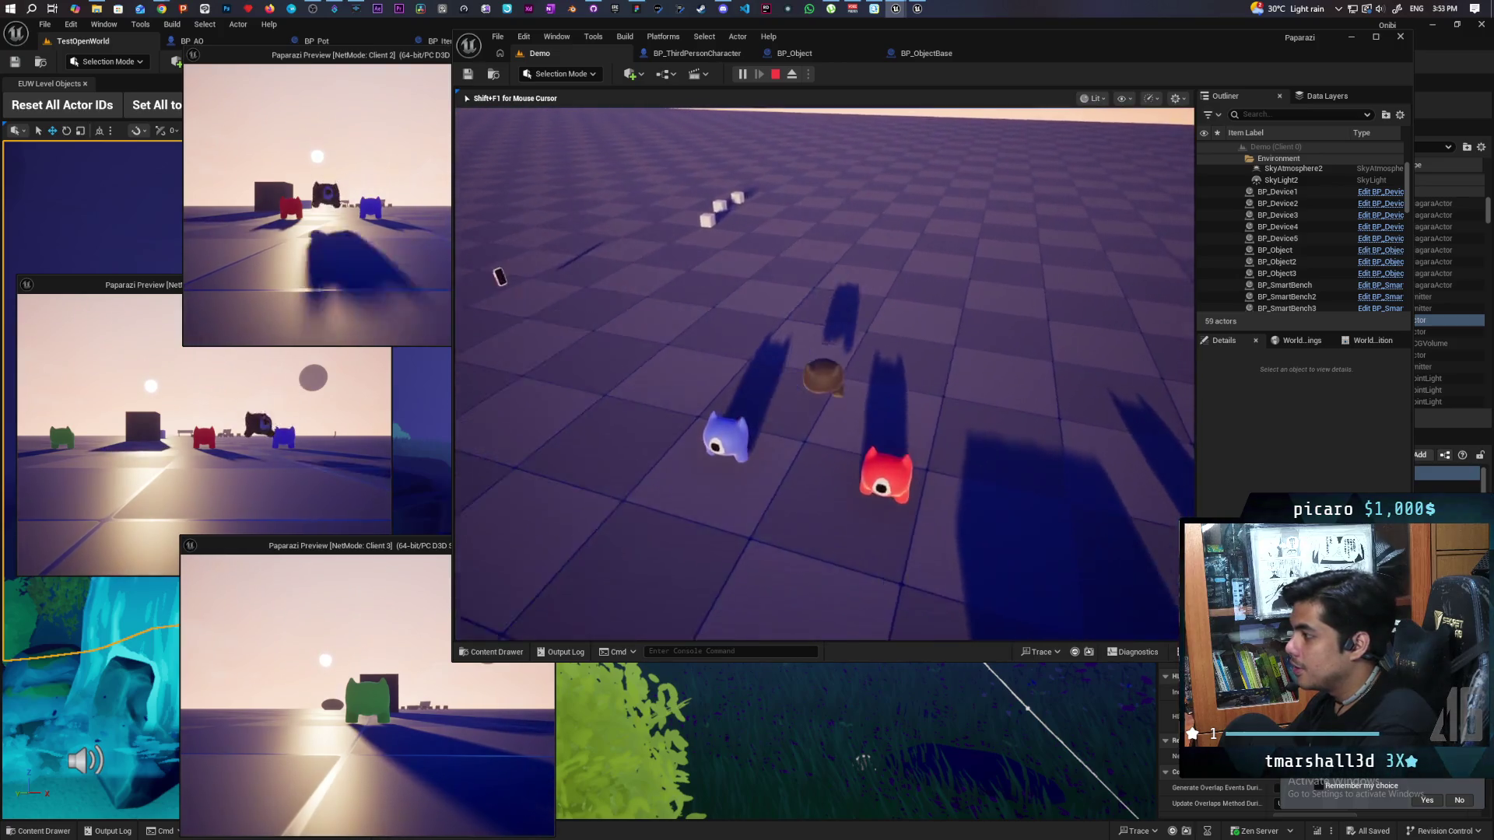
{"action": "key", "text": "w"}
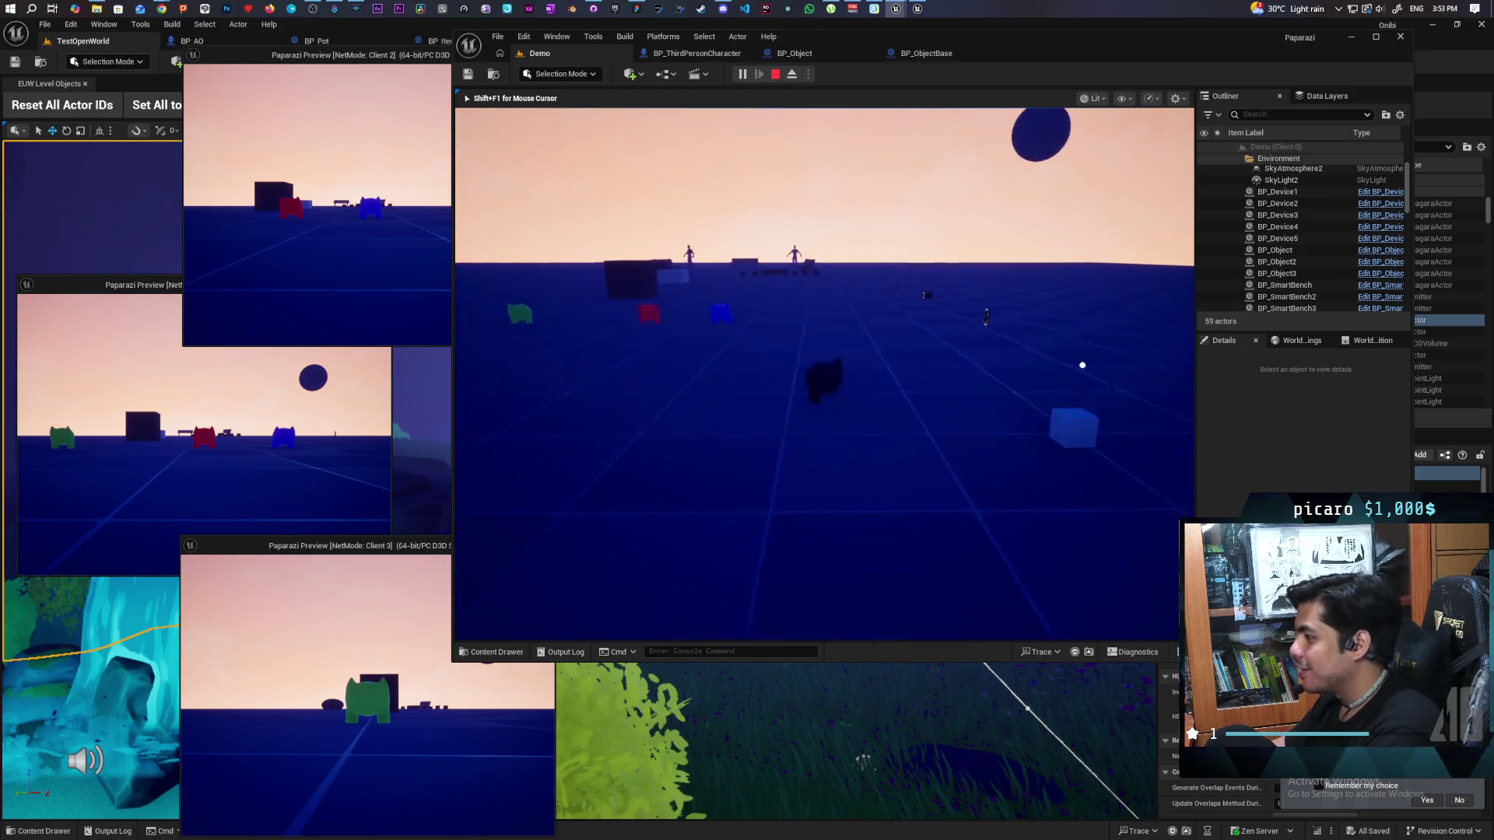
Step: Walk the dark character up to the blue and red characters, then back away
{"action": "key", "text": "w"}
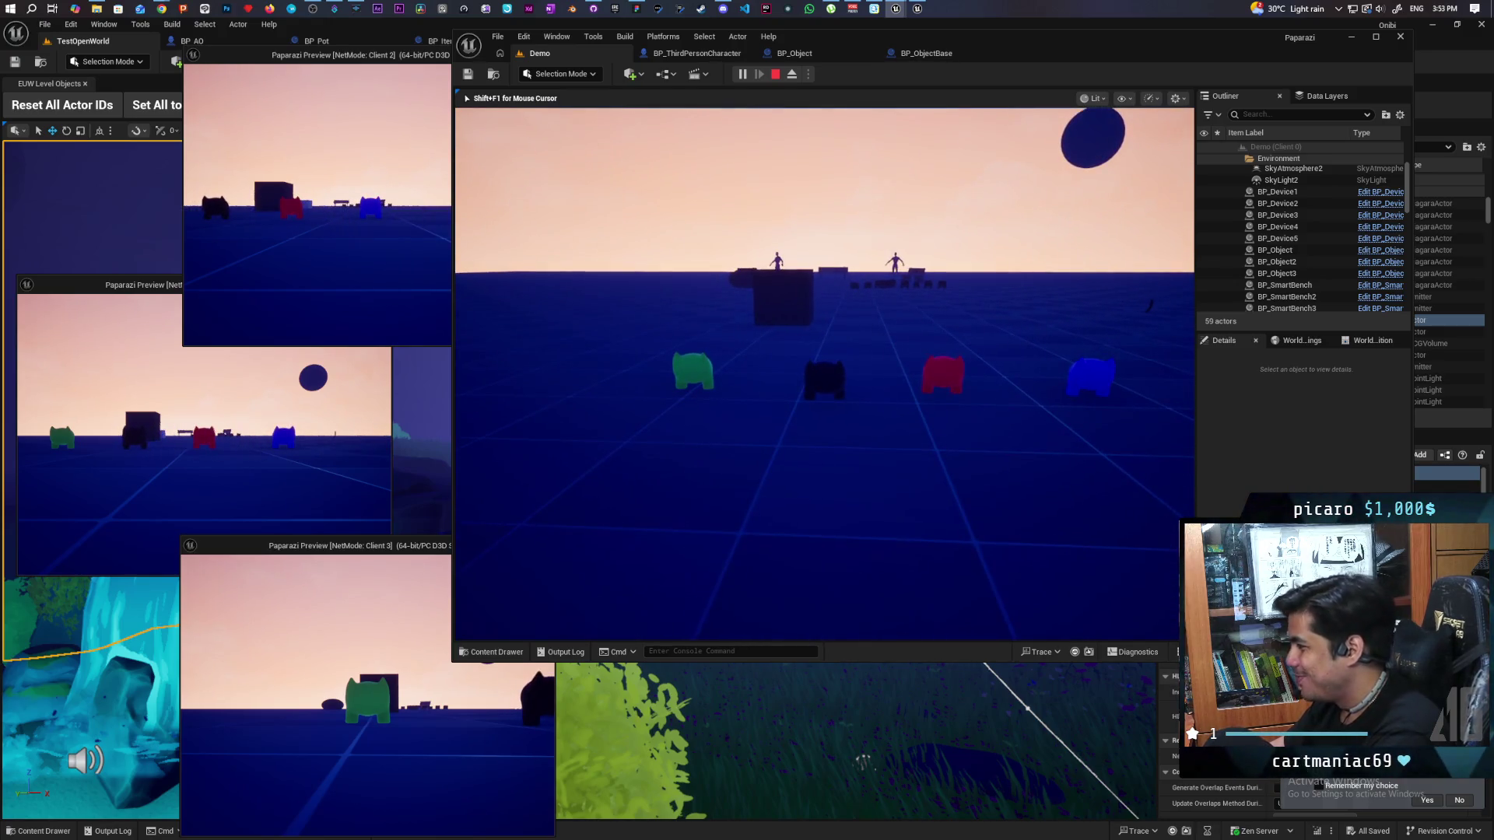
{"action": "key", "text": "w"}
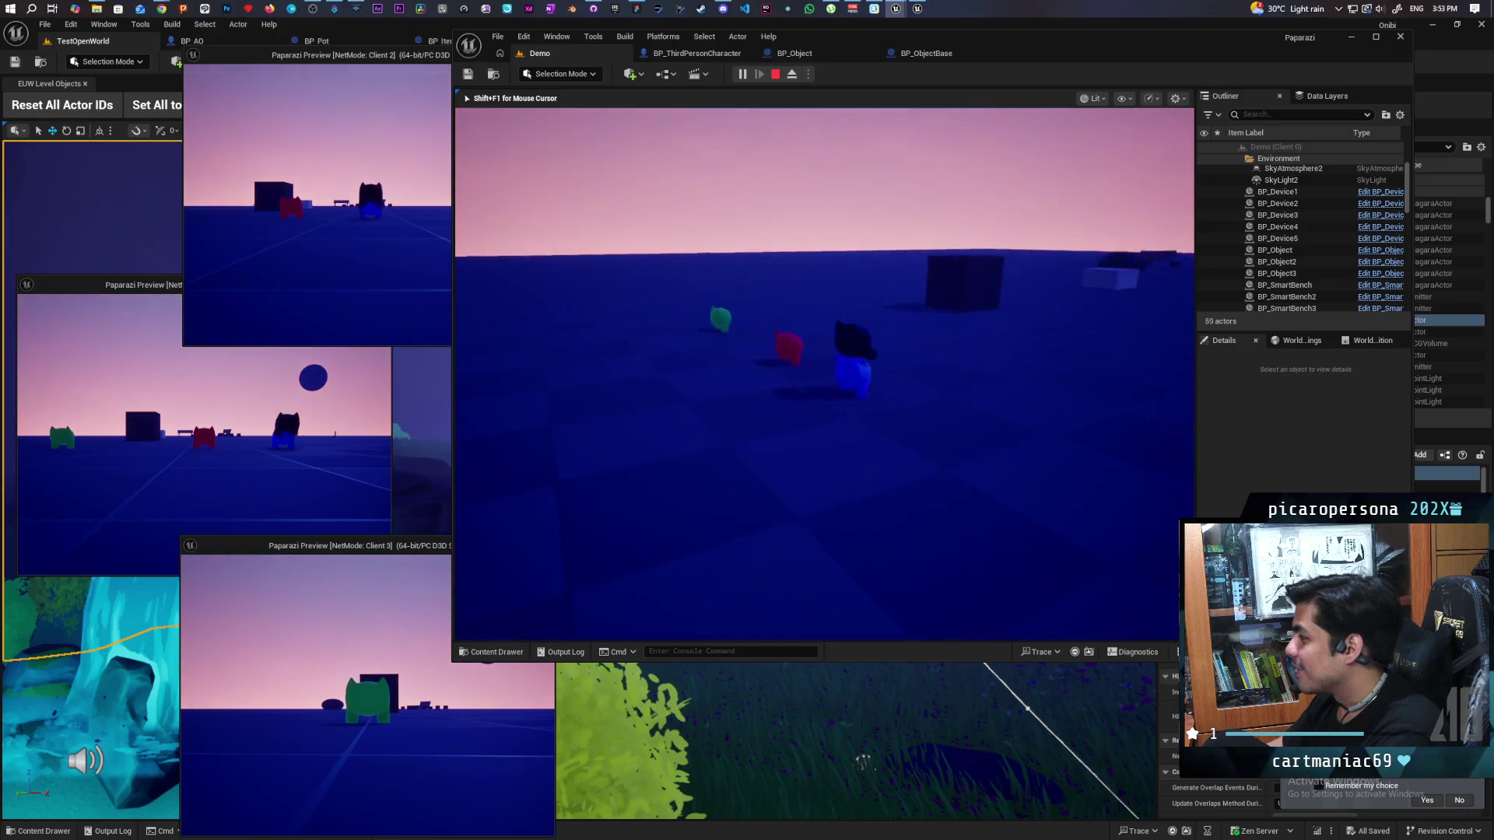
{"action": "key", "text": "w"}
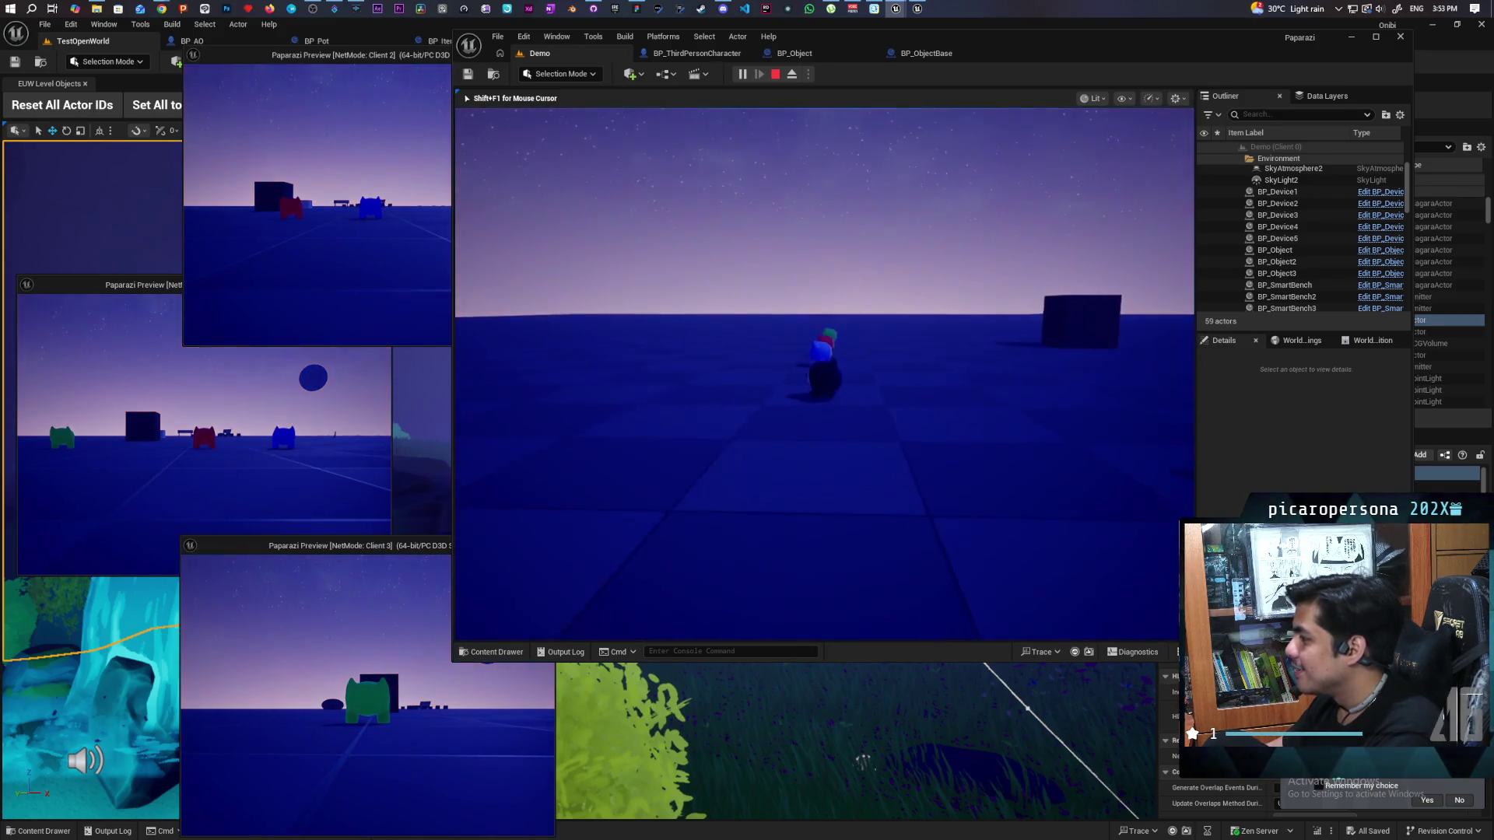
{"action": "key", "text": "w"}
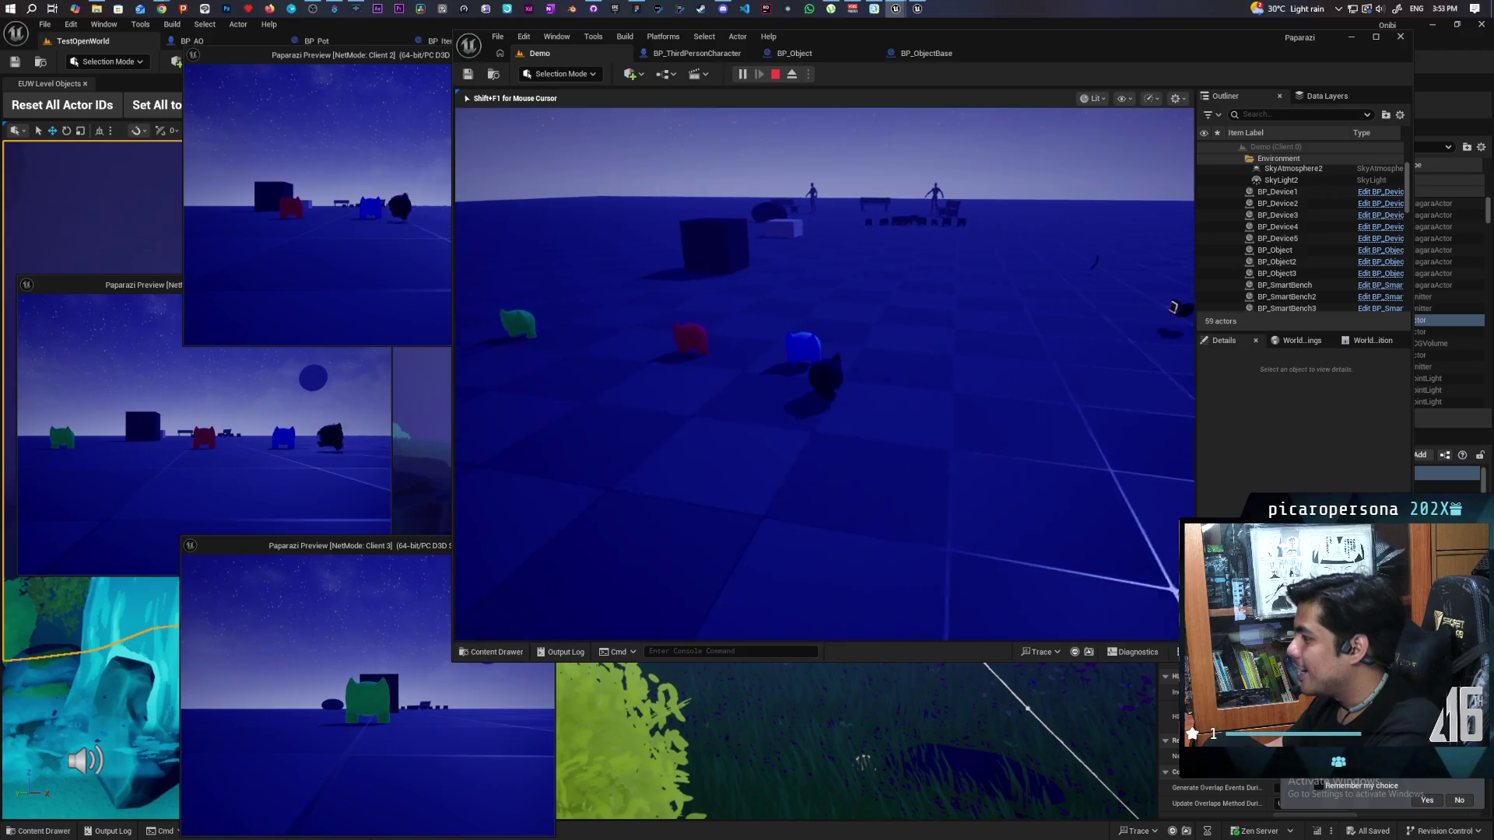
{"action": "key", "text": "s"}
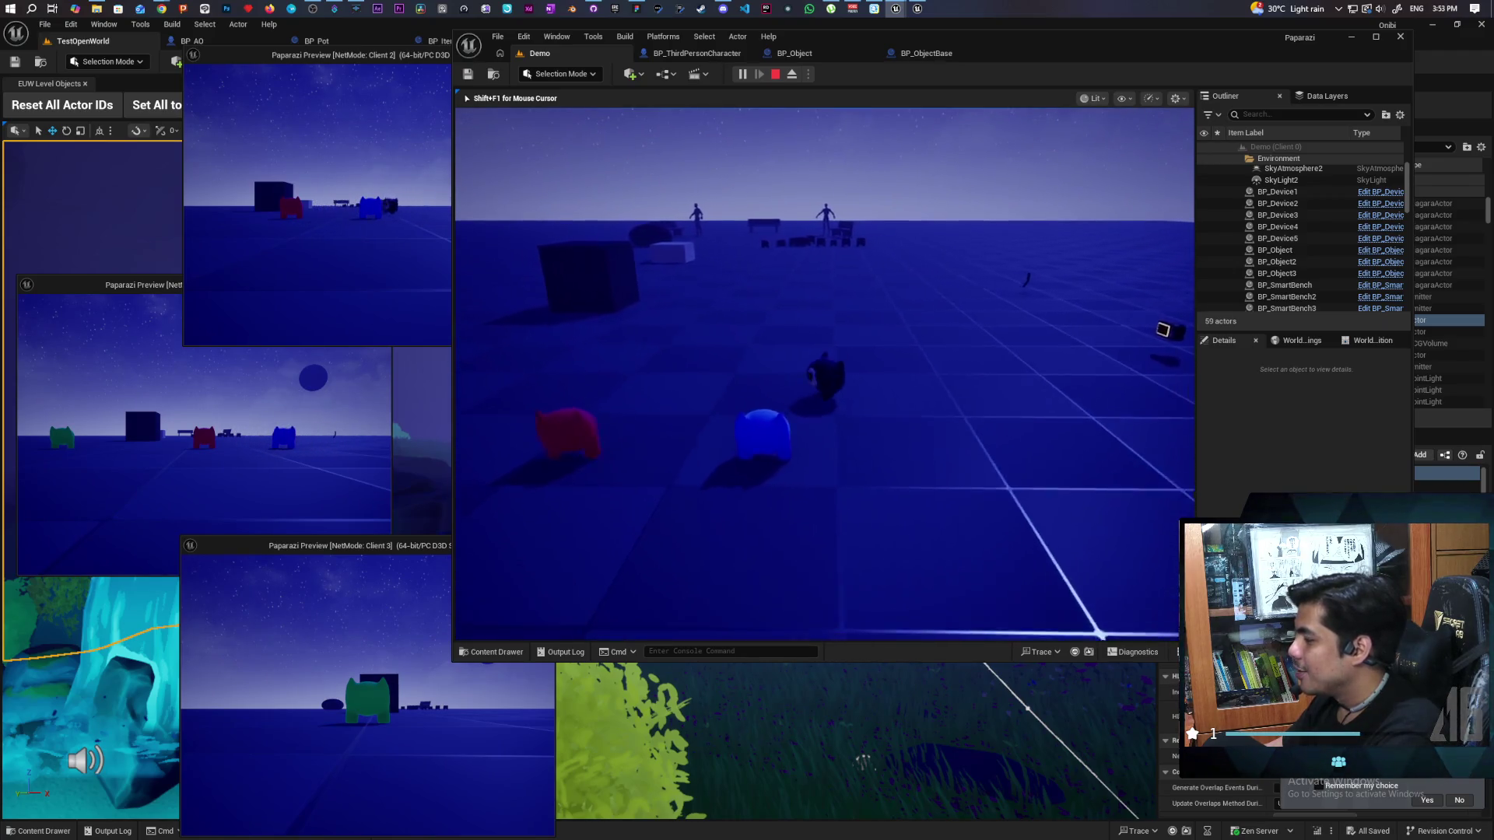
{"action": "key", "text": "s"}
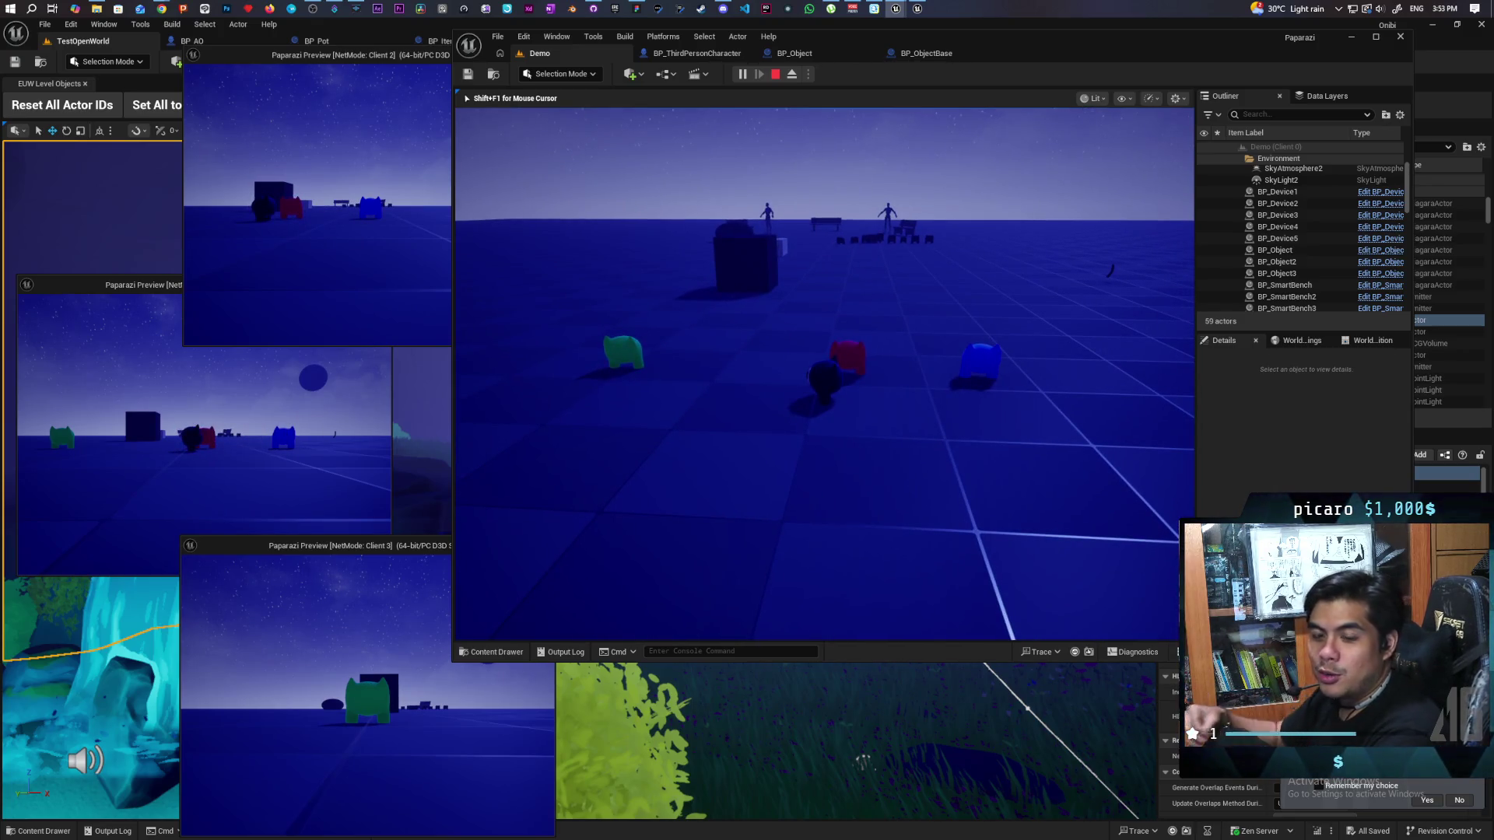
{"action": "key", "text": "s"}
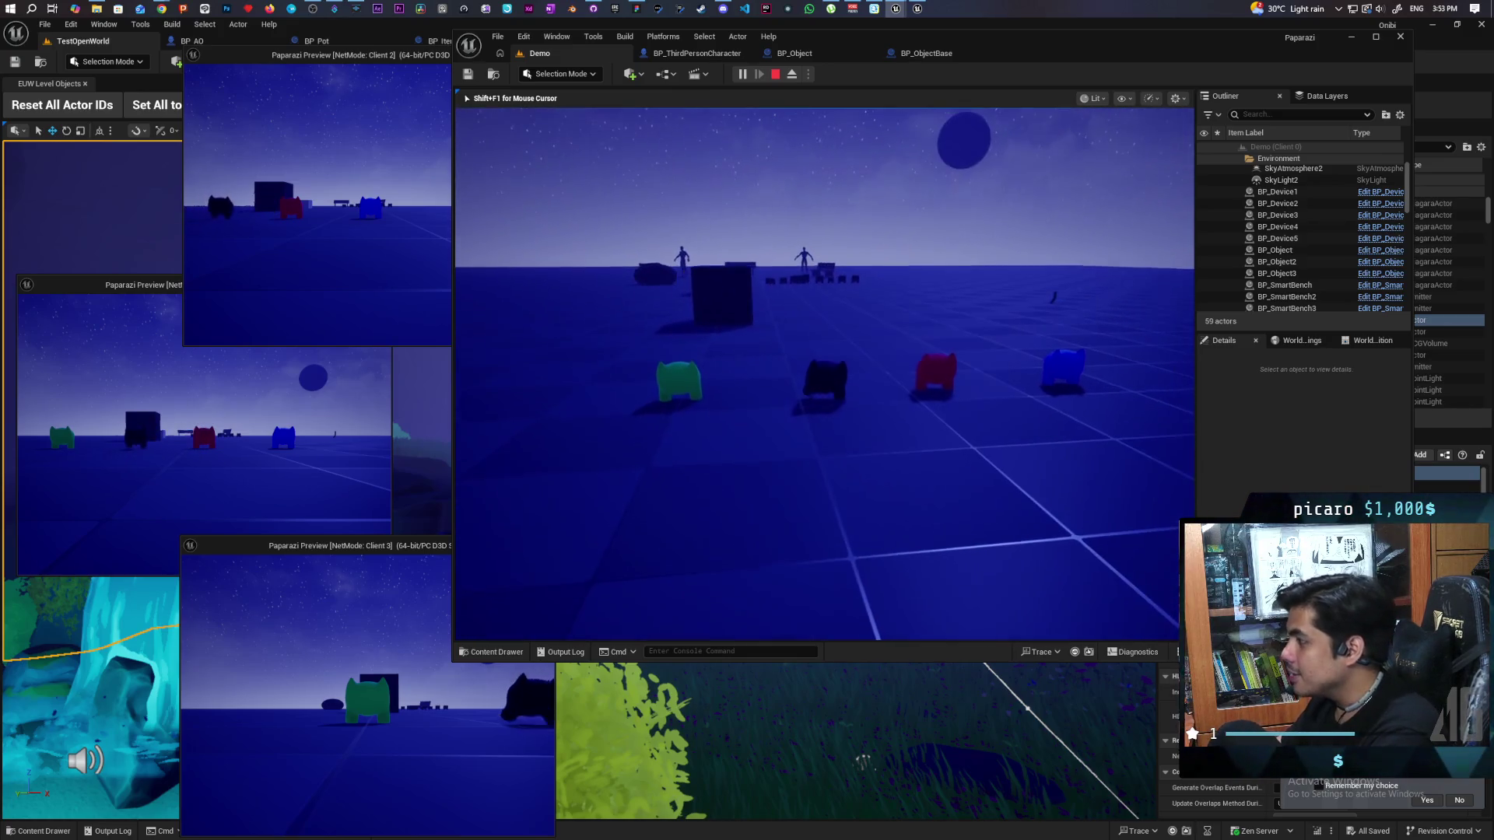
Step: Switch through the Client 2, Client 1 and Client 3 previews to jump each player onto the dark one
{"action": "key", "text": "shift+F1"}
{"action": "key", "text": "w"}
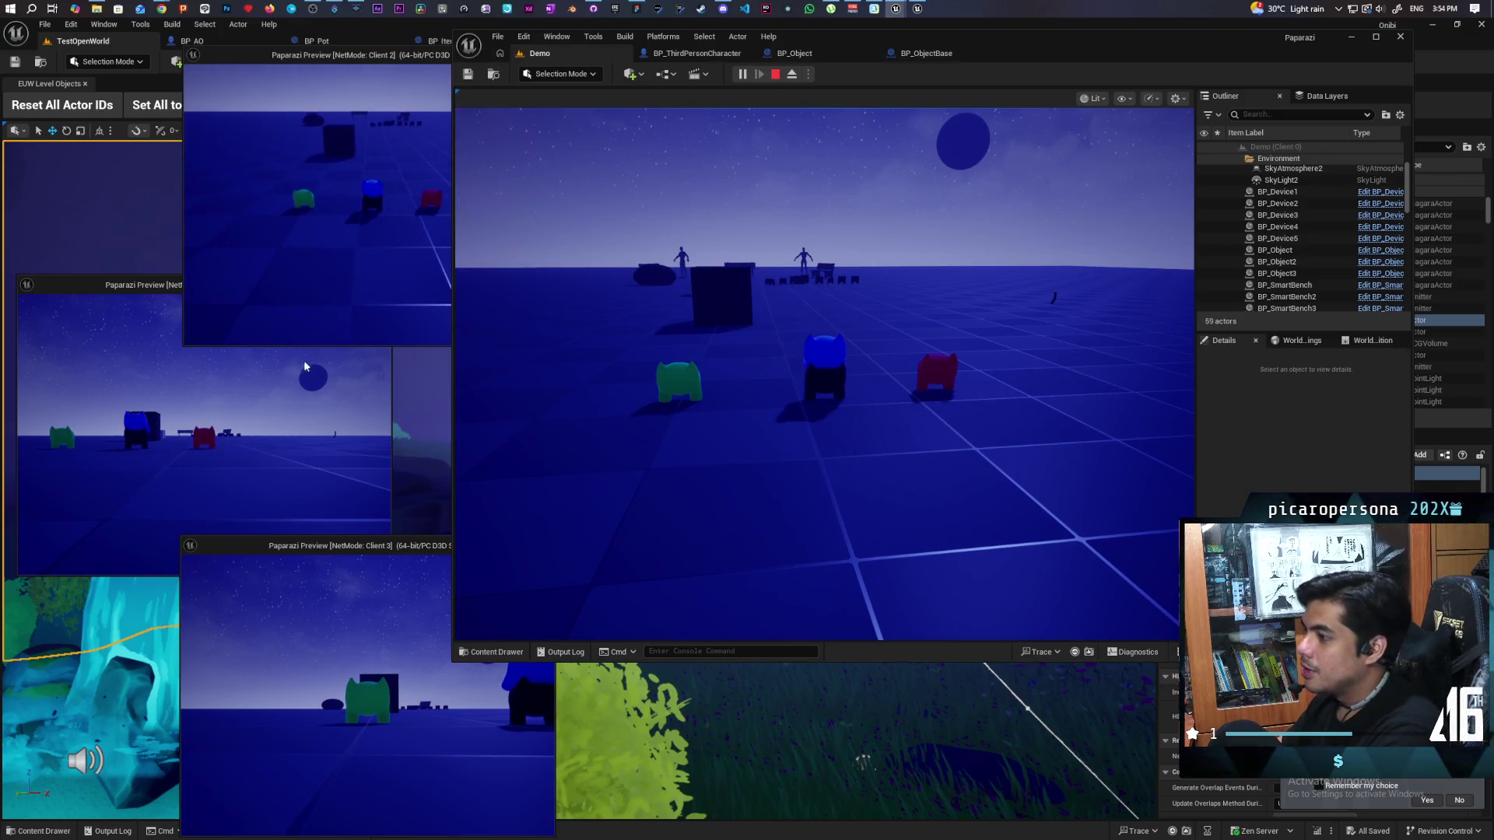
{"action": "left_click", "coordinate": [102, 436]}
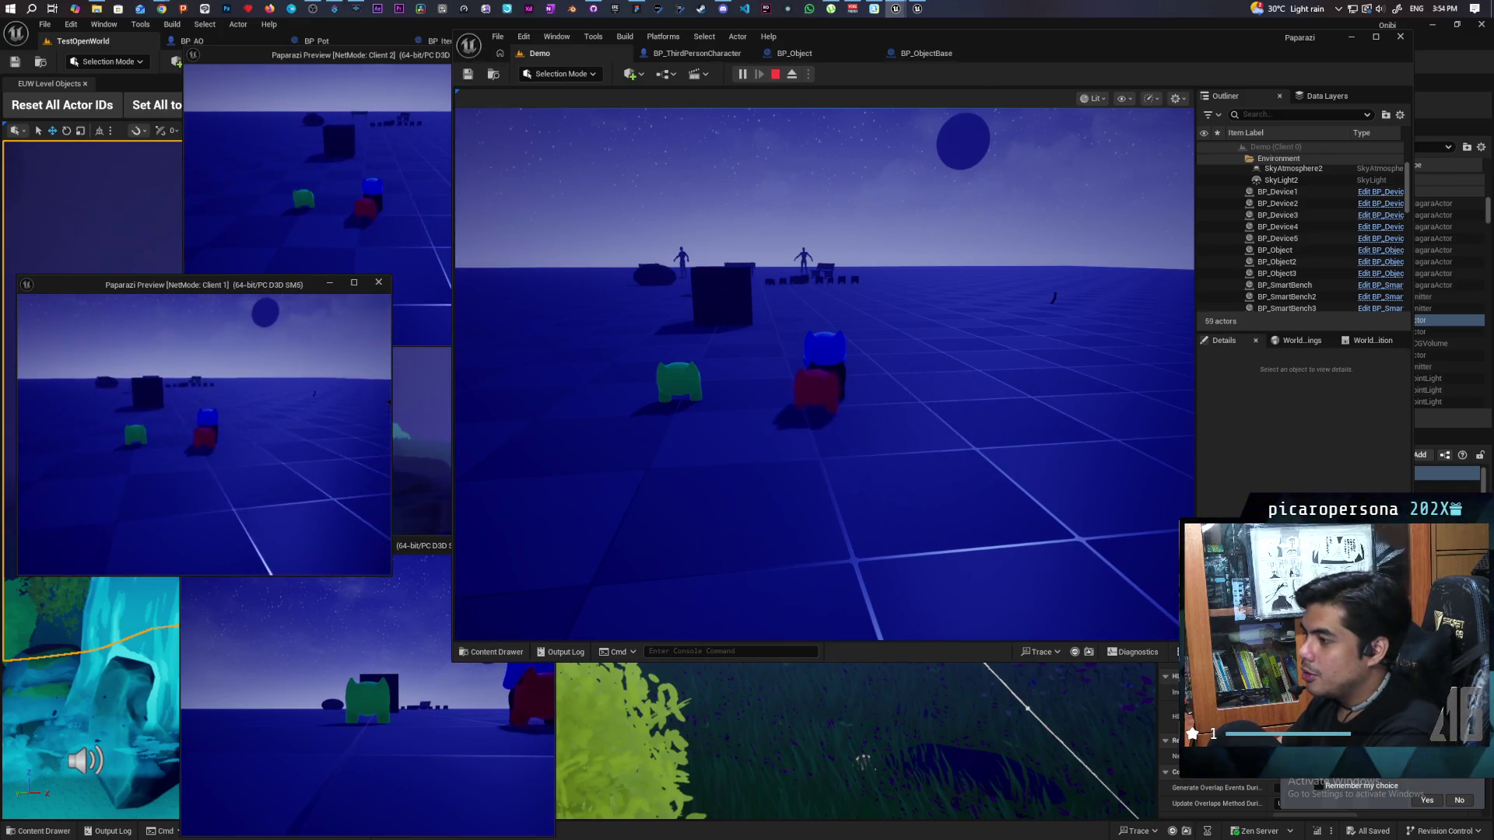
{"action": "key", "text": "alt+Tab"}
{"action": "key", "text": "Tab"}
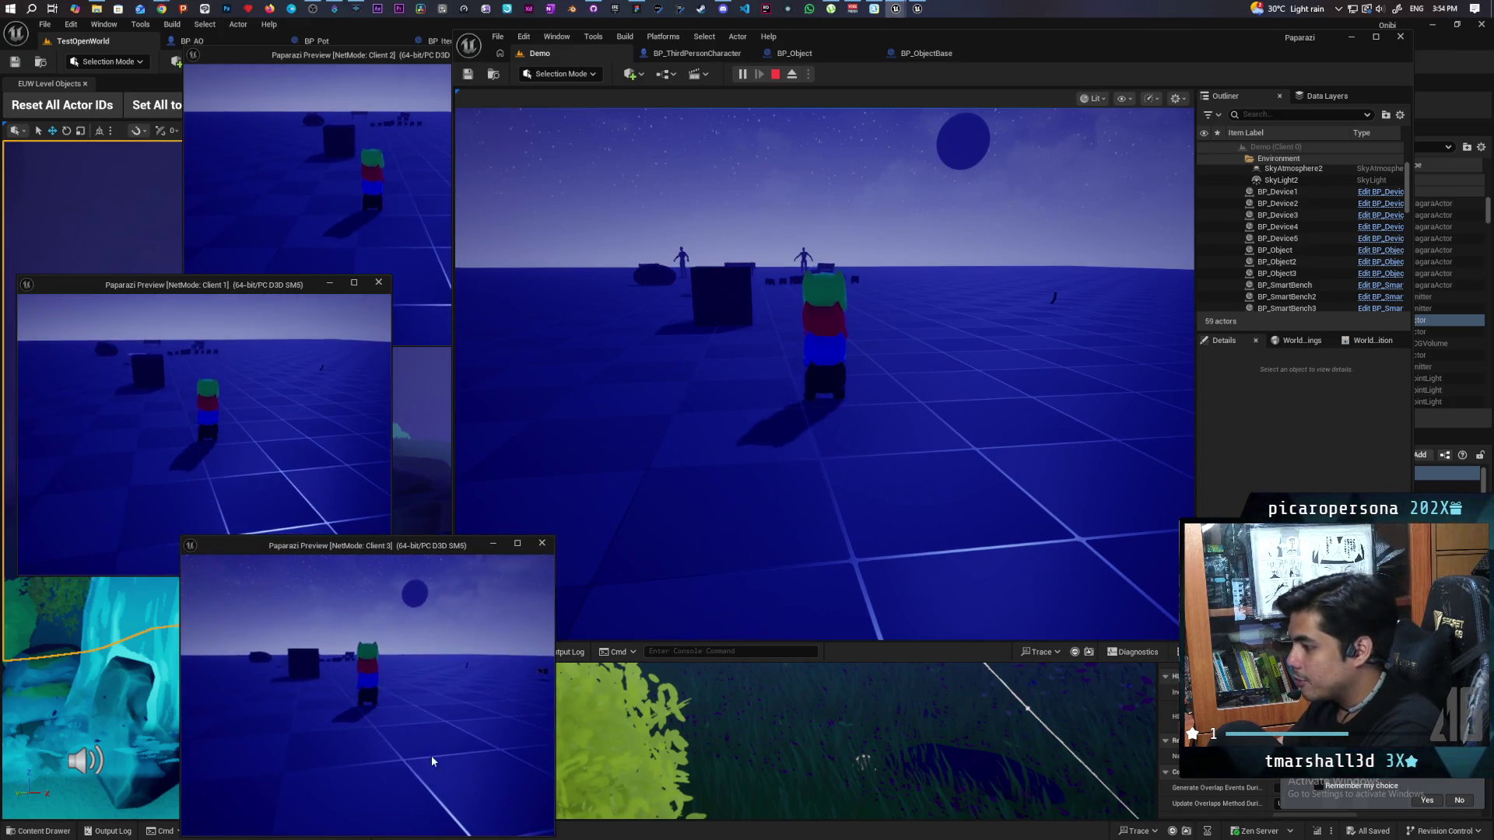
{"action": "left_click", "coordinate": [874, 400]}
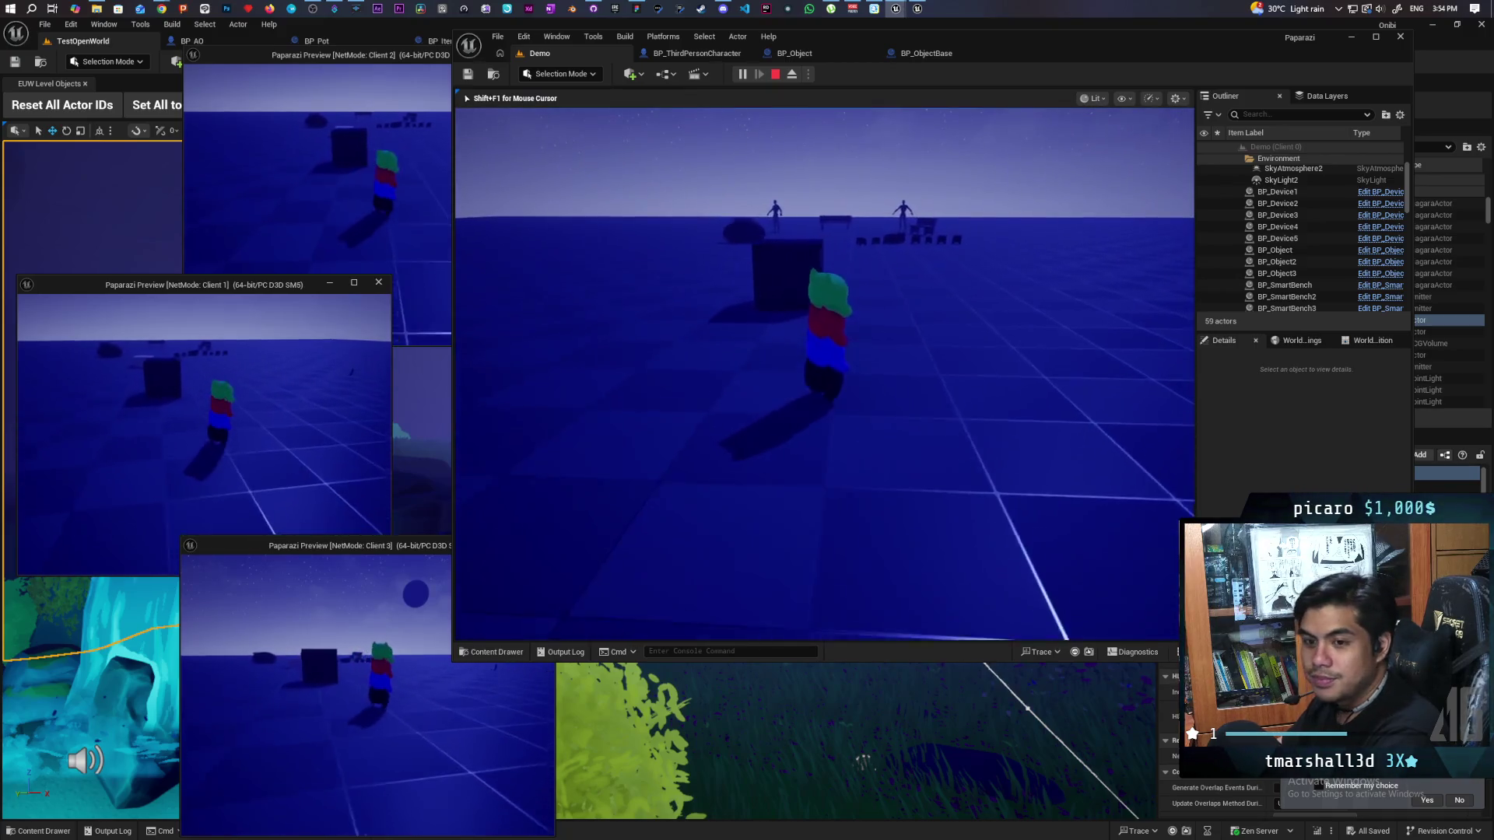
Step: Walk the character stack past the benches and small boxes over to the white boxes
{"action": "key", "text": "w"}
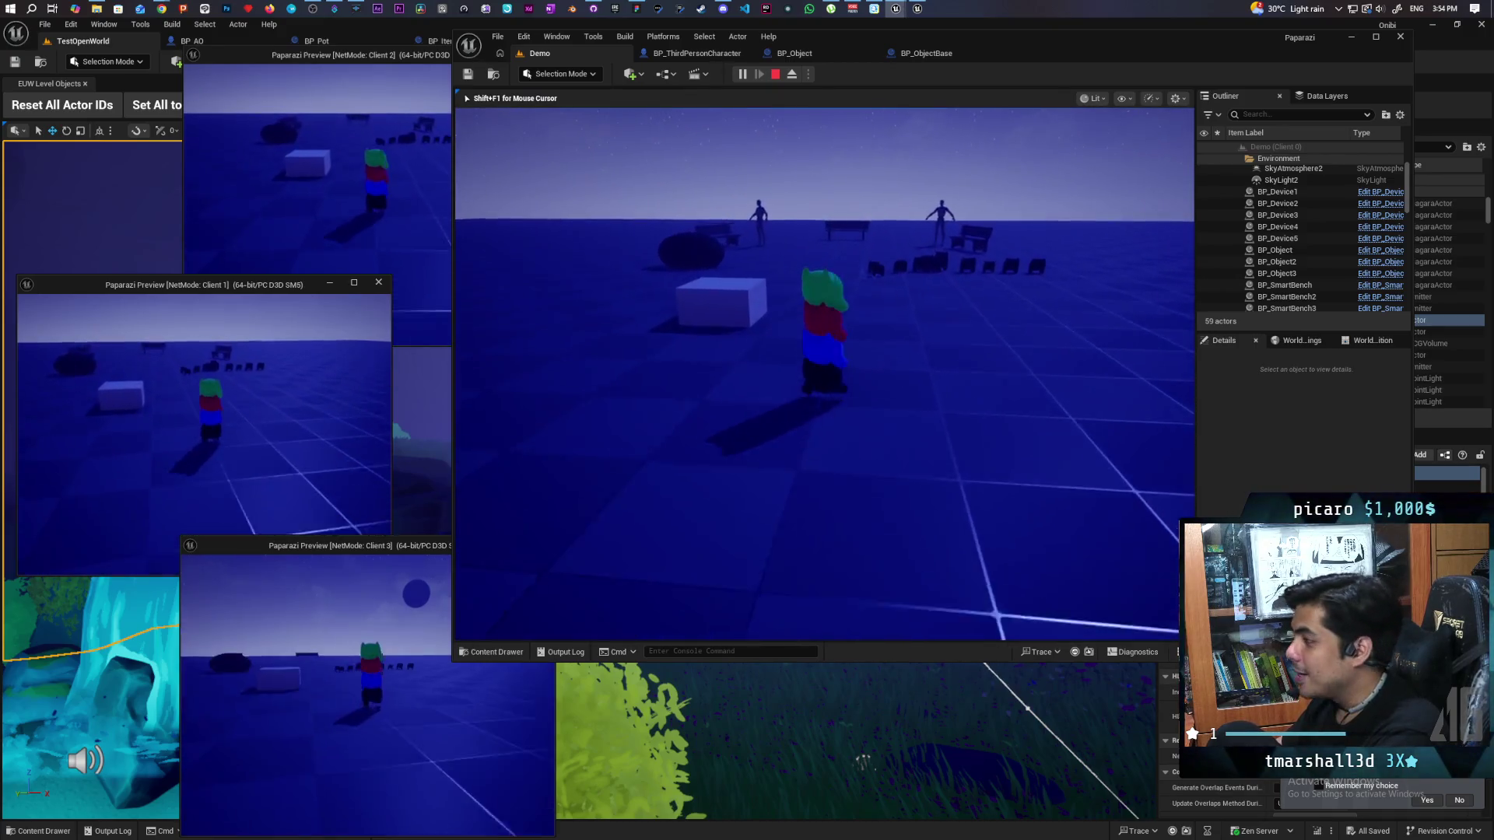
{"action": "key", "text": "w"}
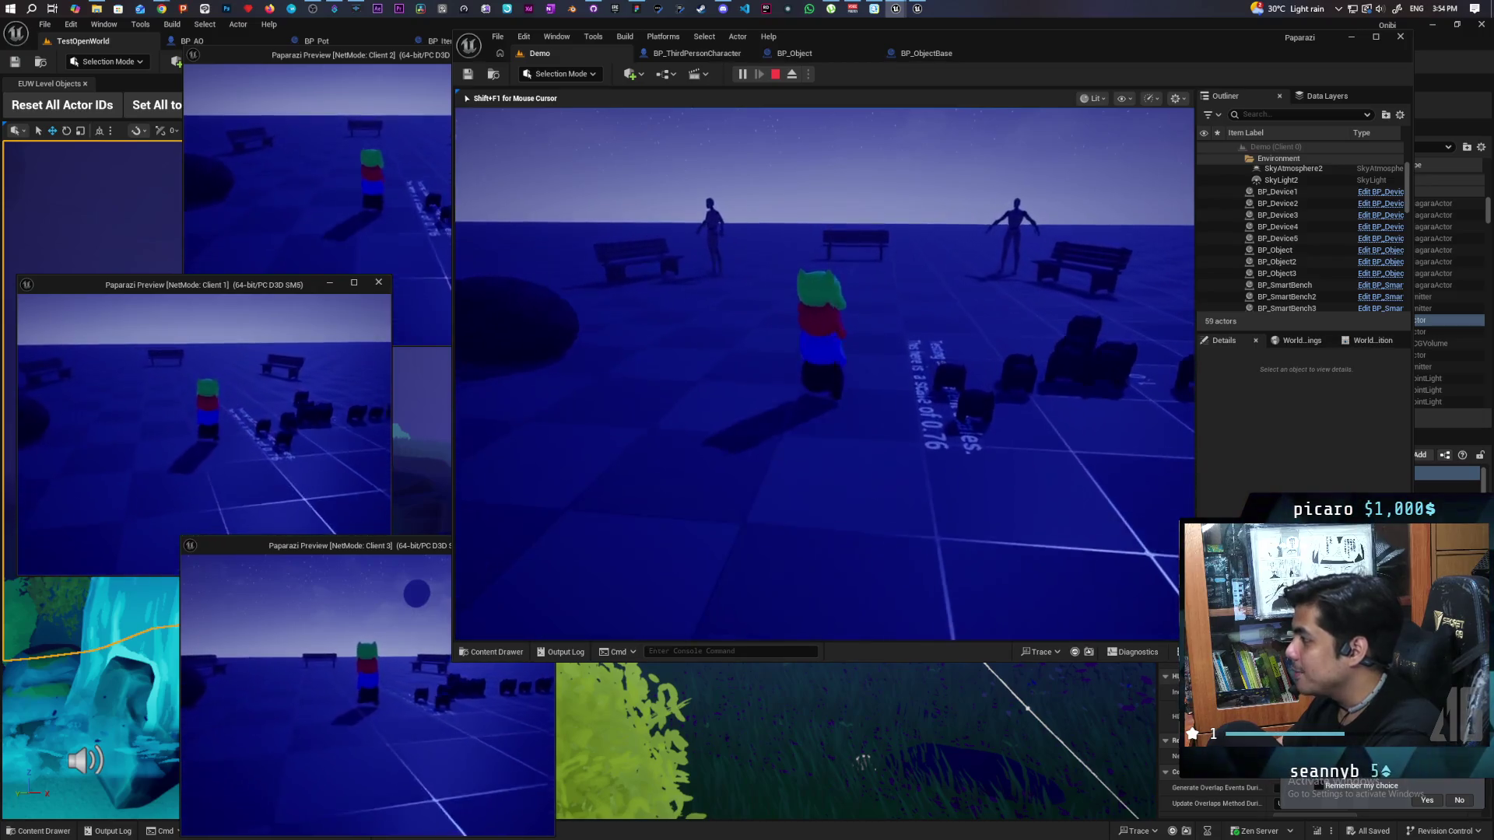
{"action": "key", "text": "w"}
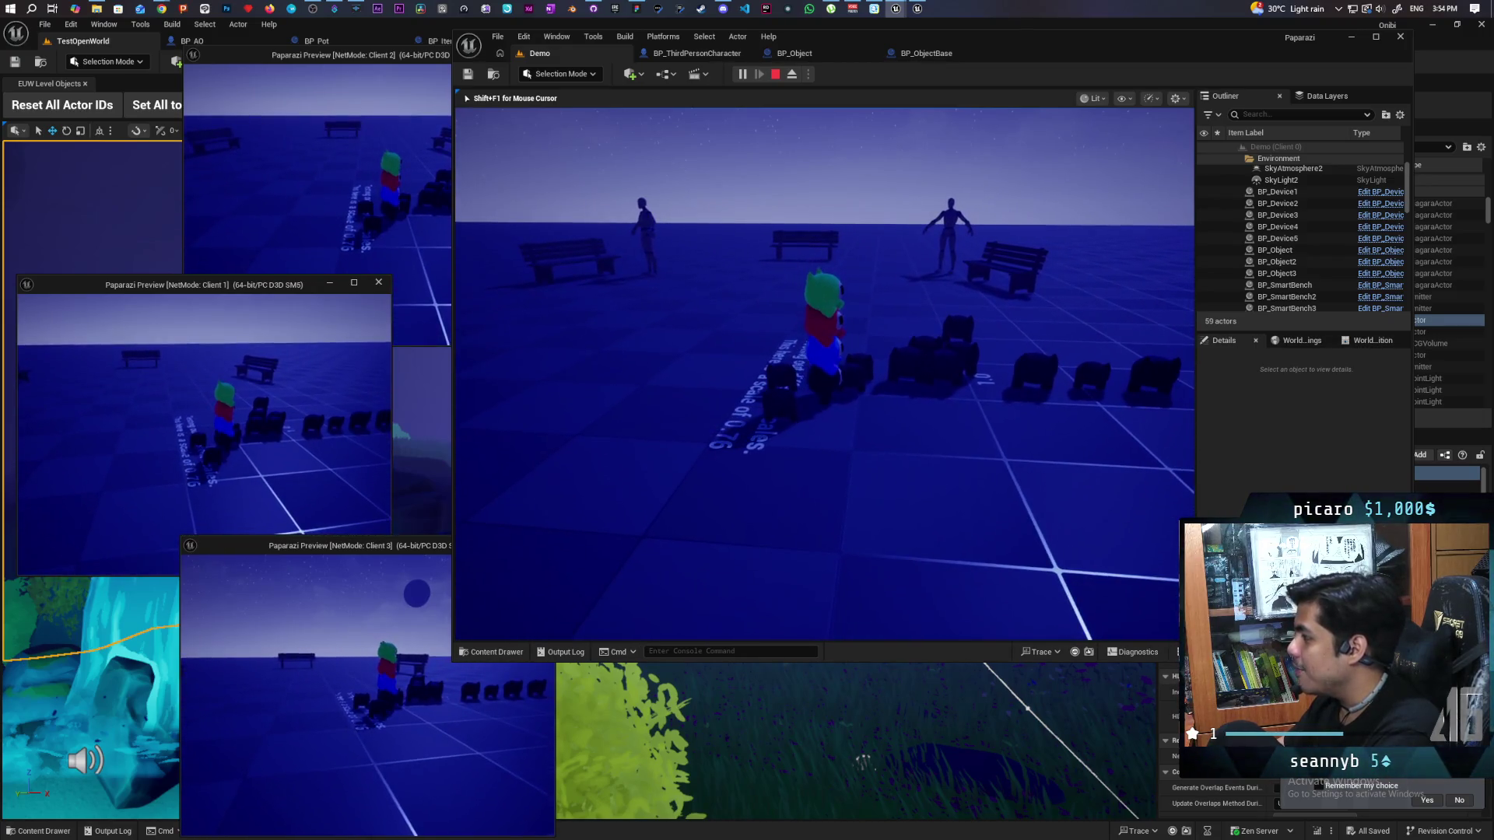
{"action": "key", "text": "w"}
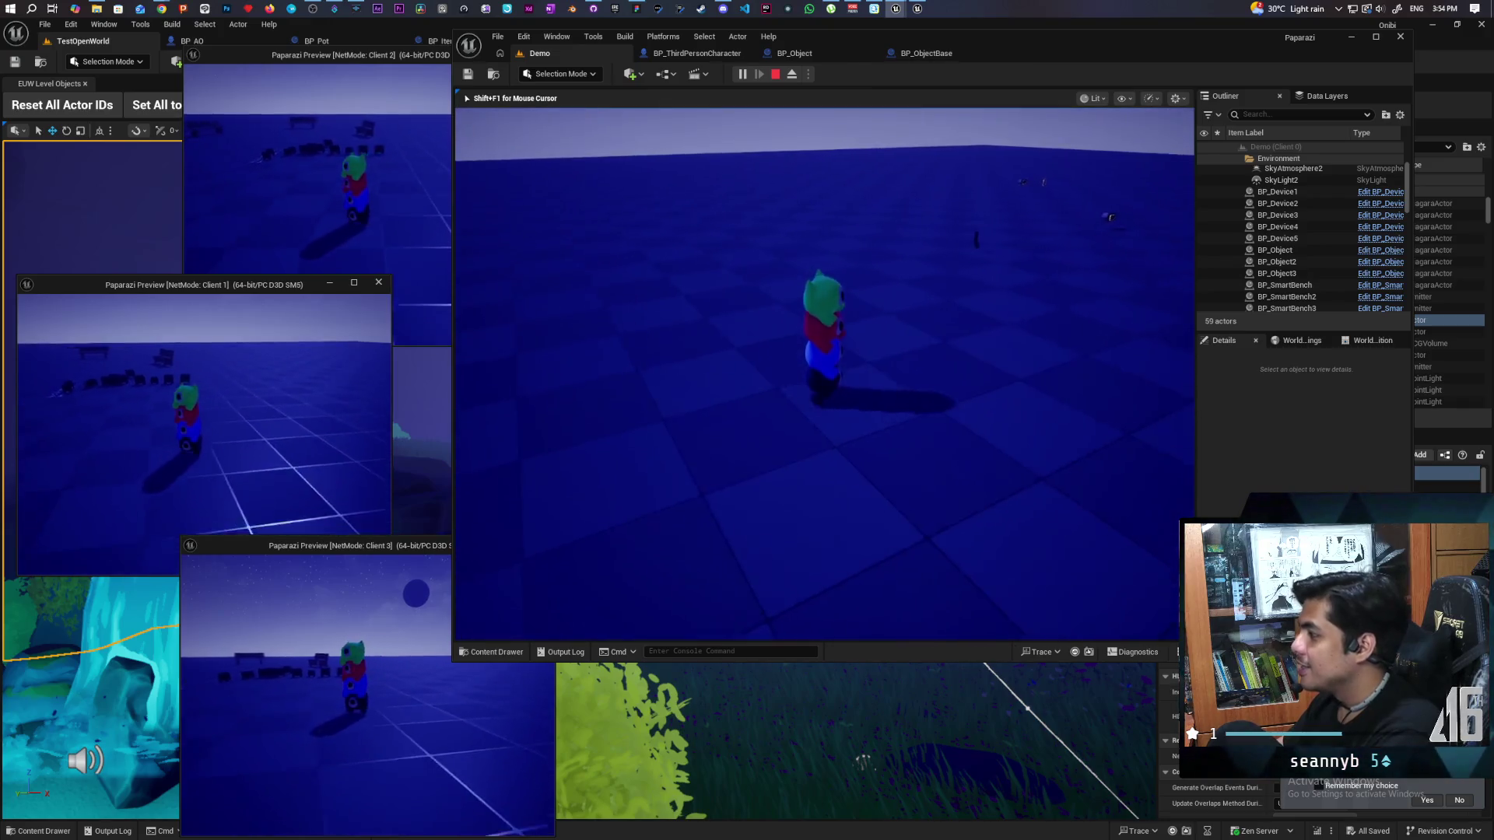
{"action": "key", "text": "w"}
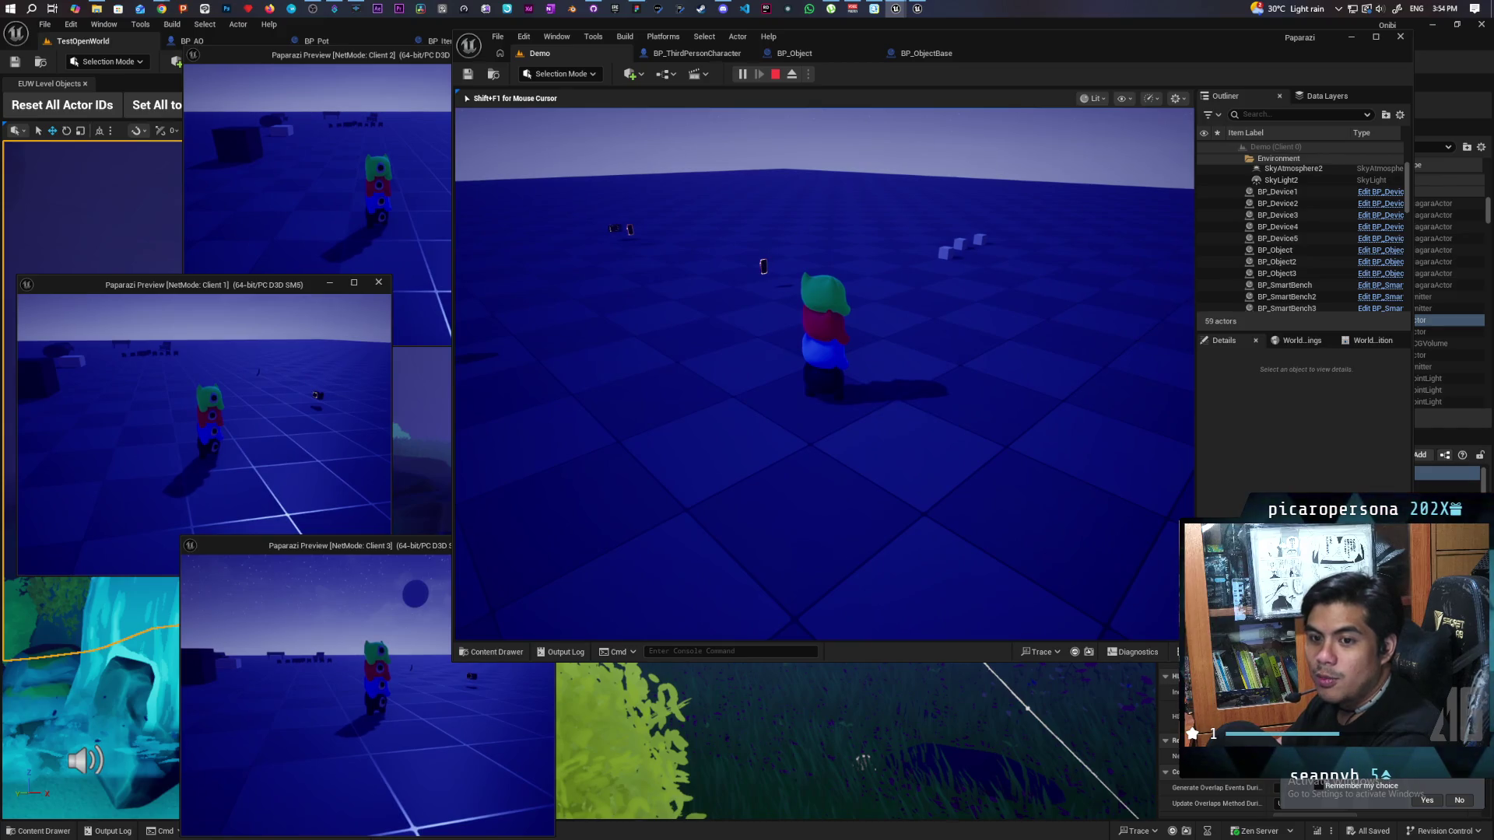
{"action": "key", "text": "w"}
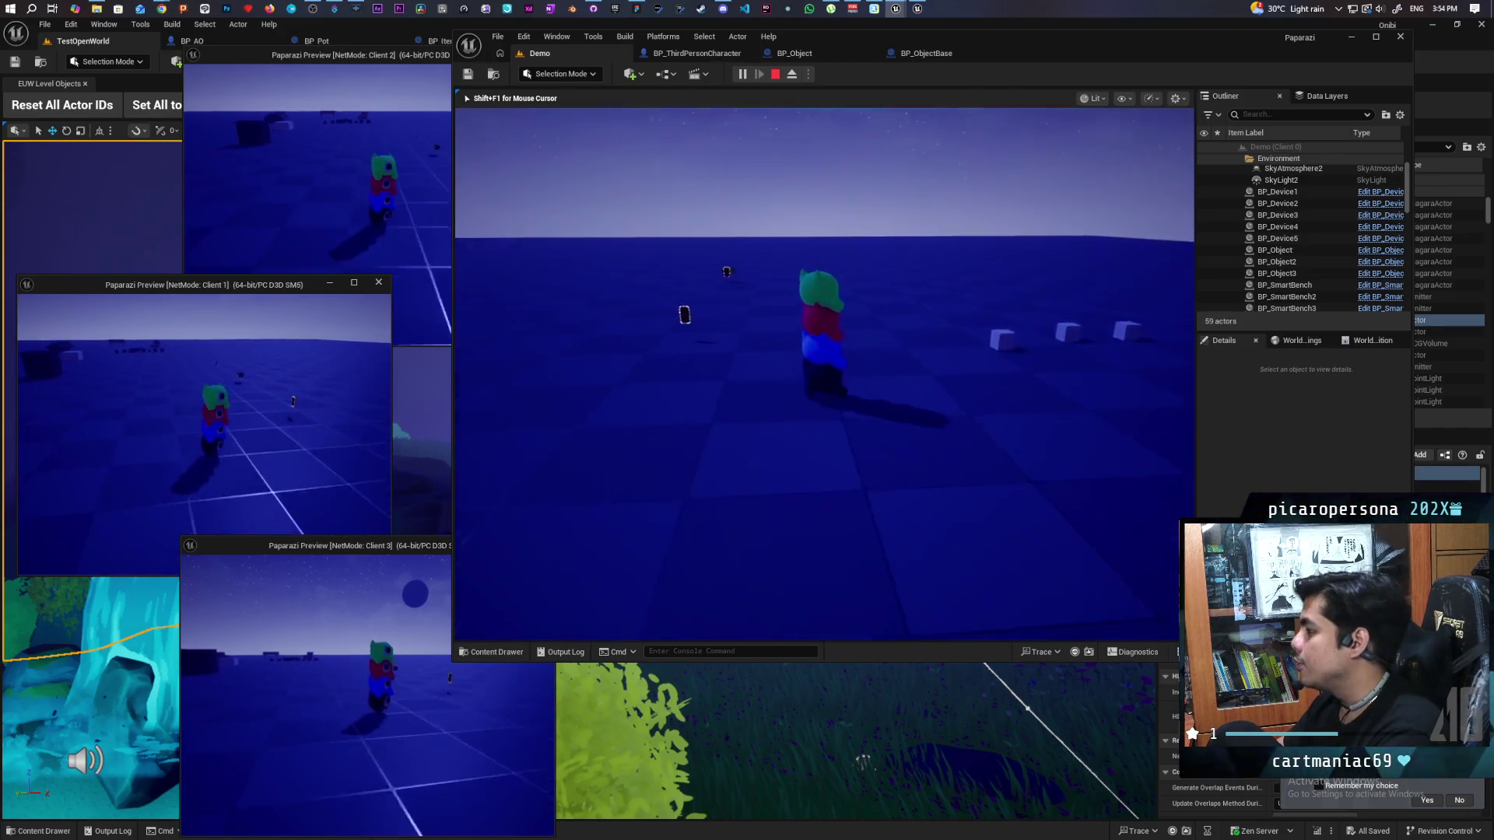
{"action": "key", "text": "w"}
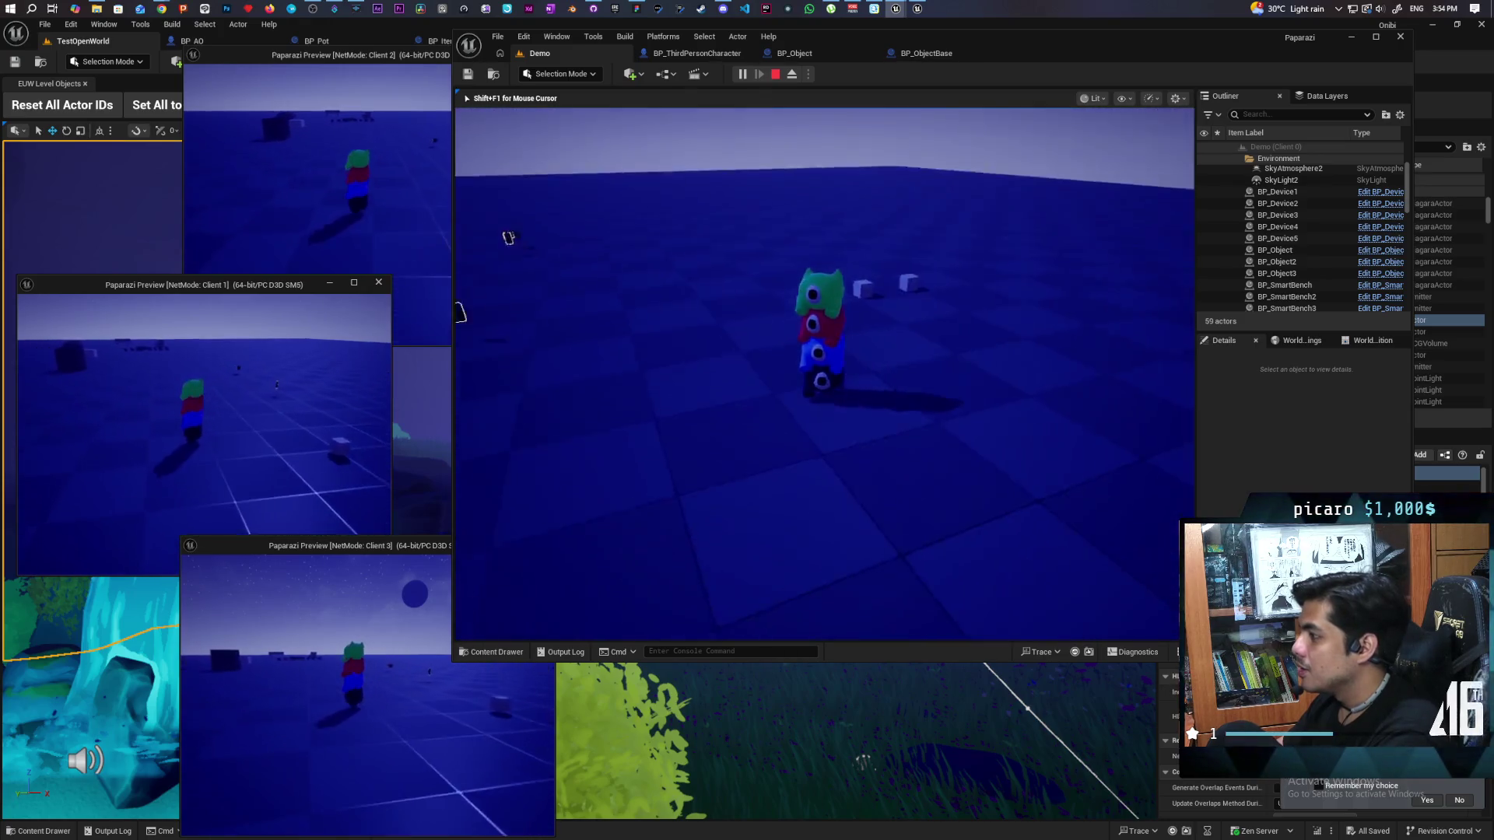
Step: Turn the stacked green, red and blue tower around and walk it among the white pickup cubes
{"action": "key", "text": "w"}
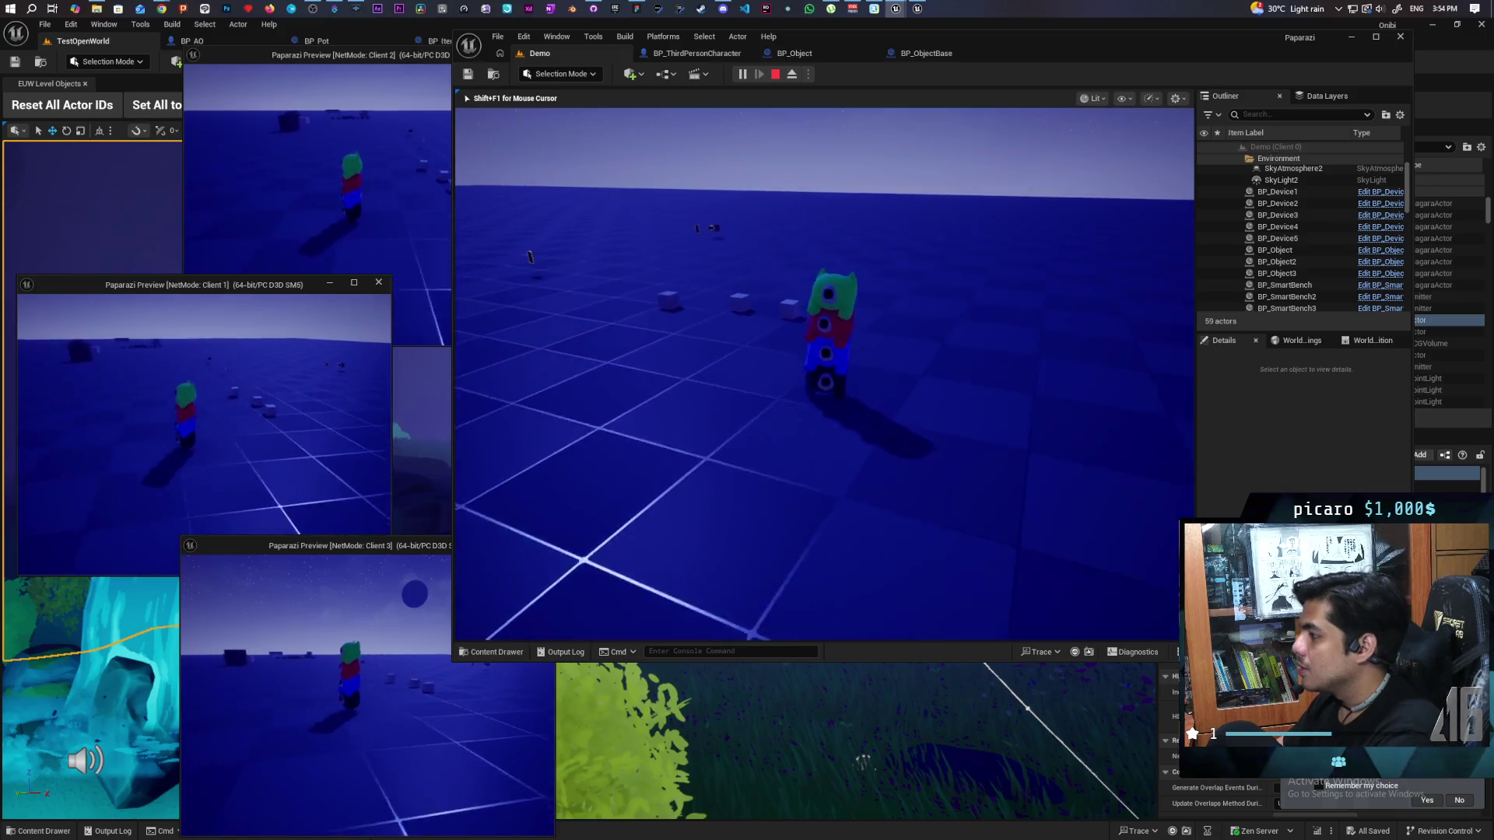
{"action": "key", "text": "w"}
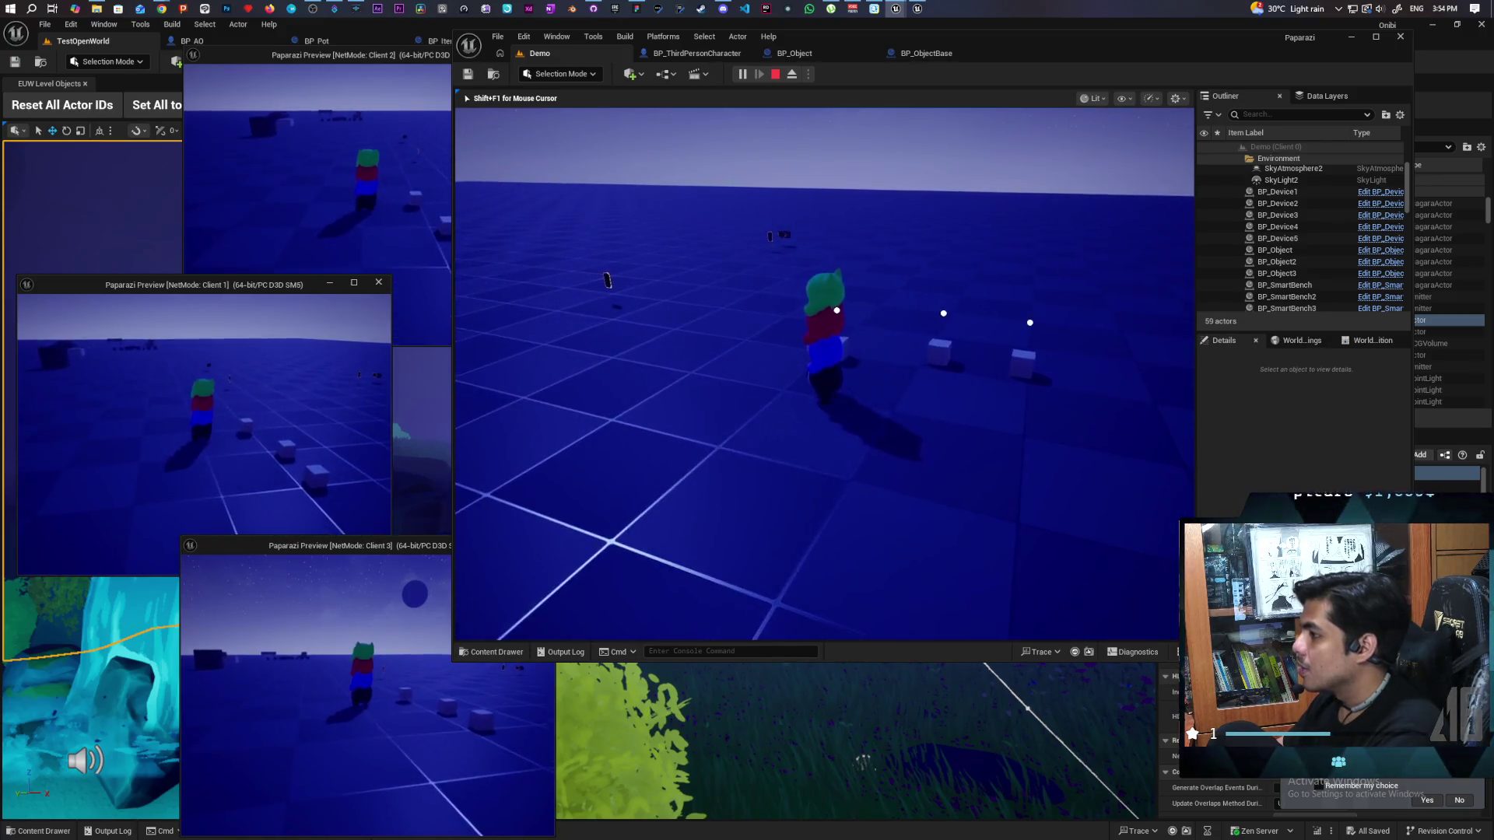
{"action": "key", "text": "w"}
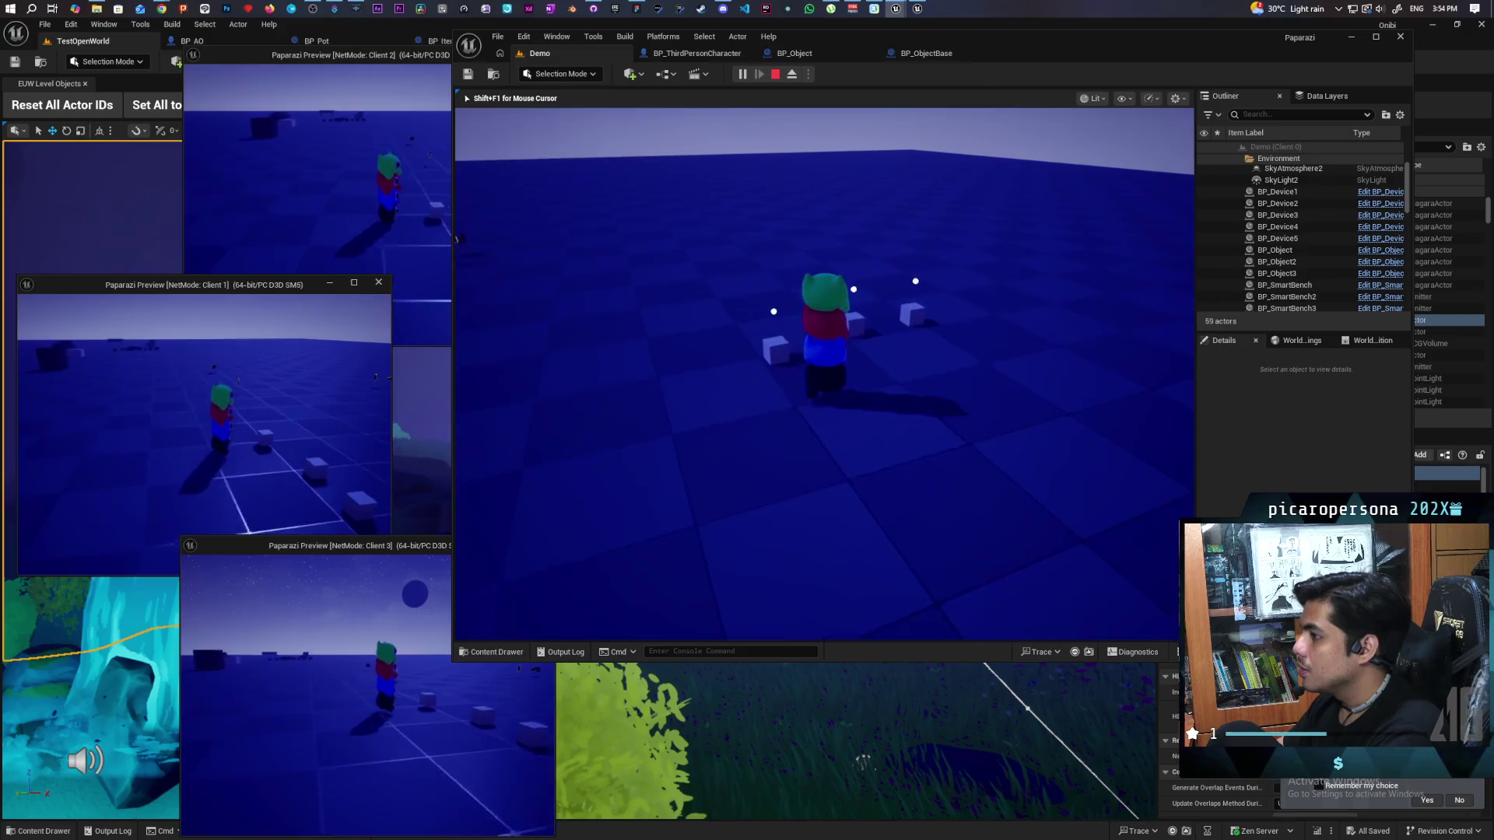
{"action": "key", "text": "w"}
{"action": "key", "text": "w"}
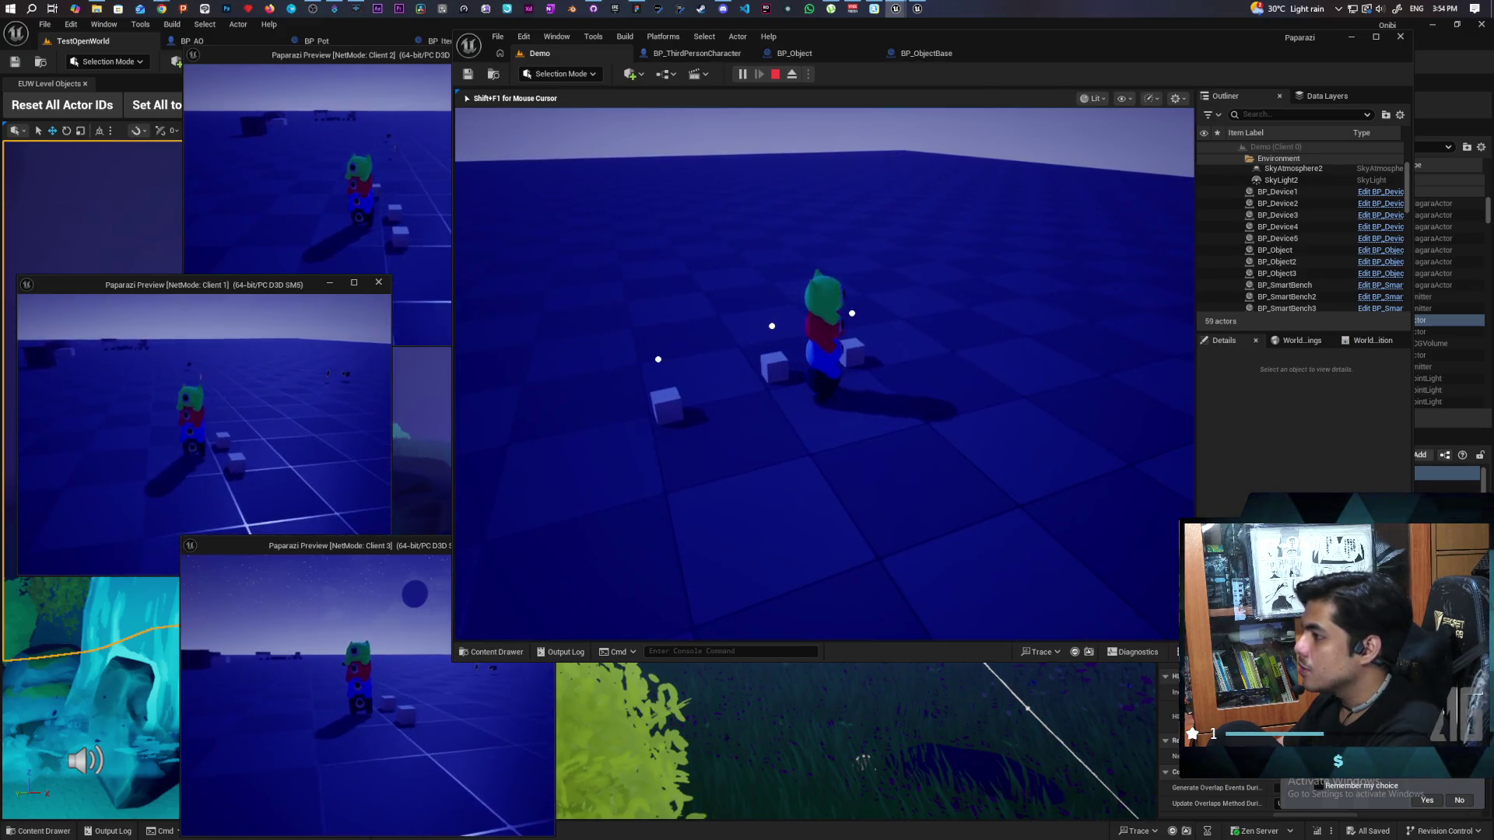
{"action": "key", "text": "s"}
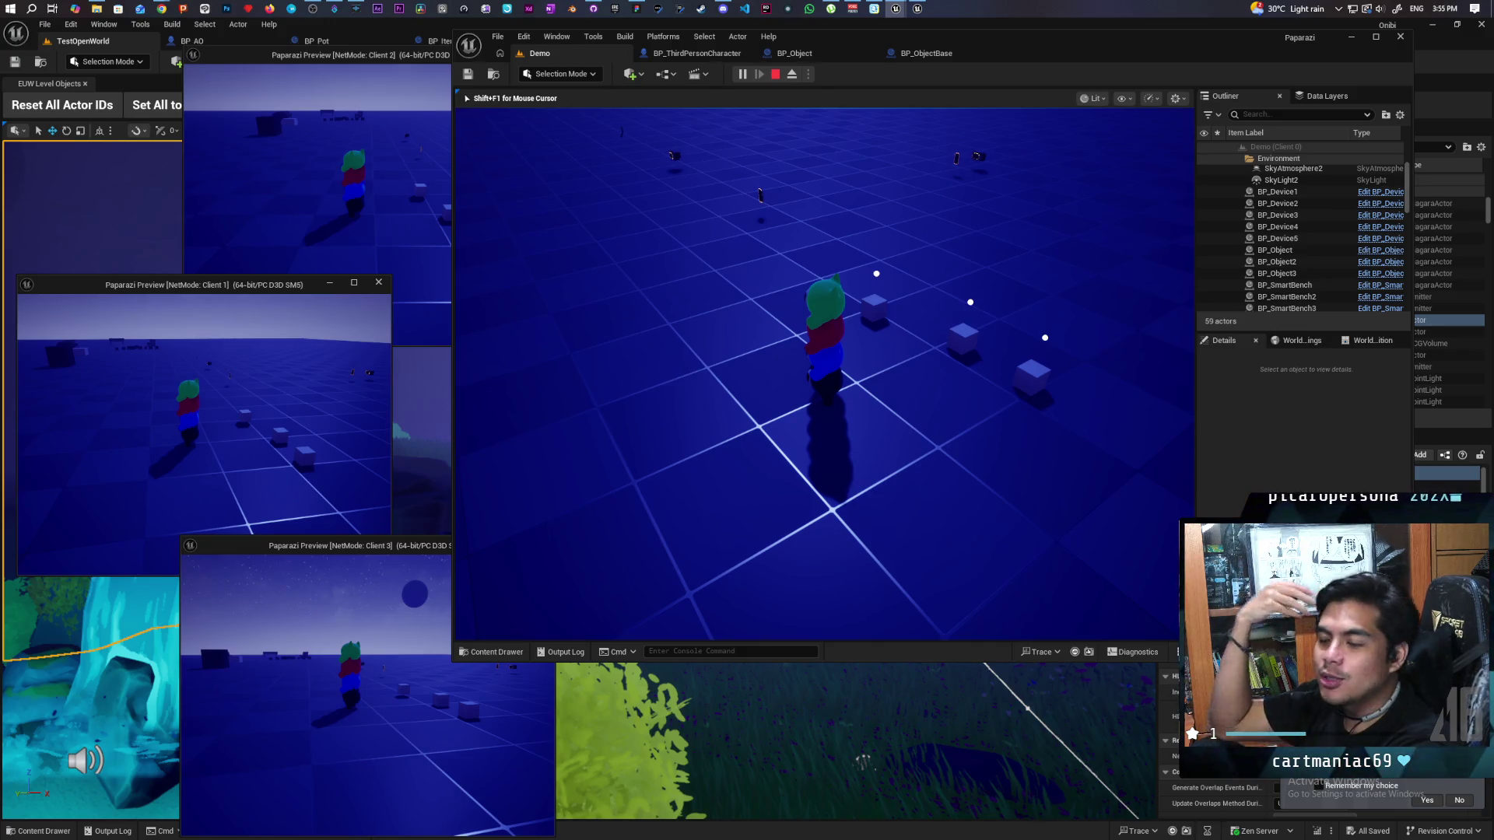
Step: Walk the stacked character across the floor to the small DSLR camera pickup
{"action": "key", "text": "w"}
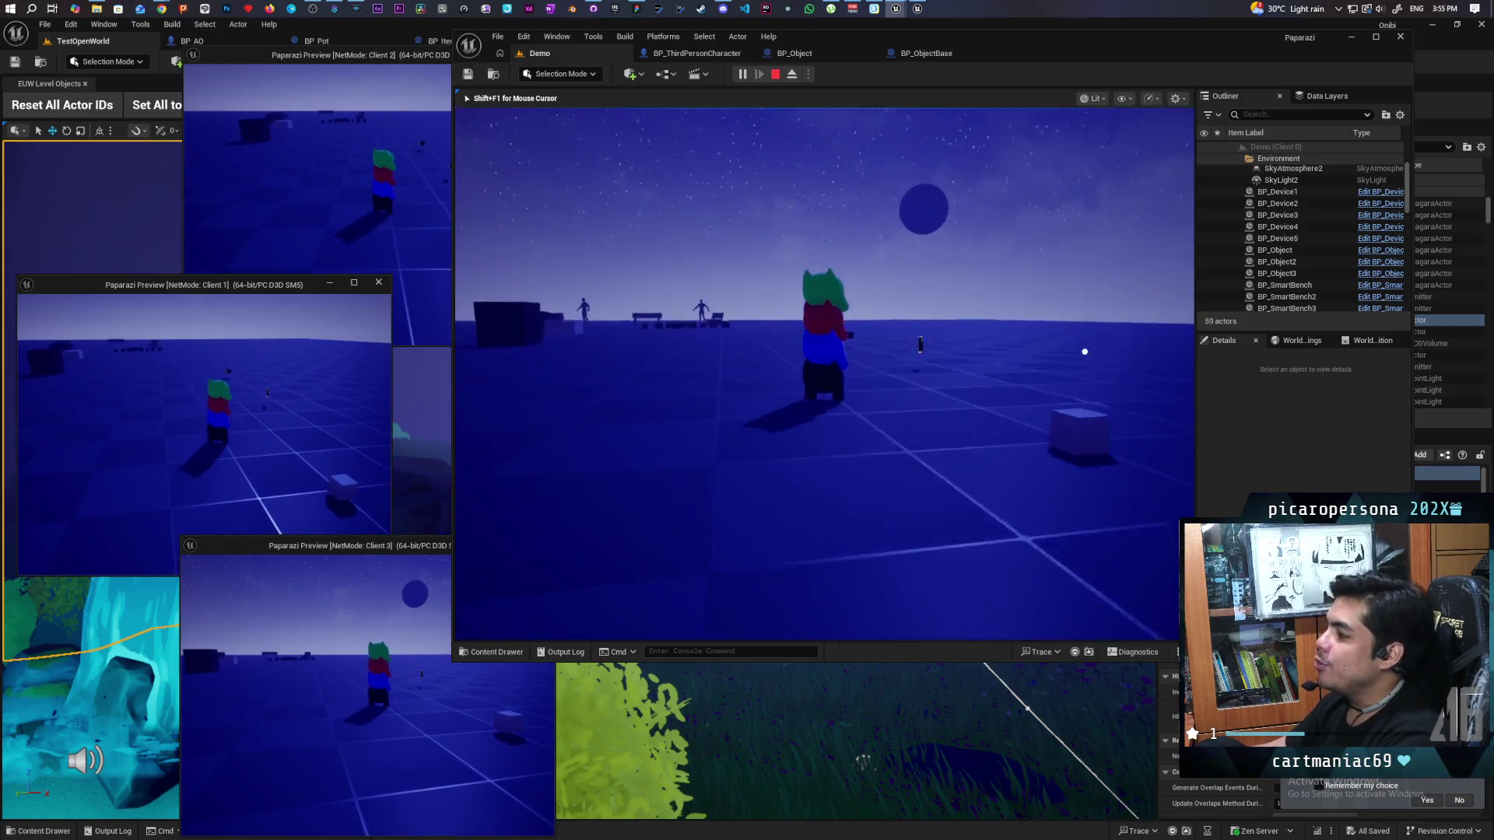
{"action": "key", "text": "w"}
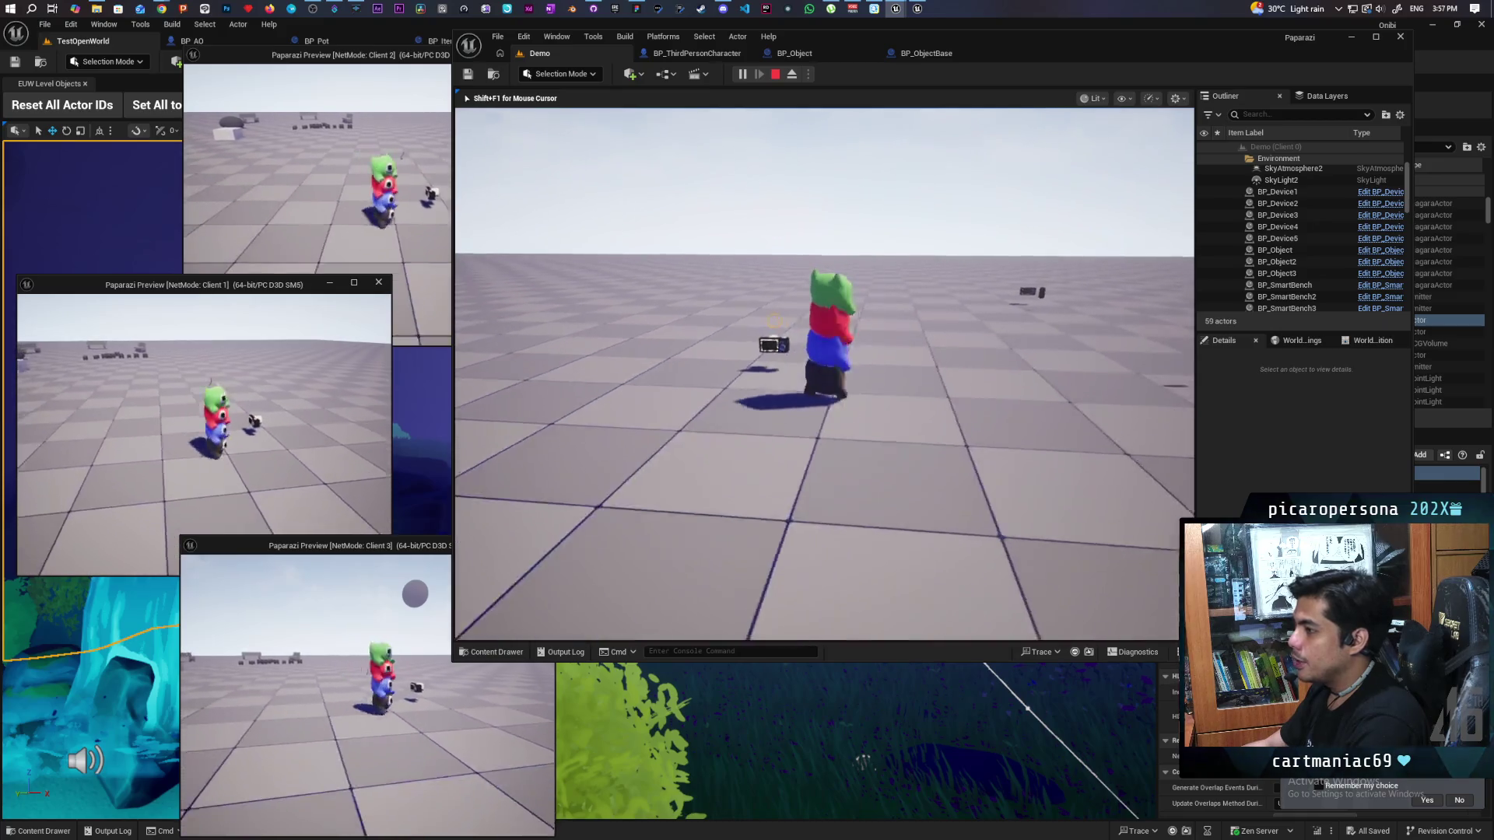
Step: Swing the view and walk the four-character tower back and forth around the dark box
{"action": "key", "text": "f"}
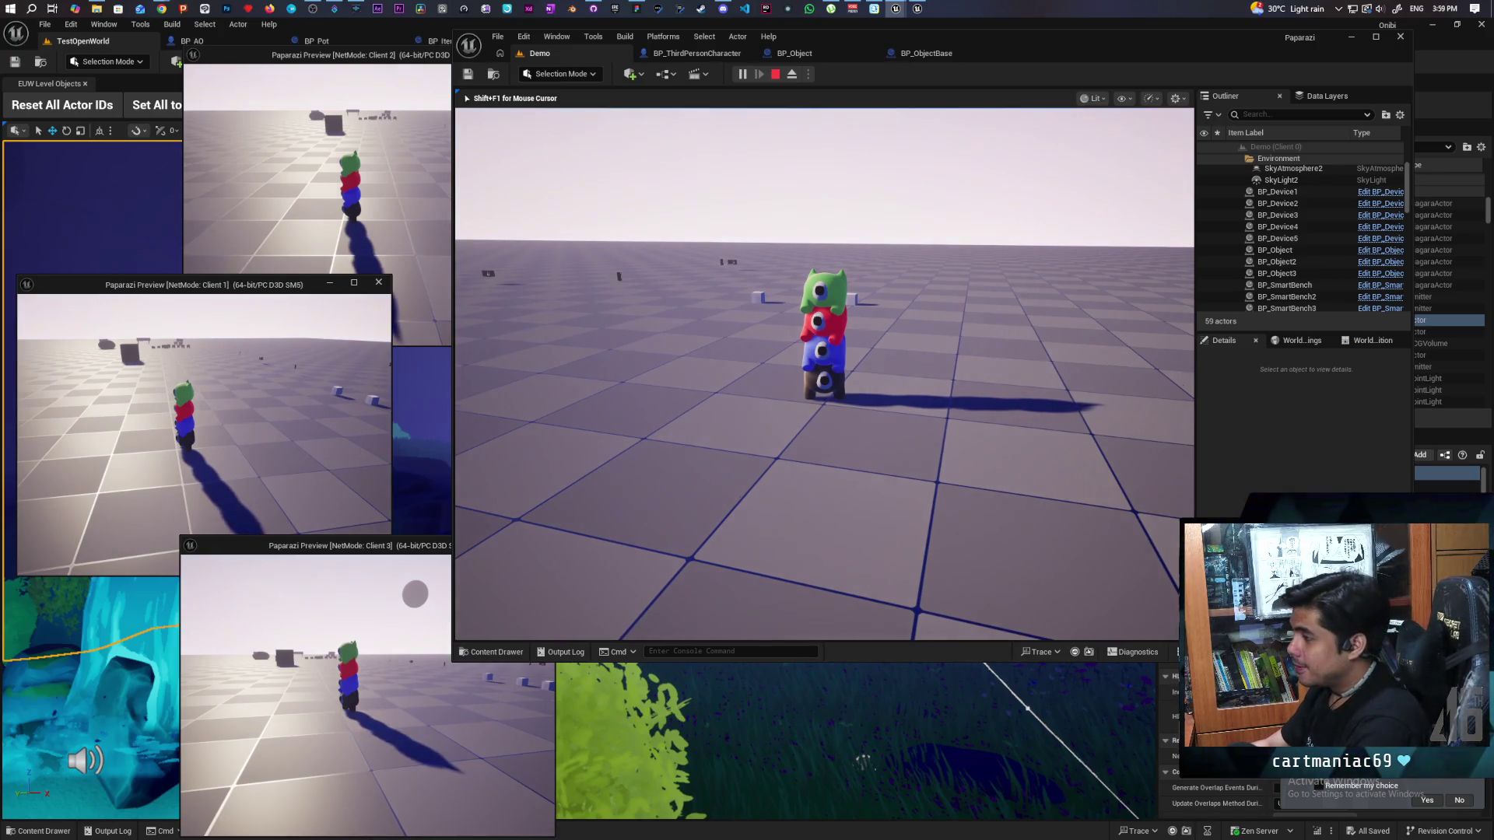
{"action": "mouse_move", "coordinate": [825, 373]}
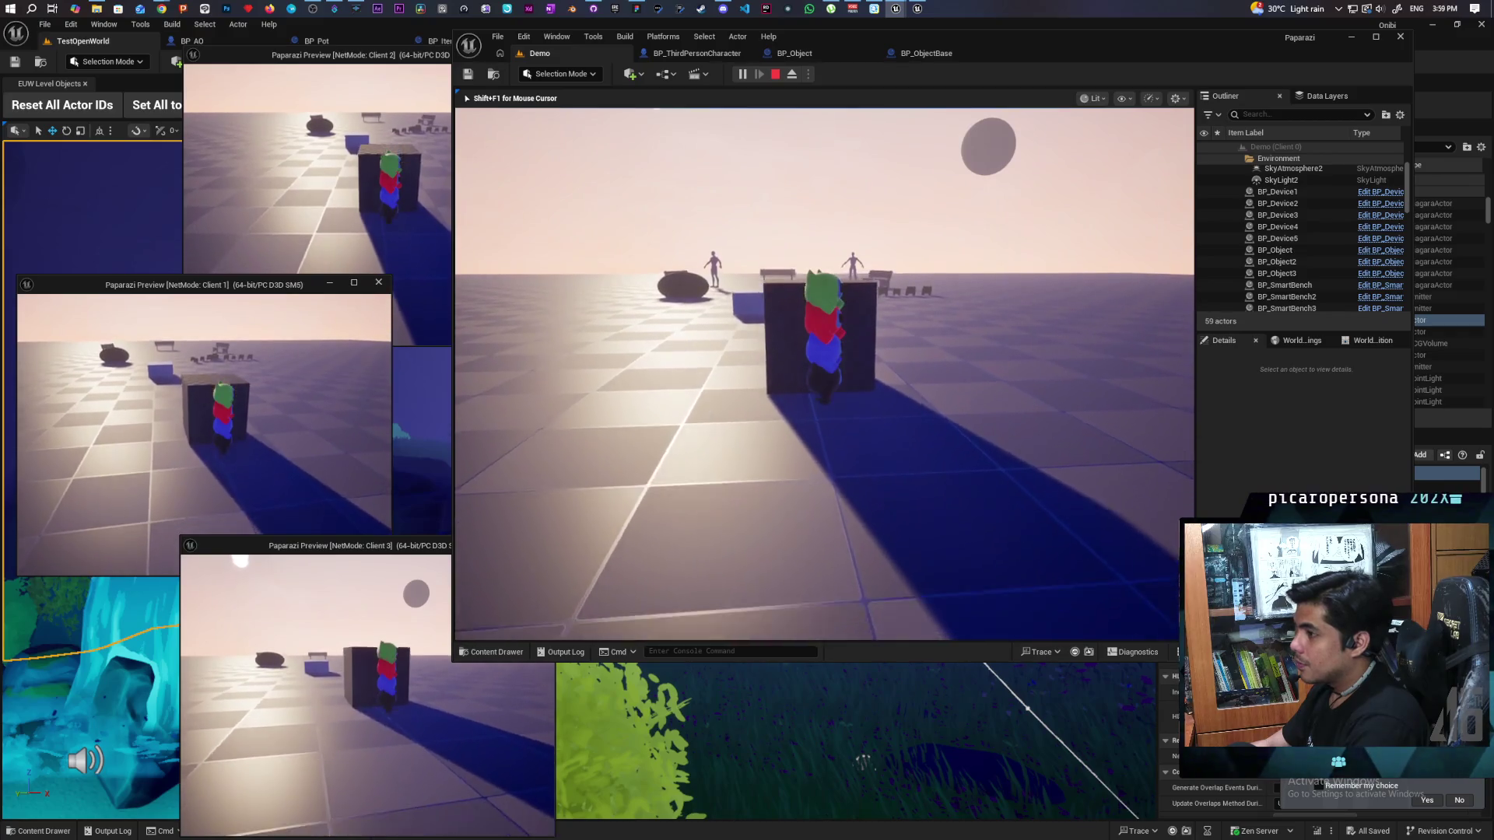
{"action": "key", "text": "s"}
{"action": "key", "text": "w"}
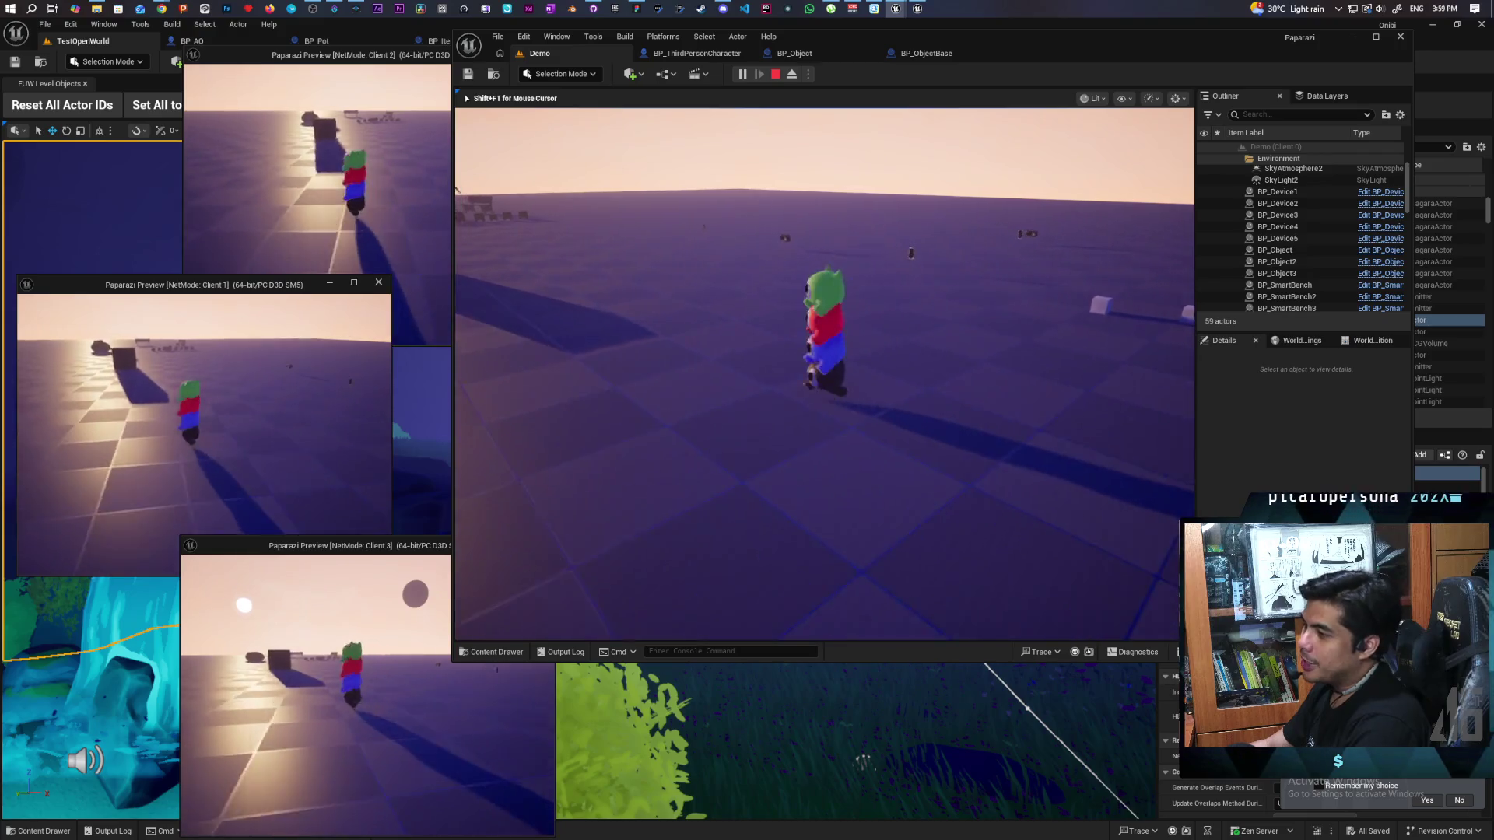
{"action": "key", "text": "s"}
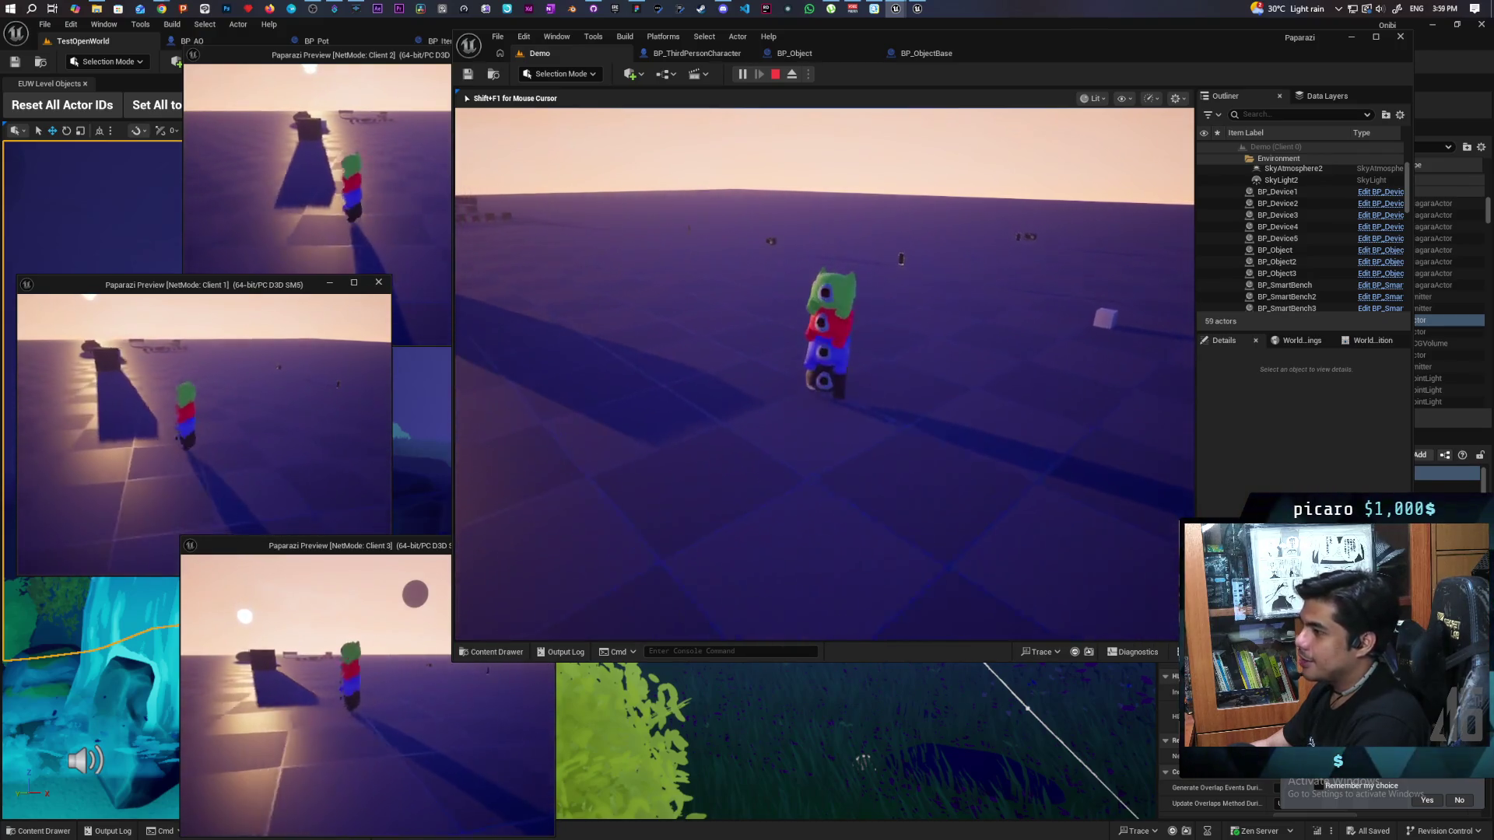
{"action": "key", "text": "d"}
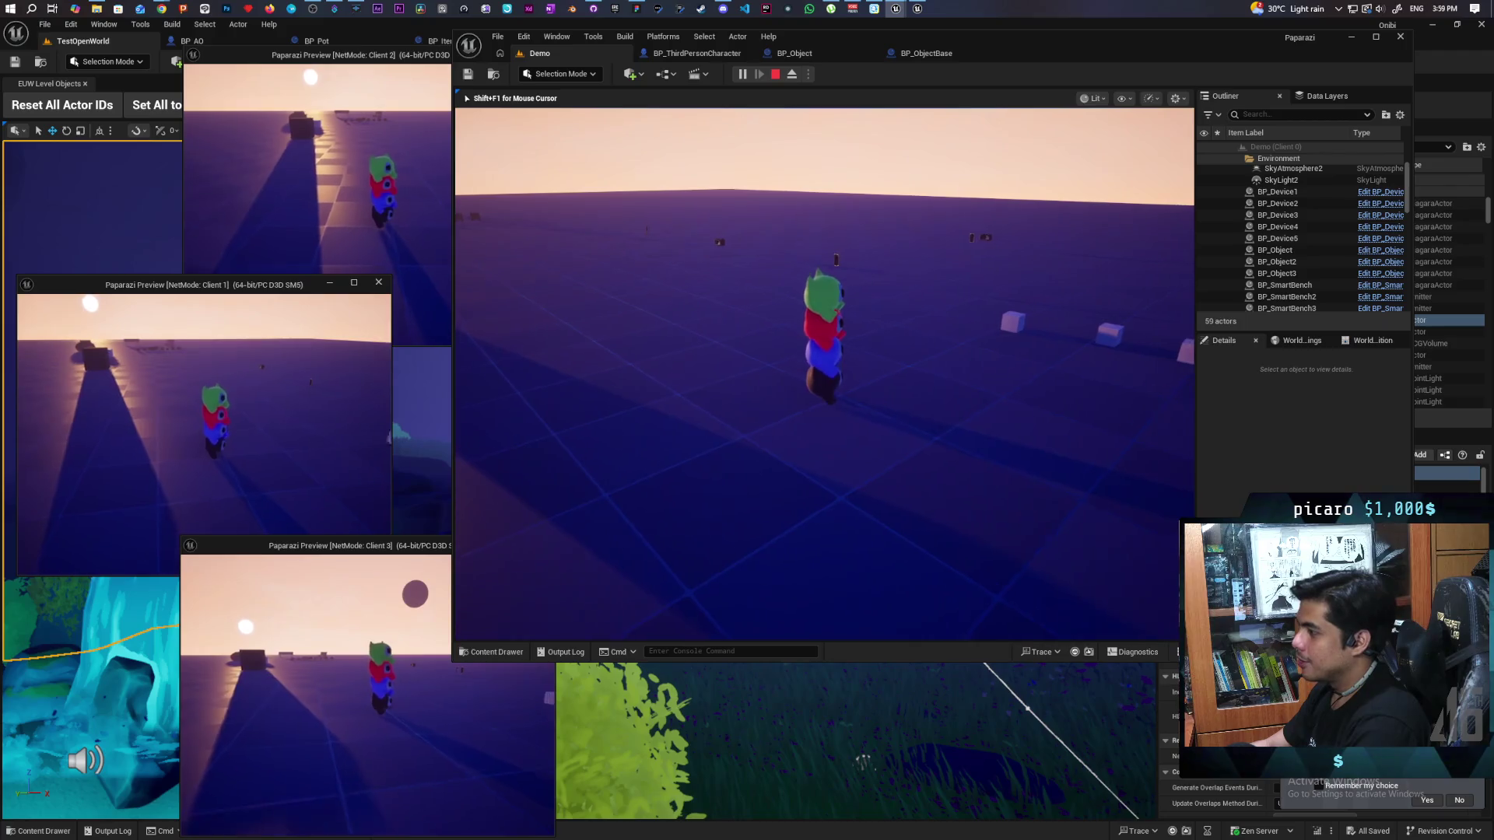
{"action": "key", "text": "s"}
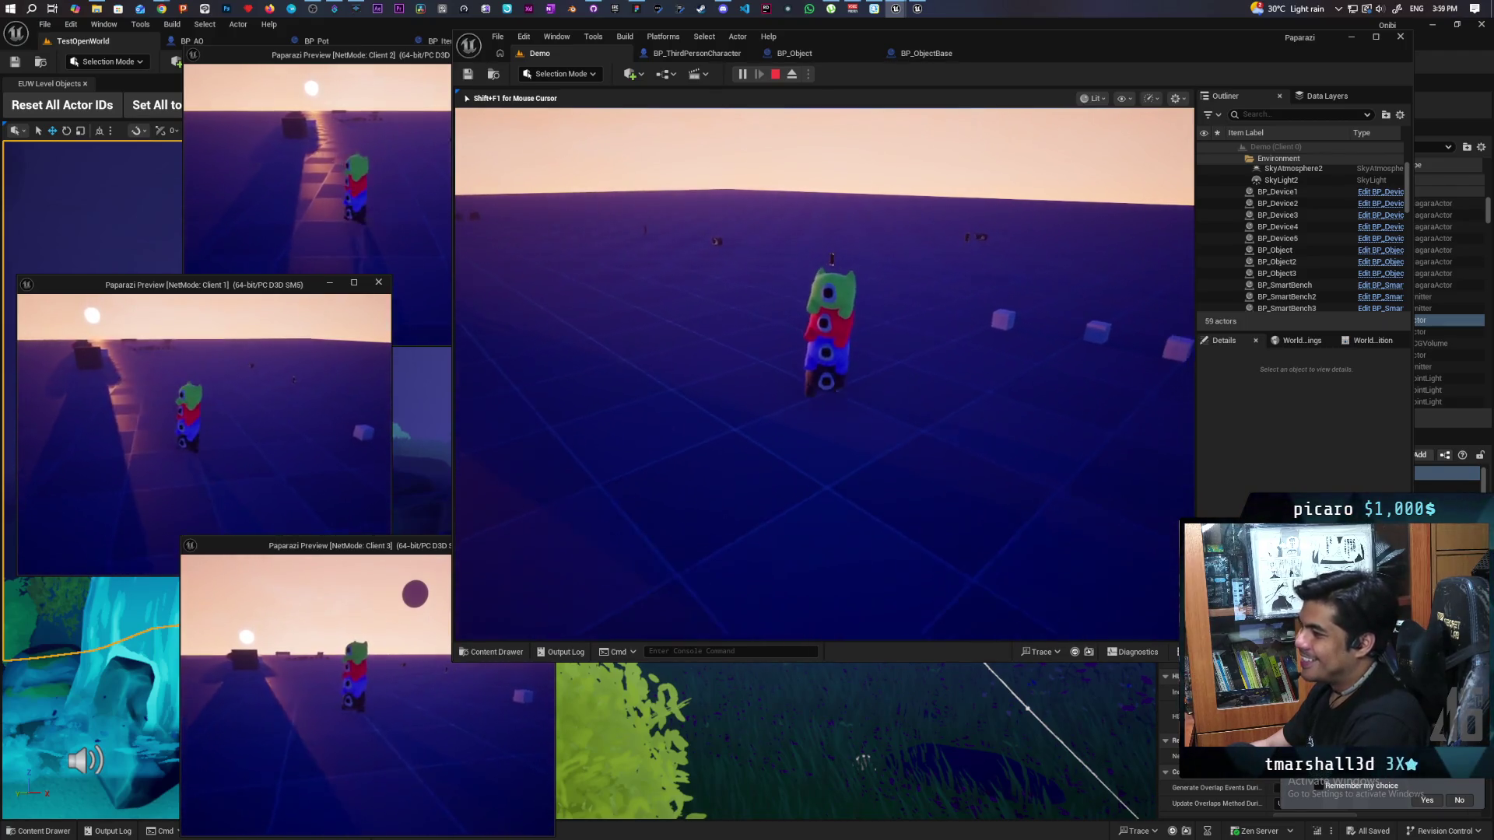
Step: Sidestep left, release the mouse with Shift+F1, and bring the Client 3 preview window forward
{"action": "key", "text": "a"}
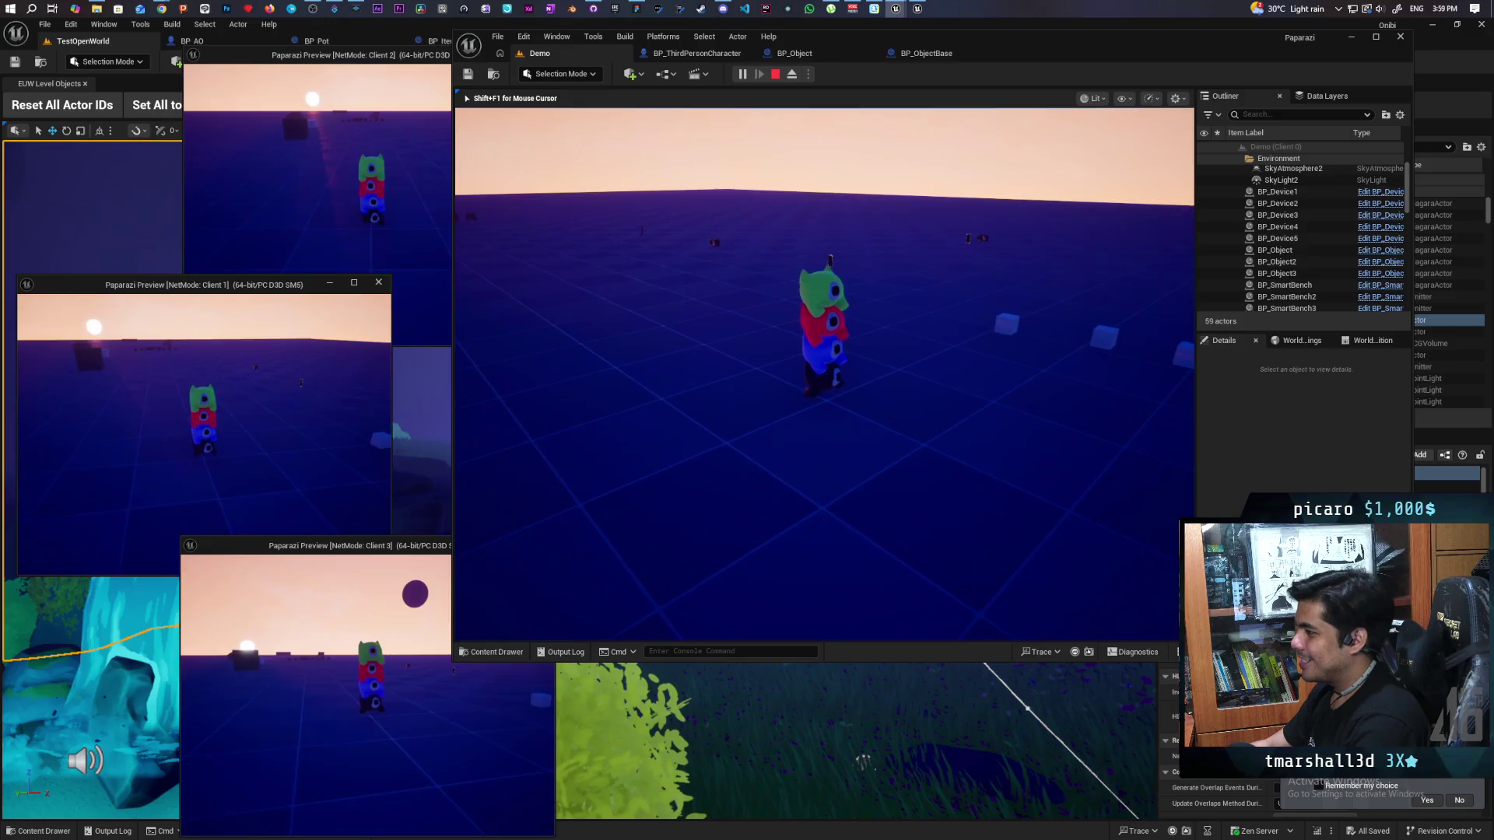
{"action": "key", "text": "shift+F1"}
{"action": "left_click", "coordinate": [435, 623]}
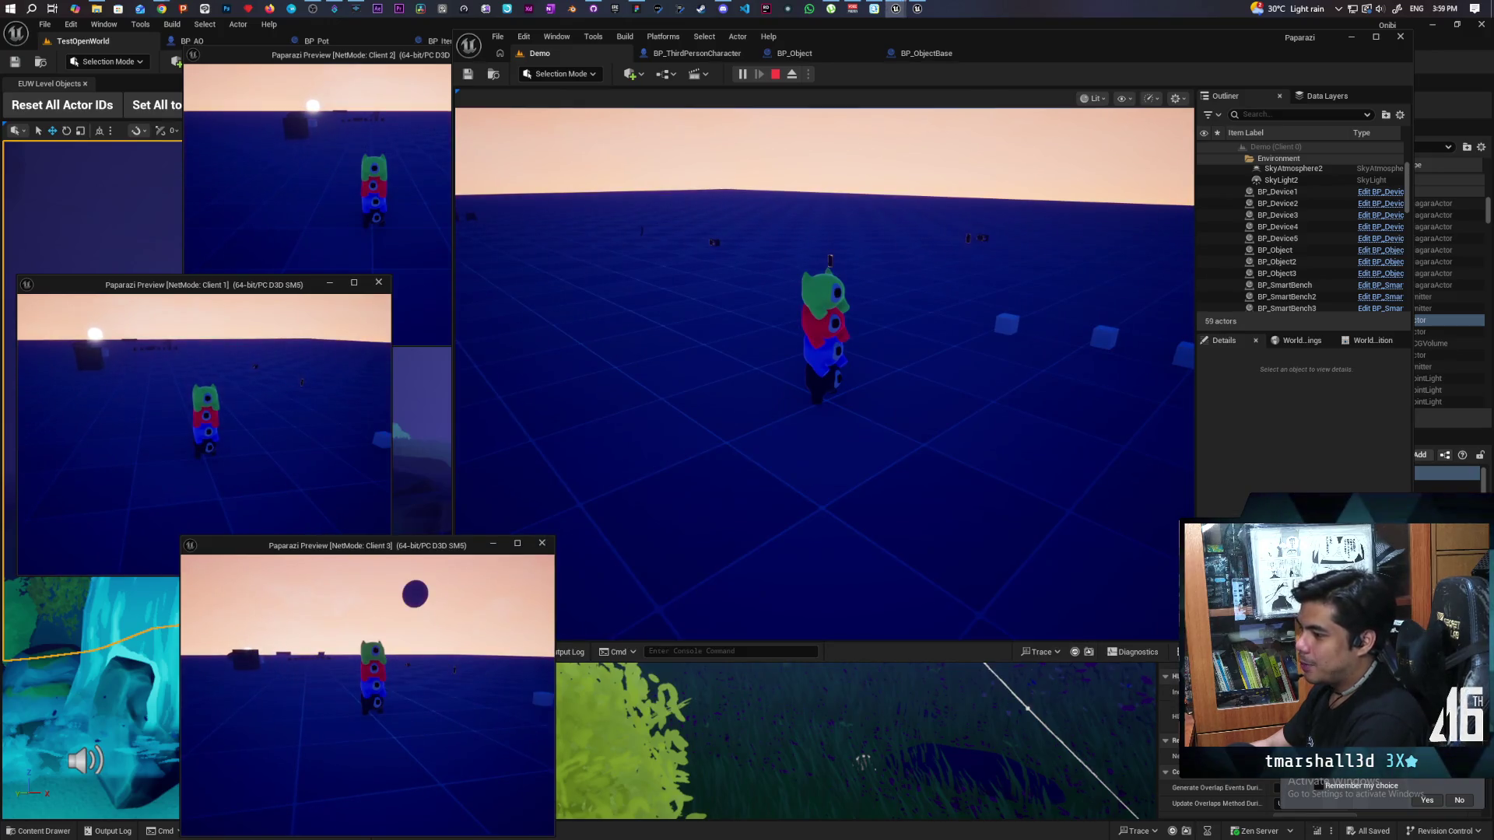
Step: Switch via Client 2 back to the main Demo view and walk toward the white cubes
{"action": "left_click", "coordinate": [379, 225]}
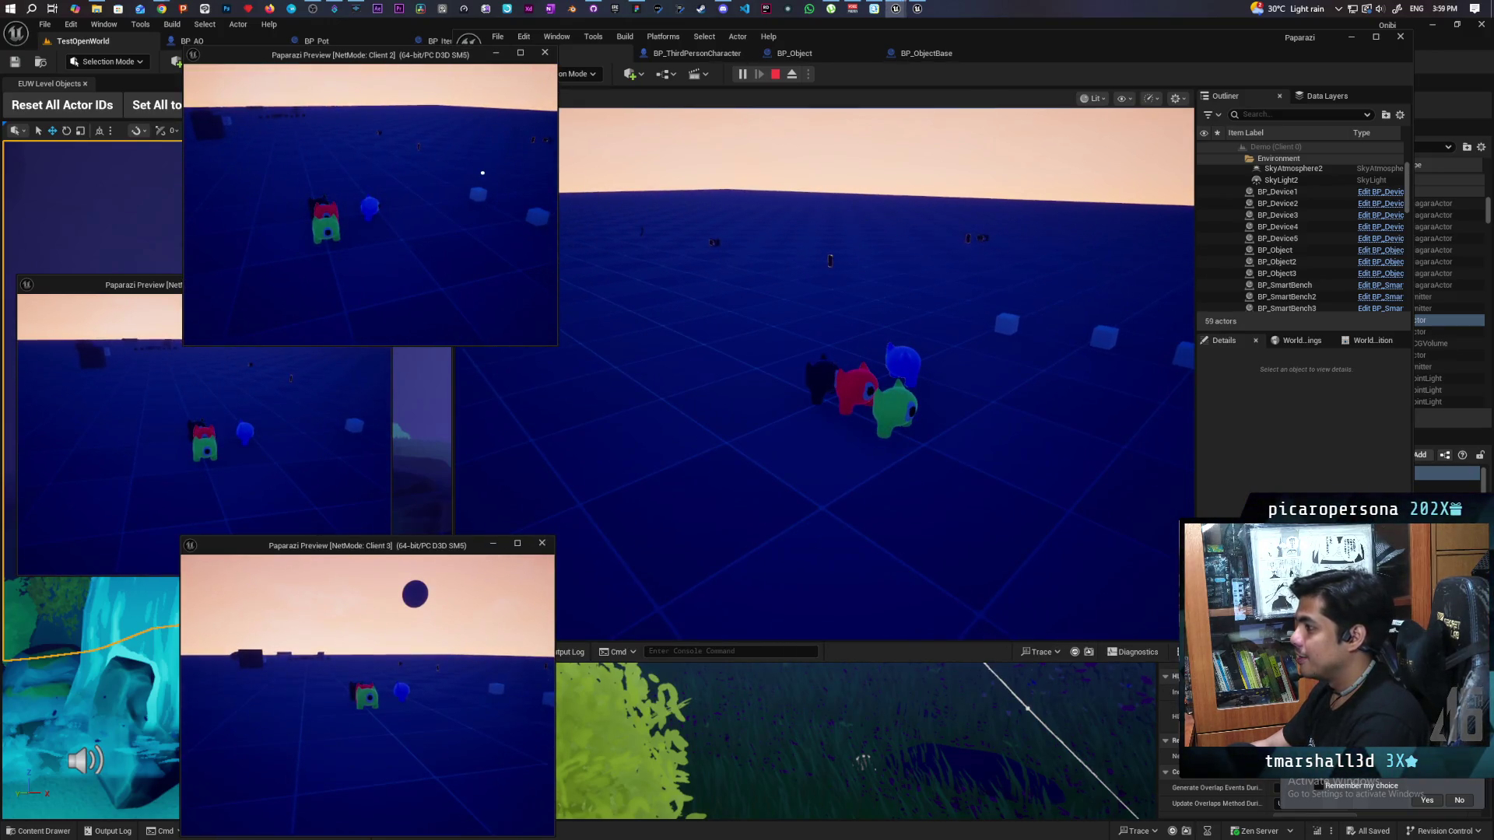
{"action": "left_click", "coordinate": [680, 212]}
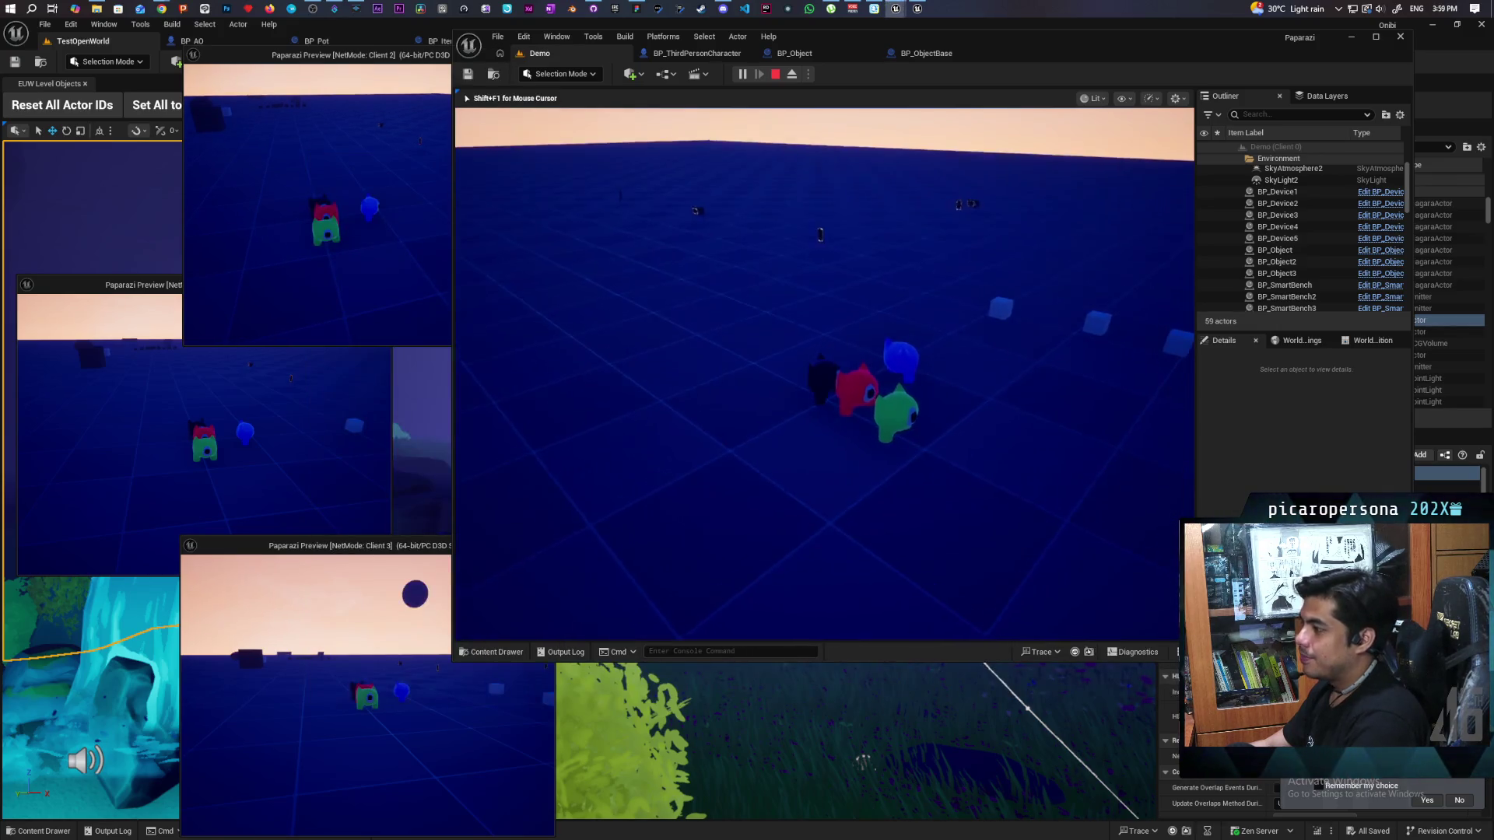
{"action": "key", "text": "w"}
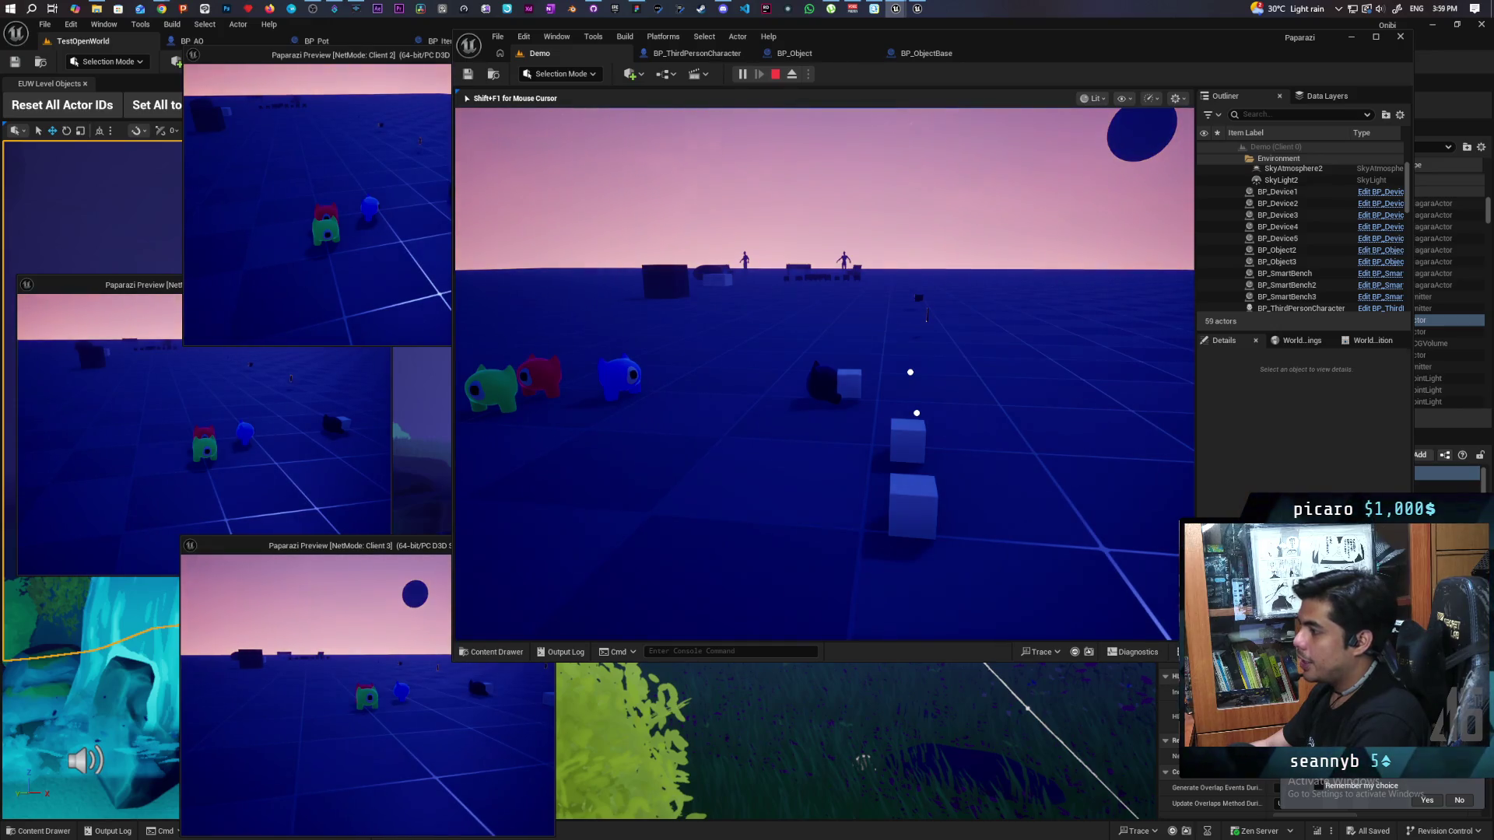
{"action": "key", "text": "a"}
{"action": "key", "text": "w"}
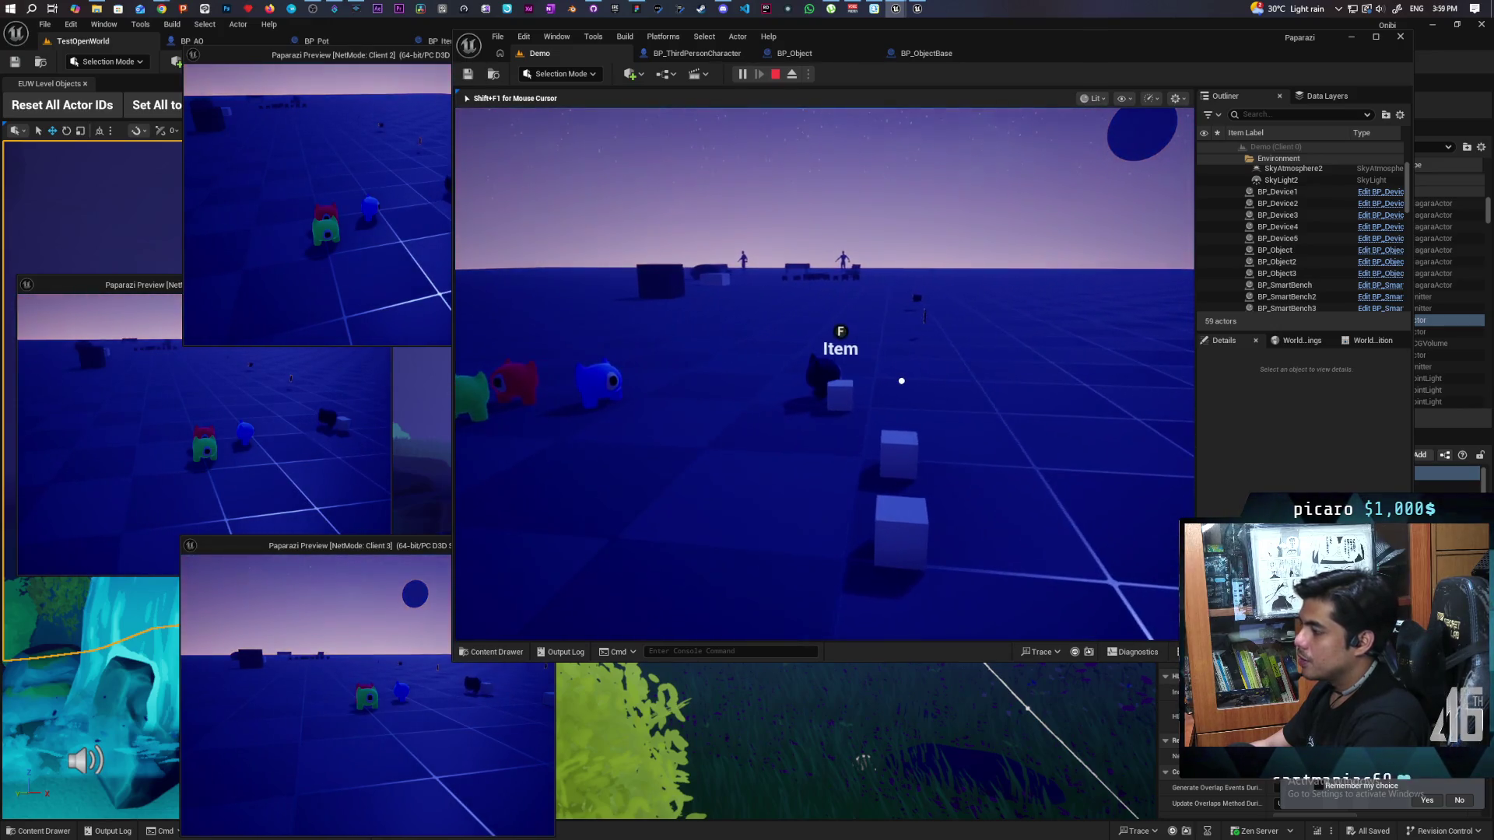
{"action": "key", "text": "d"}
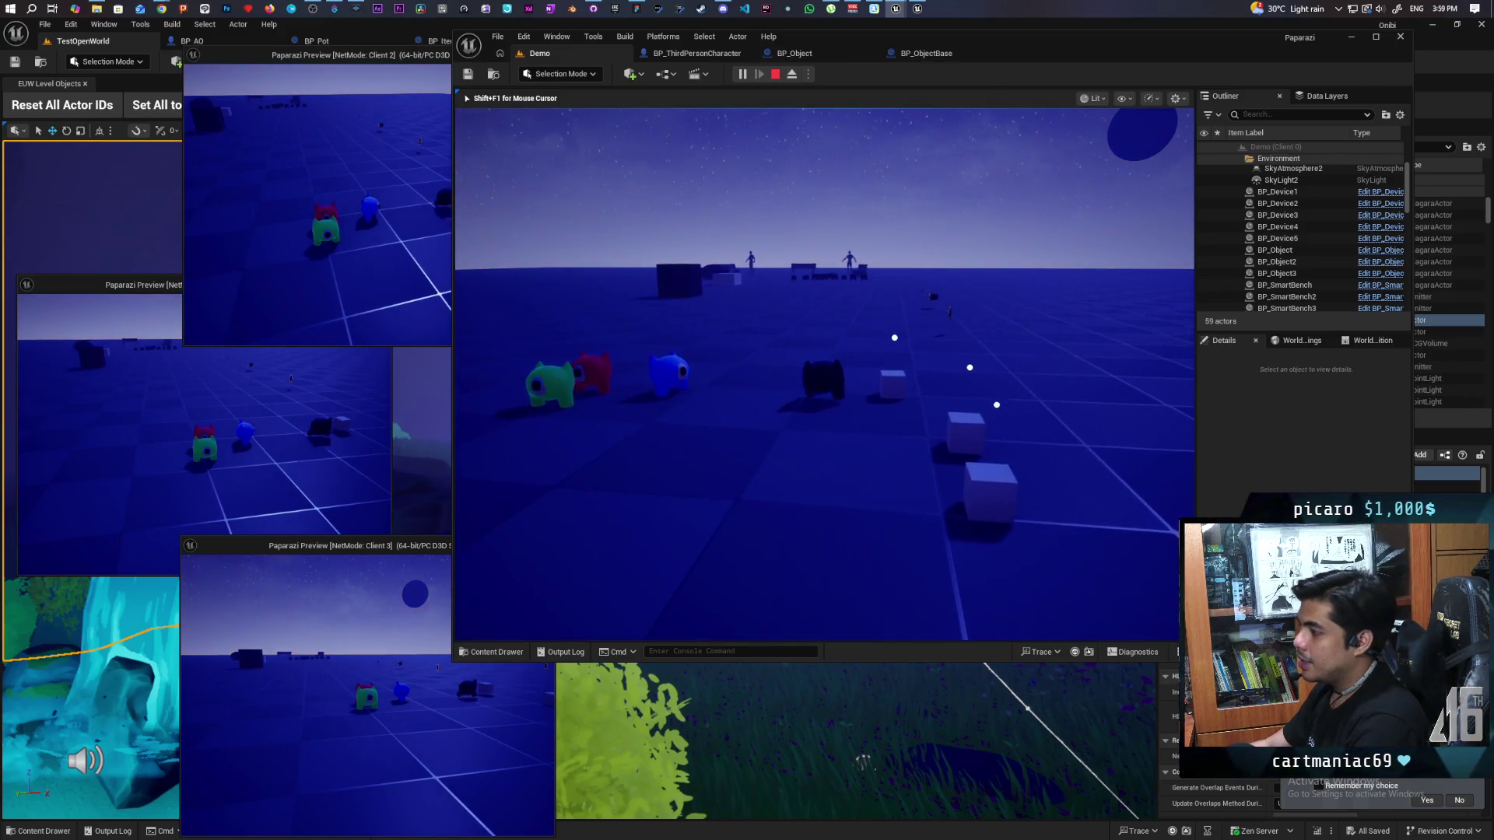
Step: Maneuver around the cubes and black creature until the F Item pickup prompt shows
{"action": "key", "text": "a"}
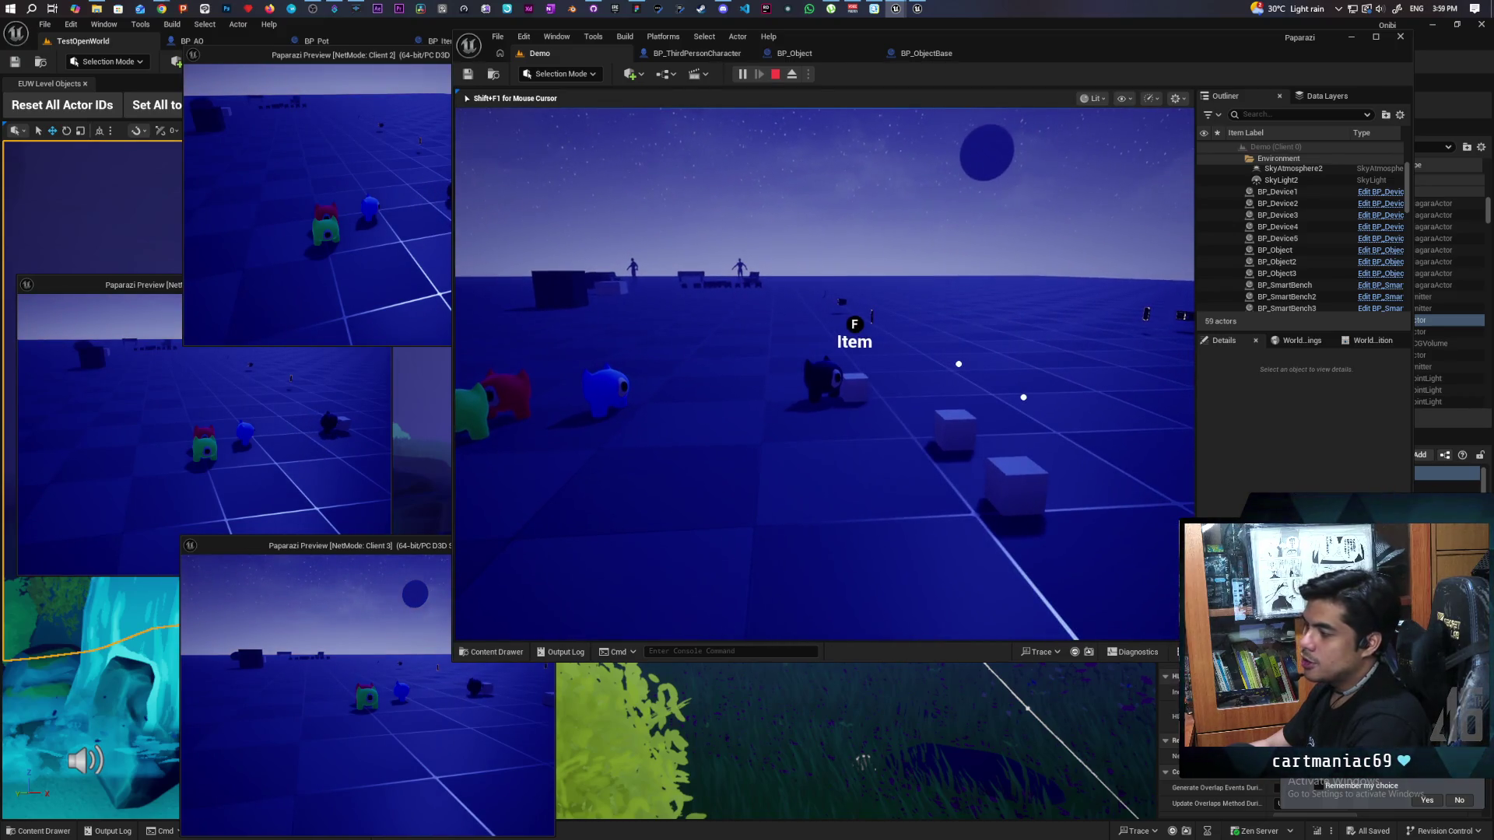
{"action": "key", "text": "s"}
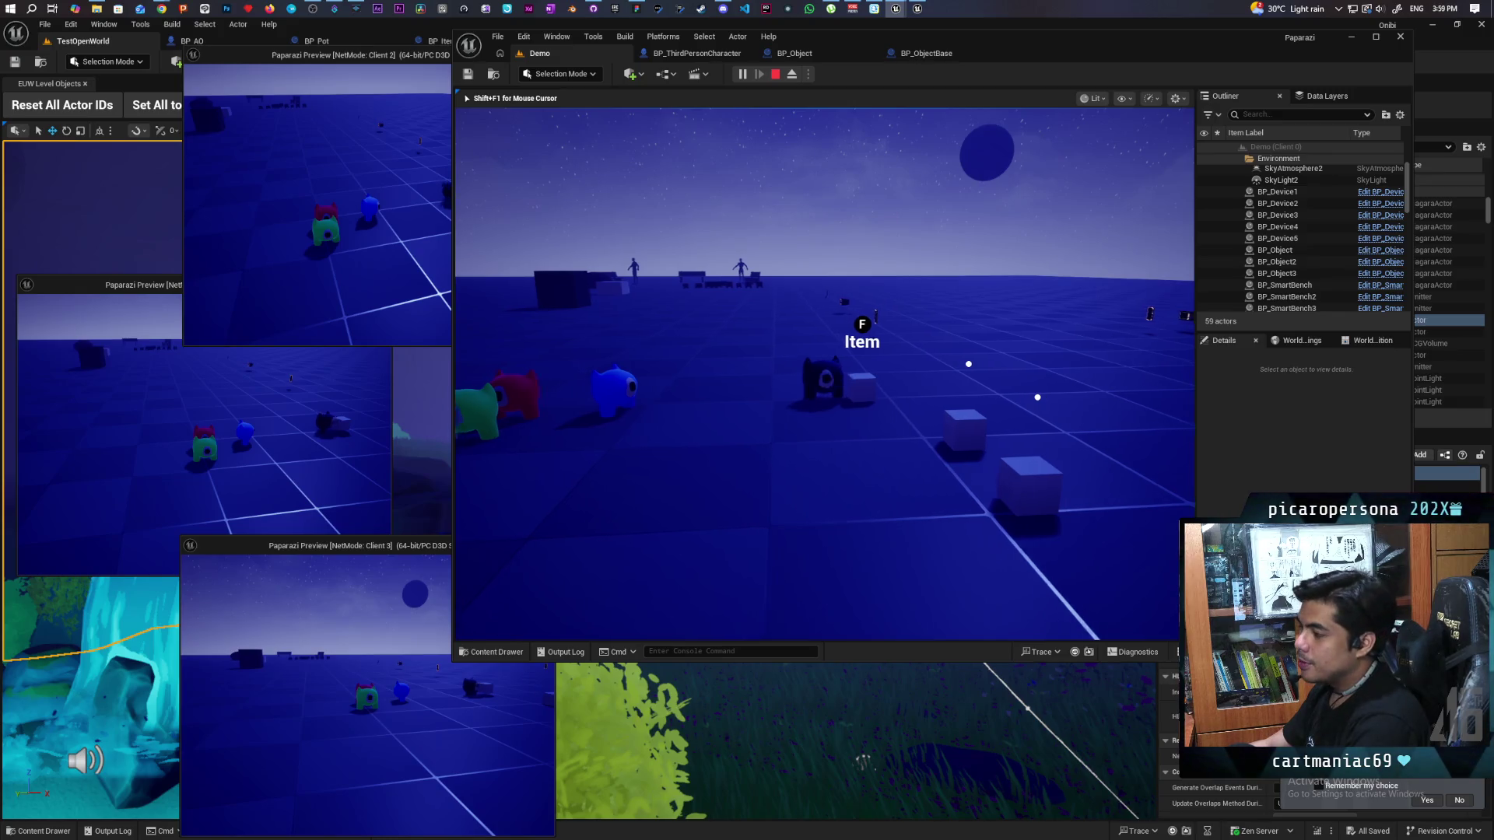
{"action": "key", "text": "s"}
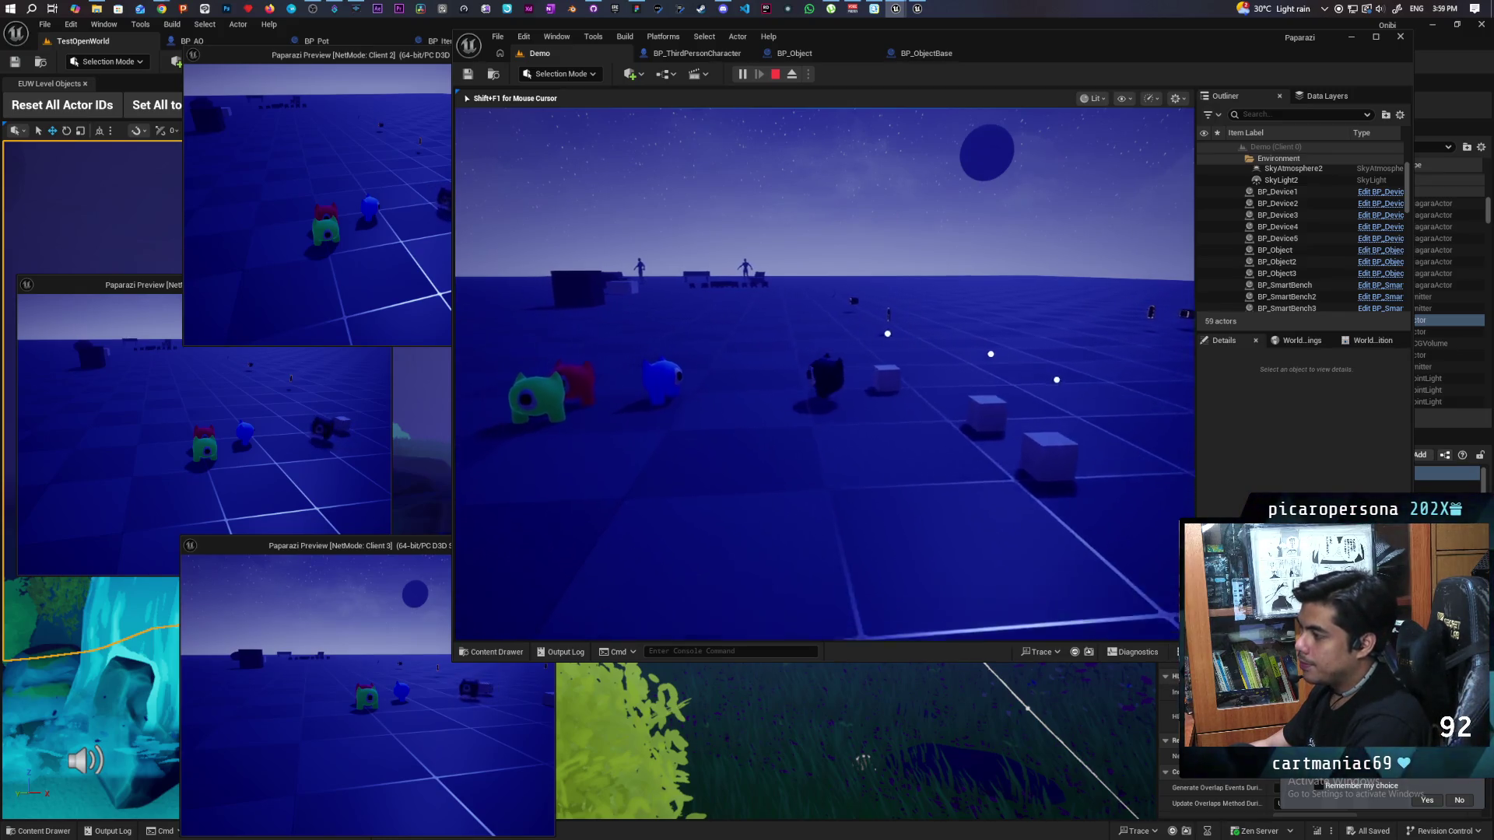
{"action": "key", "text": "w"}
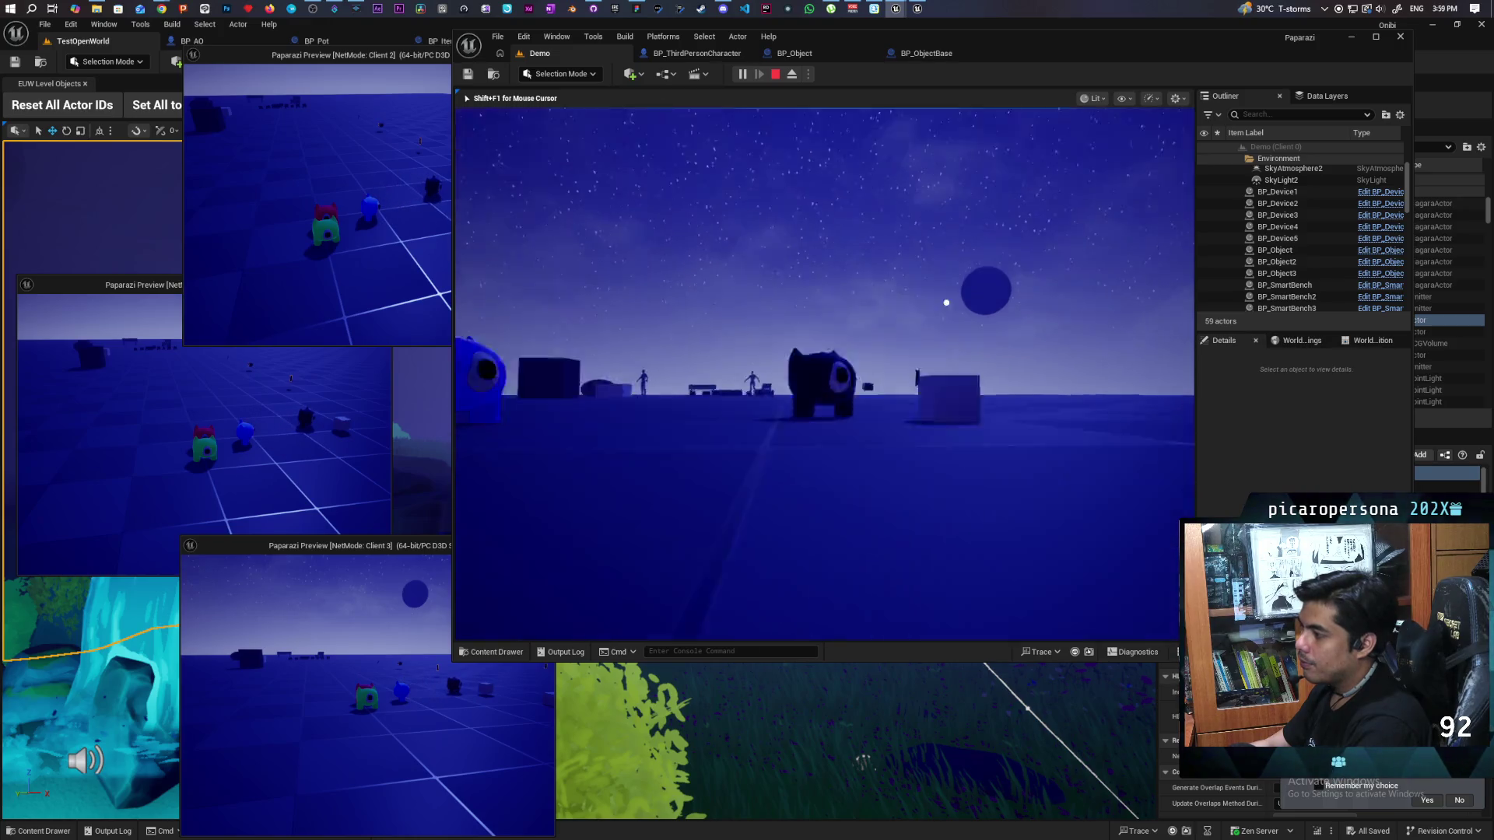
{"action": "key", "text": "s"}
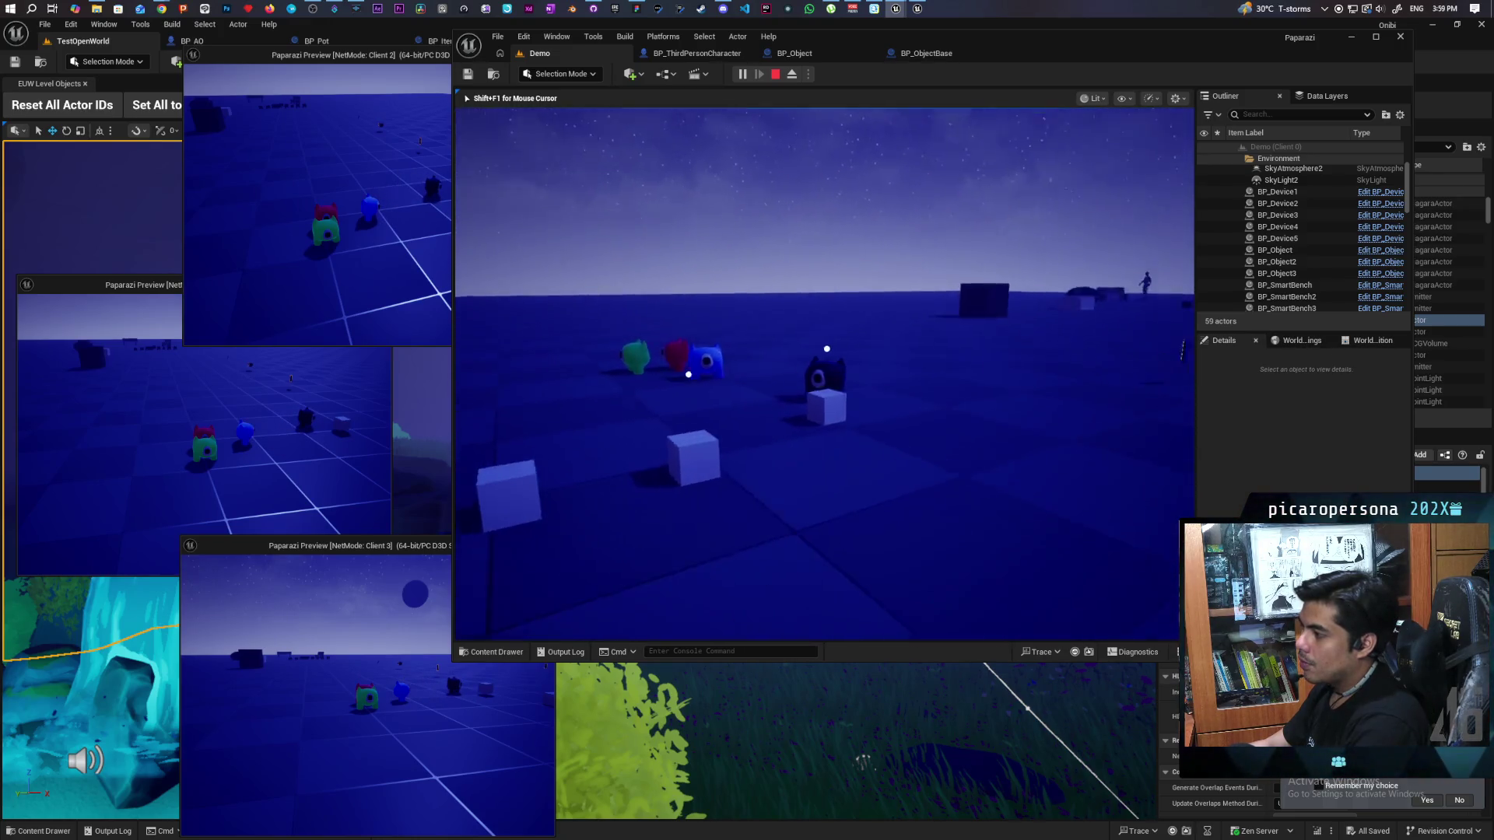
{"action": "key", "text": "w"}
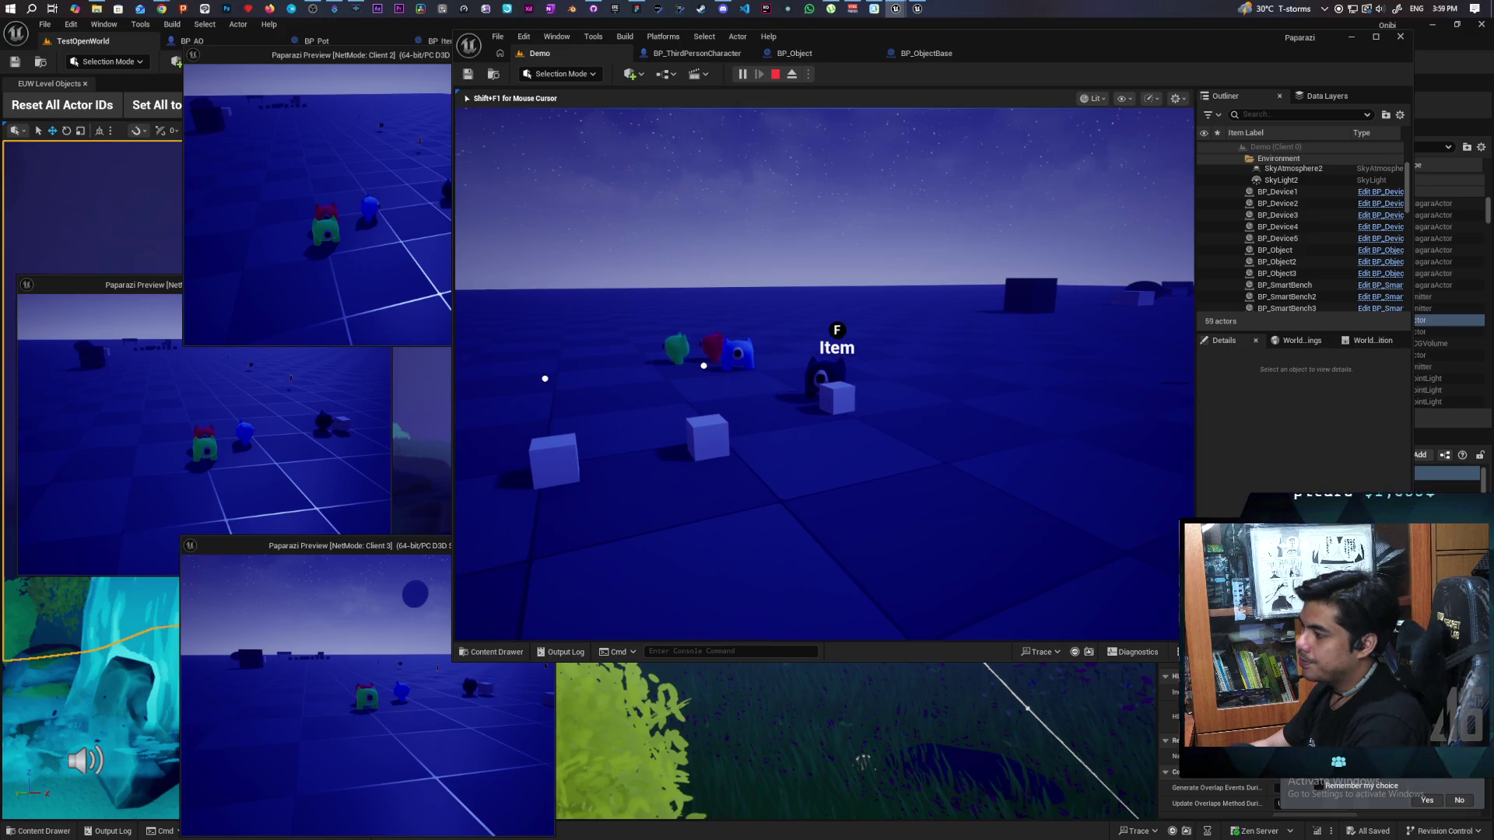
{"action": "key", "text": "a"}
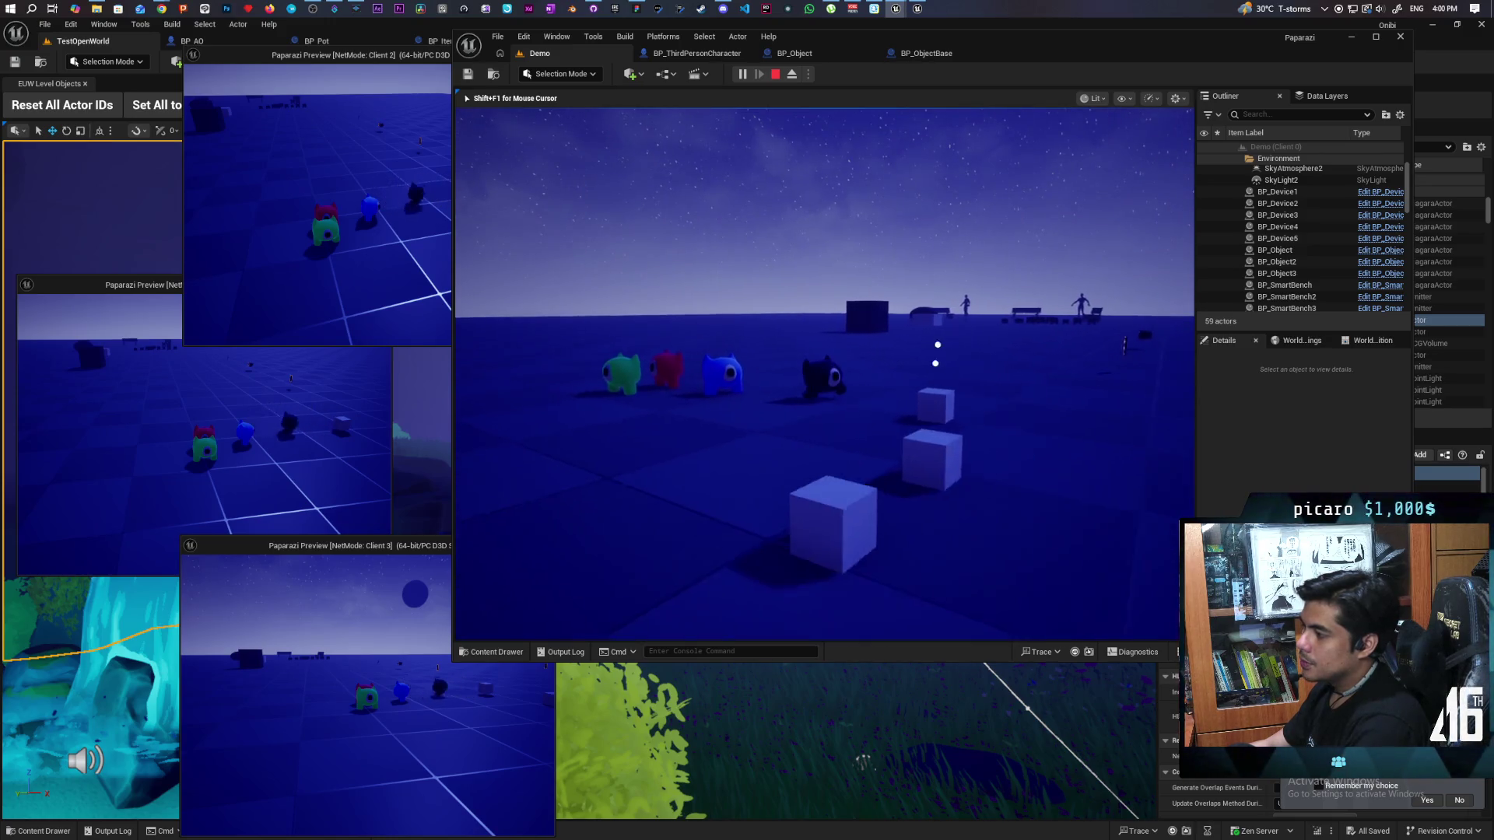
{"action": "key", "text": "a"}
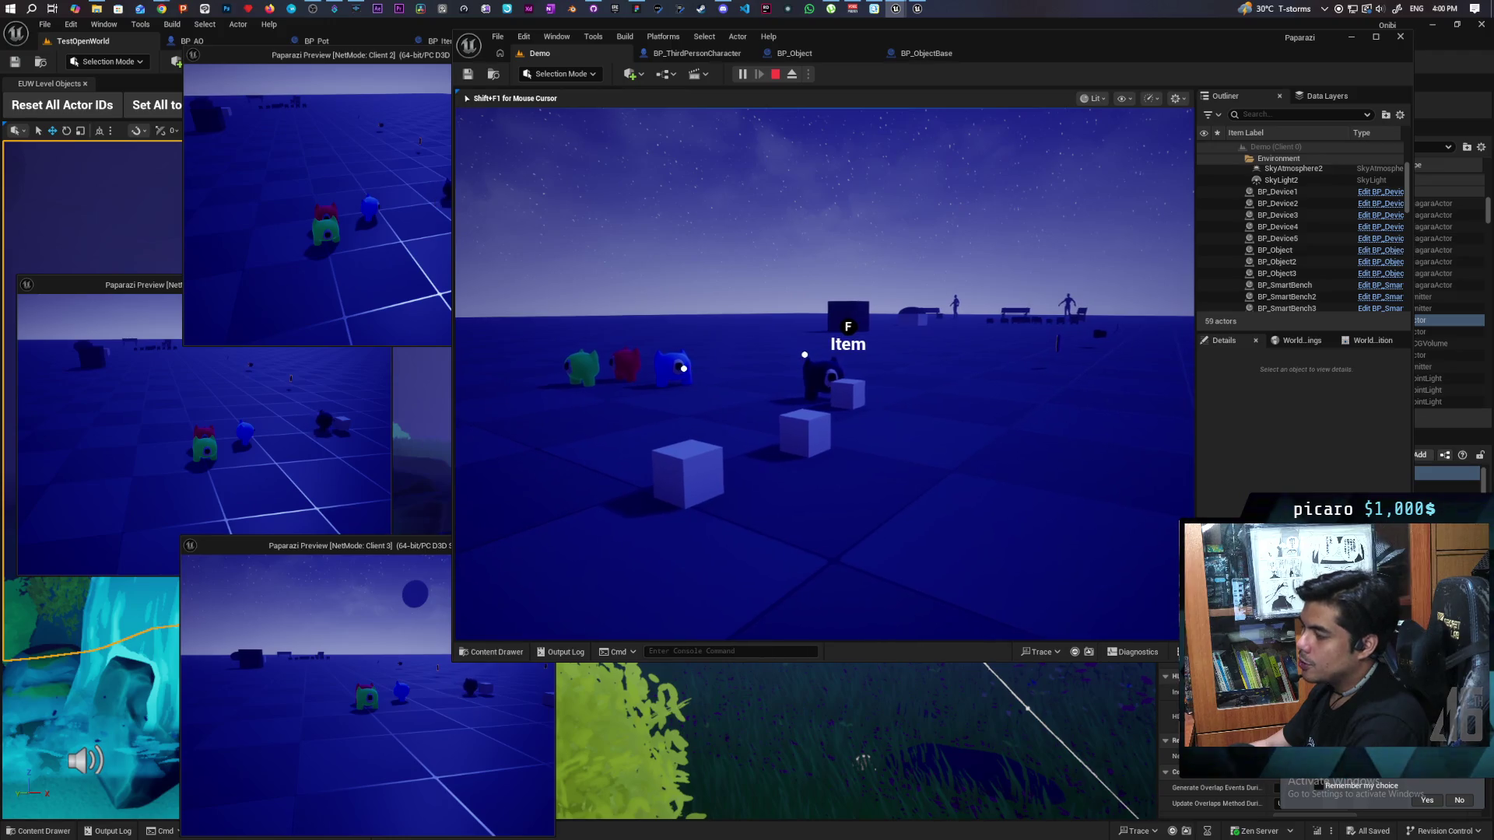
{"action": "key", "text": "d"}
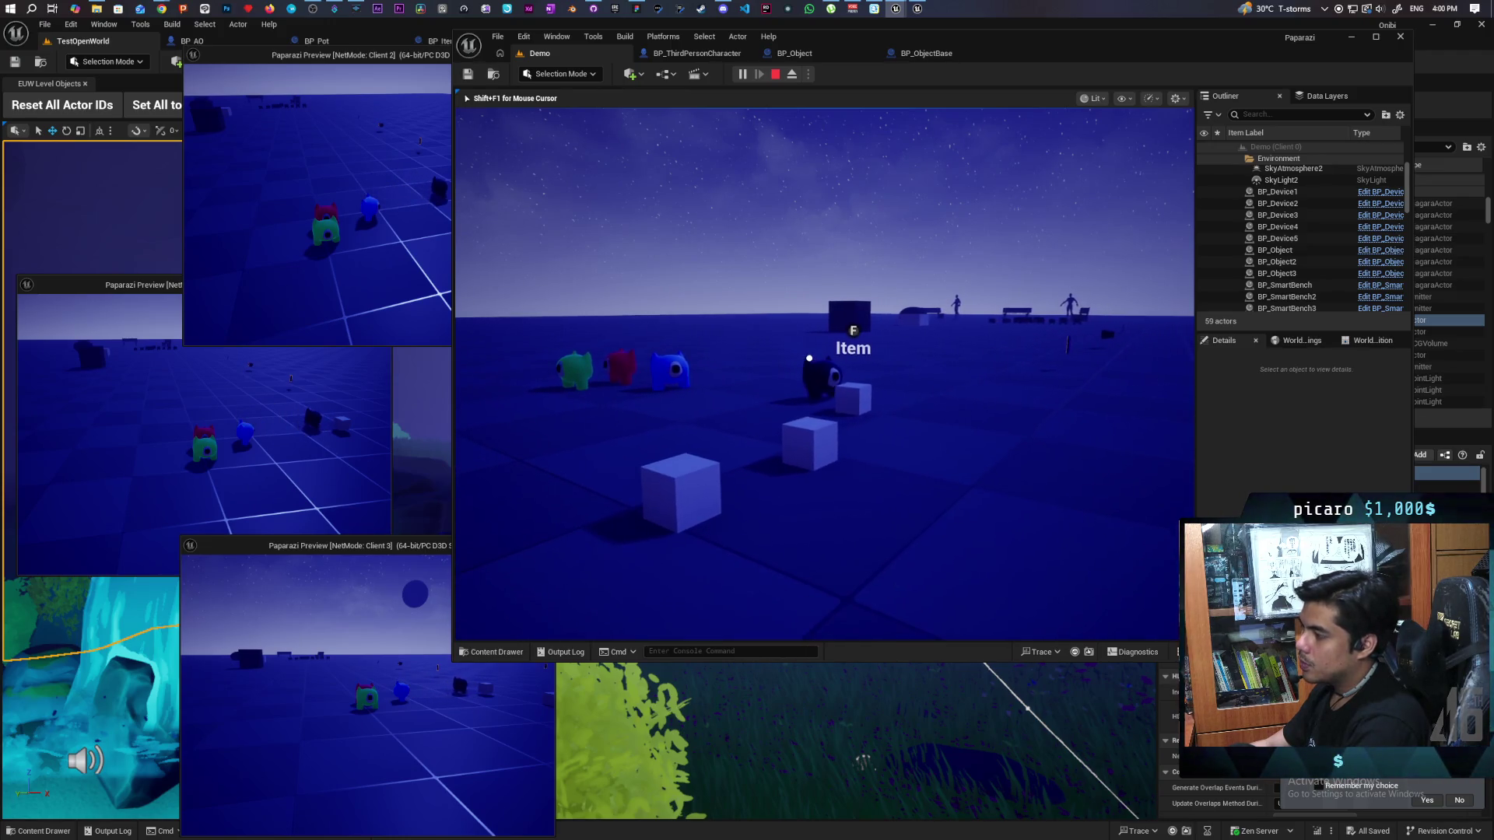
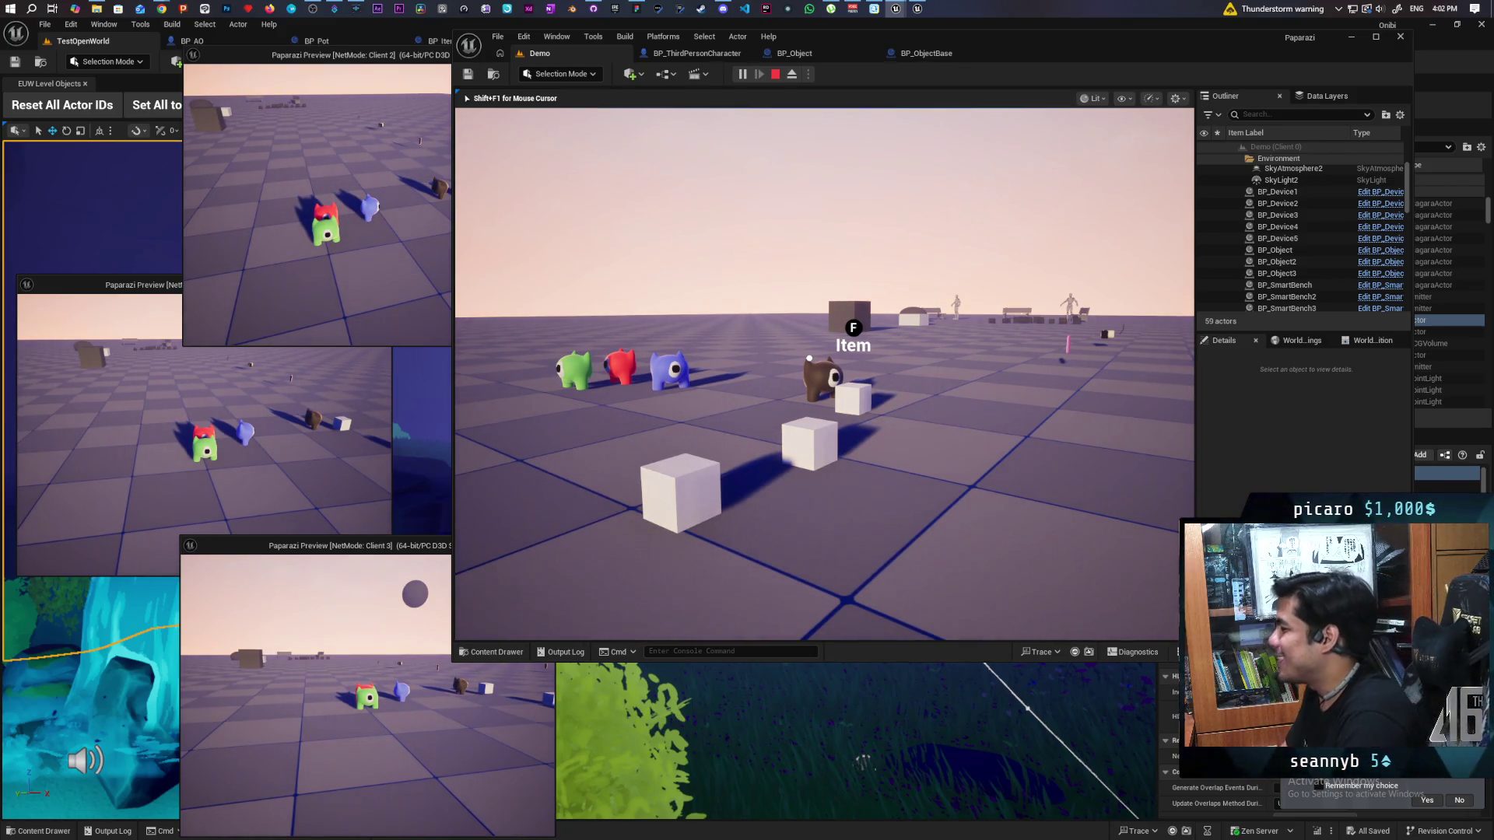
Step: Walk the character up to the item cubes in the play preview, then stop the session
{"action": "key", "text": "w"}
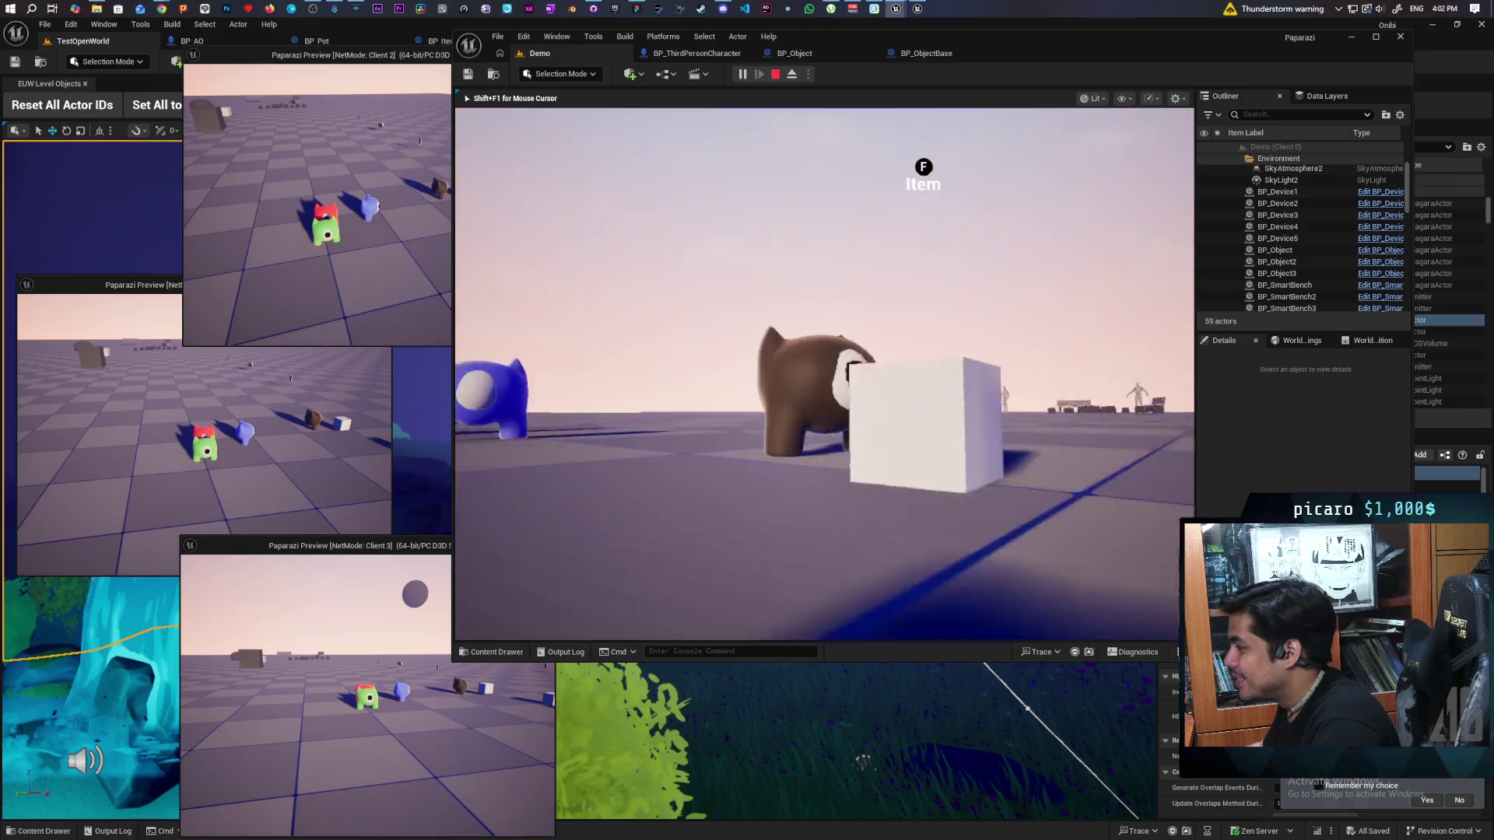
{"action": "key", "text": "w"}
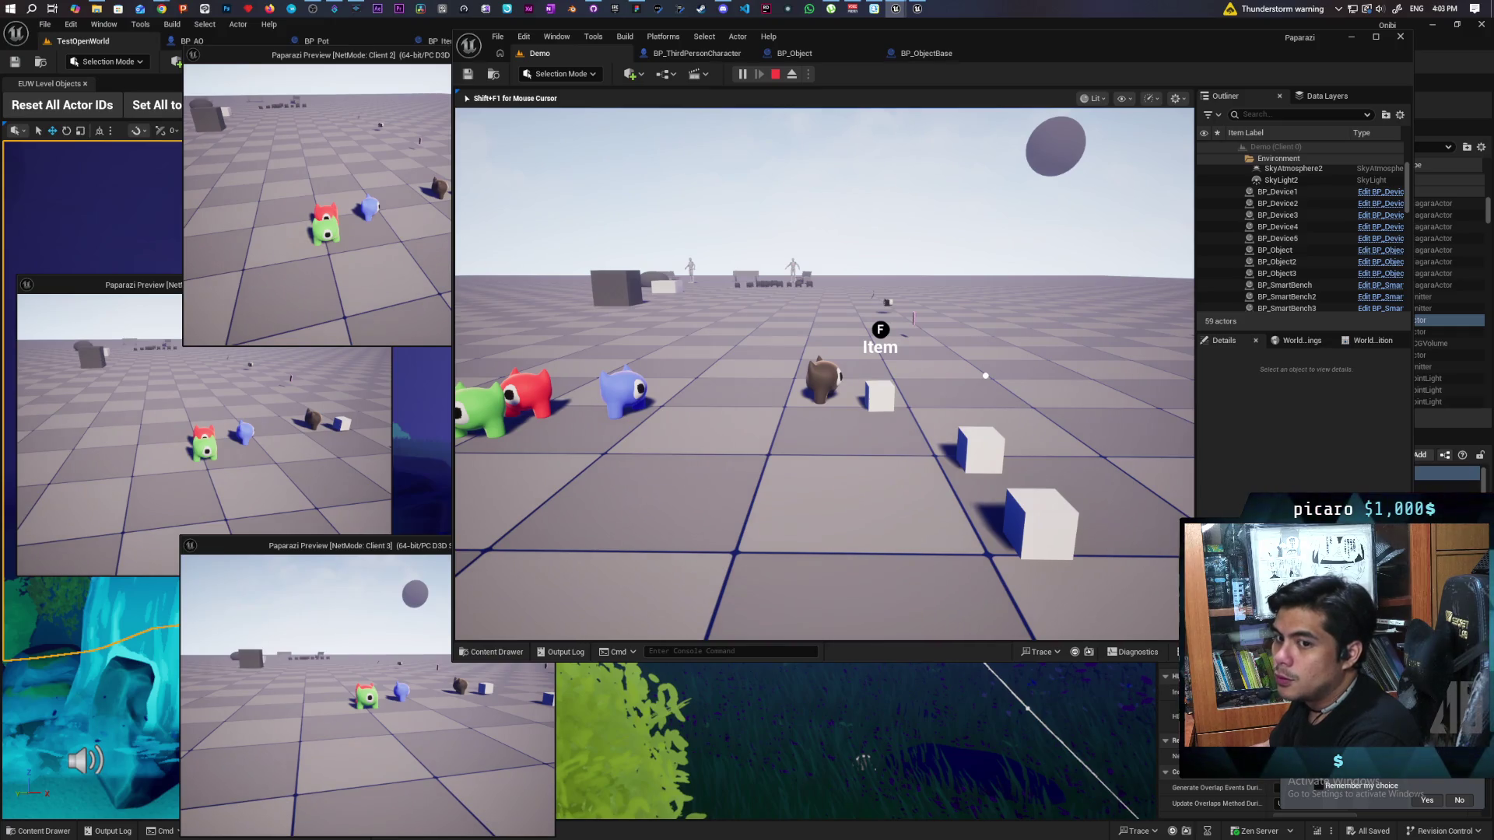
{"action": "key", "text": "Escape"}
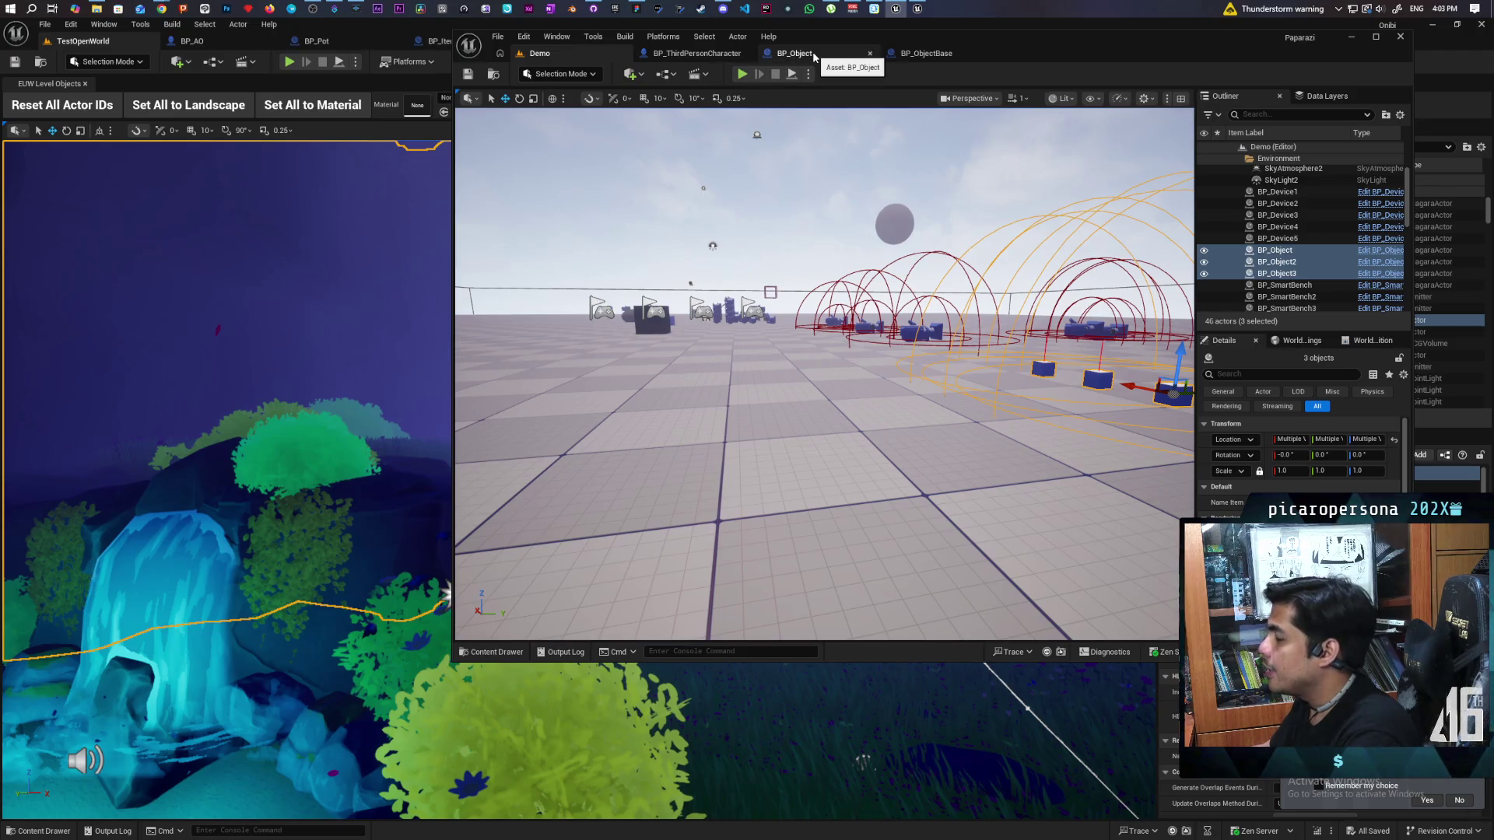
Step: In GitHub Desktop, switch to the Paparazi repository and enter the summary 'implemented object physics'
{"action": "left_click", "coordinate": [593, 9]}
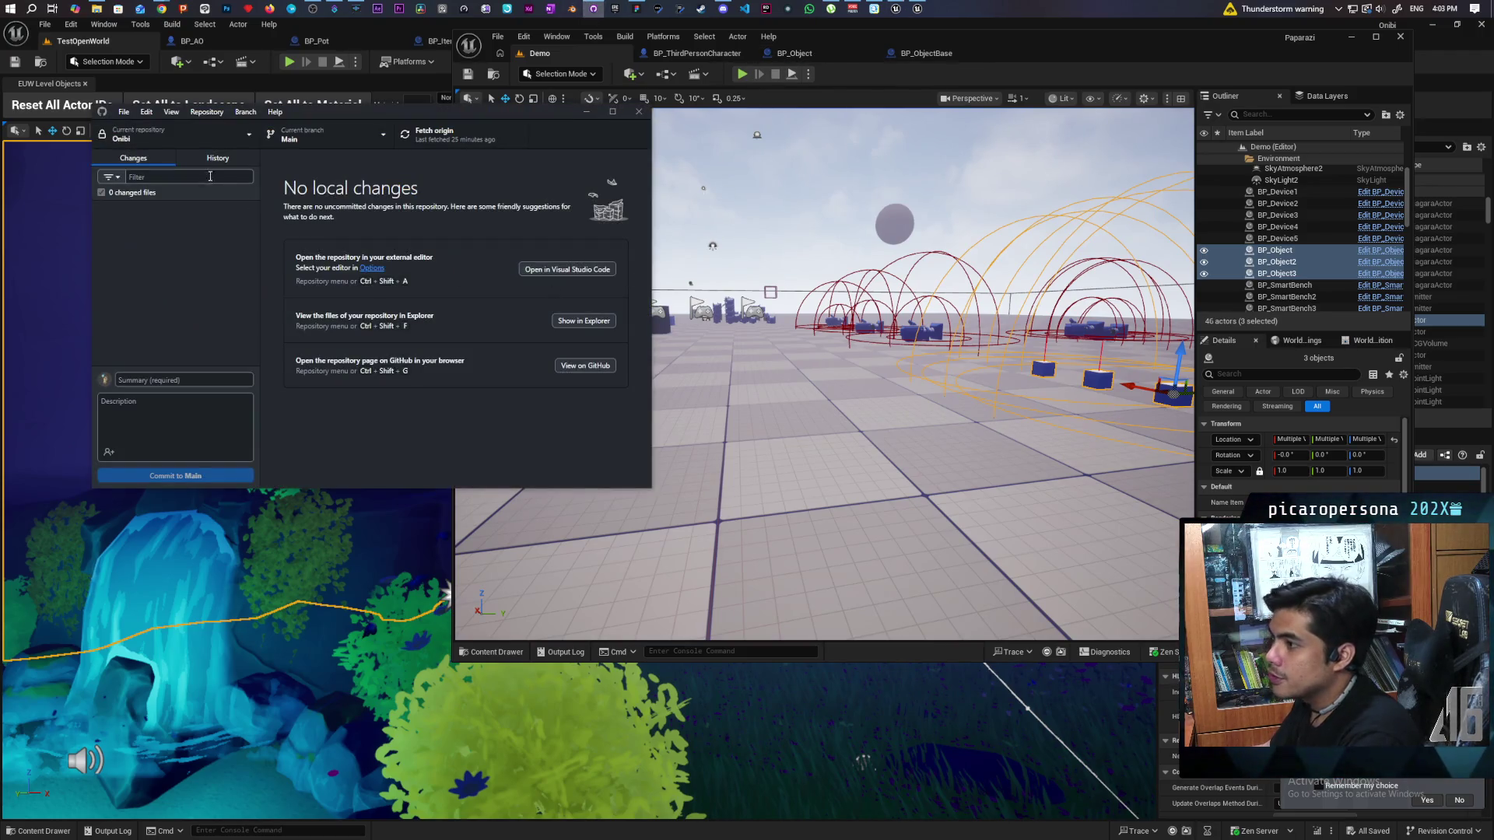
{"action": "left_click", "coordinate": [206, 133]}
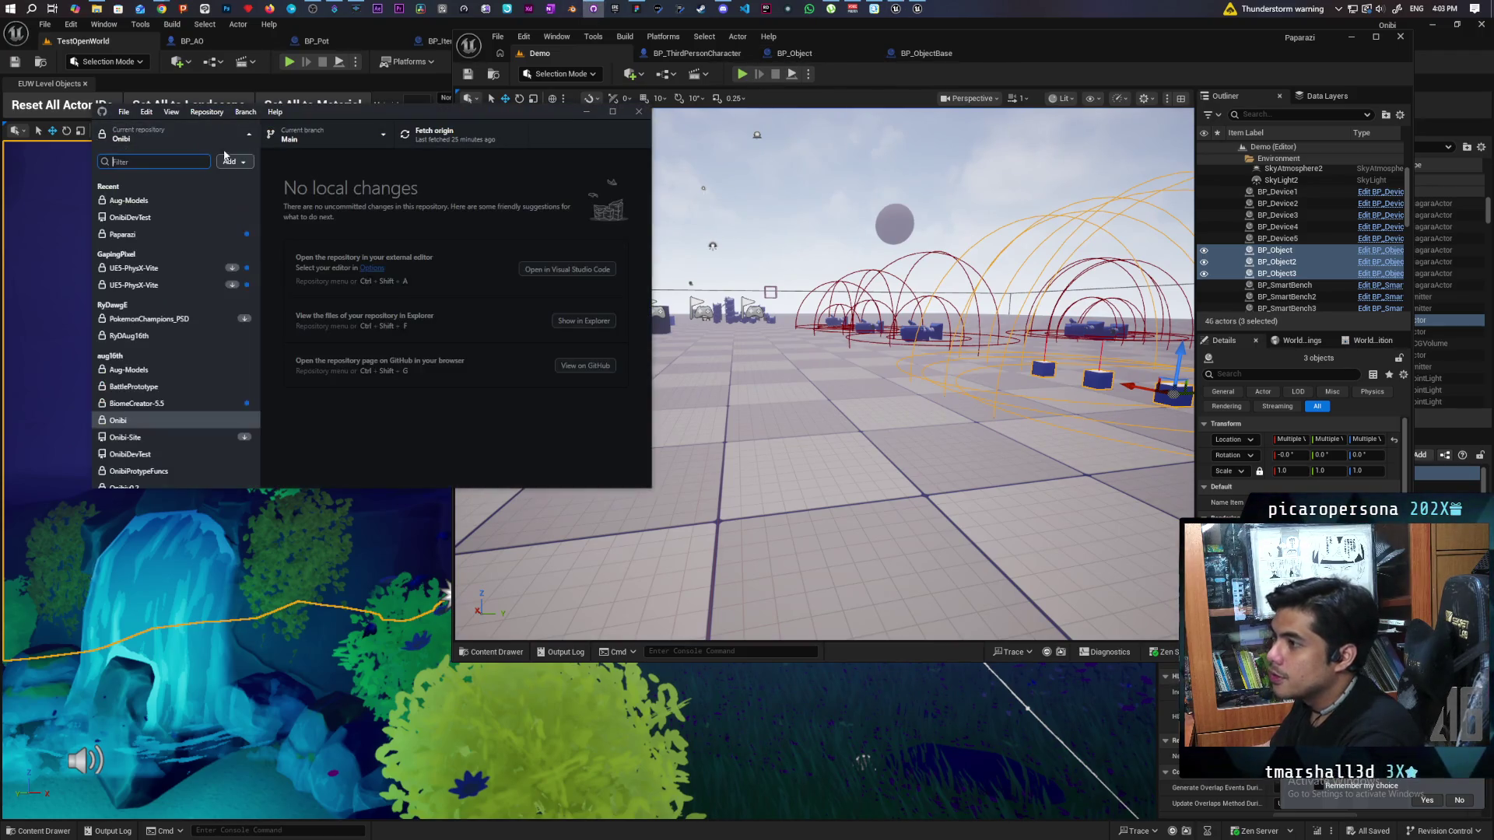
{"action": "left_click", "coordinate": [203, 235]}
{"action": "left_click", "coordinate": [163, 384]}
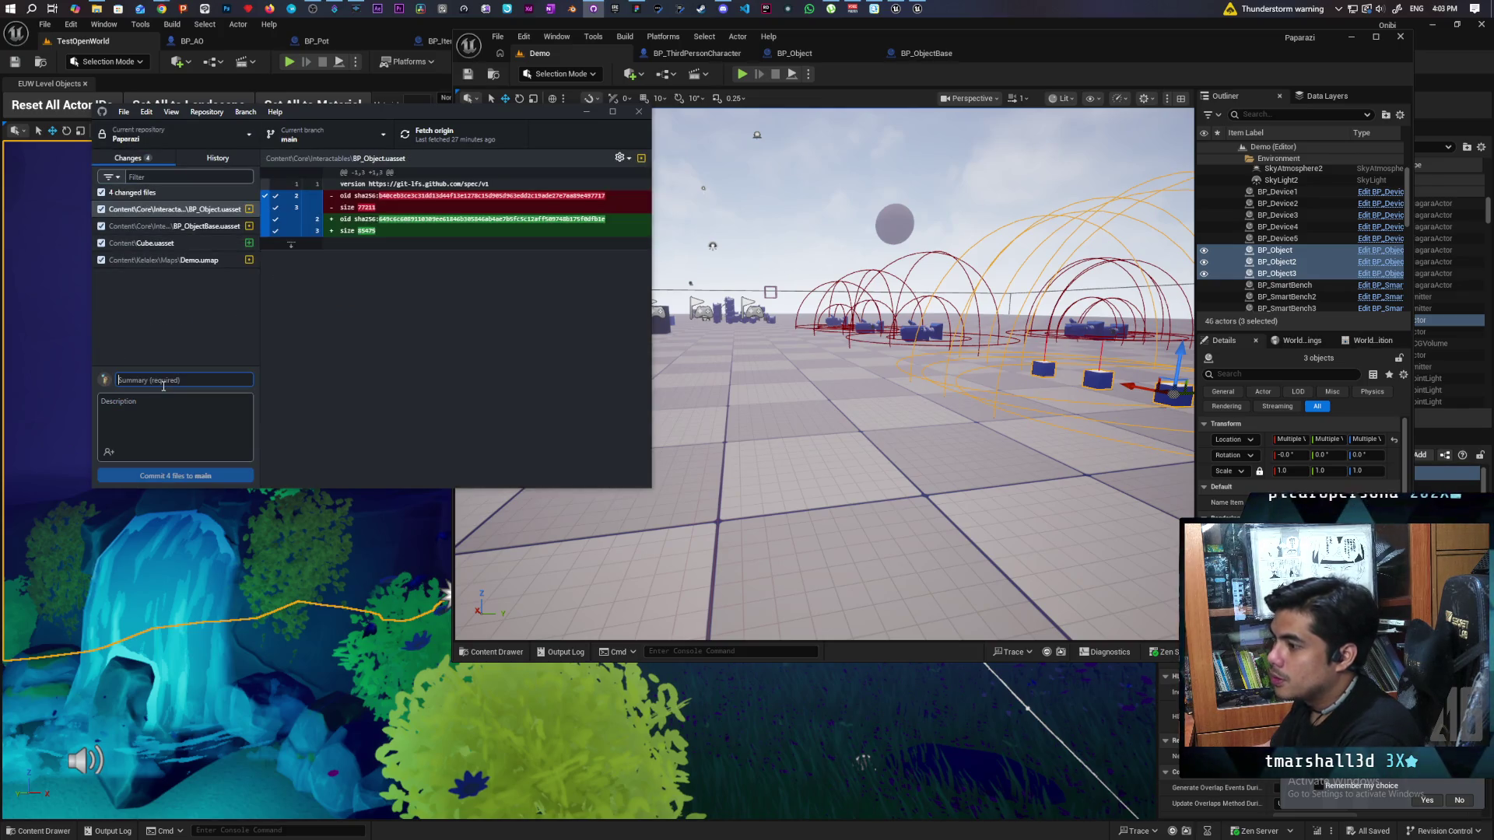
{"action": "type", "text": "implemented"}
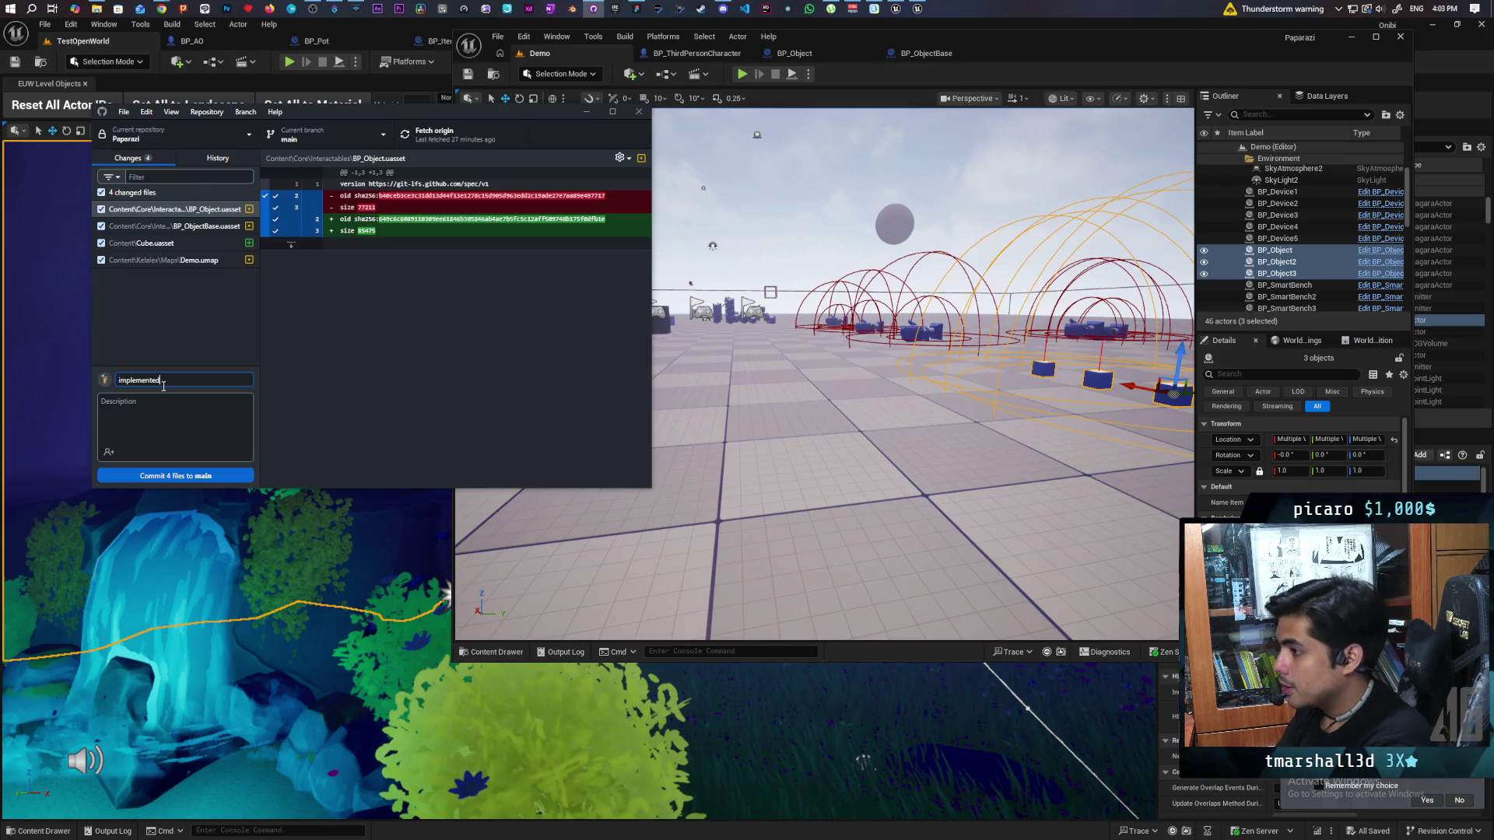
{"action": "type", "text": " object"}
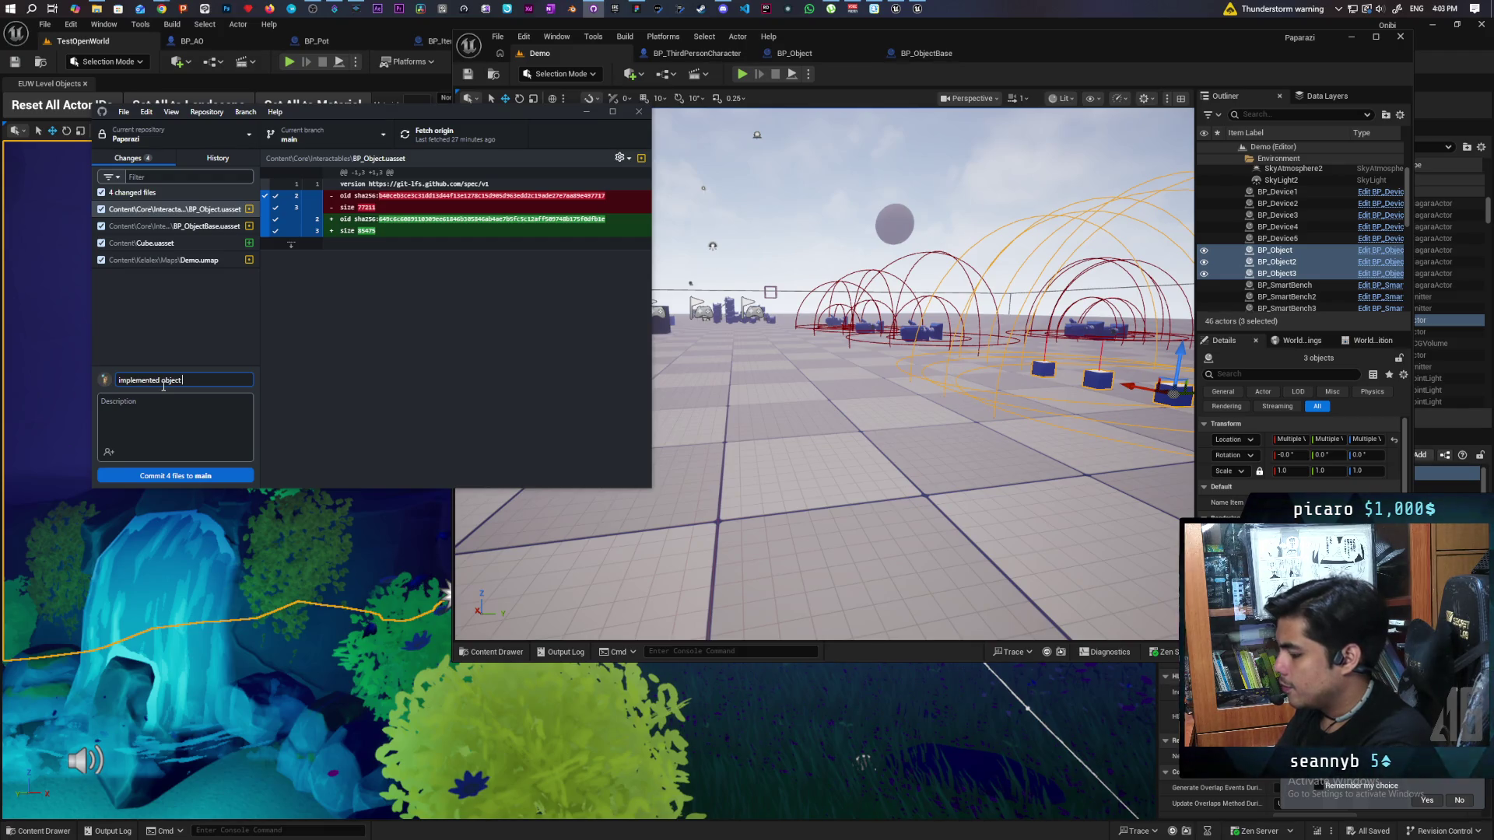
{"action": "type", "text": " physics"}
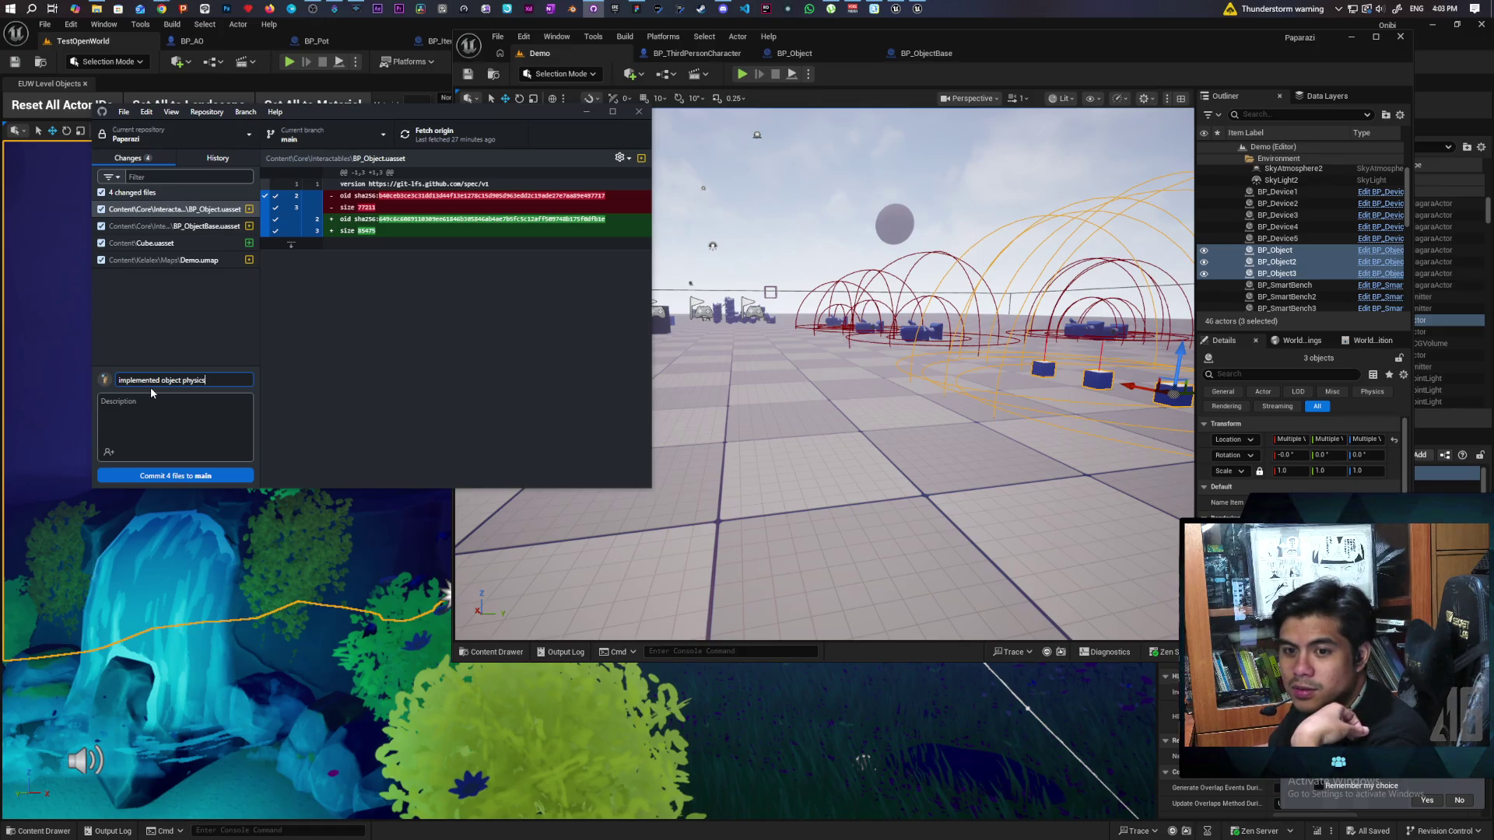
{"action": "left_click", "coordinate": [1048, 40]}
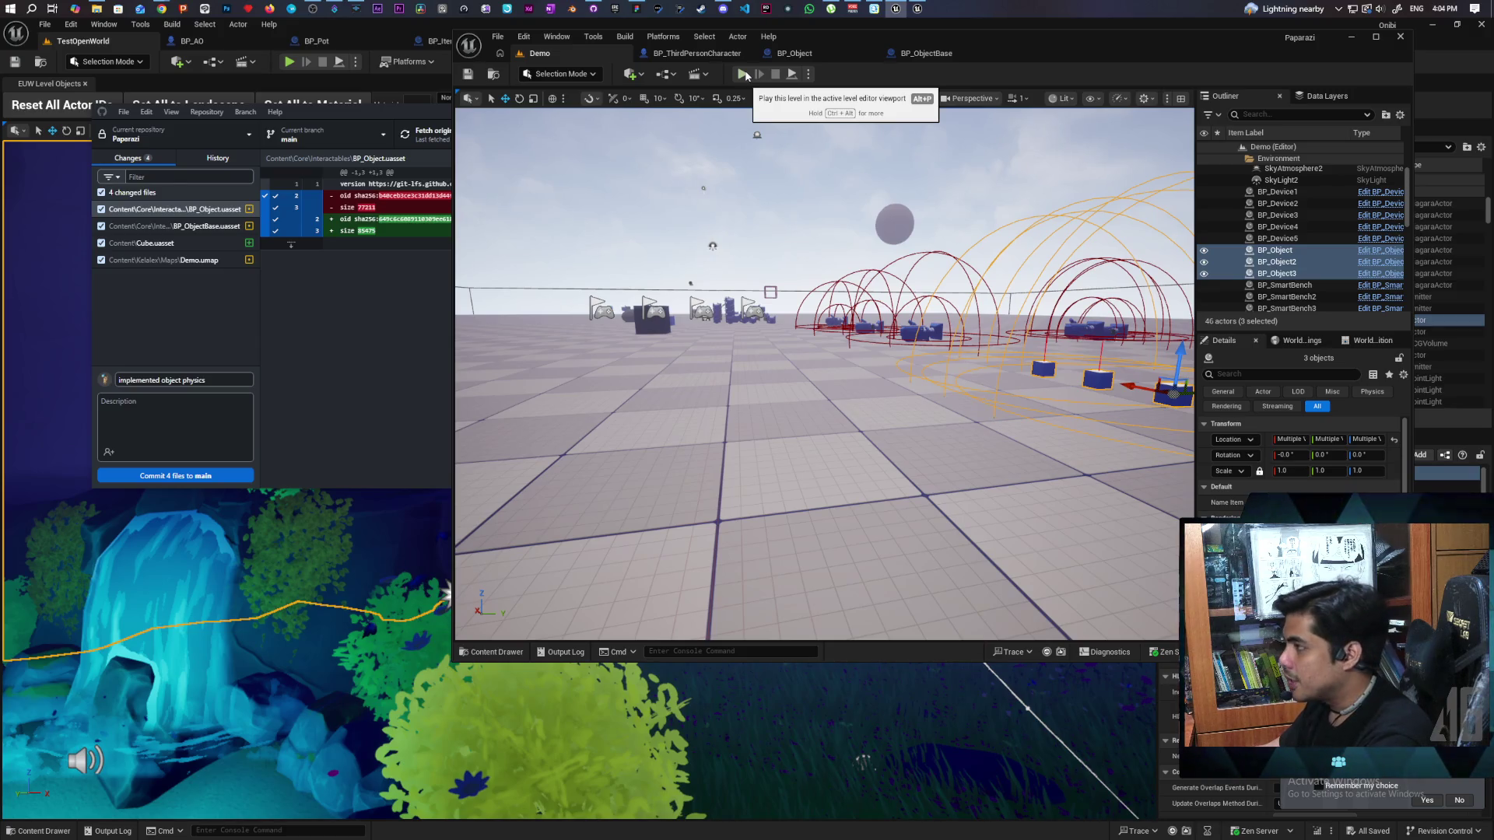
Step: Start the multiplayer session and pick up an item cube with the brown character
{"action": "left_click", "coordinate": [744, 74]}
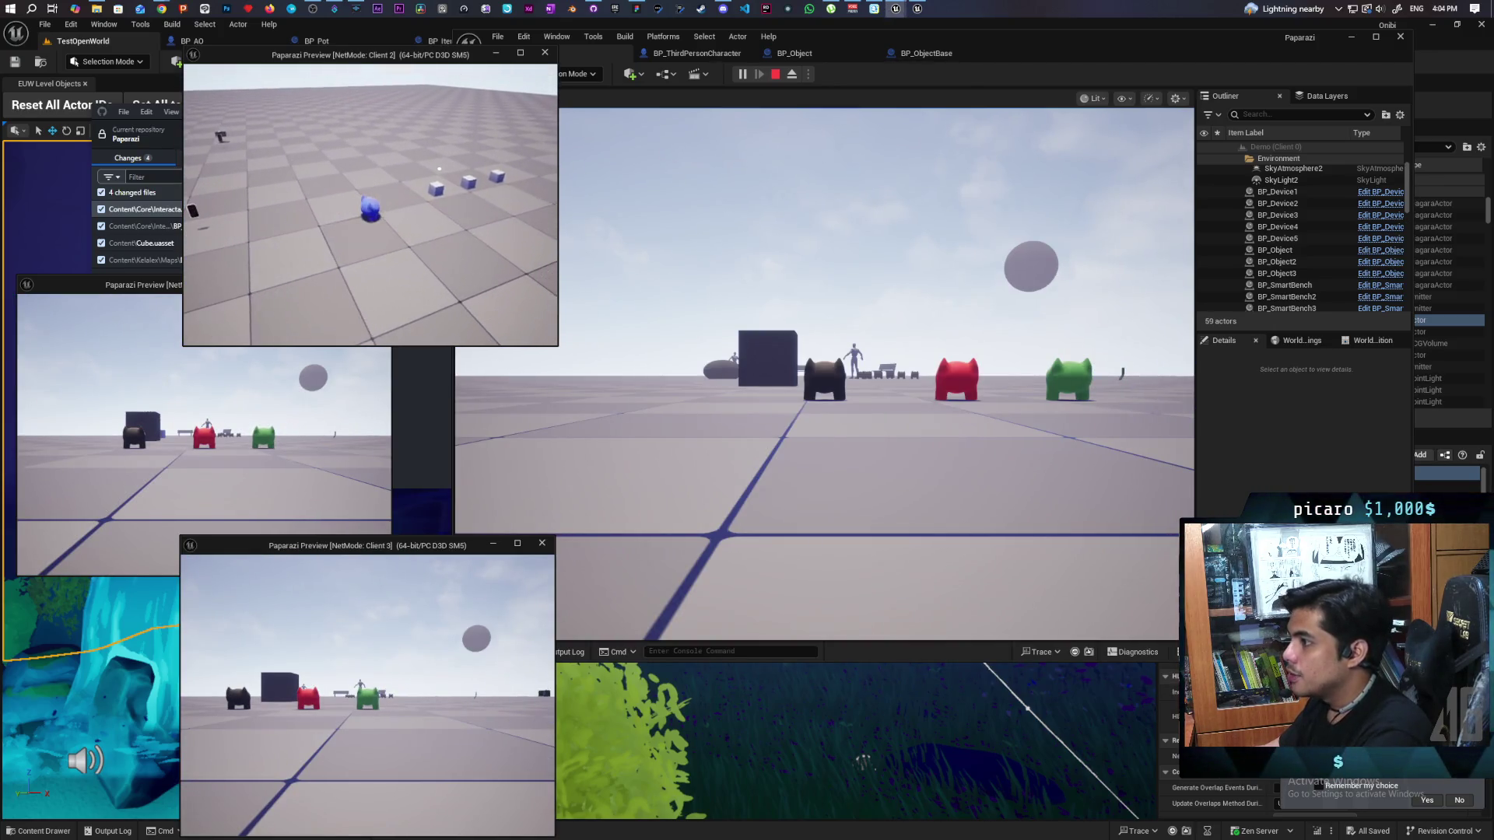
{"action": "left_click", "coordinate": [825, 373]}
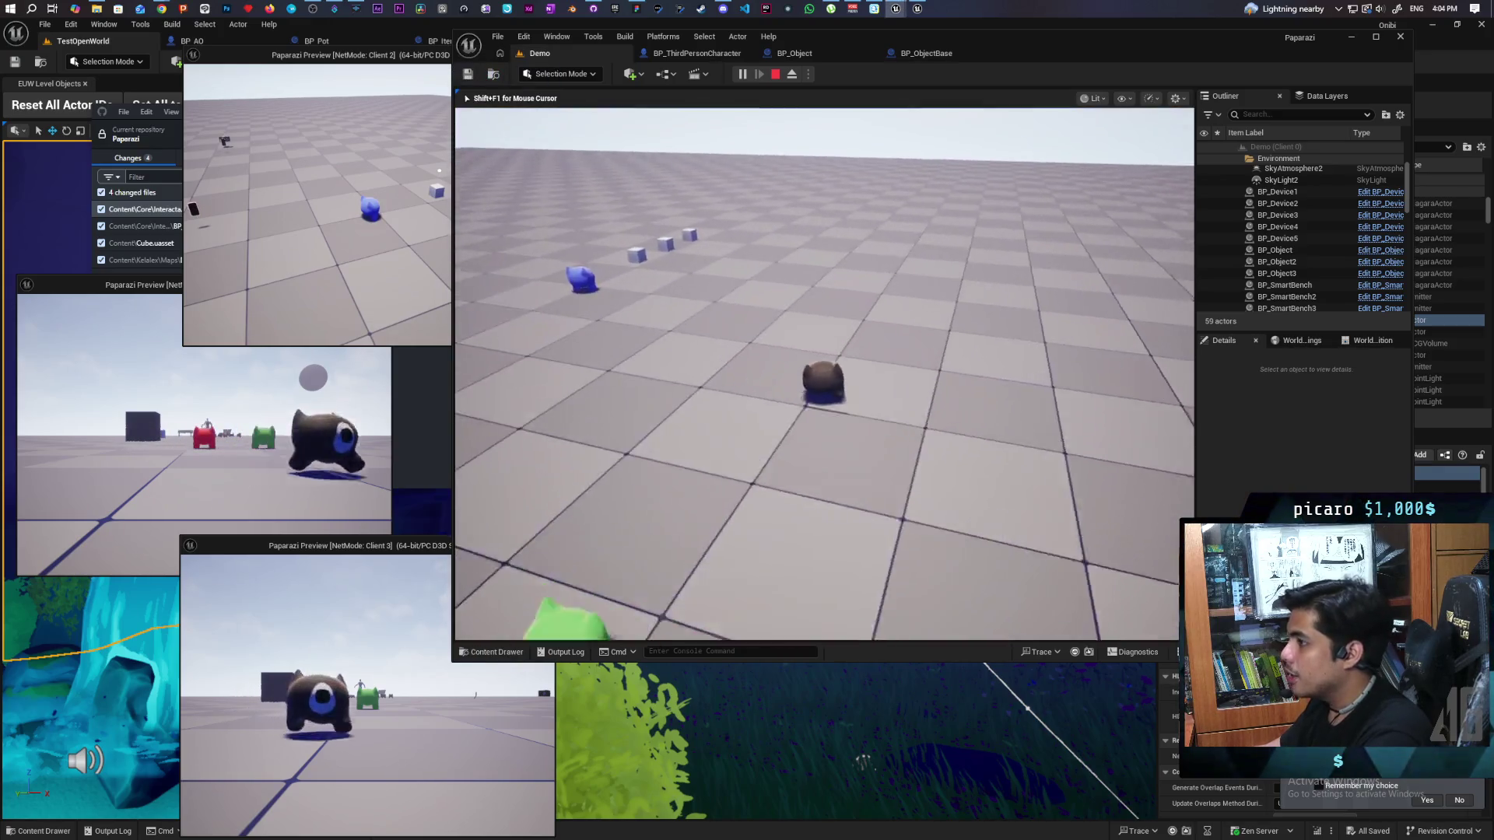
{"action": "key", "text": "w"}
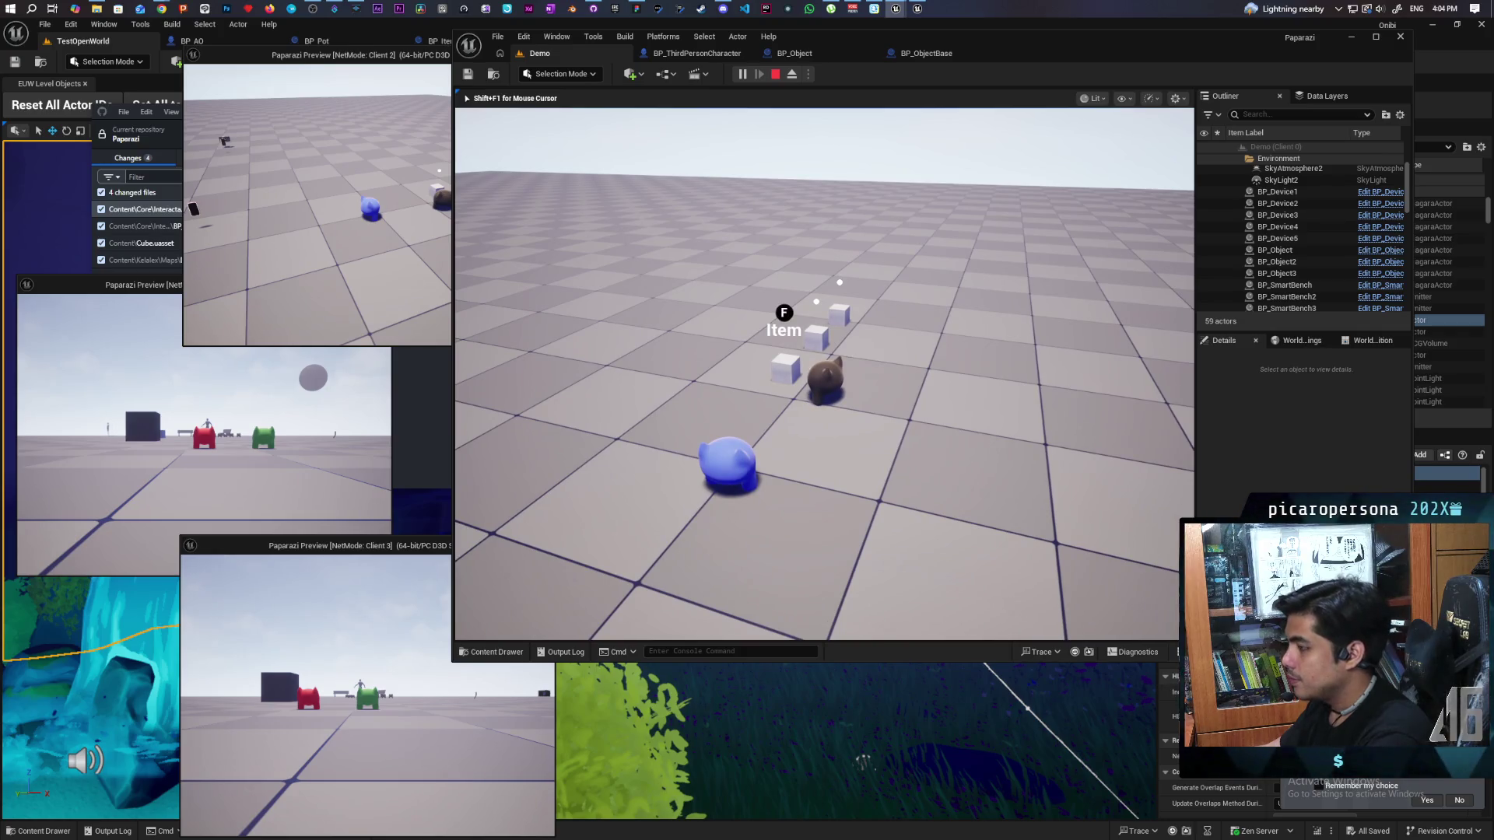
{"action": "key", "text": "f"}
Step: Walk the second client's blue character to the cubes and move it around them
{"action": "key", "text": "alt+Tab"}
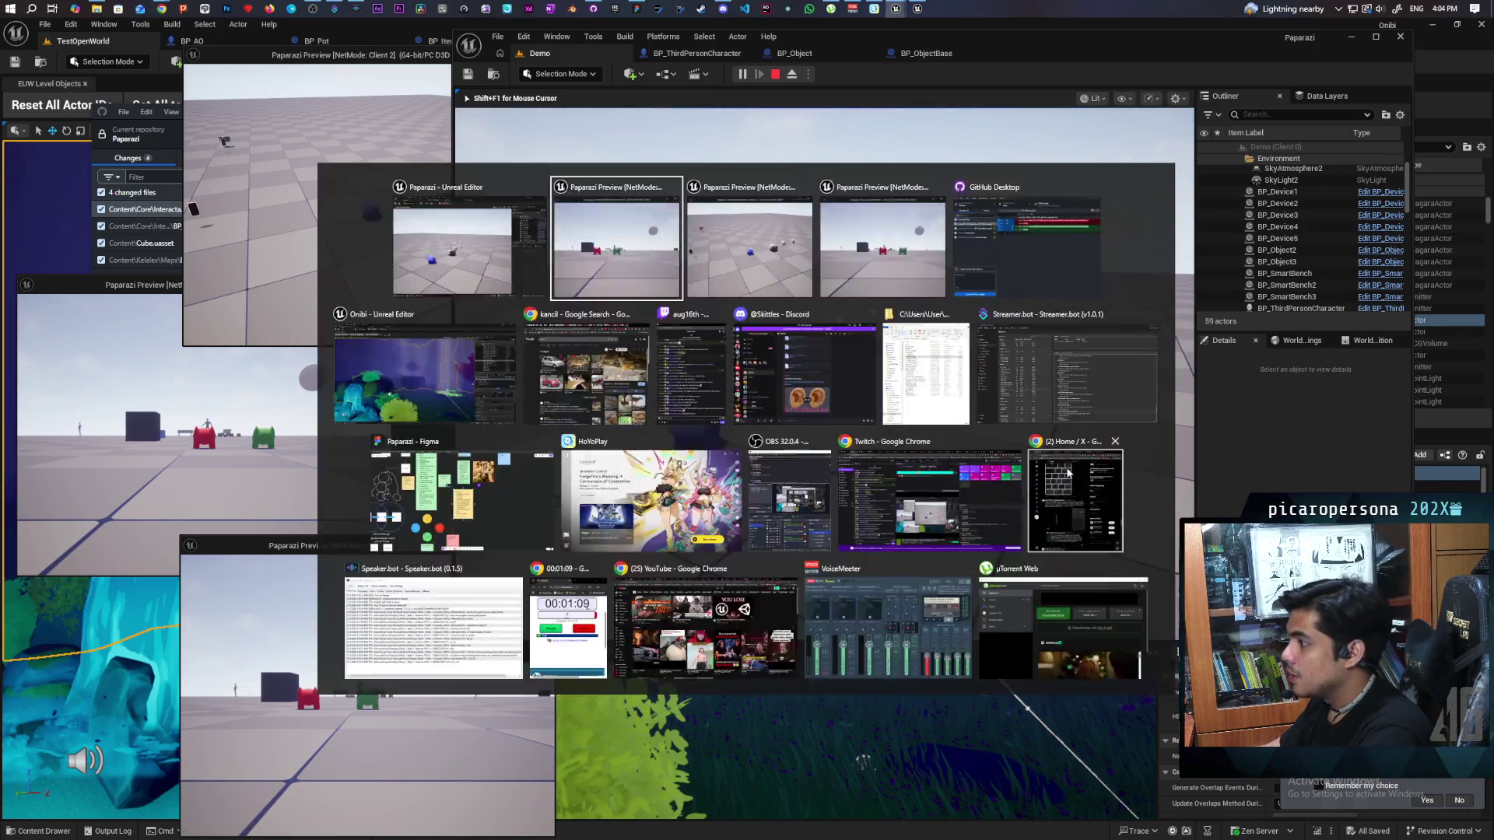
{"action": "key", "text": "w"}
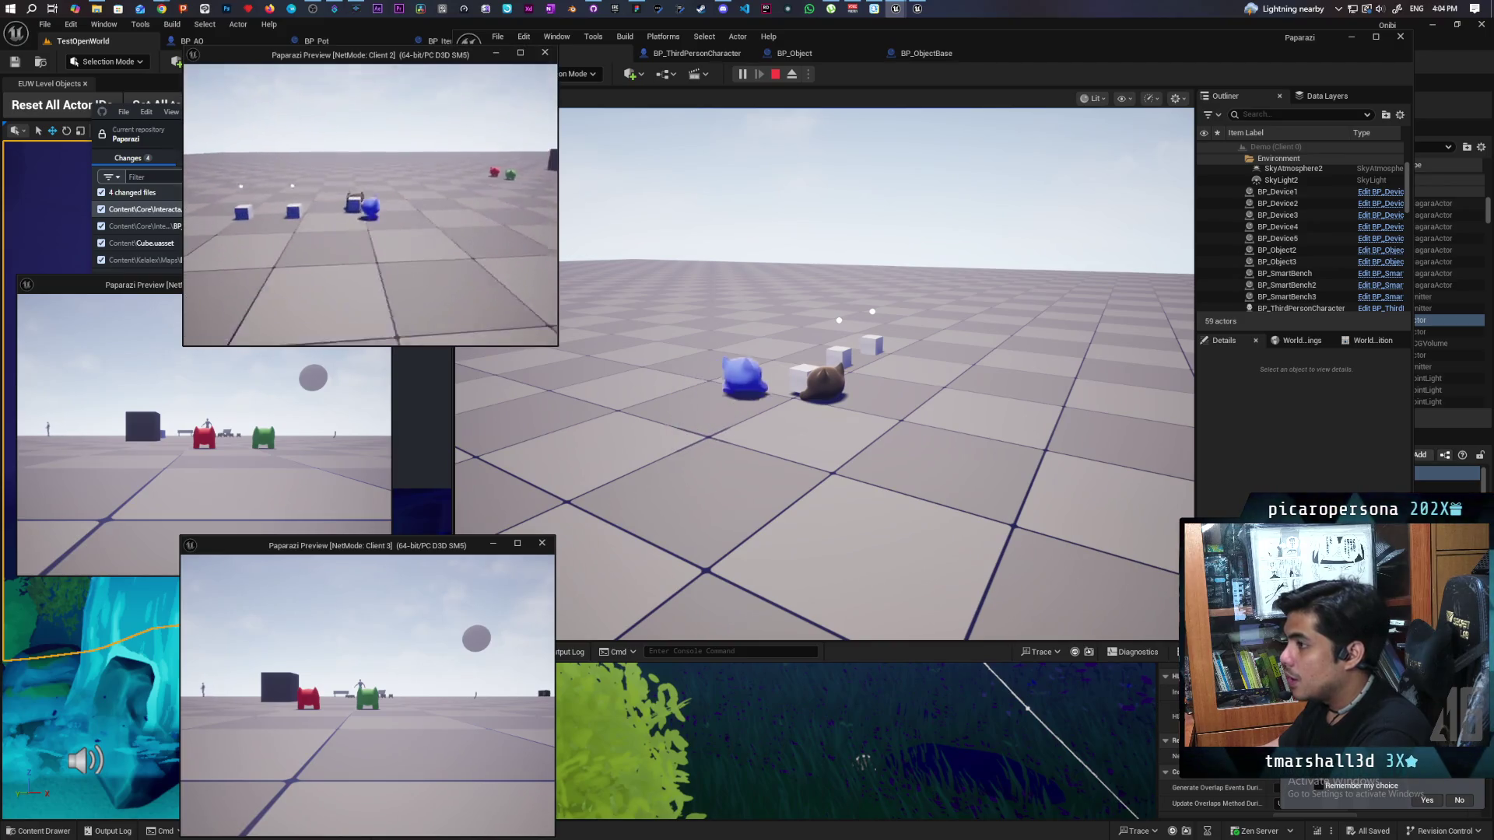
{"action": "key", "text": "w"}
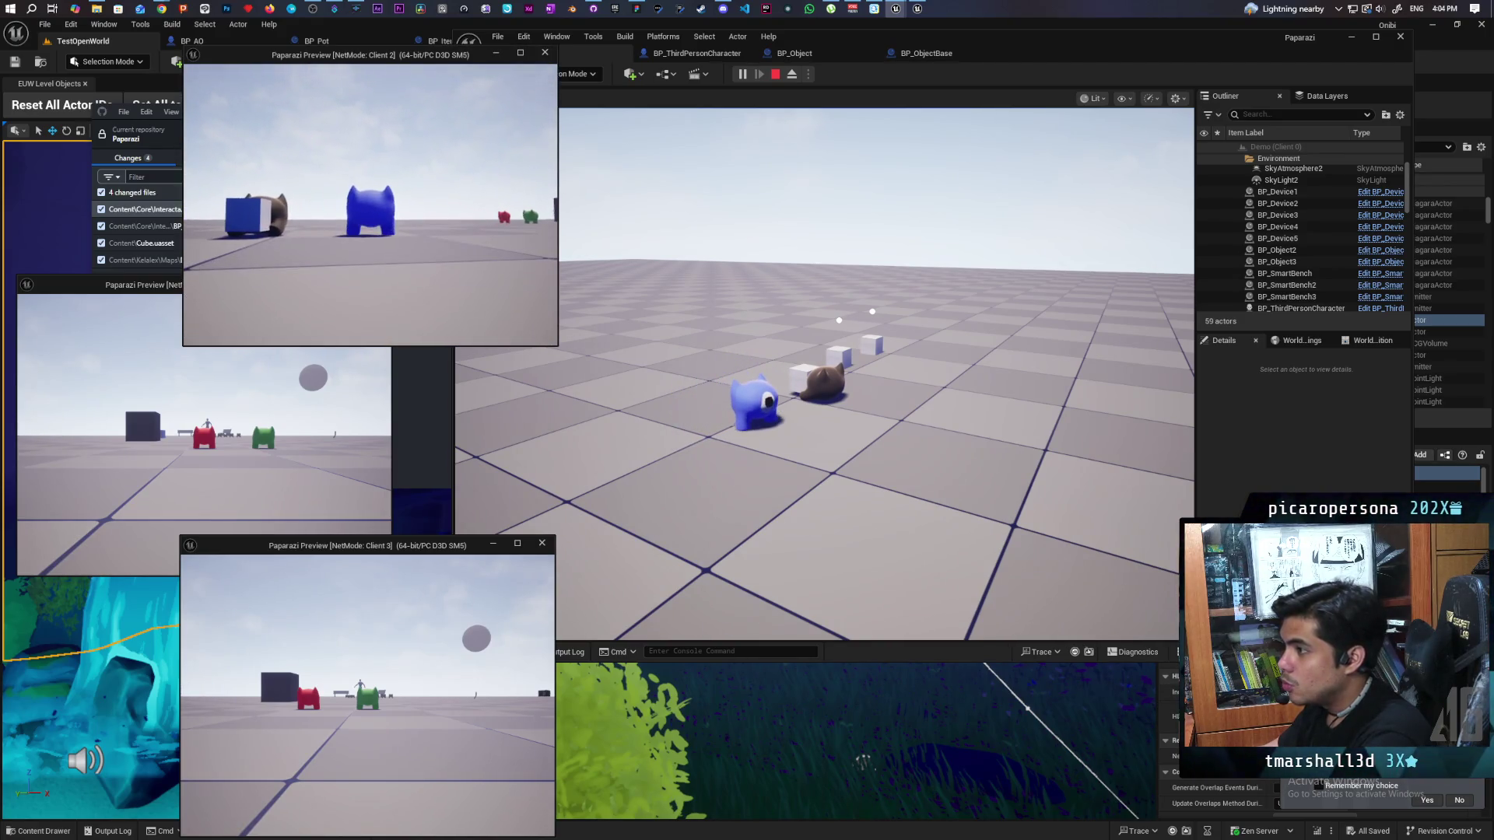
{"action": "left_click", "coordinate": [591, 140]}
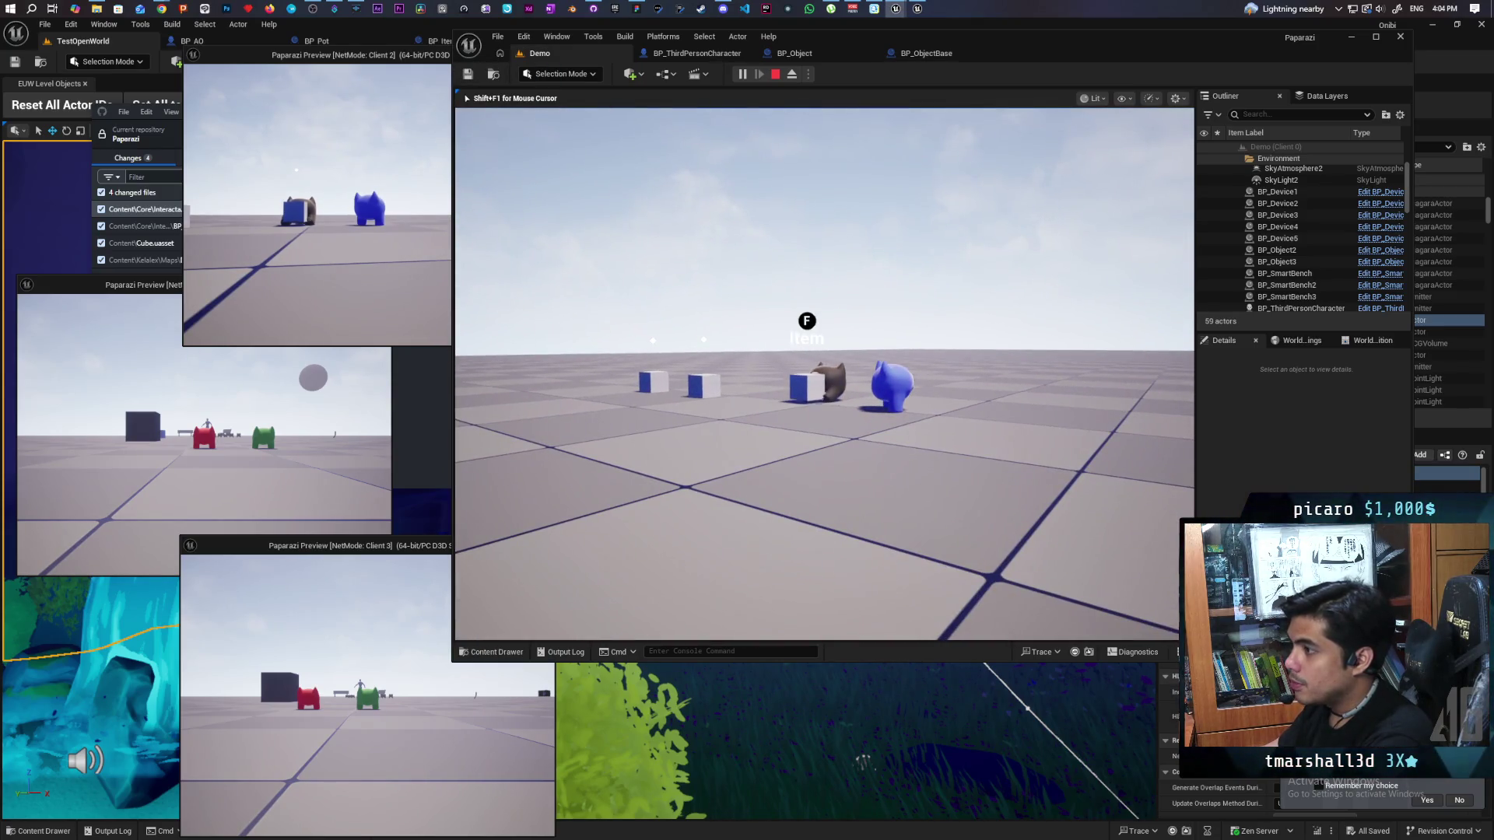
{"action": "key", "text": "d"}
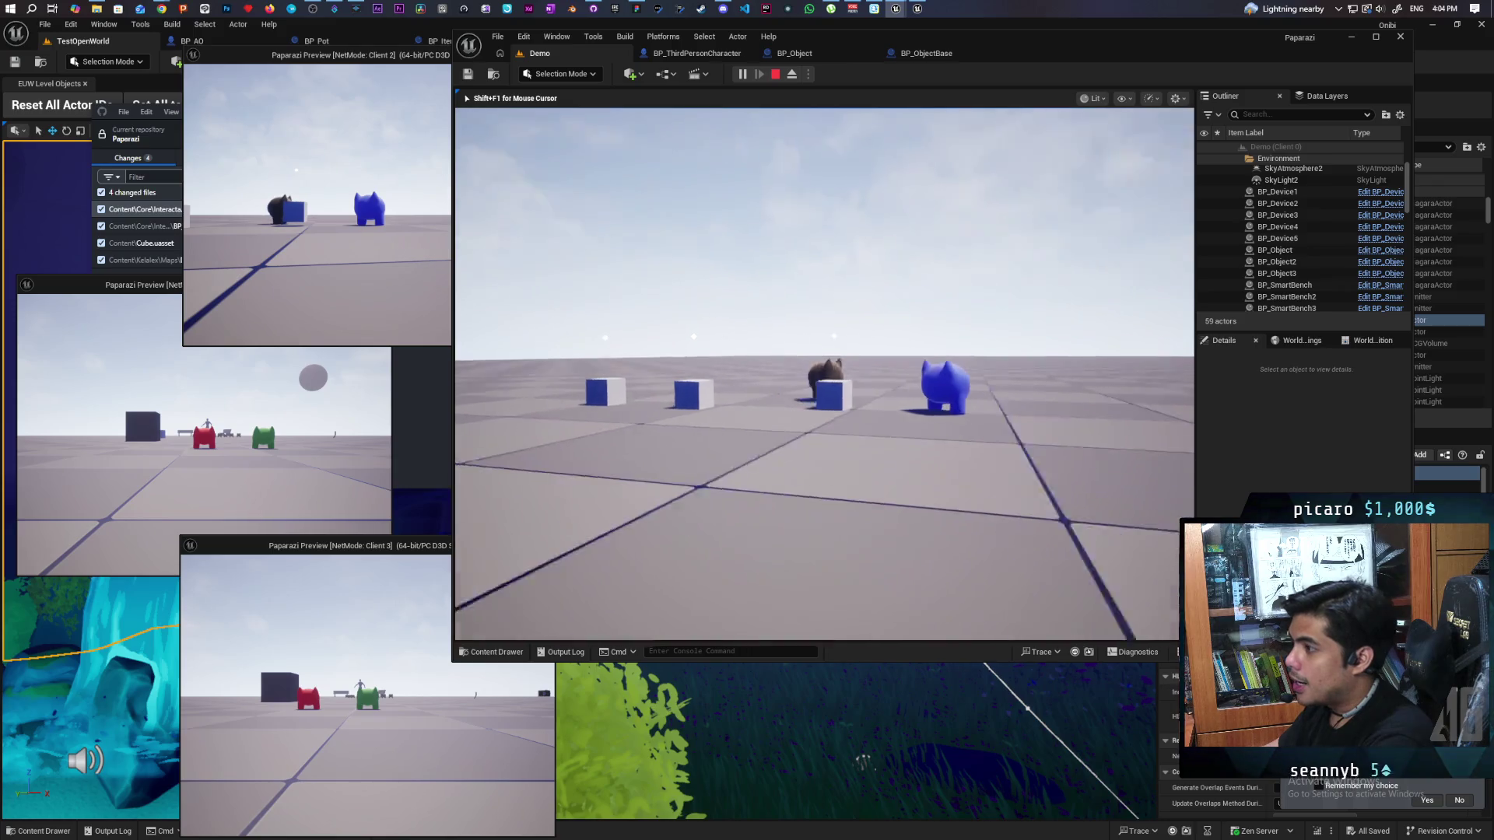
{"action": "key", "text": "d"}
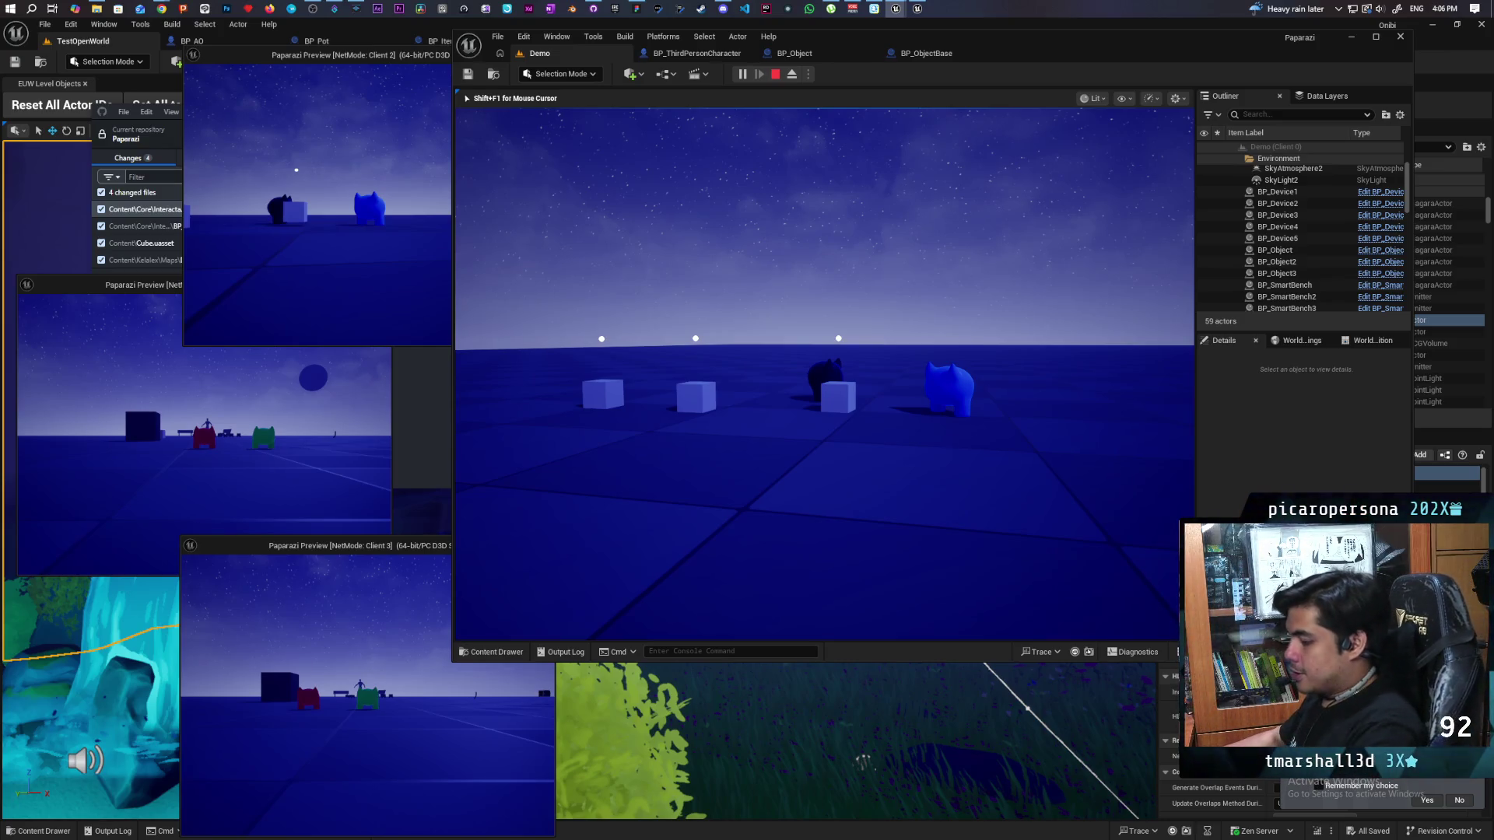
Step: Stop the play session and open BP_ObjectBase's Event Graph with its replication defaults
{"action": "key", "text": "Escape"}
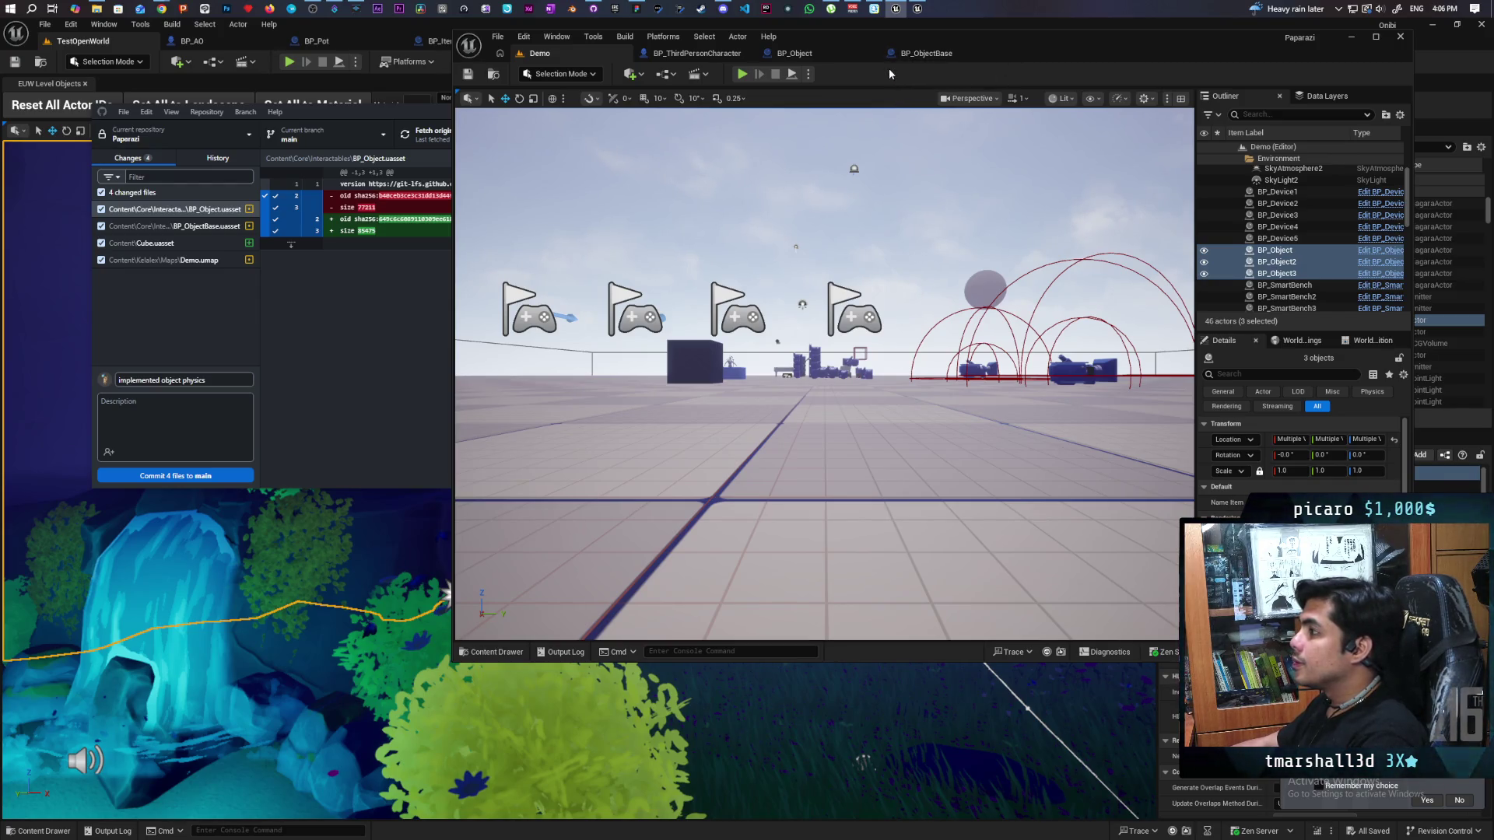
{"action": "left_click", "coordinate": [914, 56]}
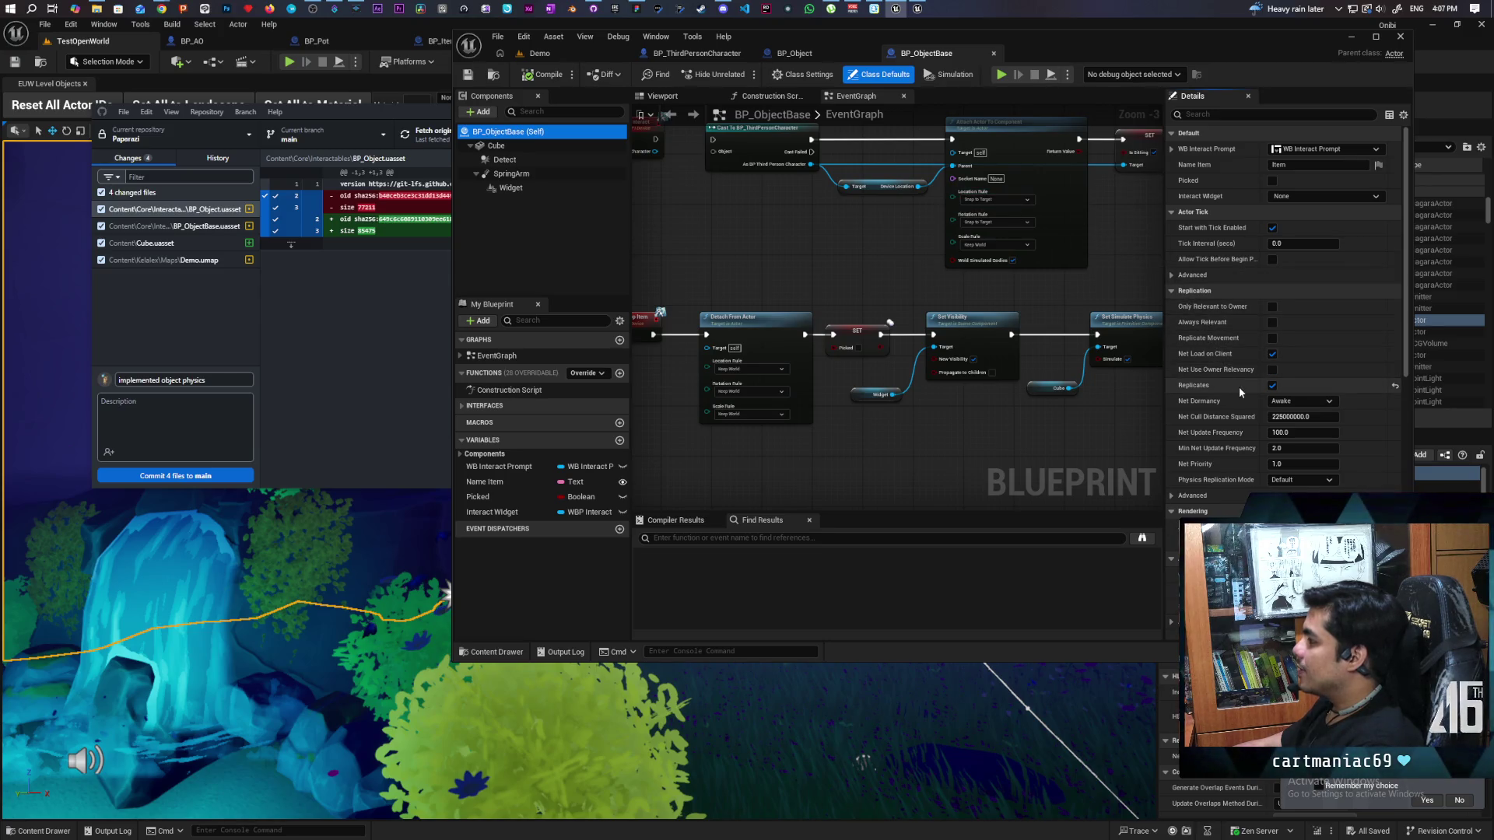
{"action": "left_click", "coordinate": [1206, 117]}
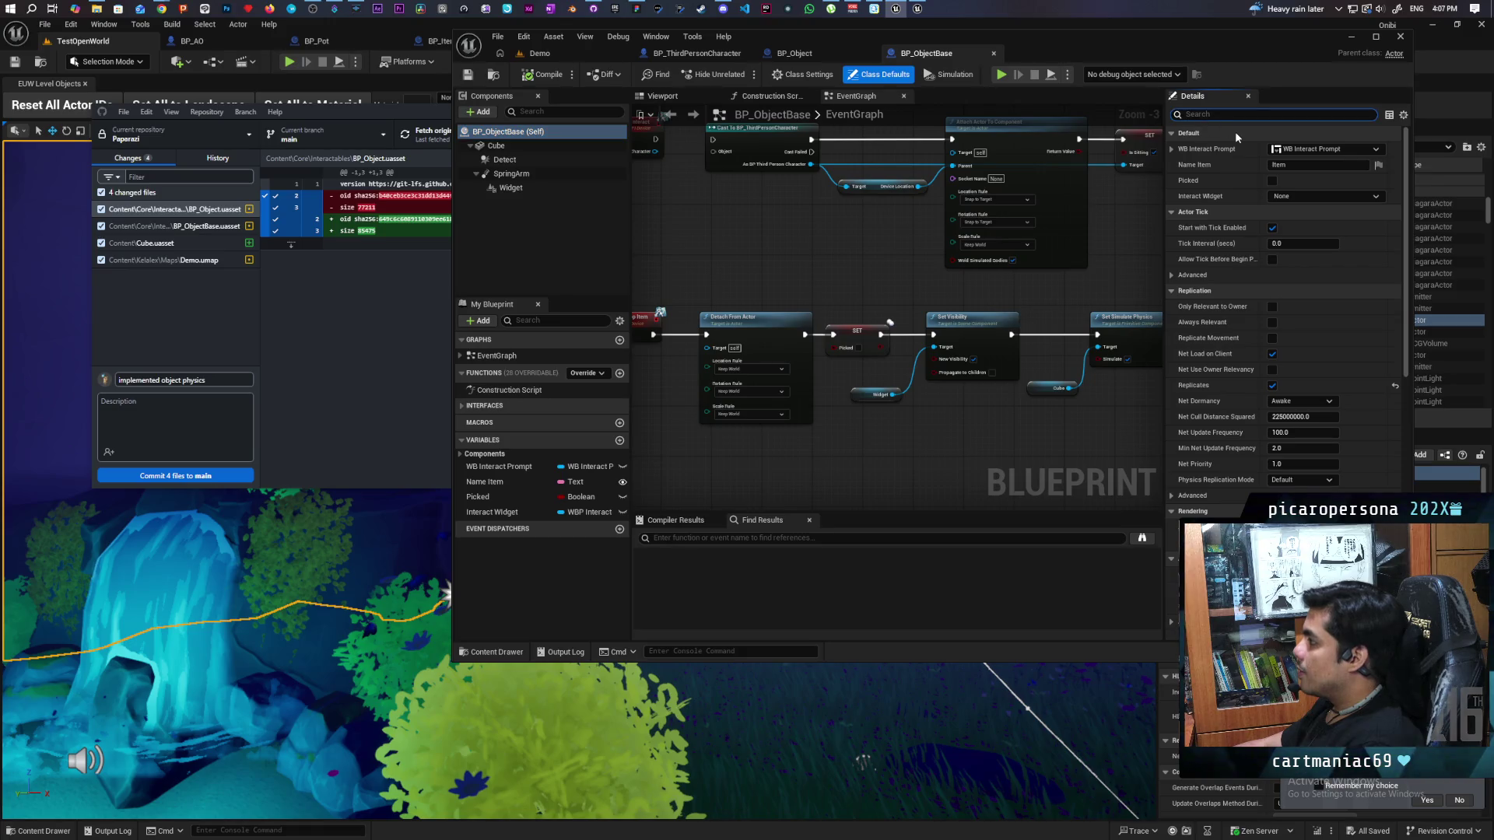
Step: Filter the Details by 'replica', keep Physics Replication Mode at Default, and check the Cube component's replication
{"action": "type", "text": "replic"}
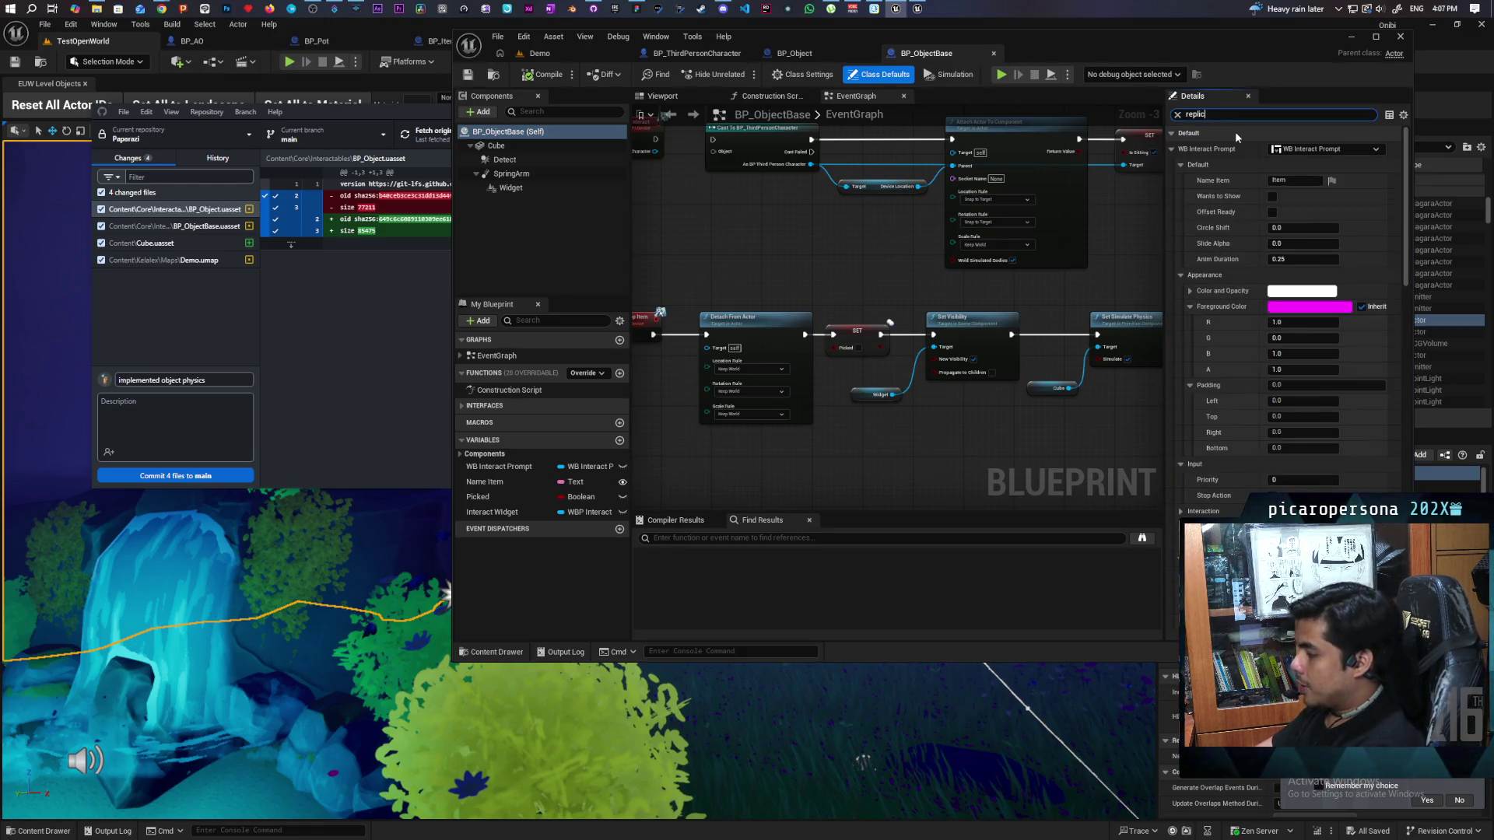
{"action": "type", "text": "a"}
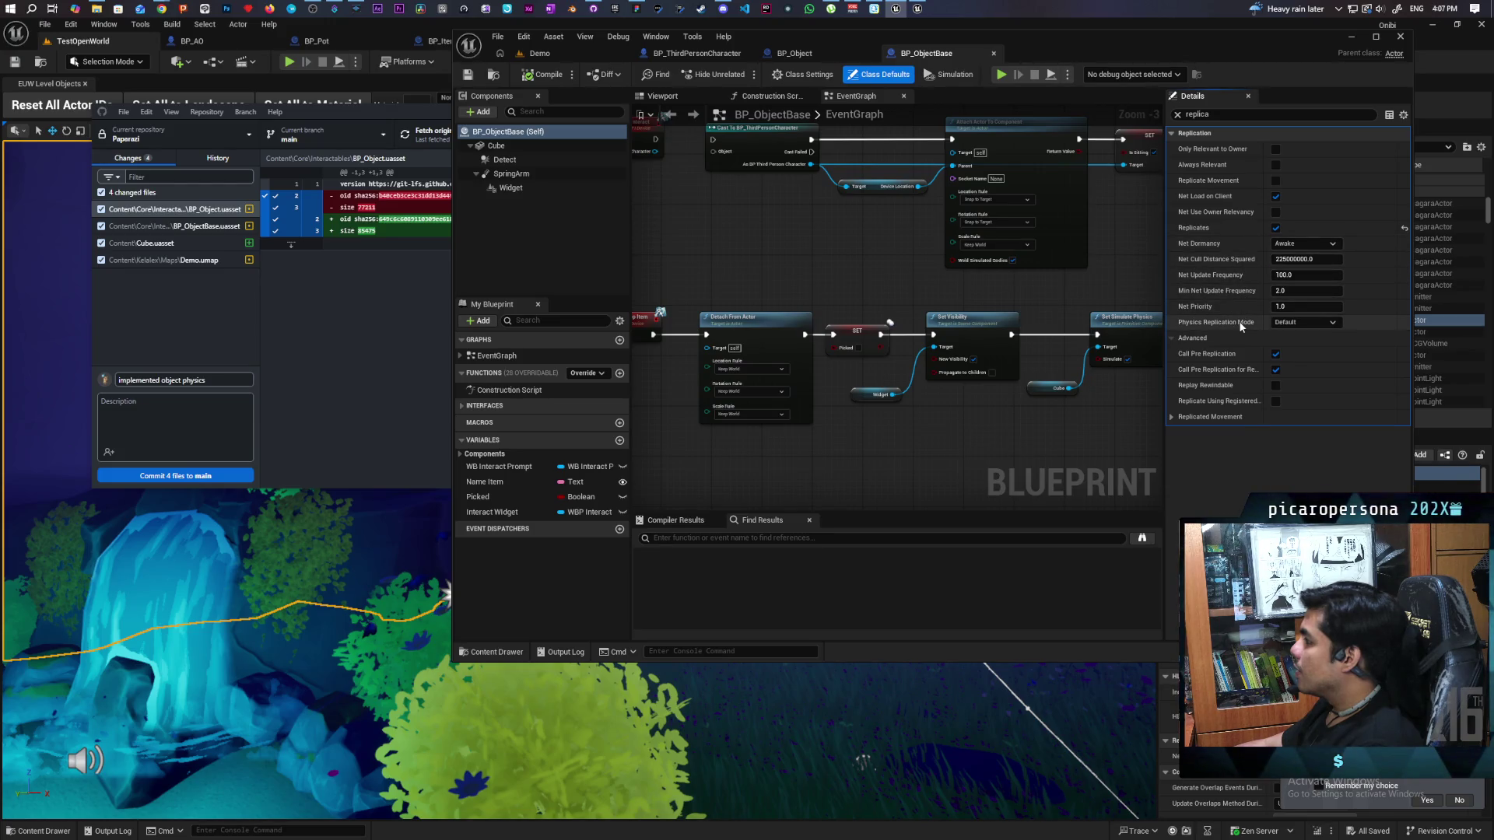
{"action": "left_click", "coordinate": [1311, 323]}
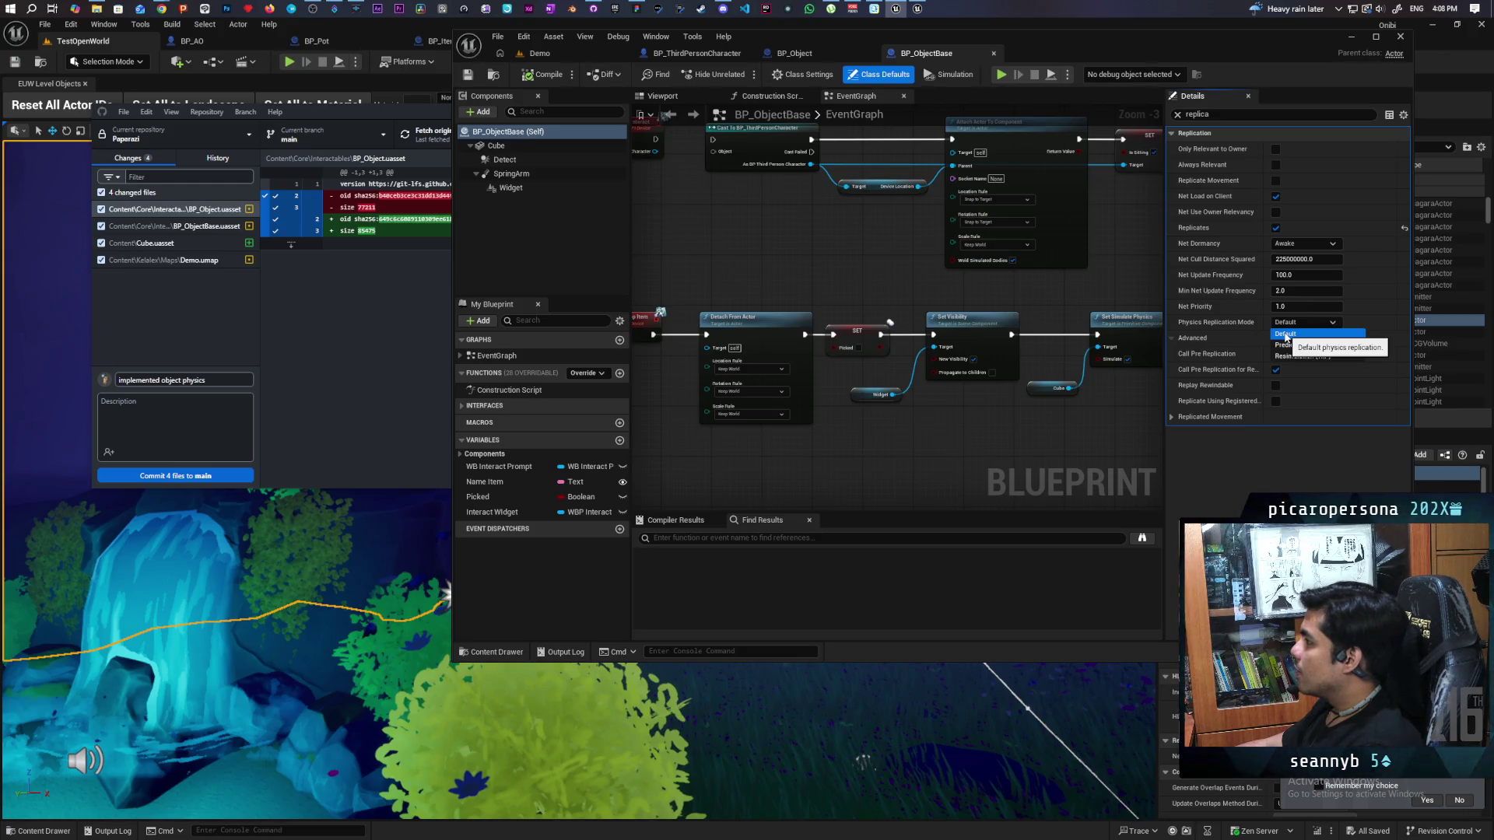
{"action": "left_click", "coordinate": [1286, 336]}
{"action": "left_click", "coordinate": [493, 146]}
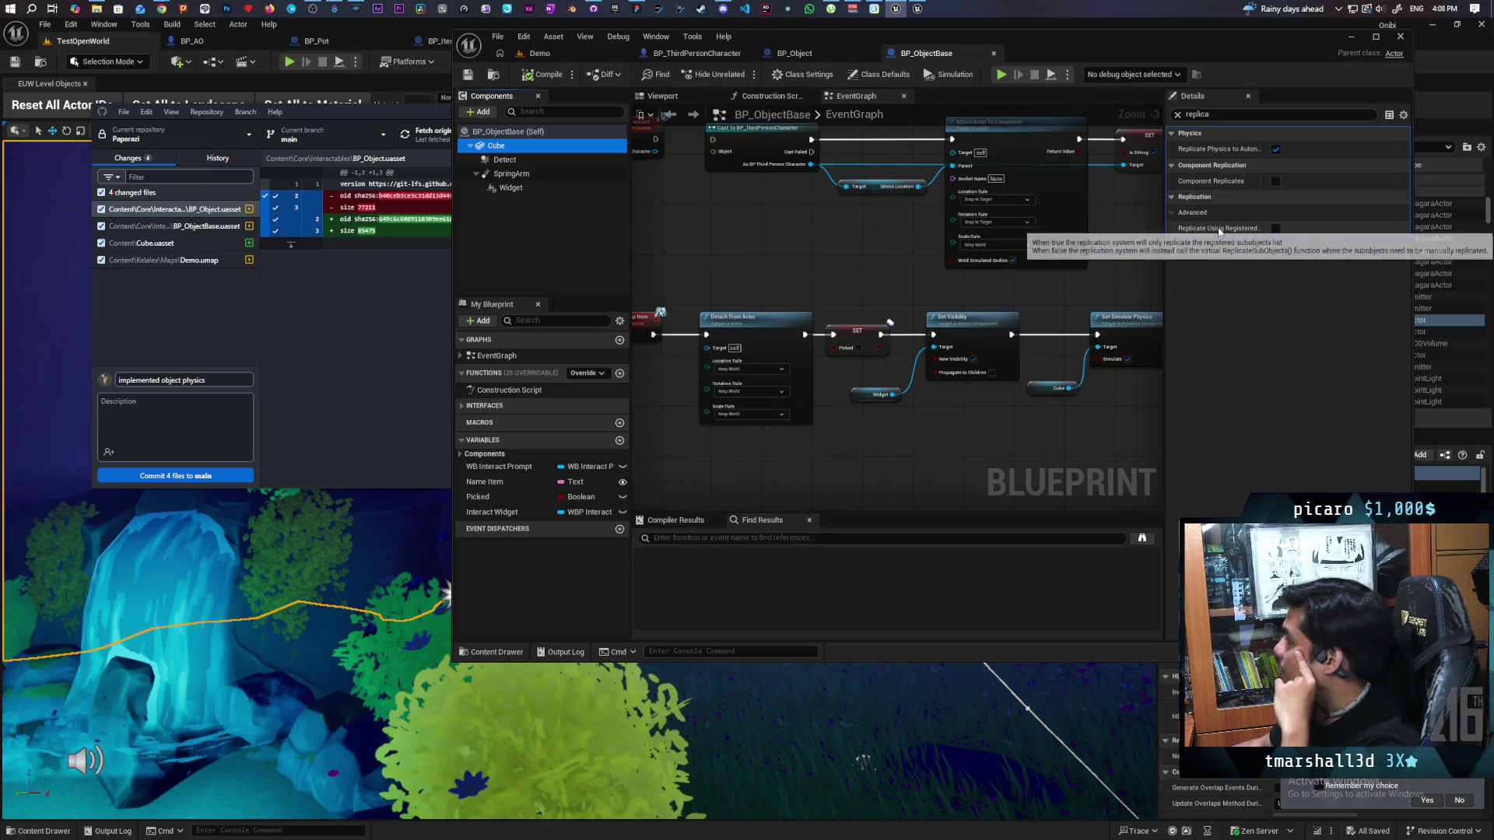
{"action": "mouse_move", "coordinate": [1212, 154]}
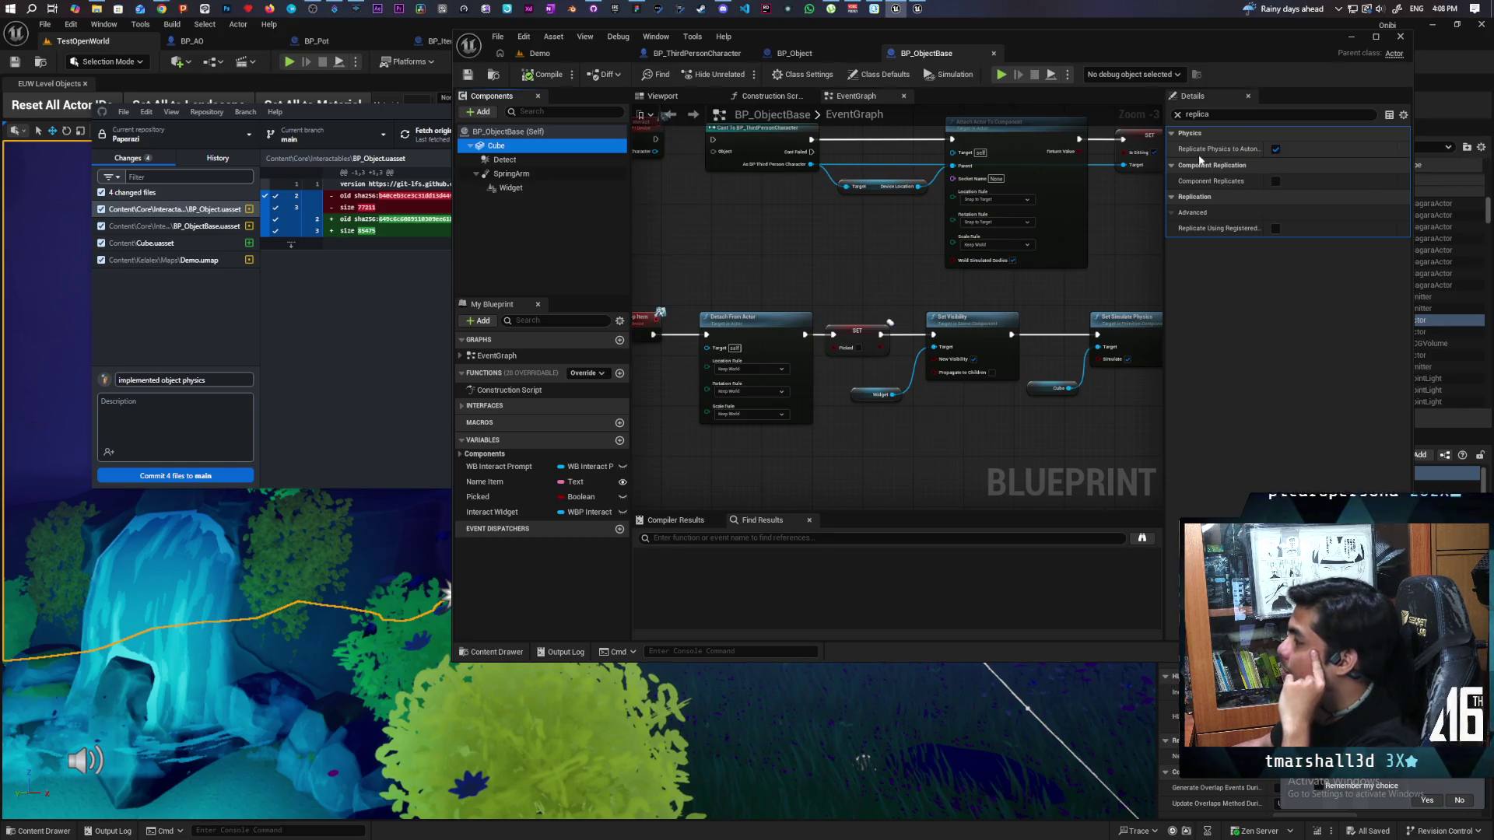
{"action": "mouse_move", "coordinate": [162, 6]}
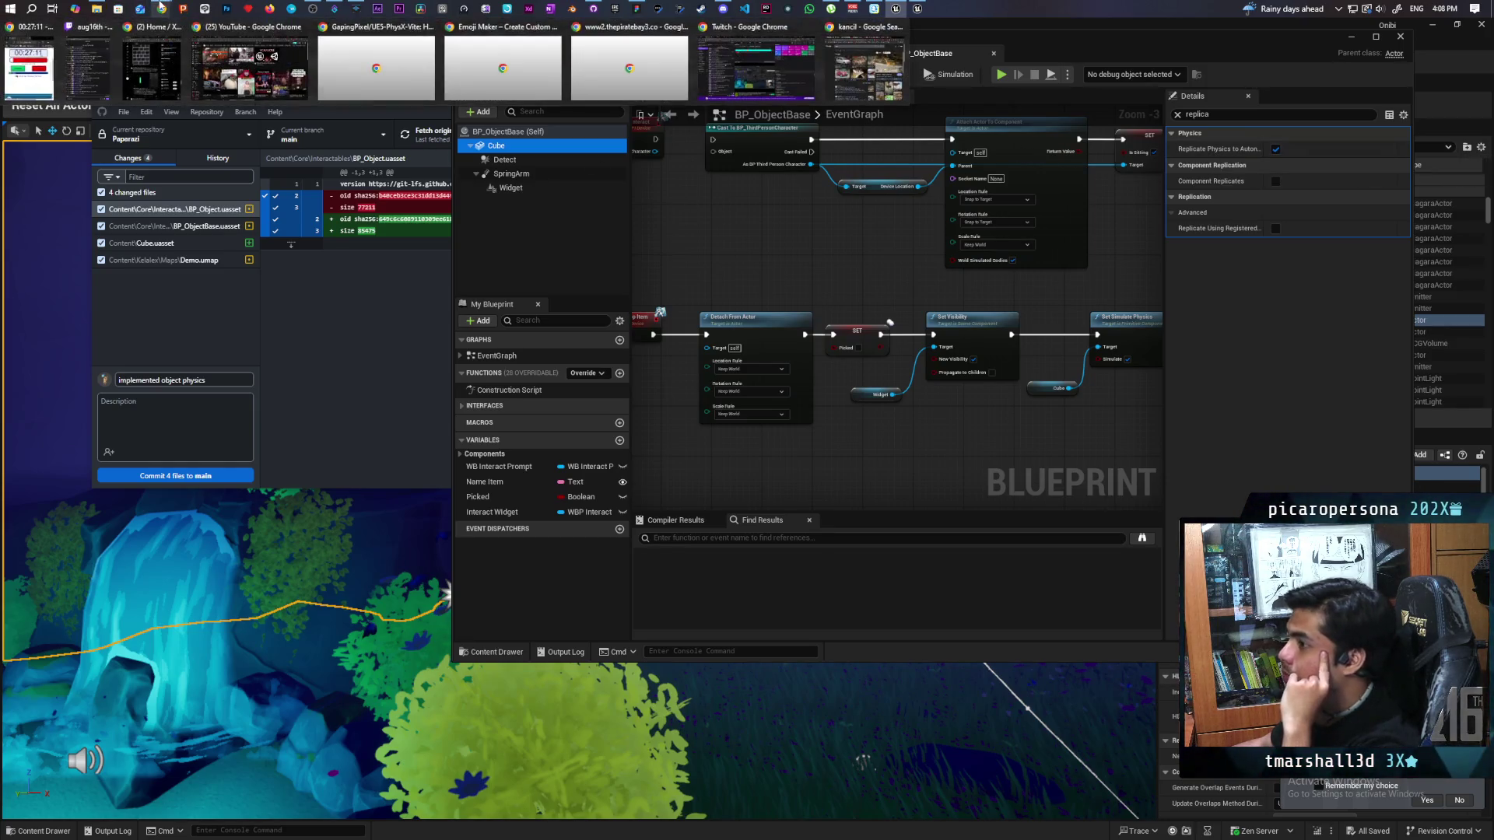
{"action": "left_click", "coordinate": [874, 68]}
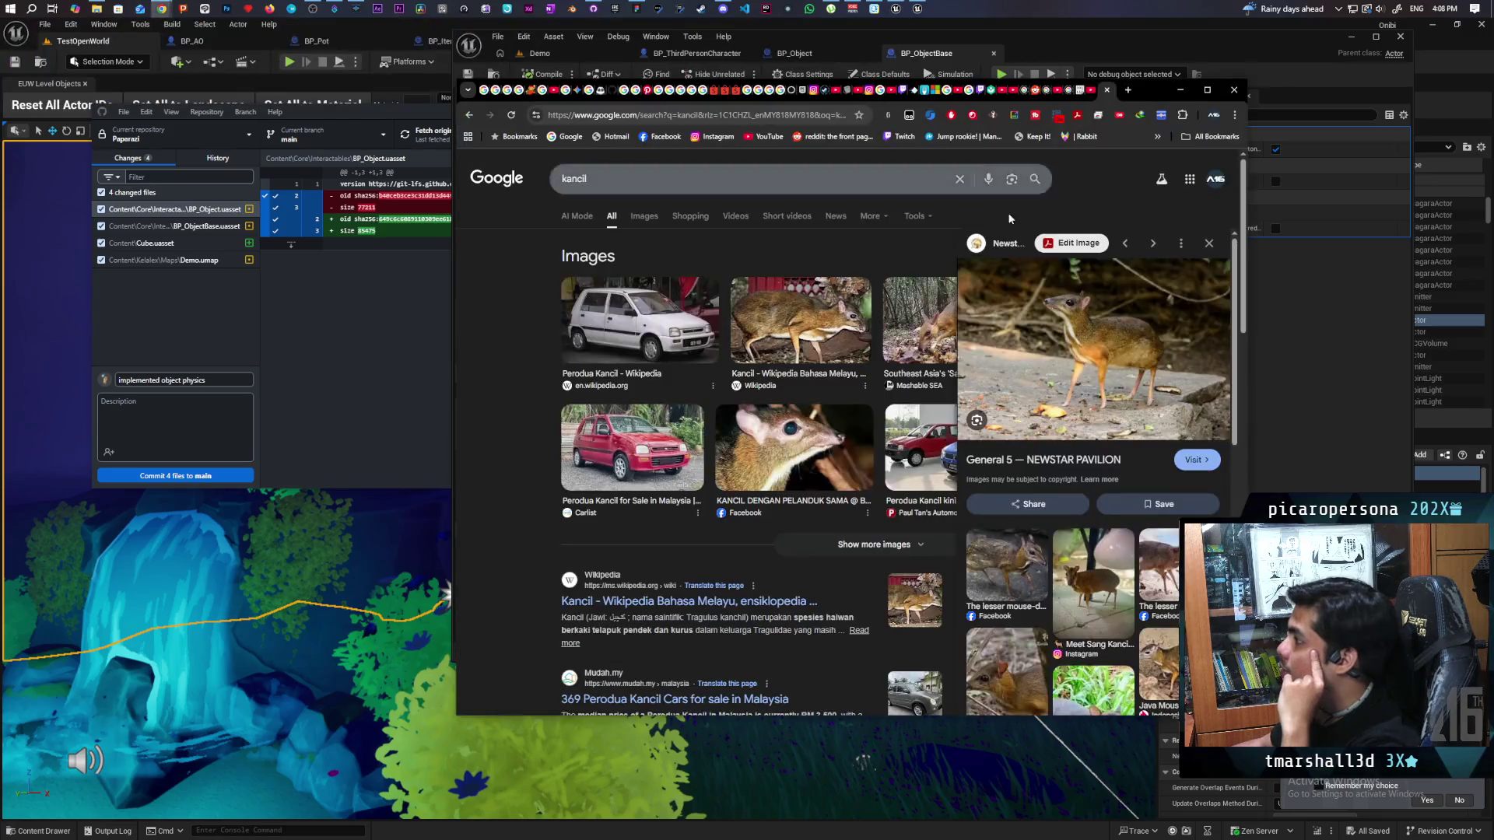
Step: Search Google for 'ue5 physics not replicating', then minimize Chrome
{"action": "left_click", "coordinate": [797, 114]}
{"action": "type", "text": "ue5 physics no"}
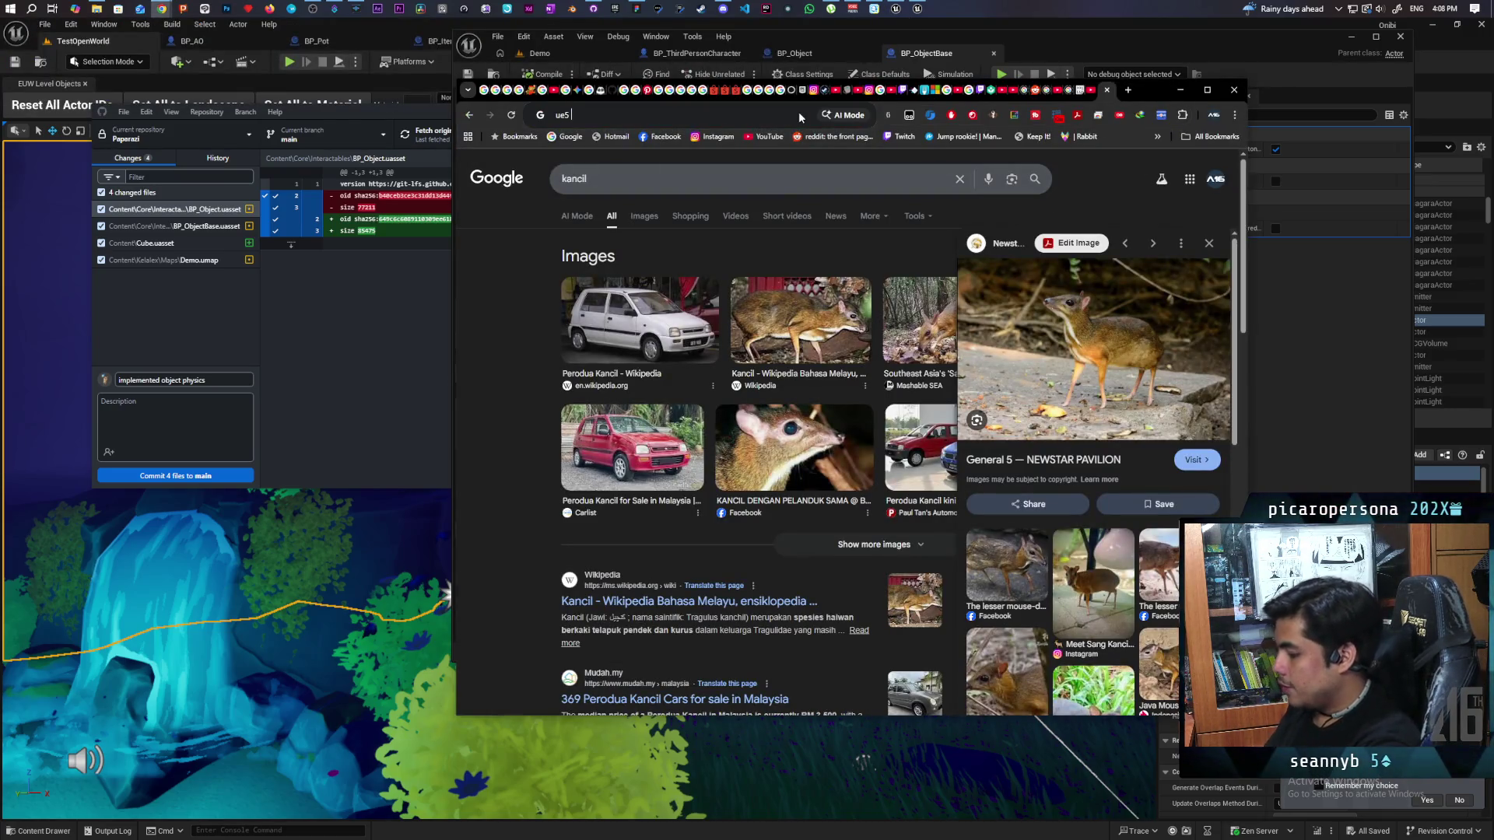
{"action": "type", "text": "t replicating"}
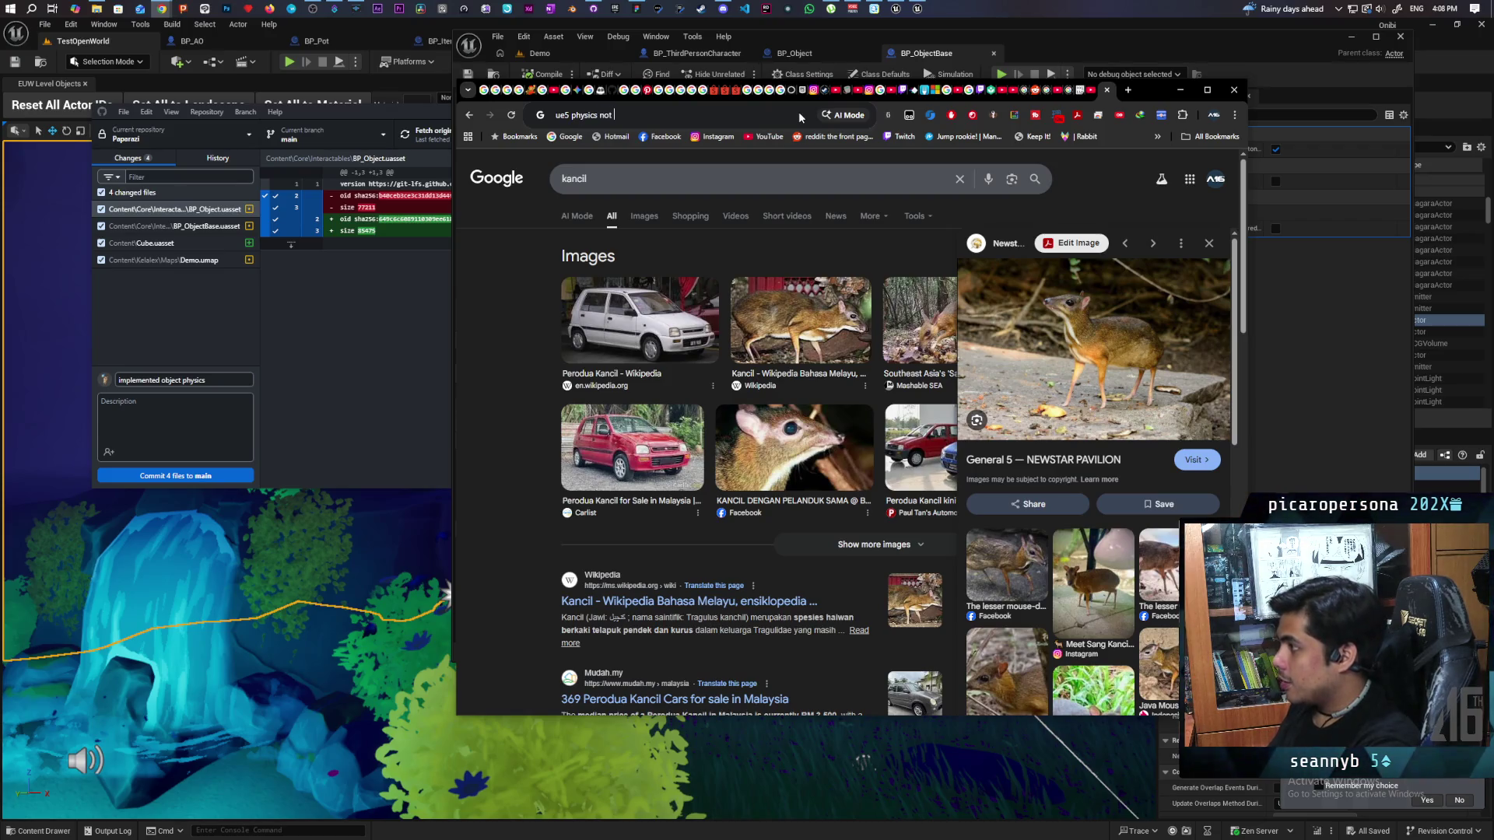
{"action": "key", "text": "Return"}
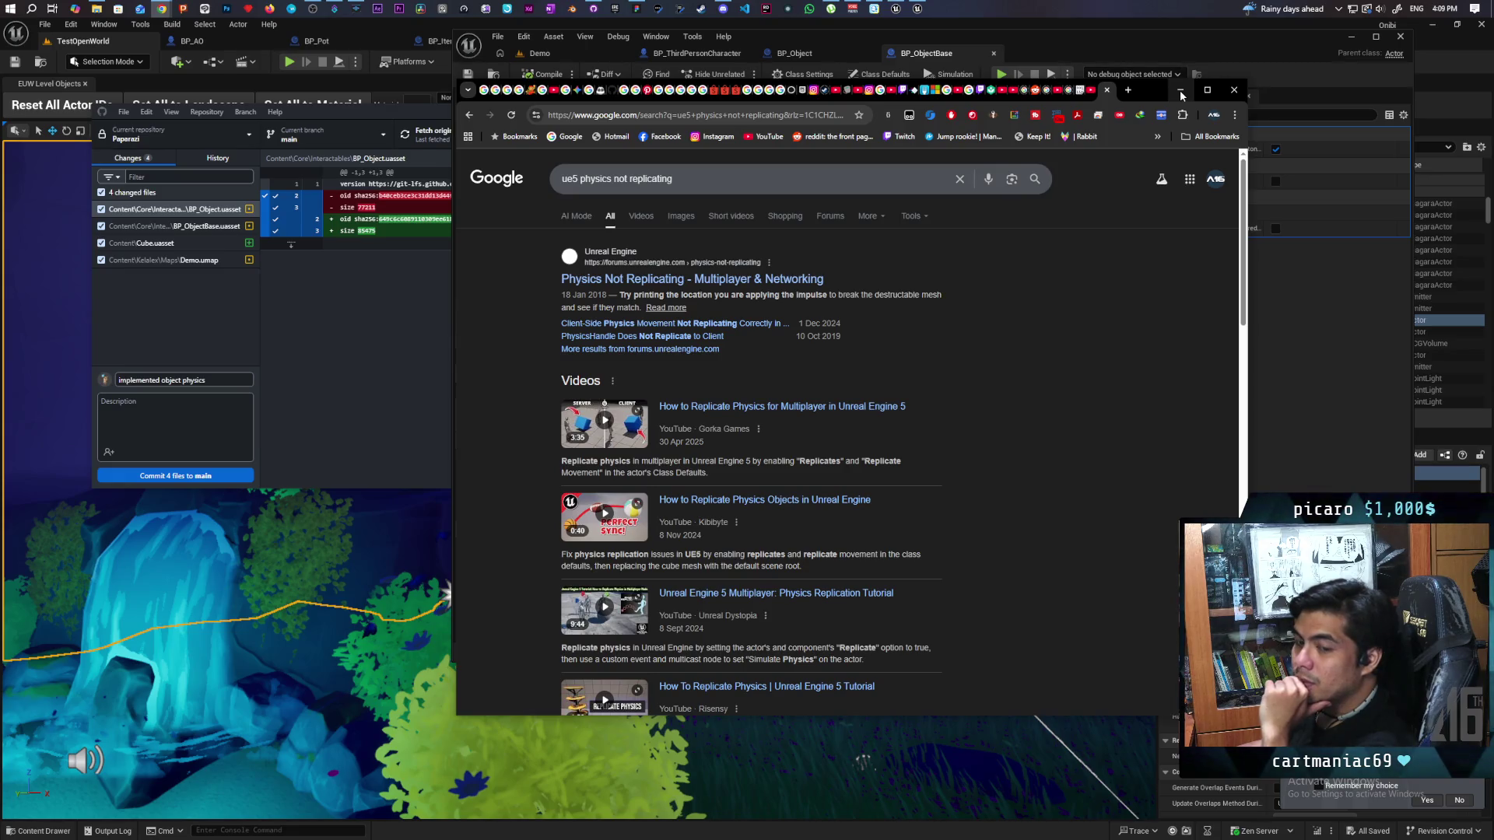
{"action": "left_click", "coordinate": [1181, 92]}
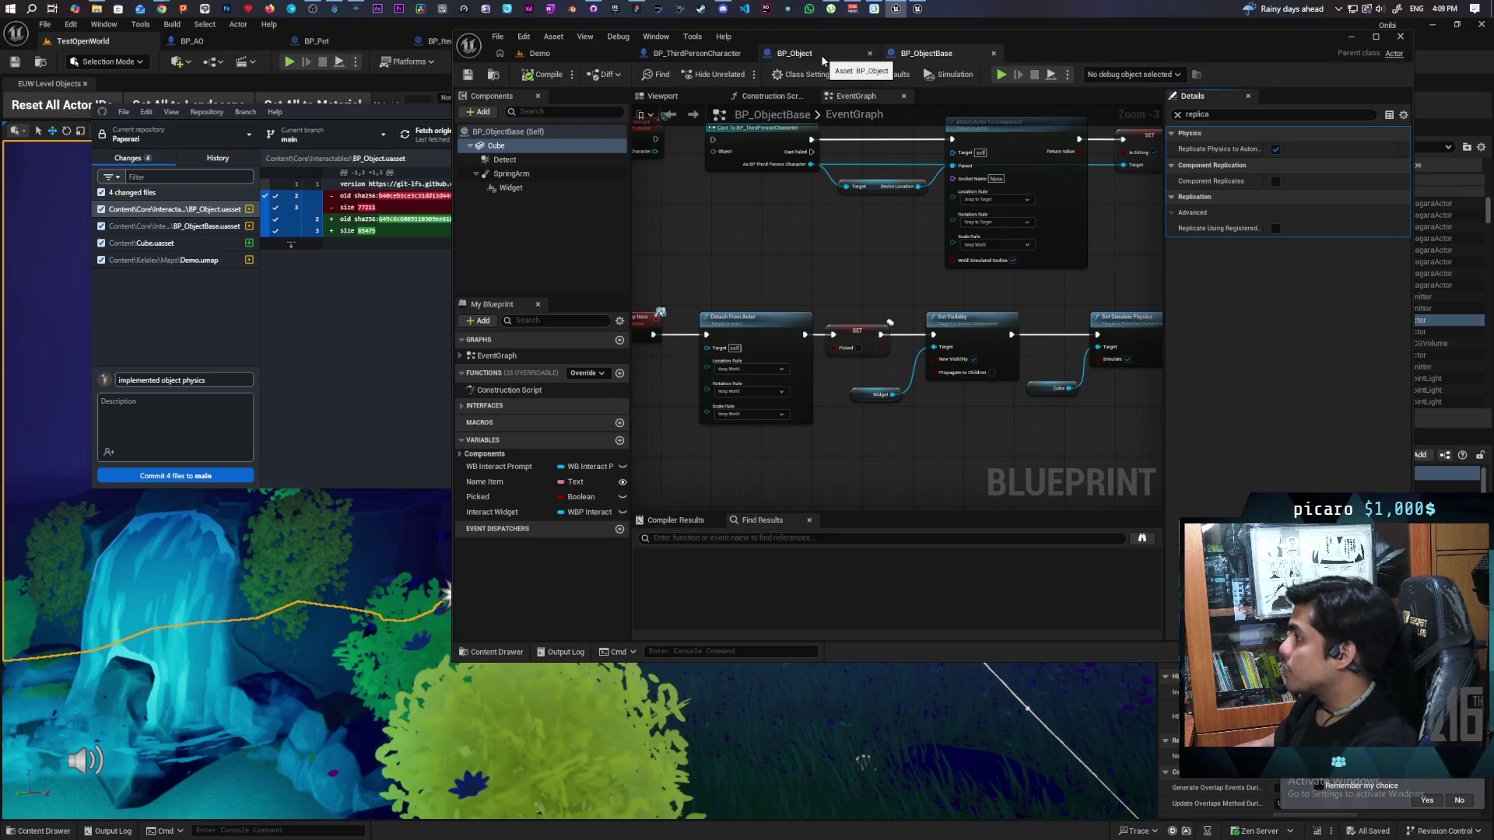
Step: Select and inspect the Set Simulate Physics and drop-item node chains in BP_ObjectBase
{"action": "scroll", "coordinate": [842, 267], "scroll_direction": "down", "scroll_amount": 2}
{"action": "scroll", "coordinate": [825, 273], "scroll_direction": "up", "scroll_amount": 3}
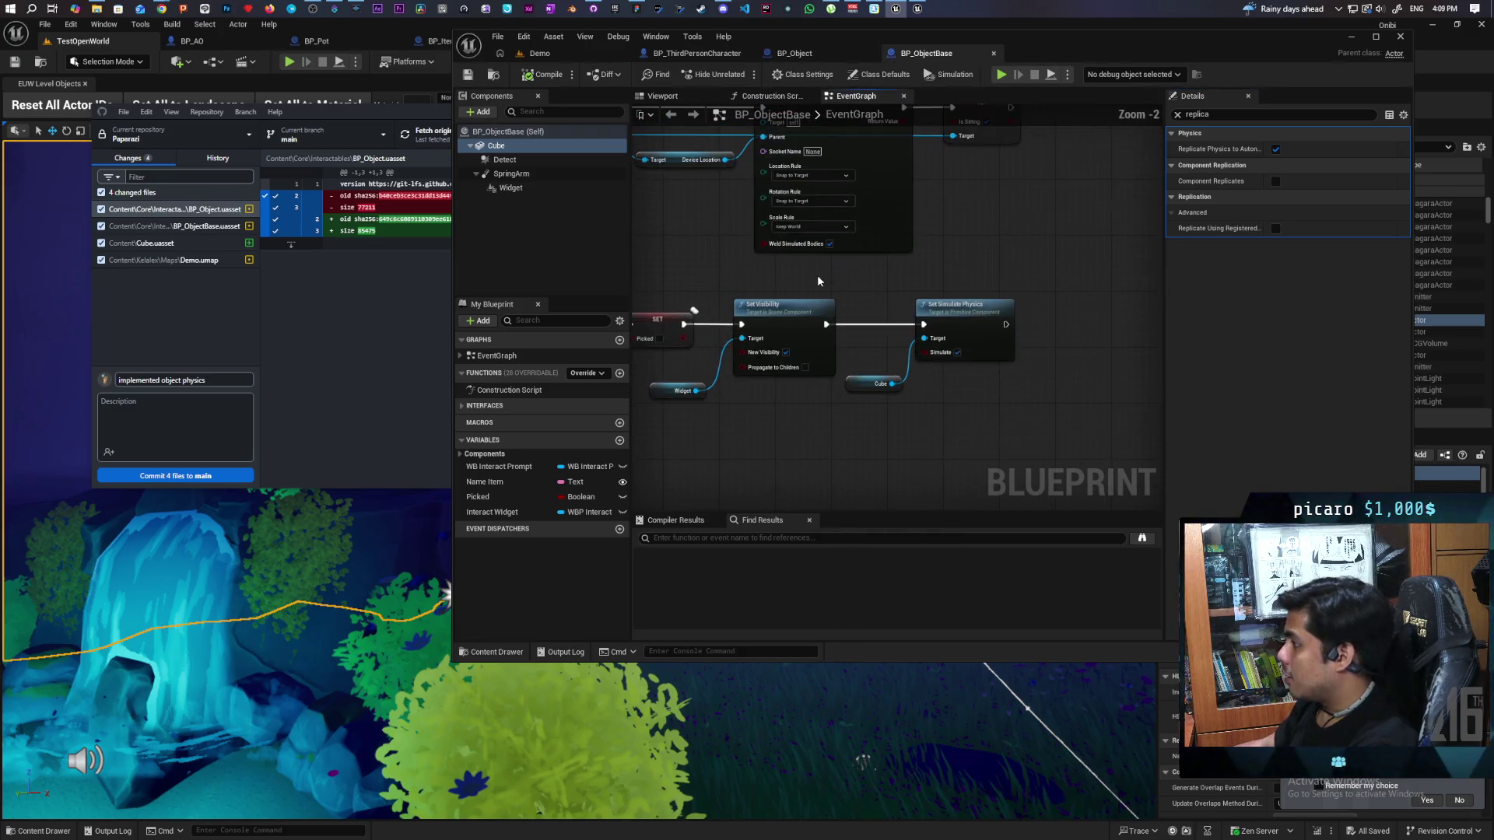
{"action": "left_click_drag", "start_coordinate": [895, 342], "coordinate": [967, 417]}
{"action": "scroll", "coordinate": [780, 448], "scroll_direction": "down", "scroll_amount": 5}
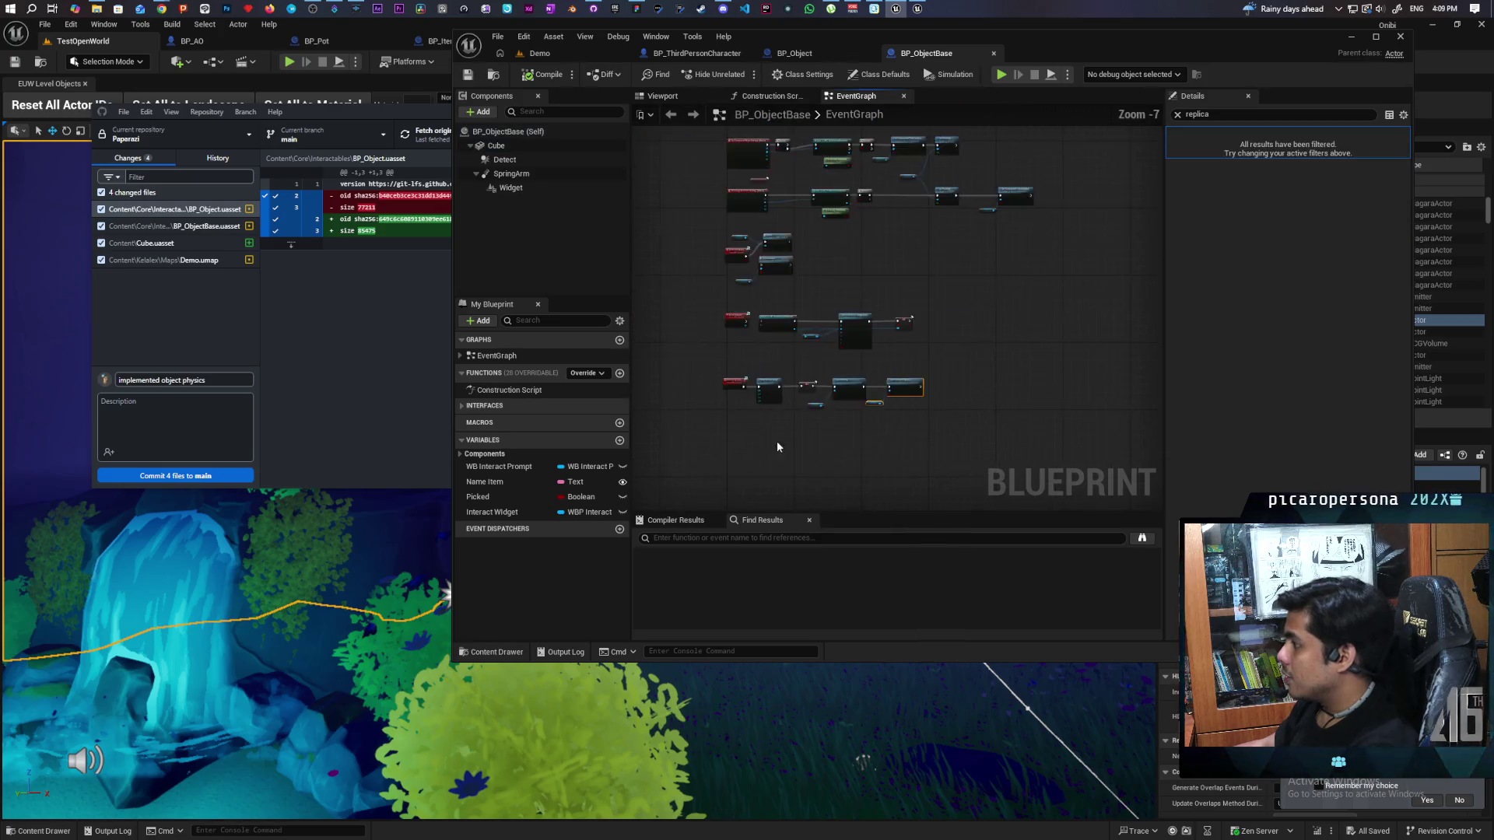
{"action": "scroll", "coordinate": [901, 407], "scroll_direction": "up", "scroll_amount": 4}
{"action": "mouse_move", "coordinate": [775, 251]}
{"action": "left_mouse_down"}
{"action": "mouse_move", "coordinate": [1042, 395]}
{"action": "mouse_move", "coordinate": [1160, 398]}
{"action": "left_mouse_up"}
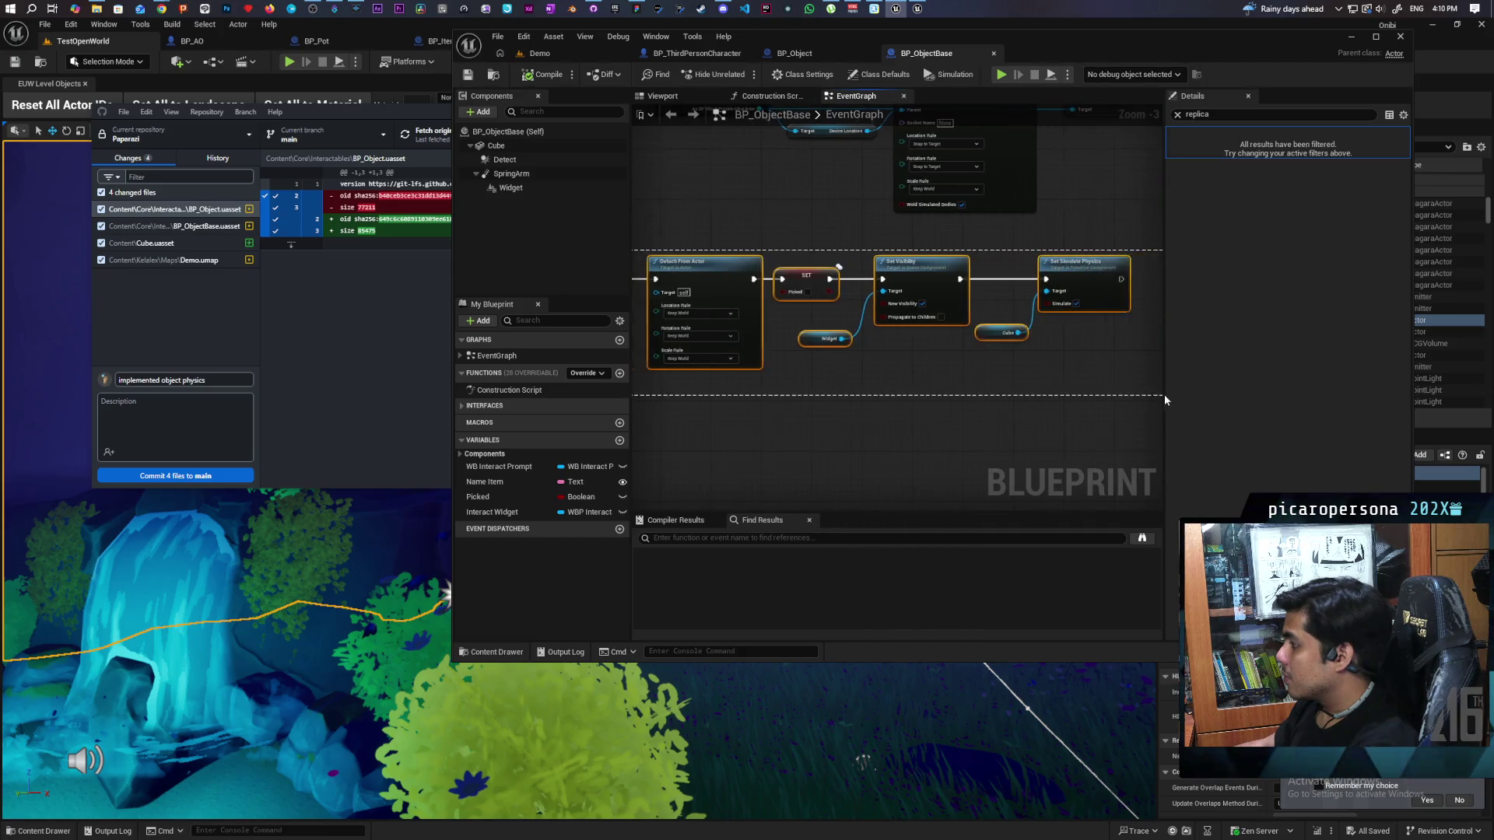
{"action": "left_click", "coordinate": [809, 404]}
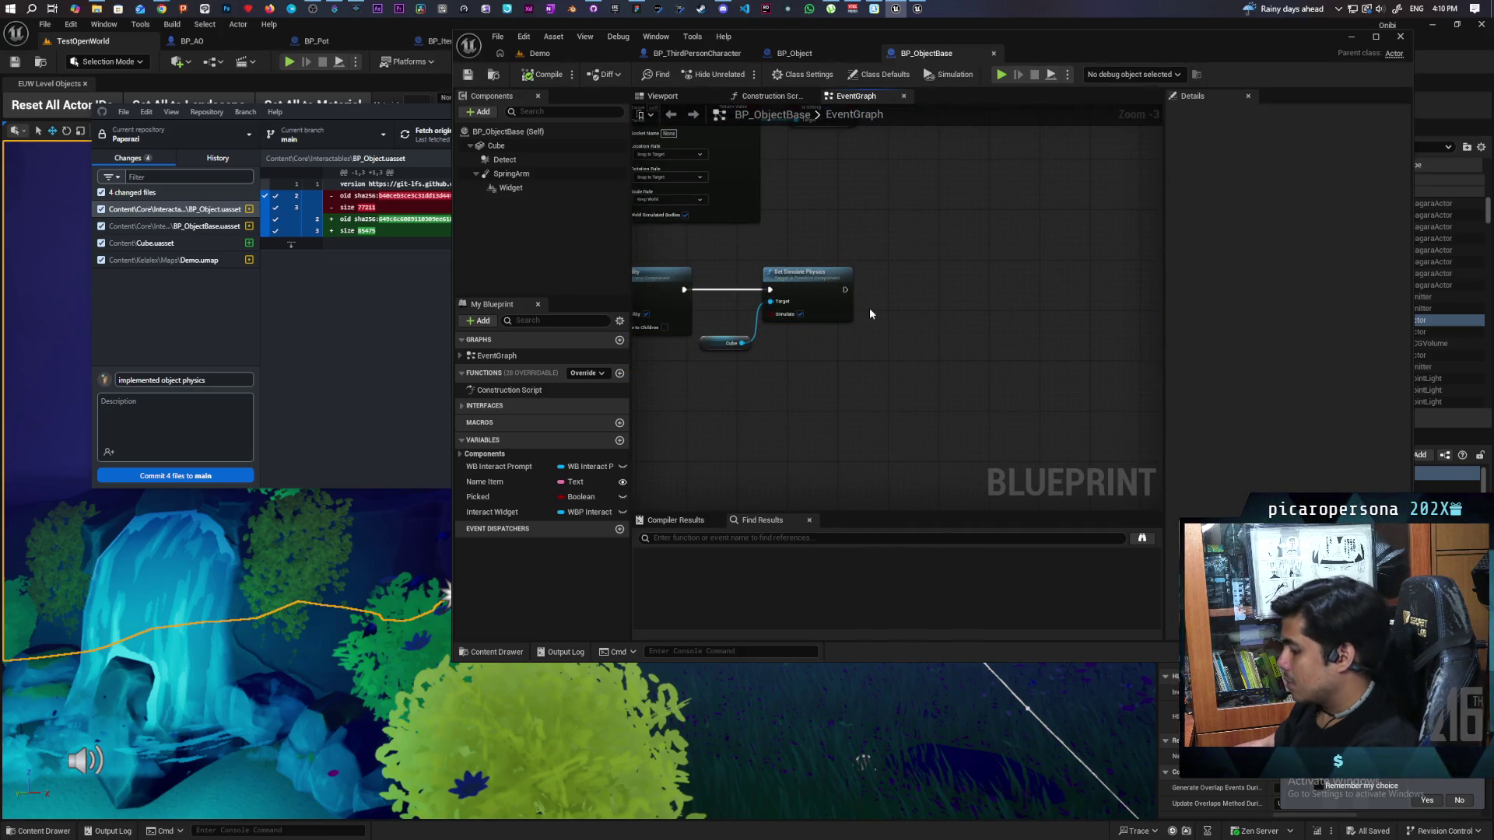
Step: Add a Print String reading 'physics turned on' after Set Simulate Physics
{"action": "key", "text": "ctrl+v"}
{"action": "left_click_drag", "start_coordinate": [845, 289], "coordinate": [892, 294]}
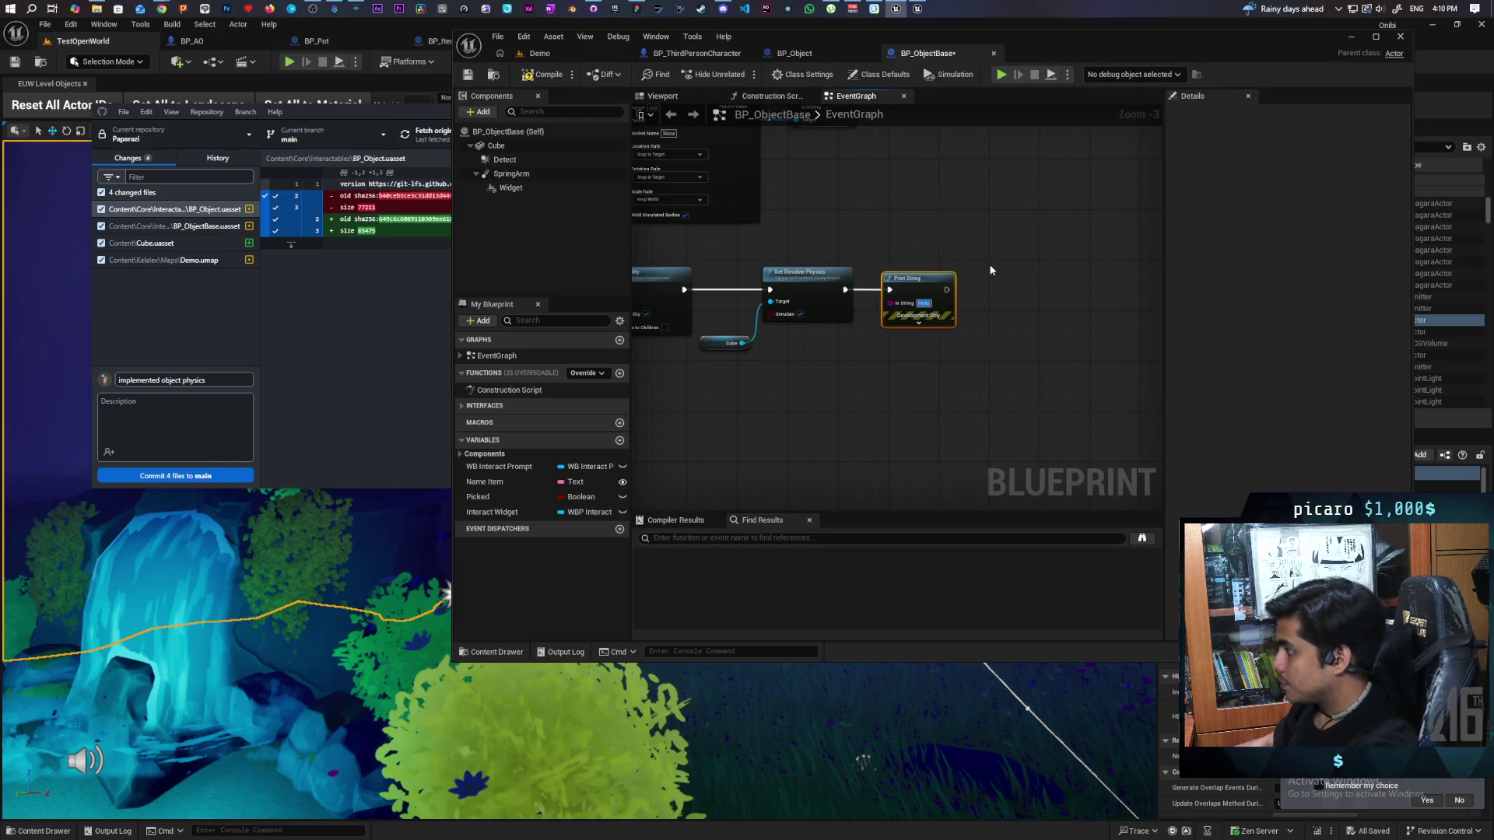
{"action": "type", "text": "physics"}
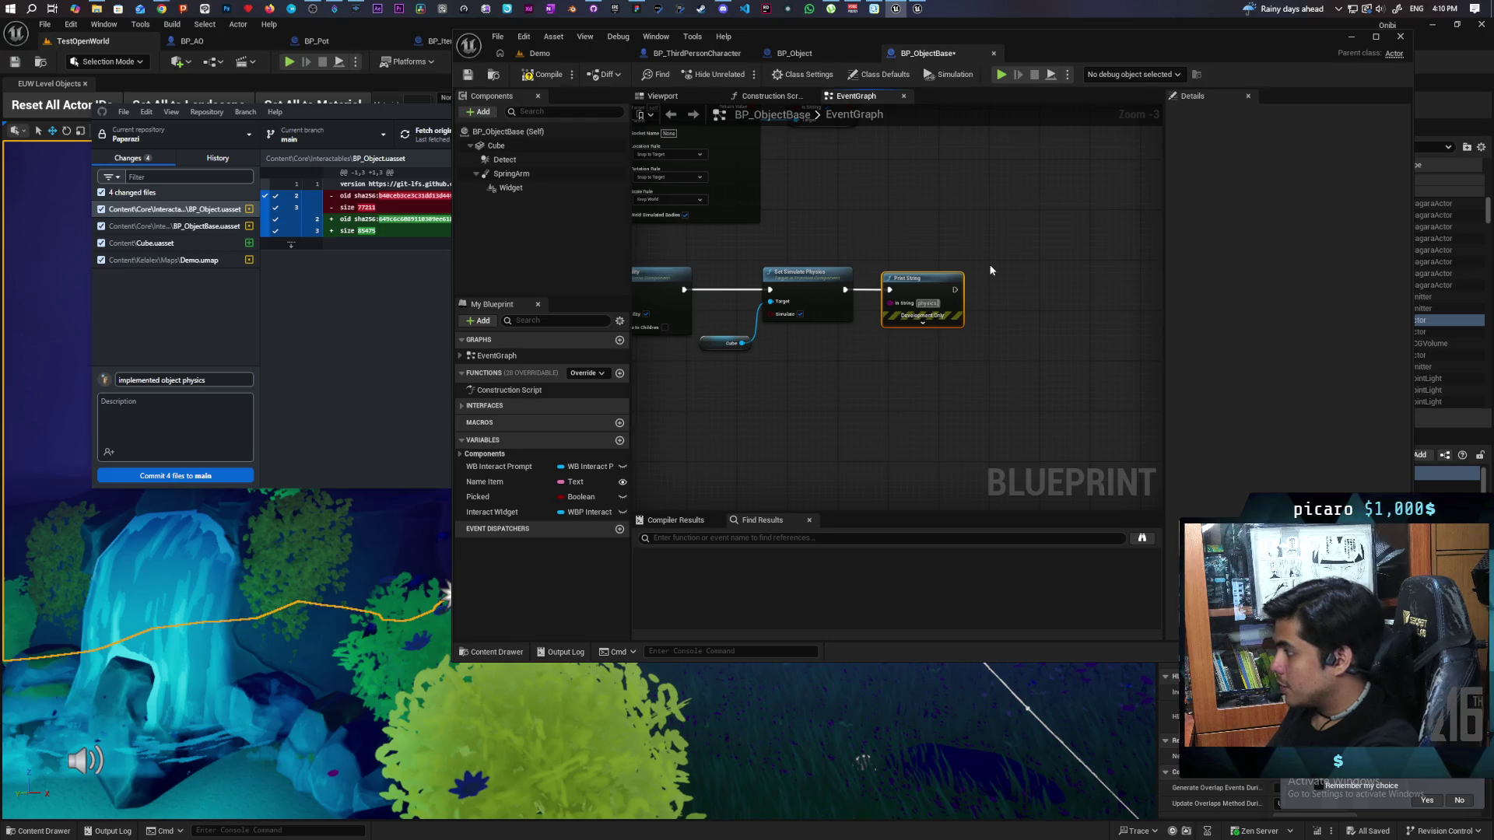
{"action": "type", "text": " turned on"}
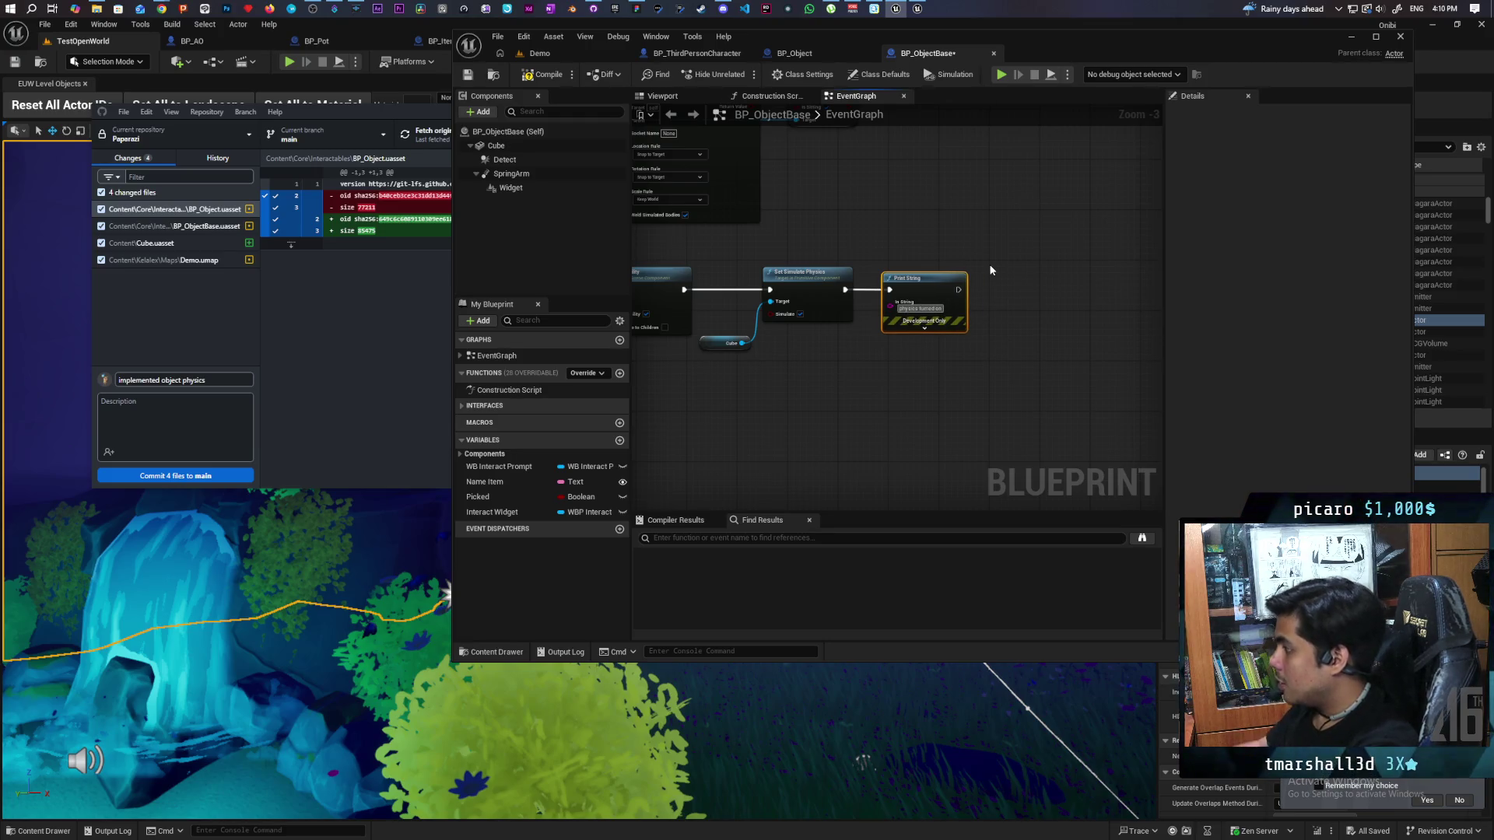
{"action": "left_click", "coordinate": [984, 271]}
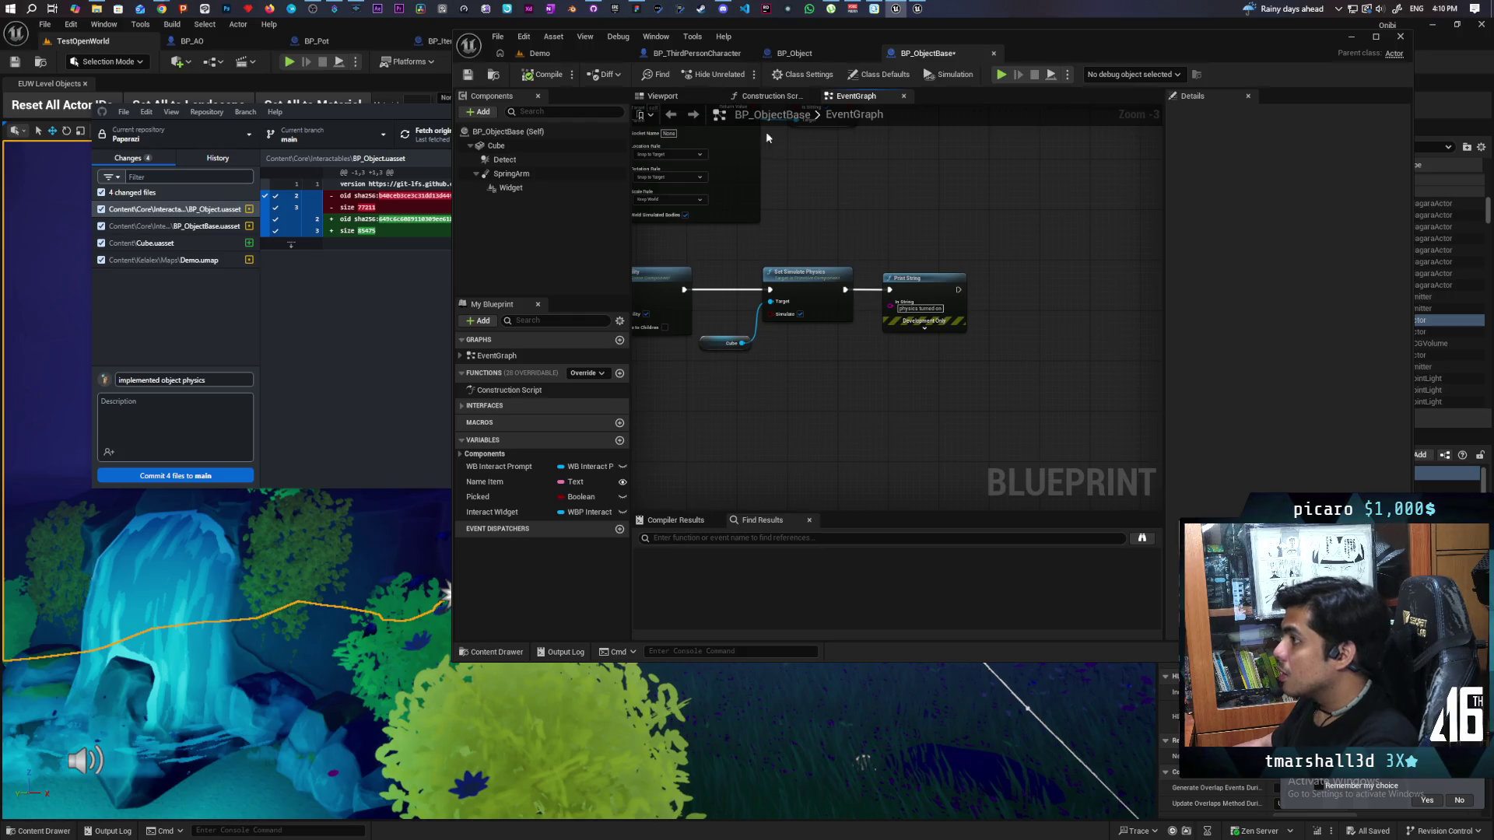
{"action": "left_click", "coordinate": [539, 53]}
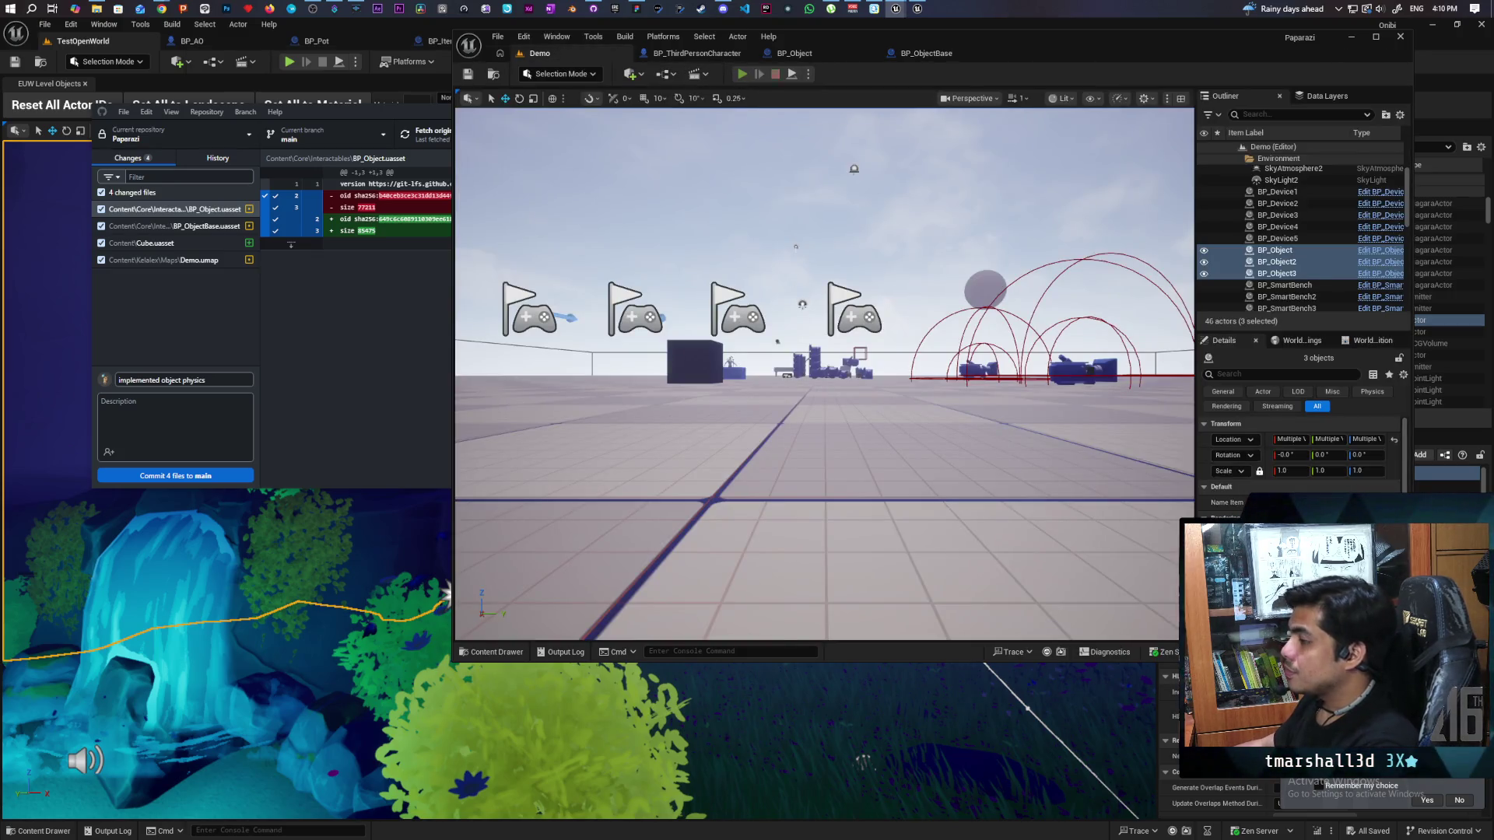
Step: Start the multiplayer demo with Alt+P and walk the Client 2 player over to the cubes
{"action": "key", "text": "alt+p"}
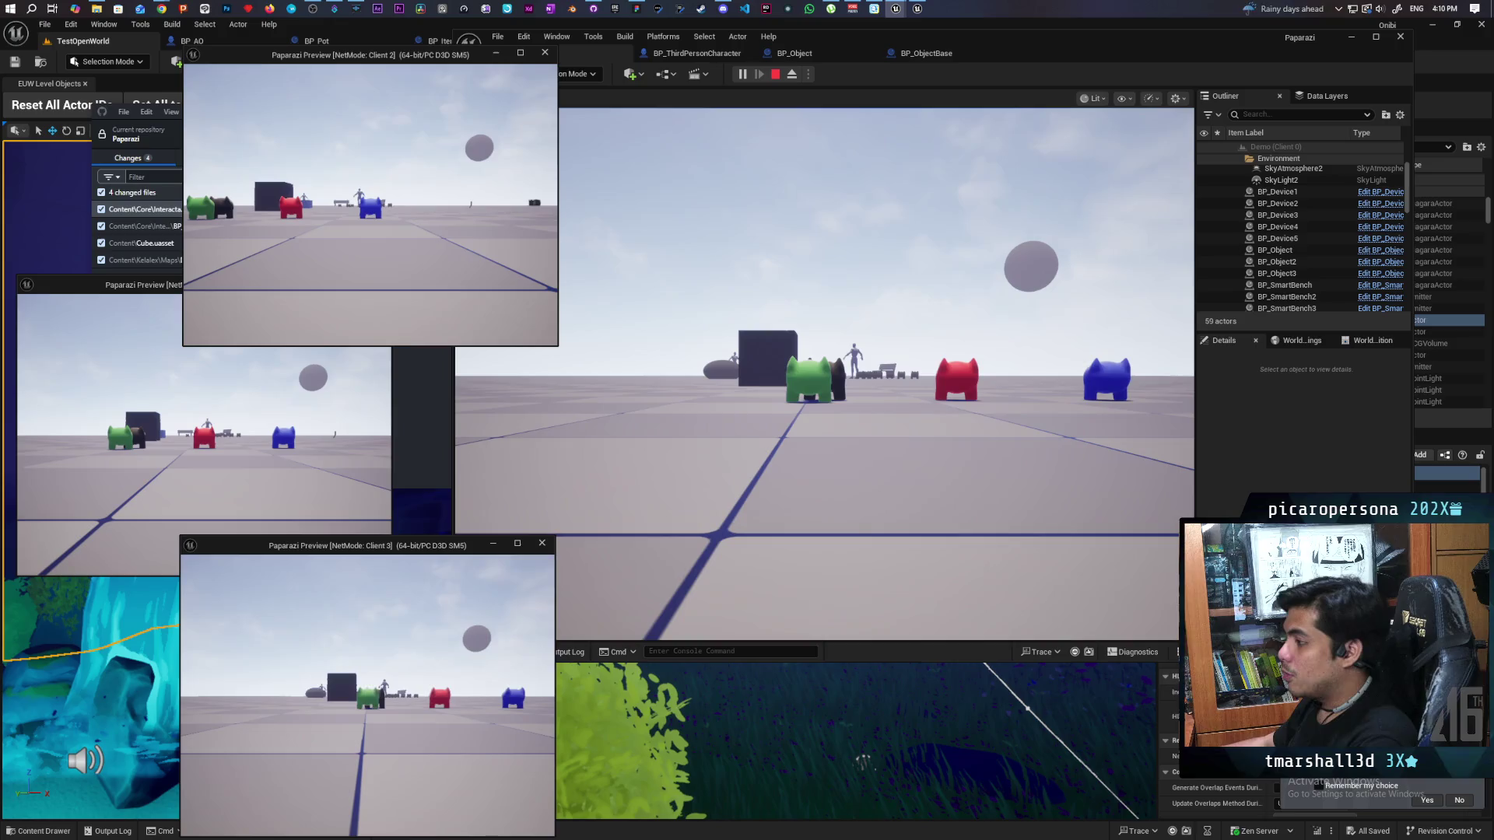
{"action": "left_click", "coordinate": [560, 550]}
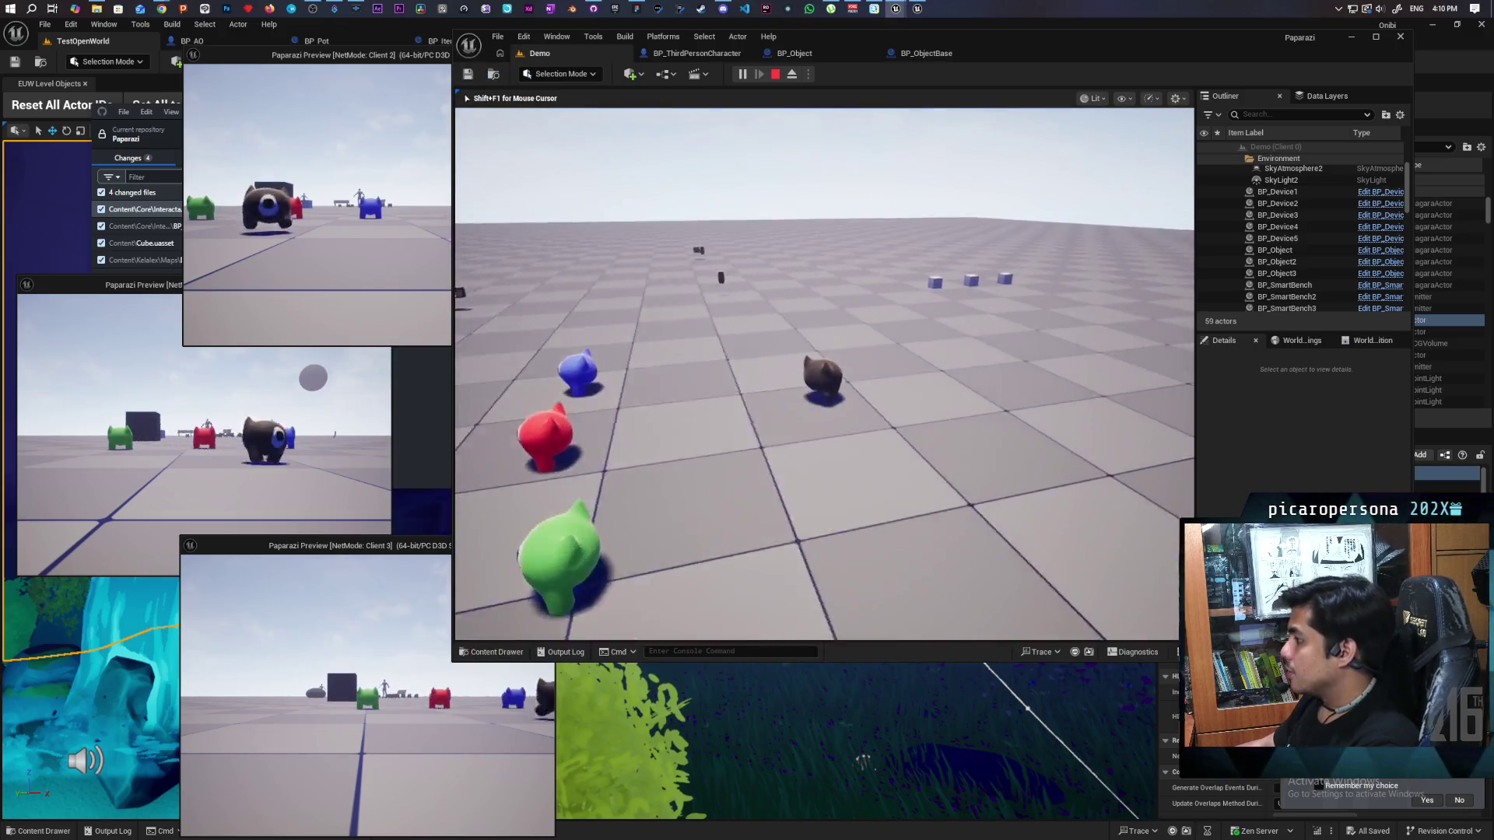
{"action": "key", "text": "shift+F1"}
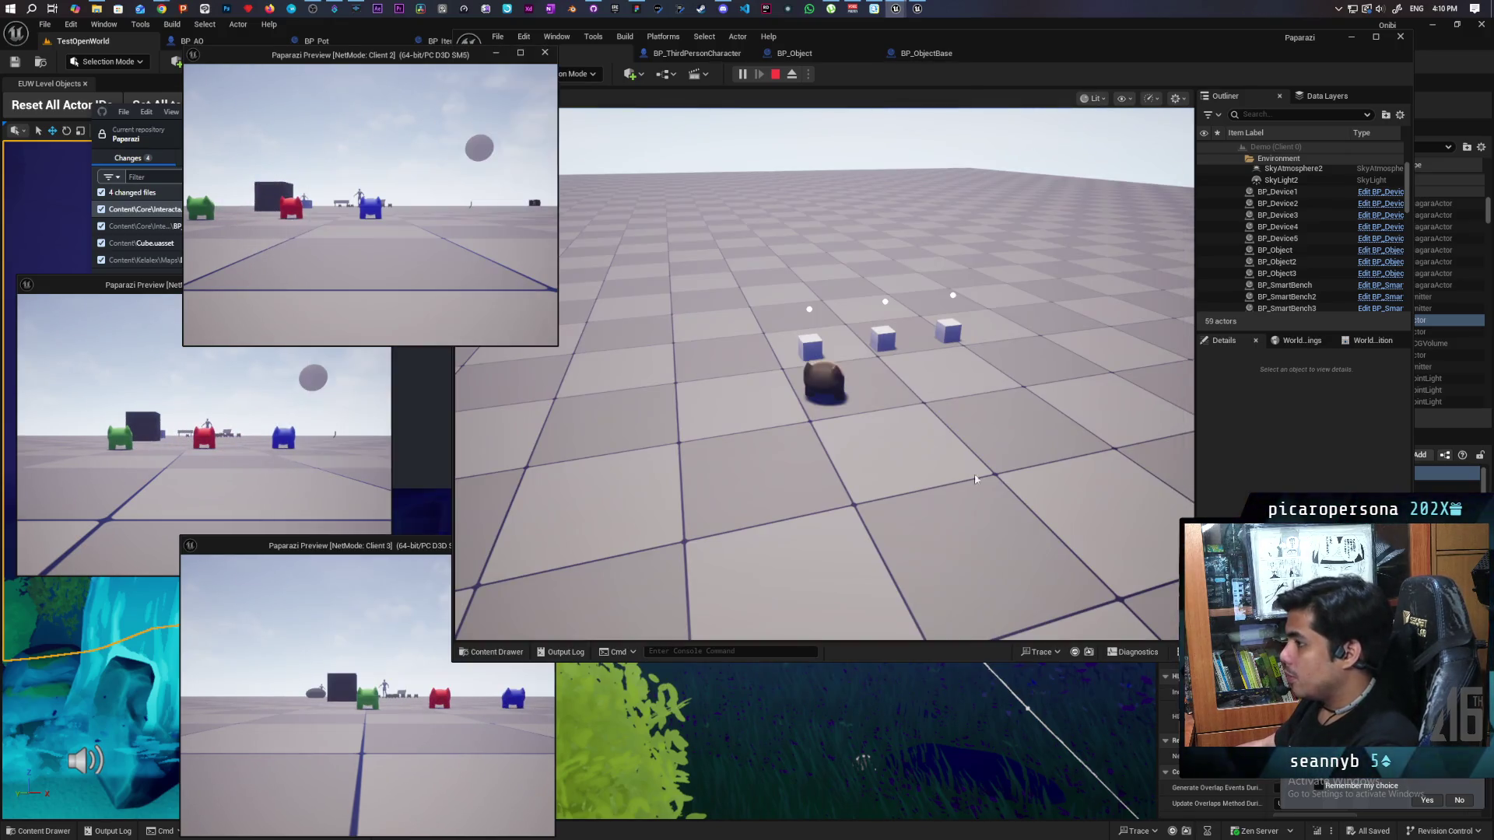
{"action": "key", "text": "w"}
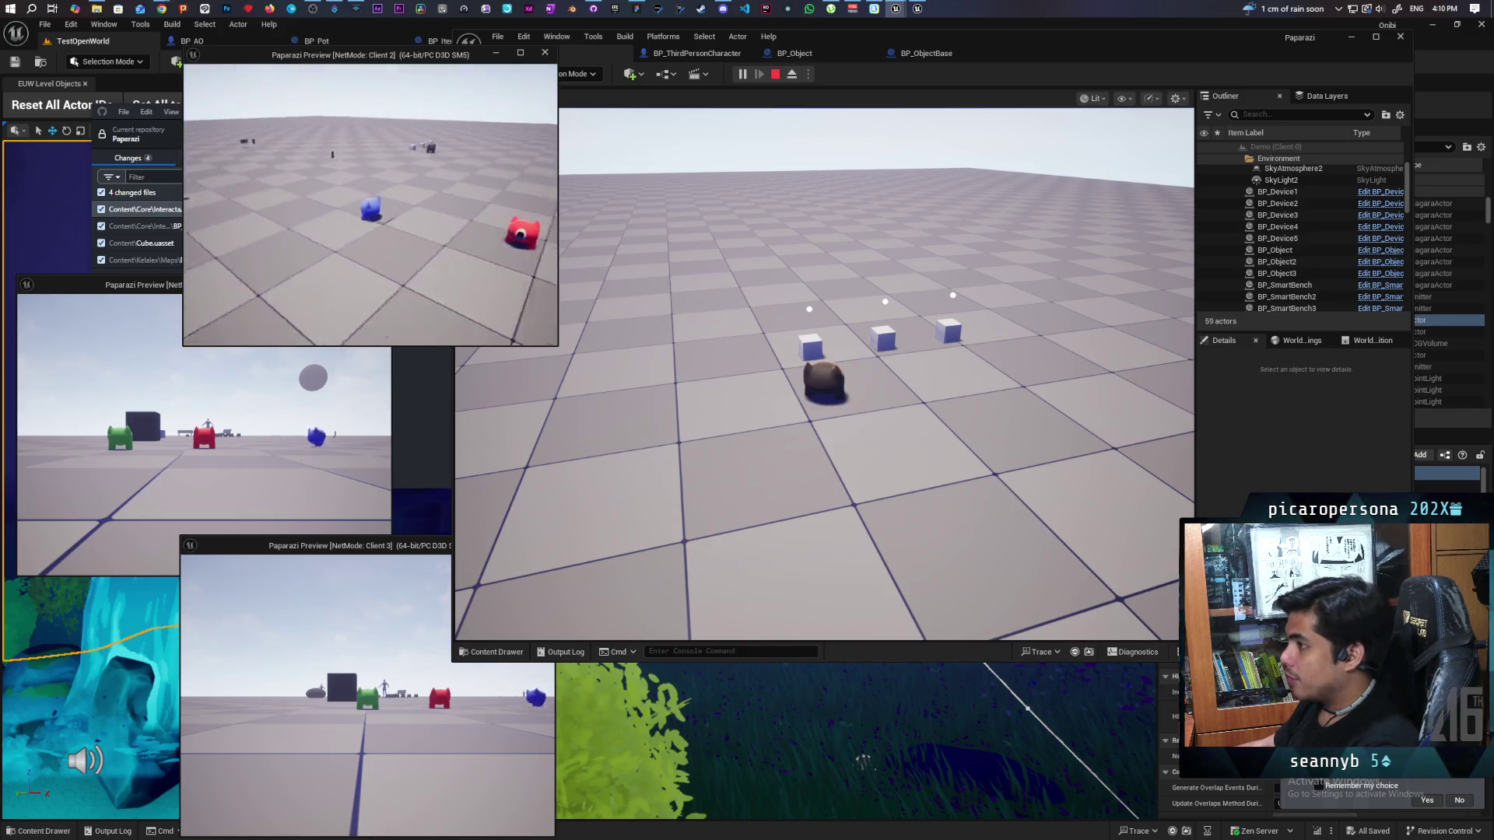
{"action": "key", "text": "w"}
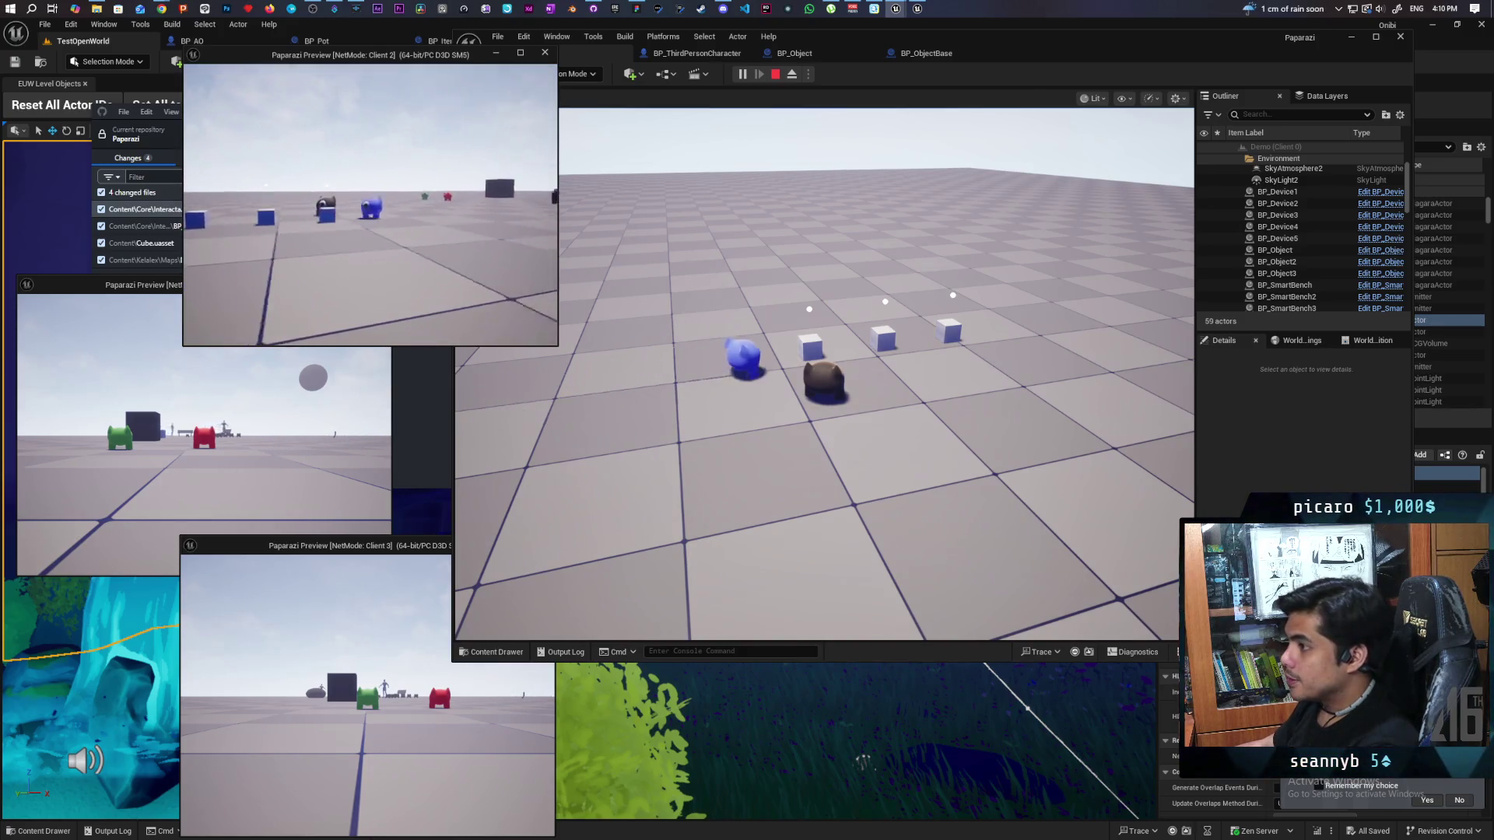
Step: Reposition the Client 2 window, pick up the blue item cube, then stop playing
{"action": "left_click", "coordinate": [543, 246]}
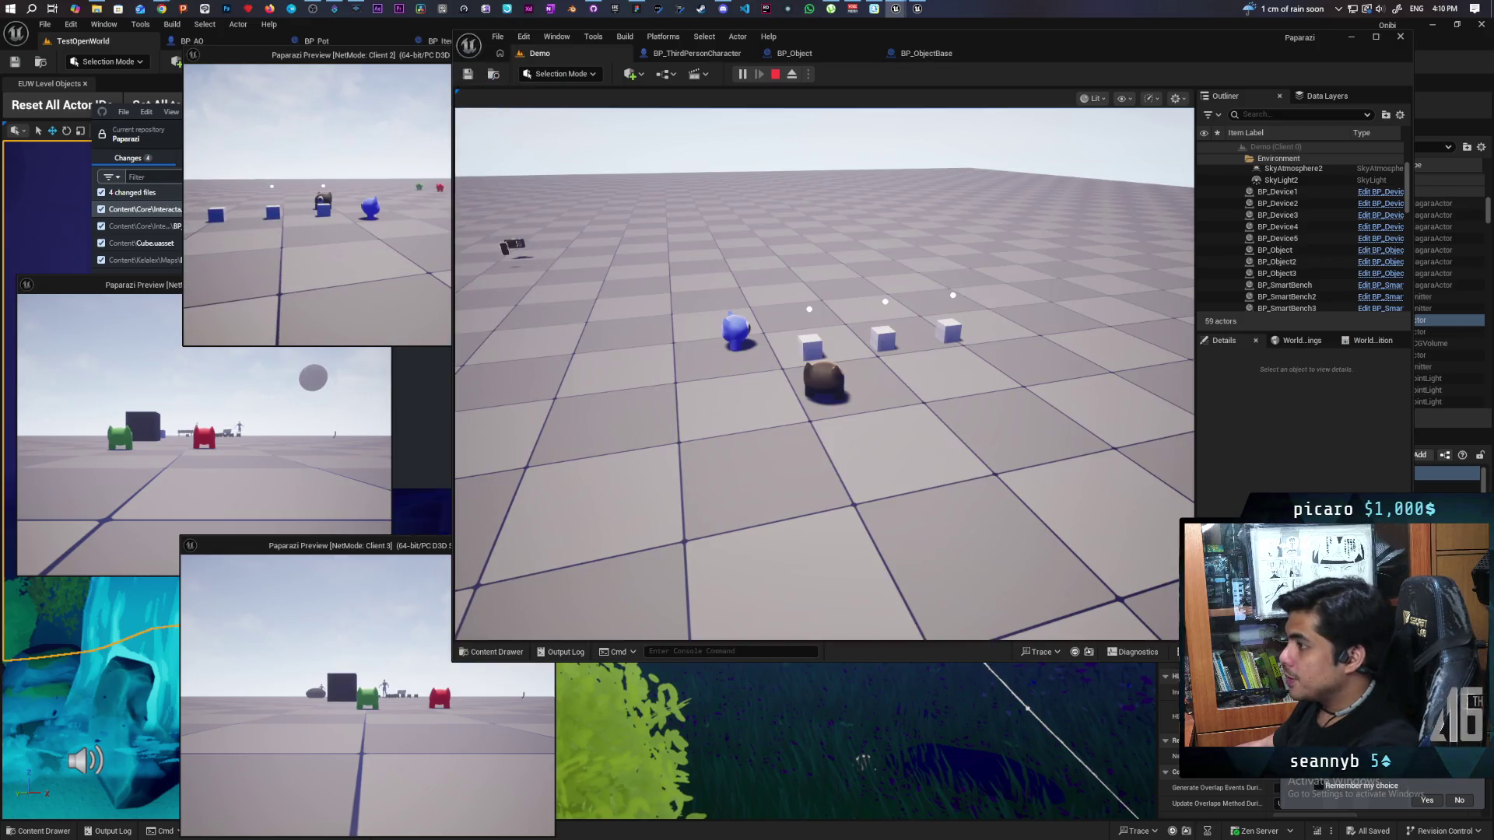
{"action": "left_click_drag", "start_coordinate": [311, 55], "coordinate": [199, 48]}
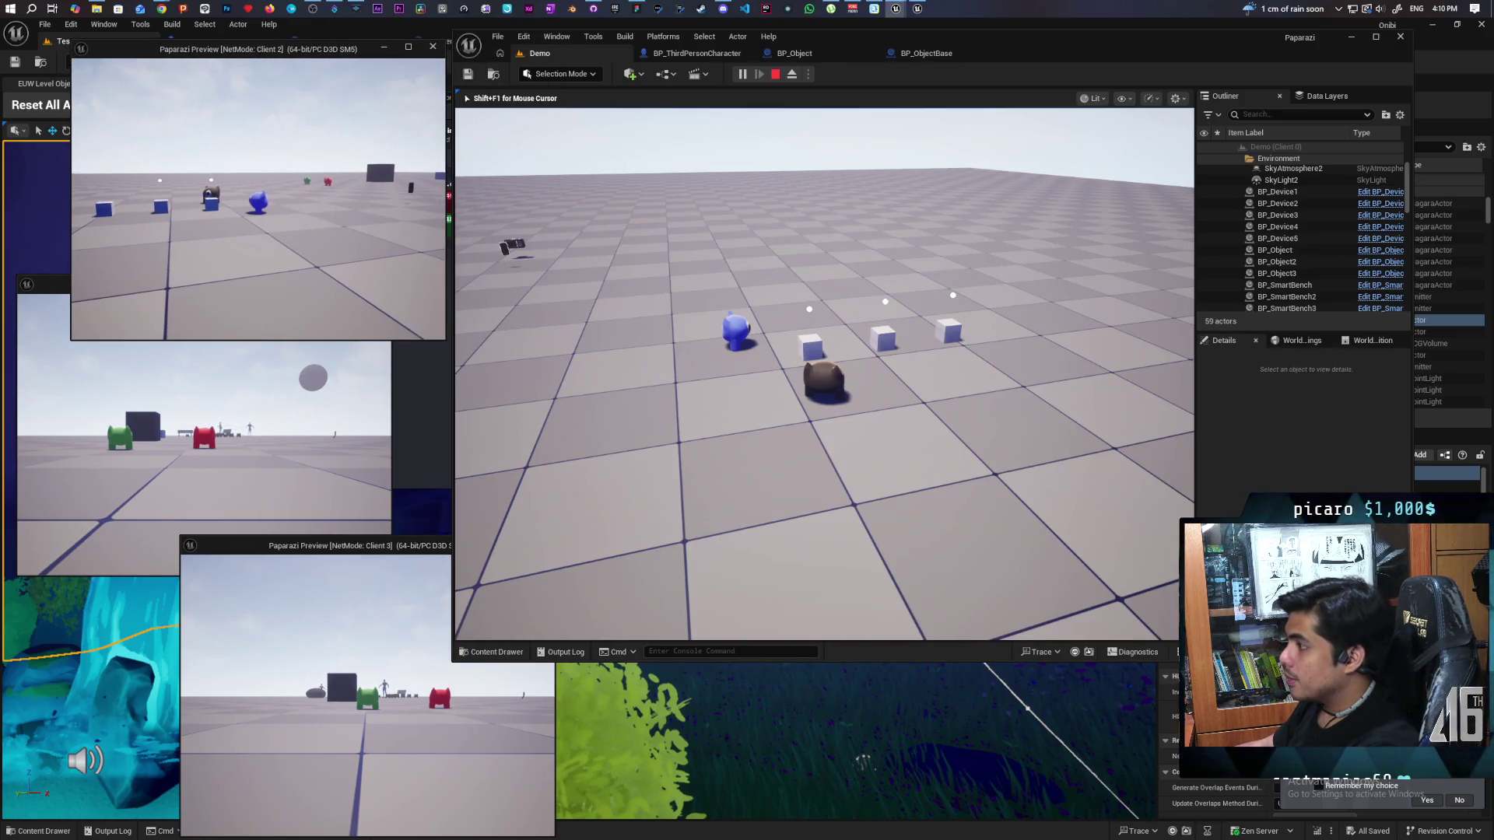
{"action": "key", "text": "w"}
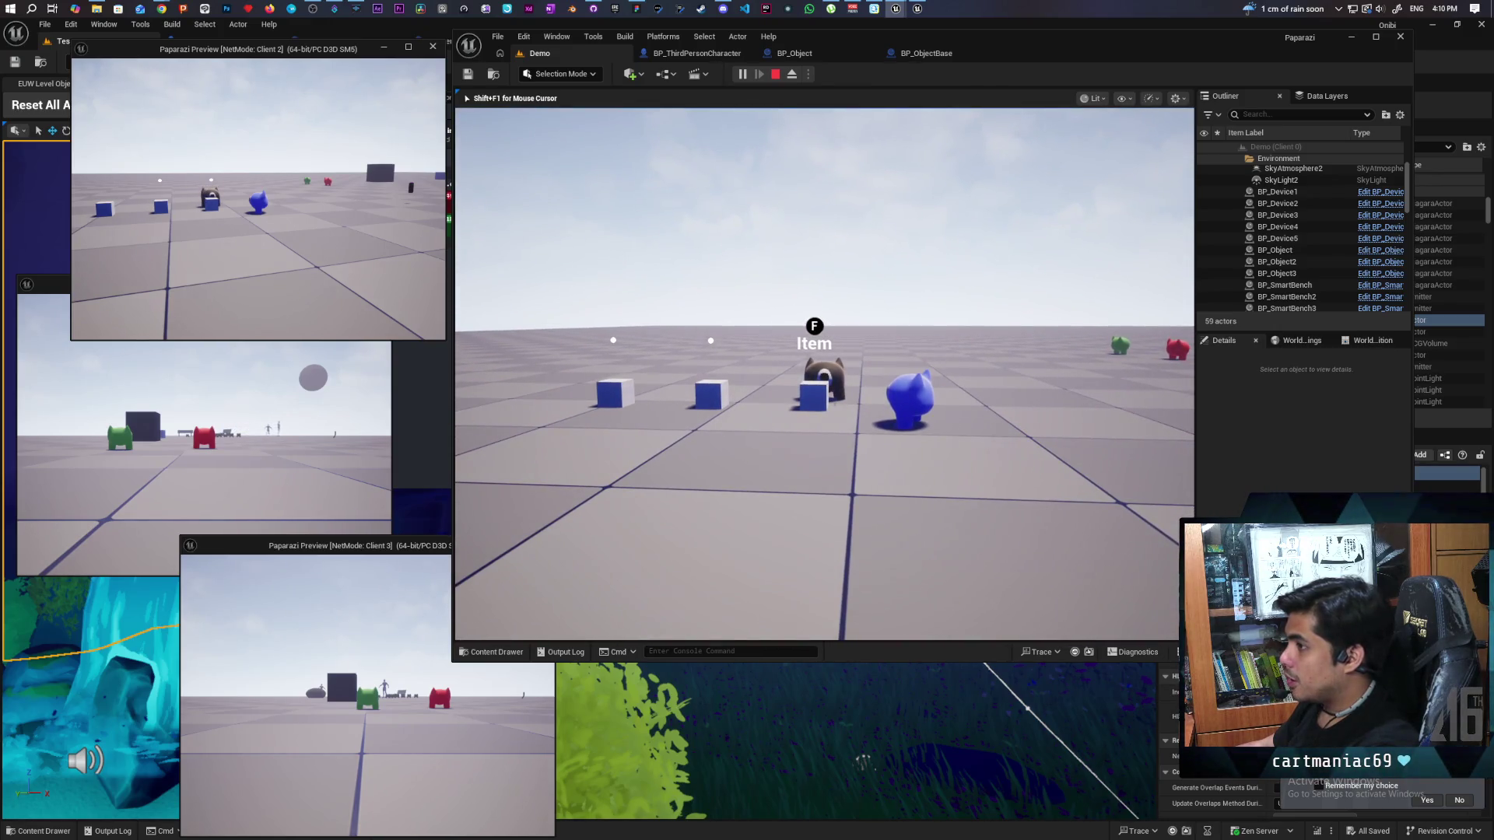
{"action": "key", "text": "f"}
{"action": "key", "text": "f"}
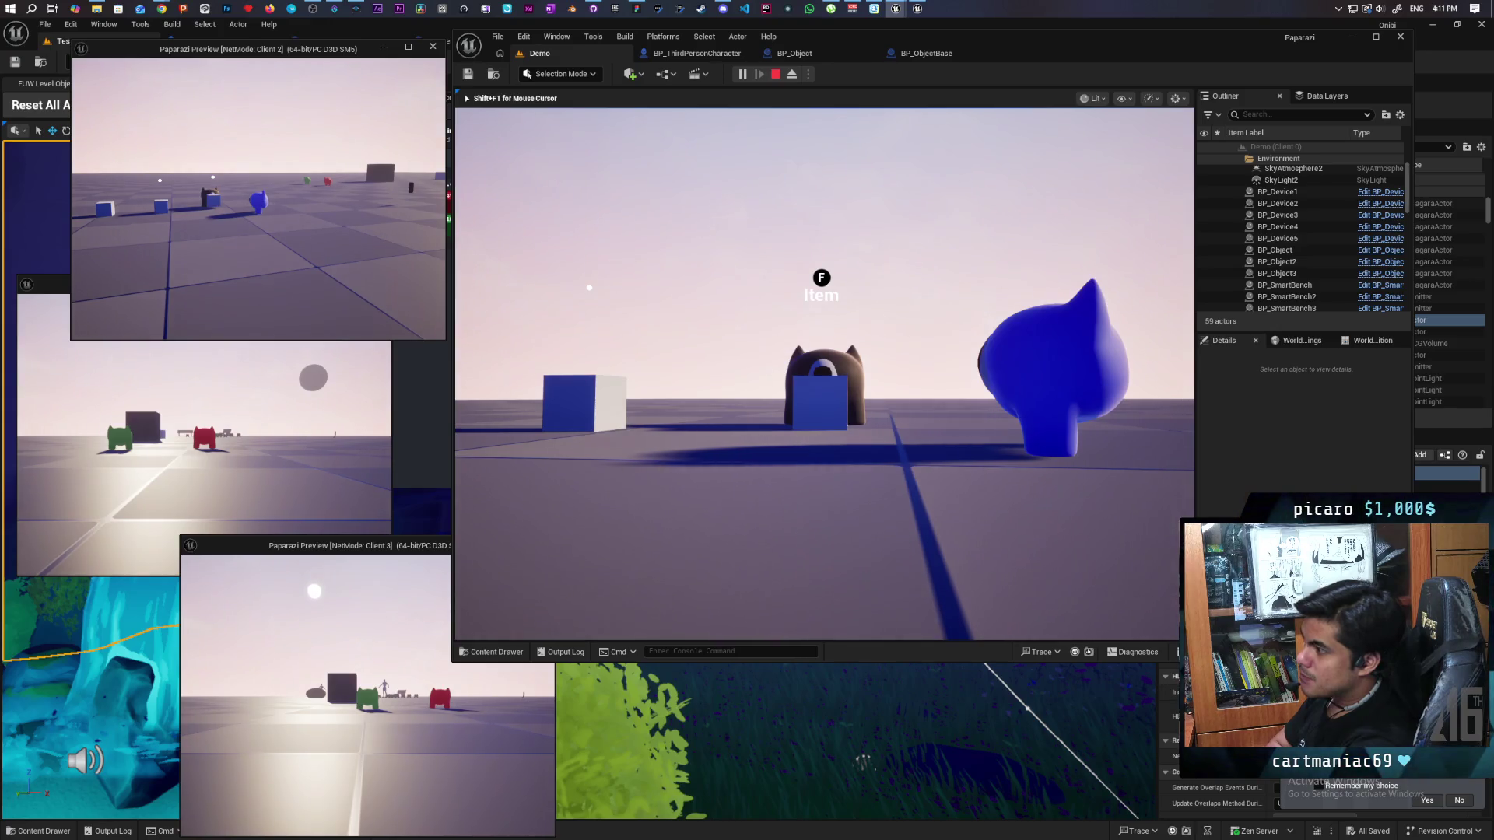
{"action": "key", "text": "Escape"}
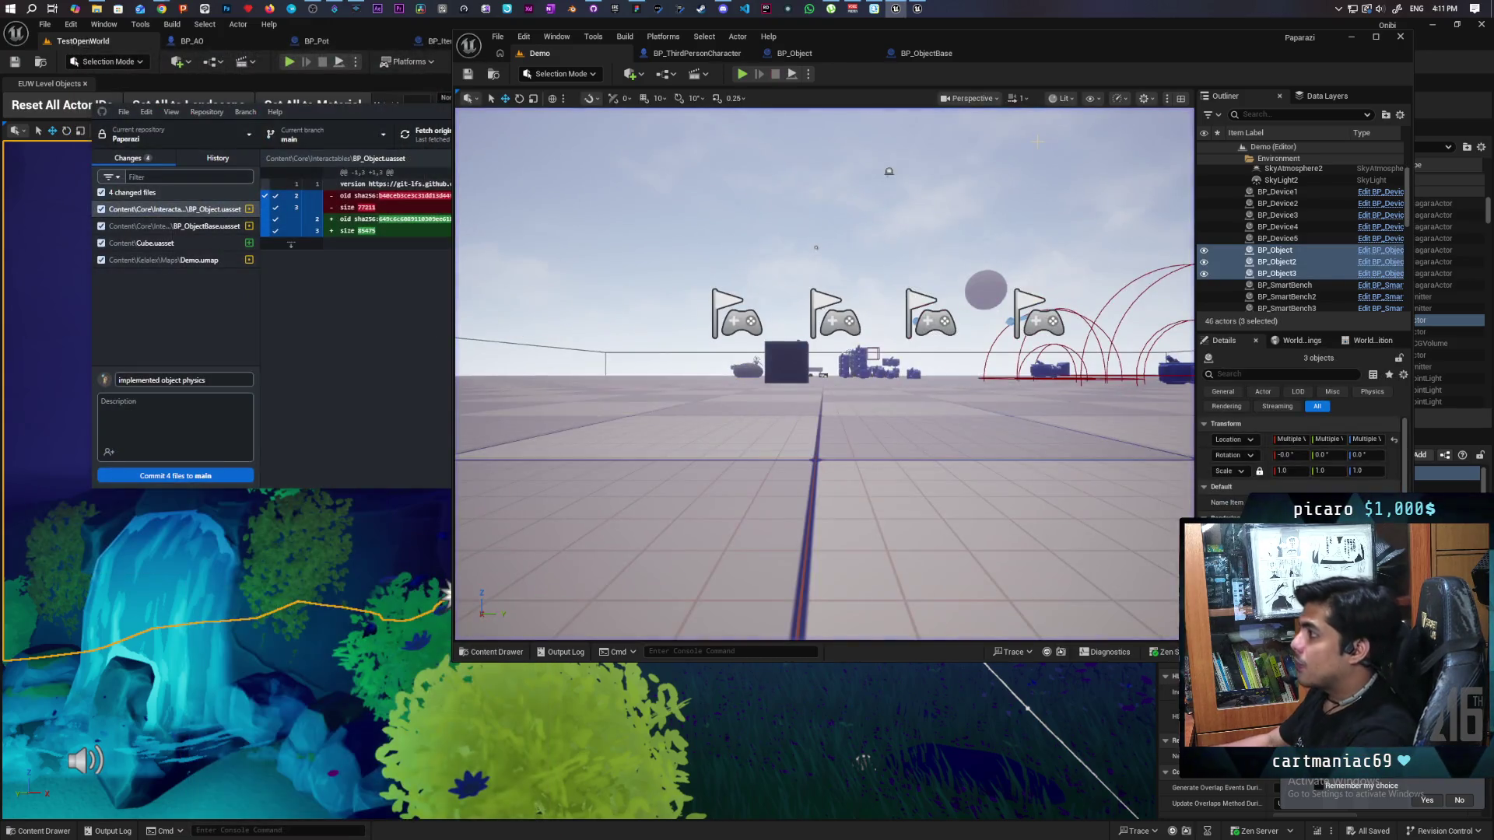
Step: Disconnect Set Simulate Physics from the drop chain, move it below Detach From Actor, and open BPI_Device
{"action": "left_click", "coordinate": [938, 54]}
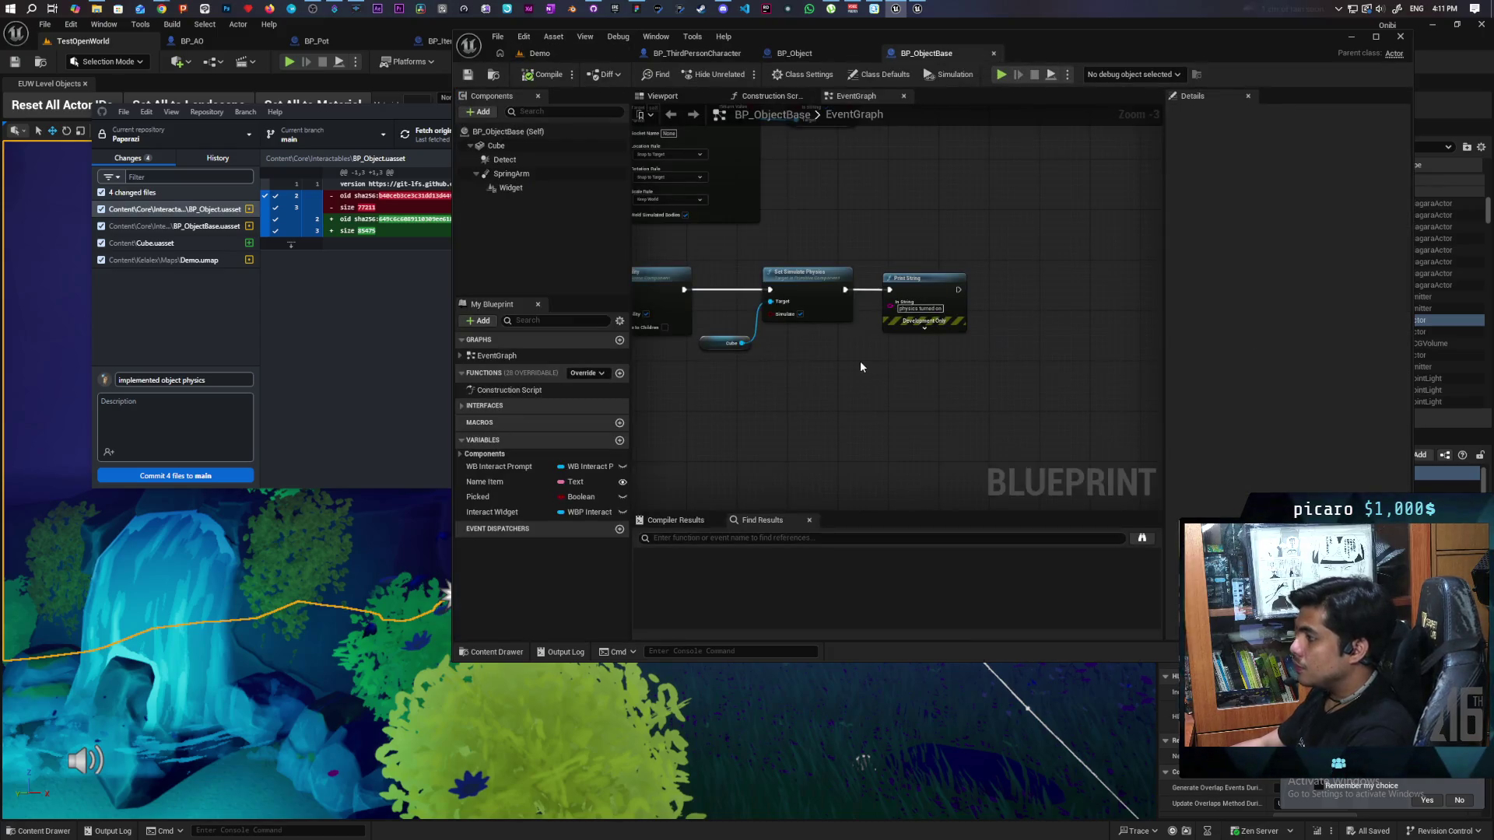
{"action": "scroll", "coordinate": [861, 360], "scroll_direction": "down", "scroll_amount": 2}
{"action": "scroll", "coordinate": [938, 352], "scroll_direction": "up", "scroll_amount": 3}
{"action": "scroll", "coordinate": [938, 352], "scroll_direction": "down", "scroll_amount": 2}
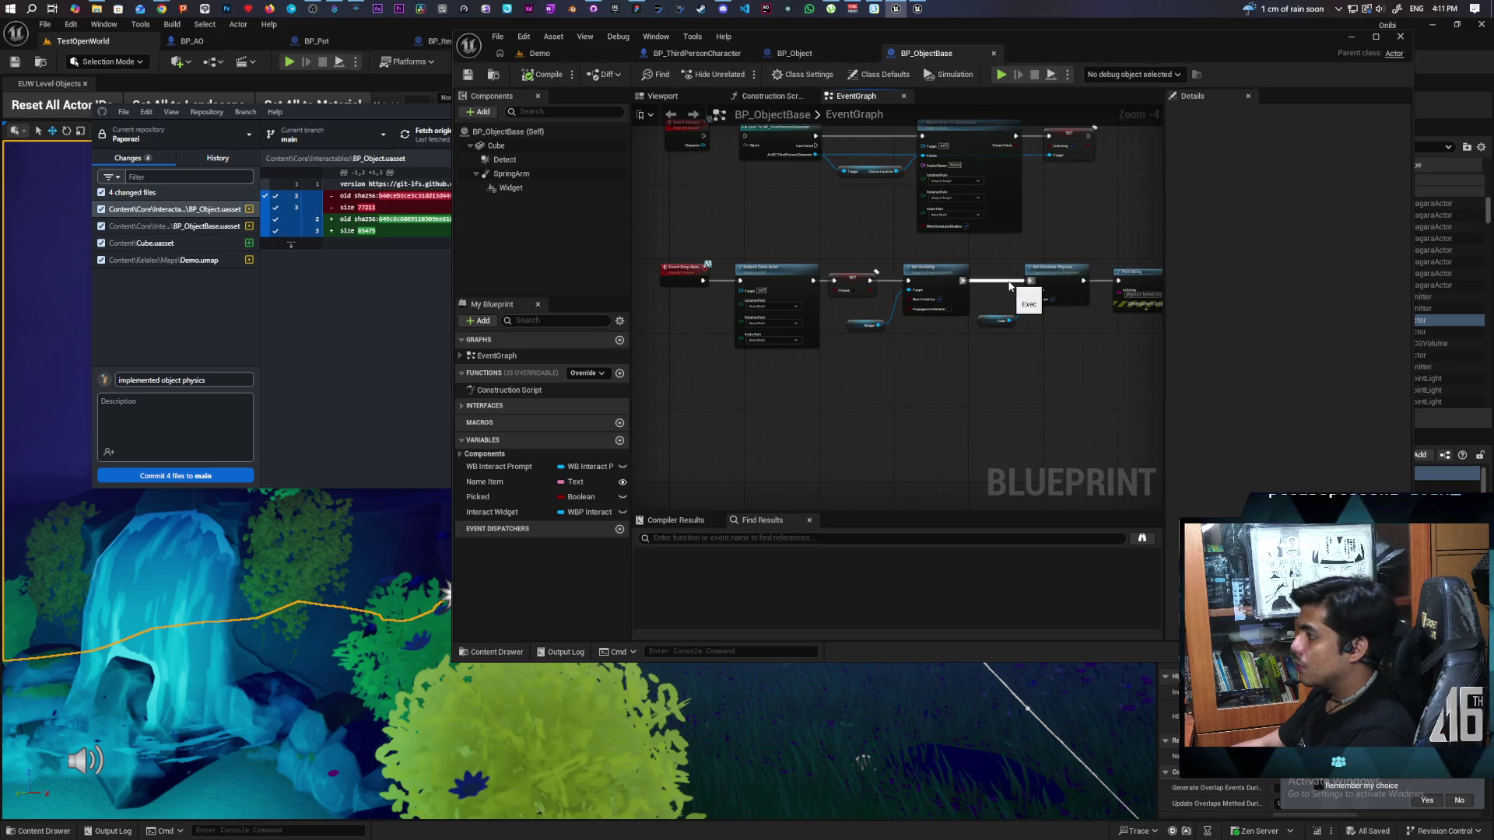
{"action": "left_click", "coordinate": [1028, 291], "text": "alt"}
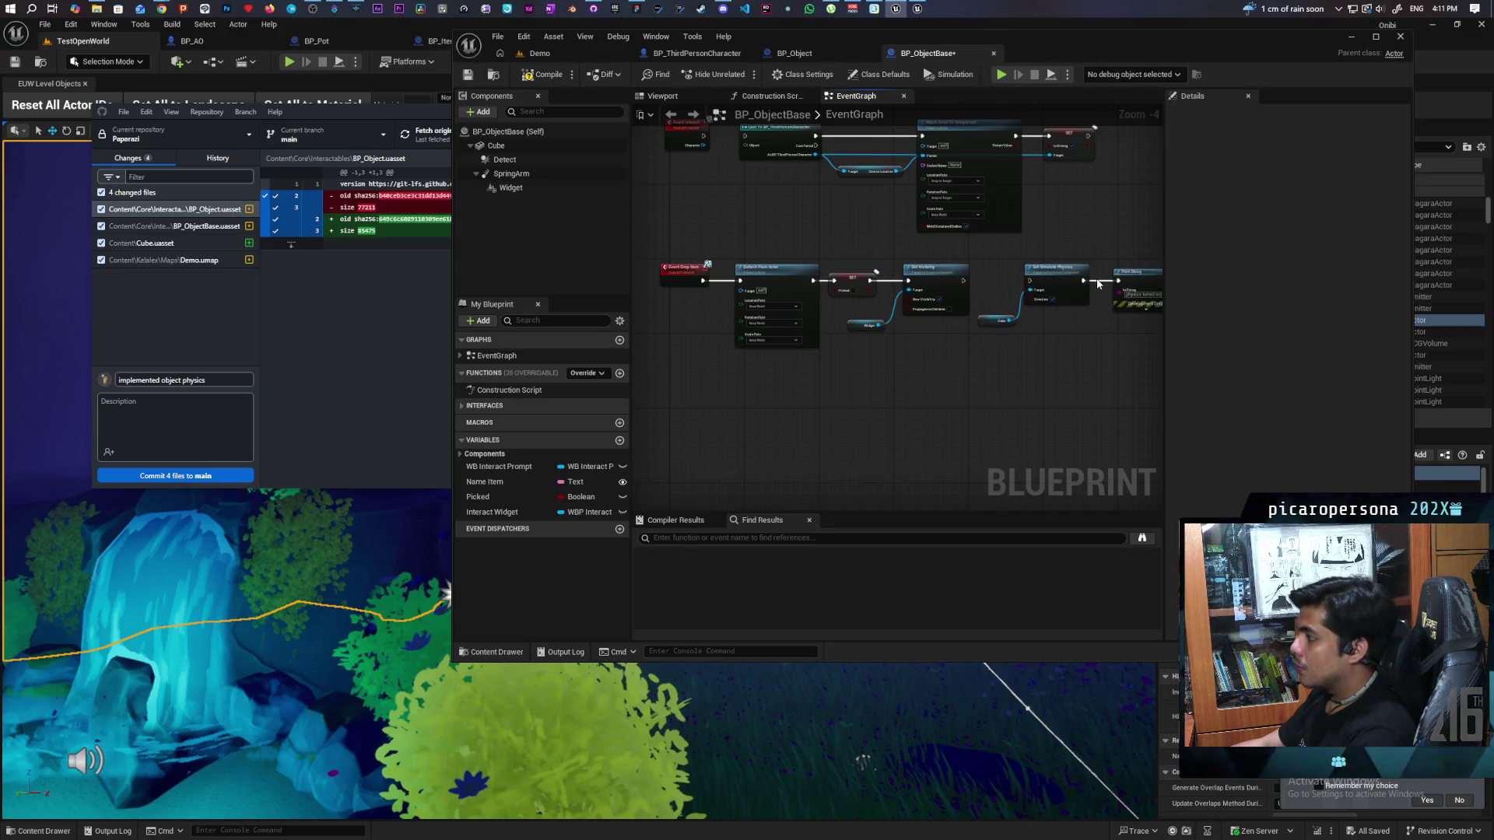
{"action": "left_click", "coordinate": [1058, 282]}
{"action": "mouse_move", "coordinate": [1058, 282]}
{"action": "left_mouse_down"}
{"action": "mouse_move", "coordinate": [835, 413]}
{"action": "mouse_move", "coordinate": [769, 398]}
{"action": "left_mouse_up"}
{"action": "double_click", "coordinate": [753, 284]}
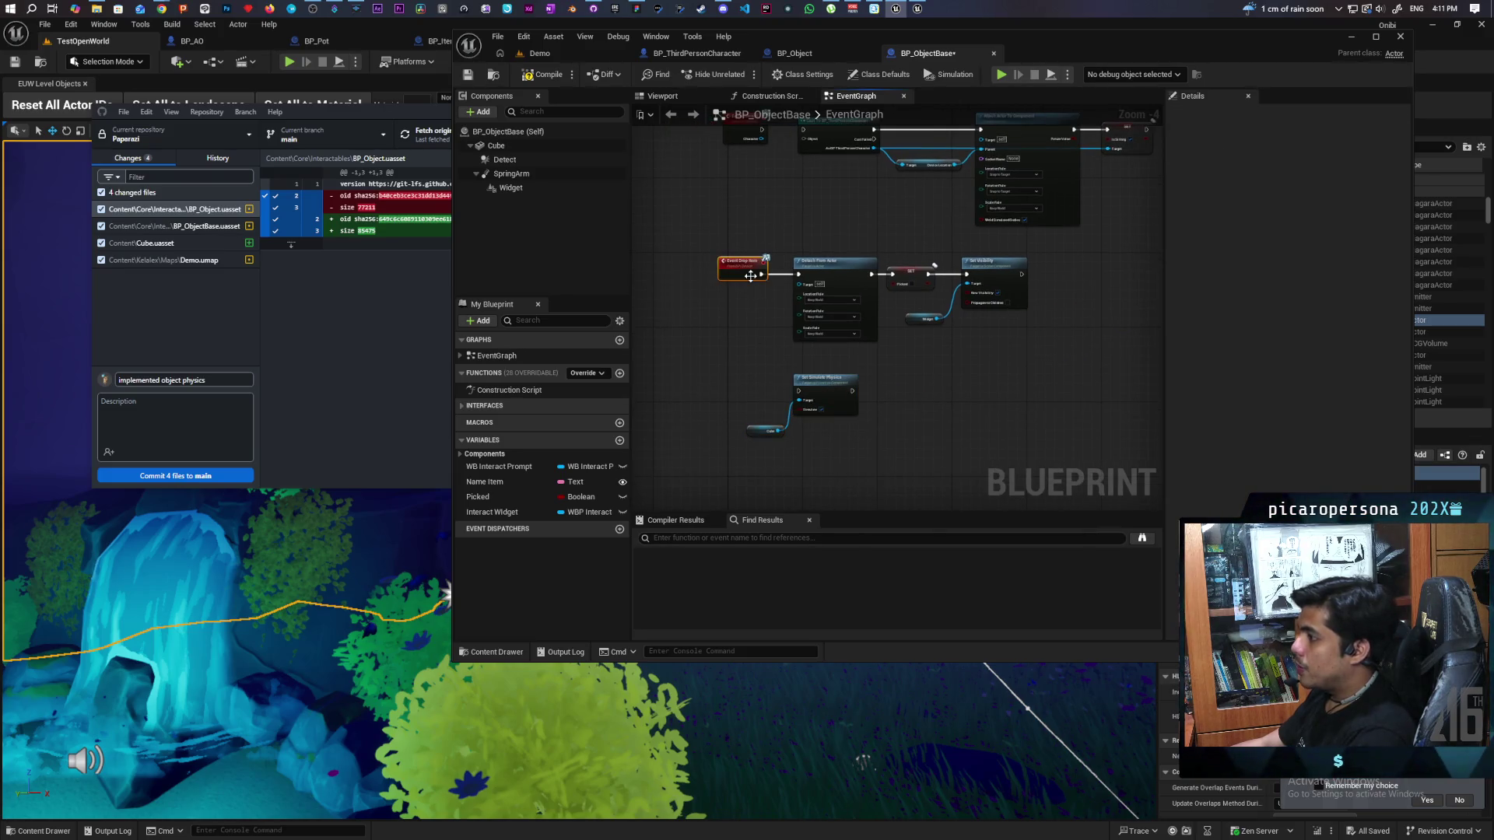
{"action": "left_click", "coordinate": [1106, 111]}
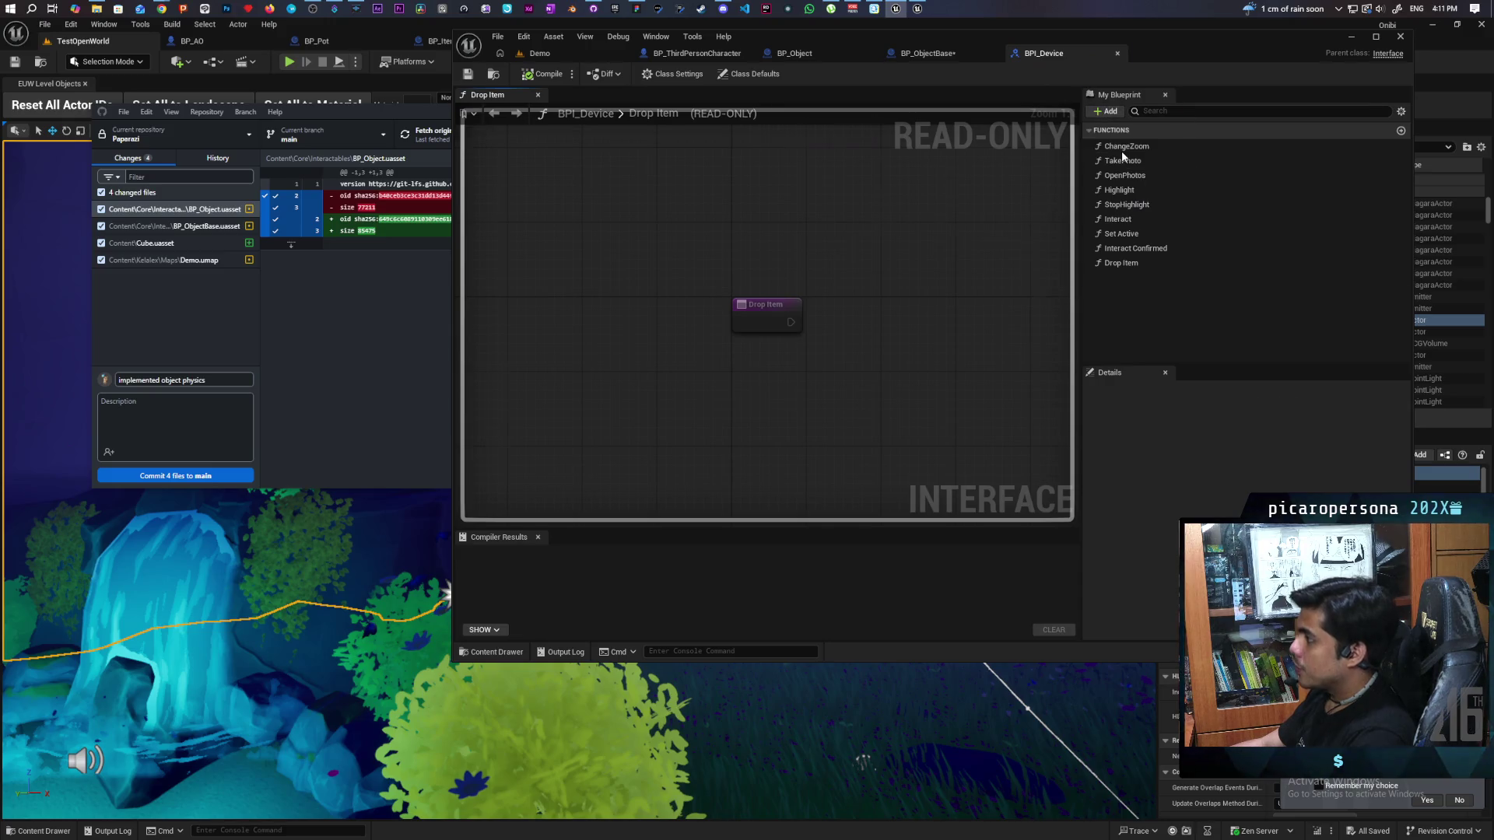
Step: Add a Simulate Physics function with a Simulate input to BPI_Device and compile it
{"action": "left_click", "coordinate": [1123, 157]}
{"action": "type", "text": "Simul"}
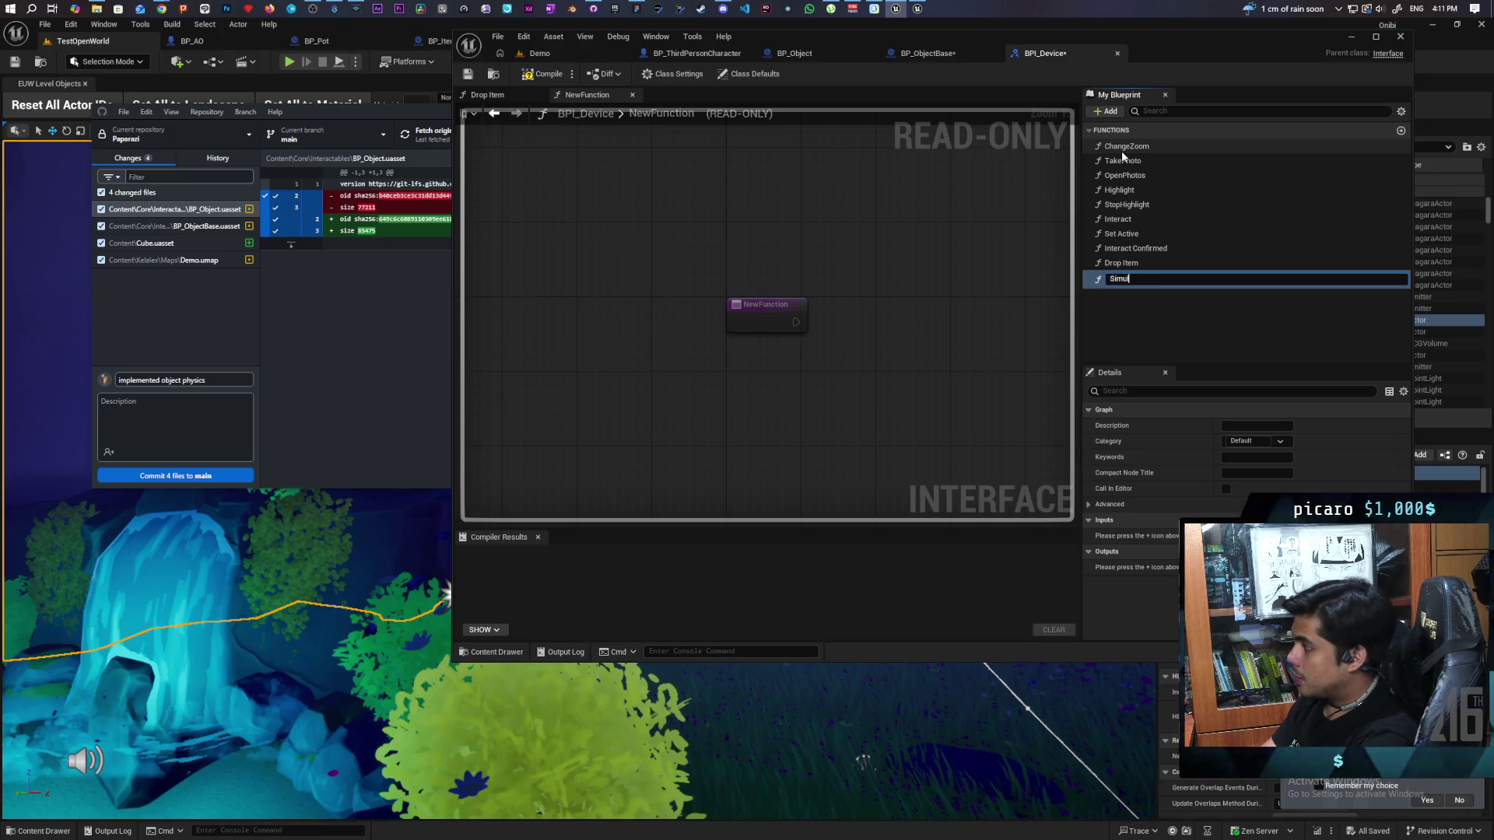
{"action": "type", "text": "taate Physi"}
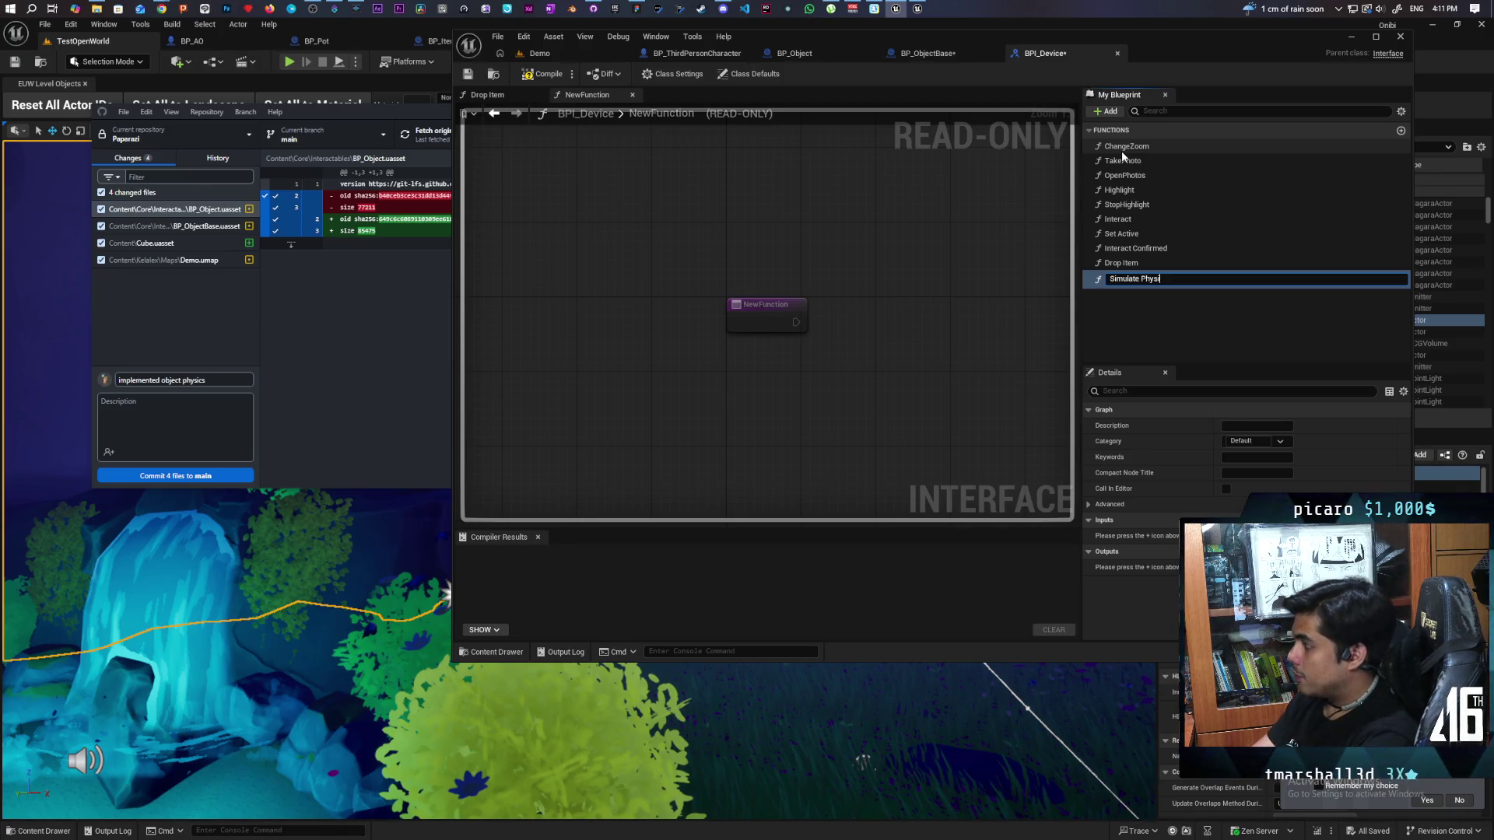
{"action": "type", "text": "cs"}
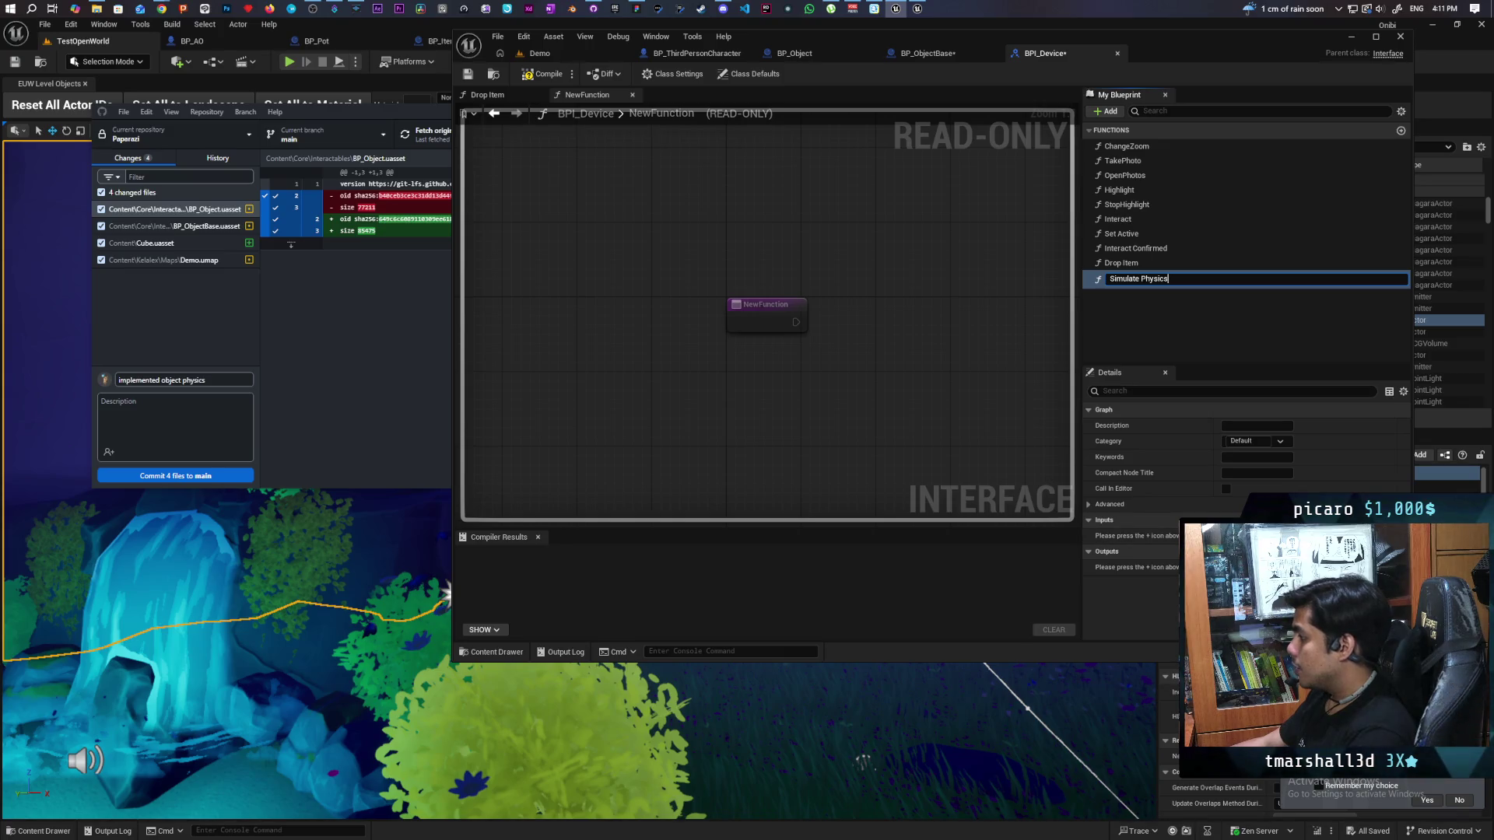
{"action": "key", "text": "Return"}
{"action": "left_click", "coordinate": [1099, 534]}
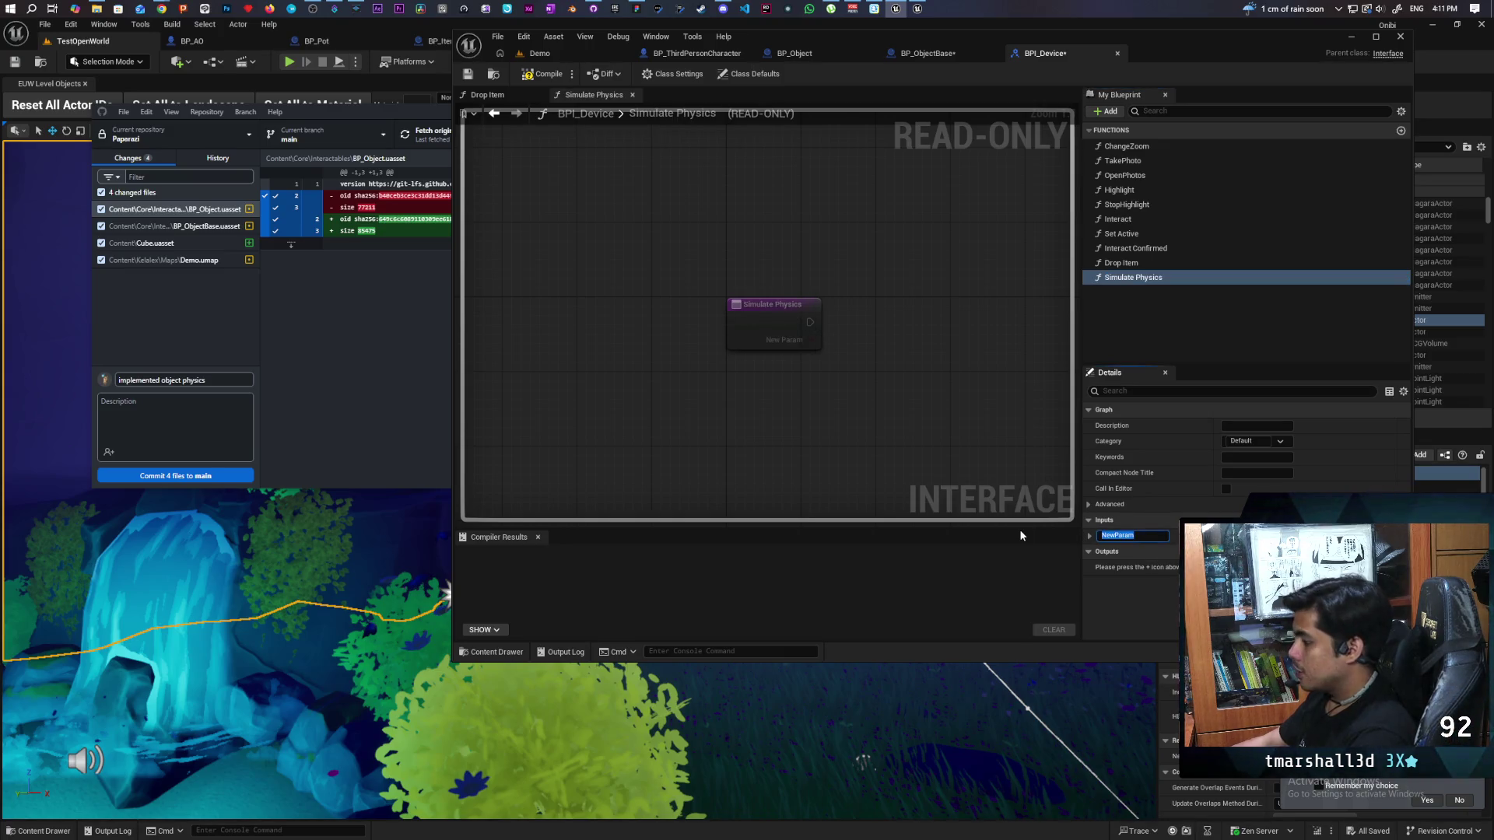
{"action": "type", "text": "Simu"}
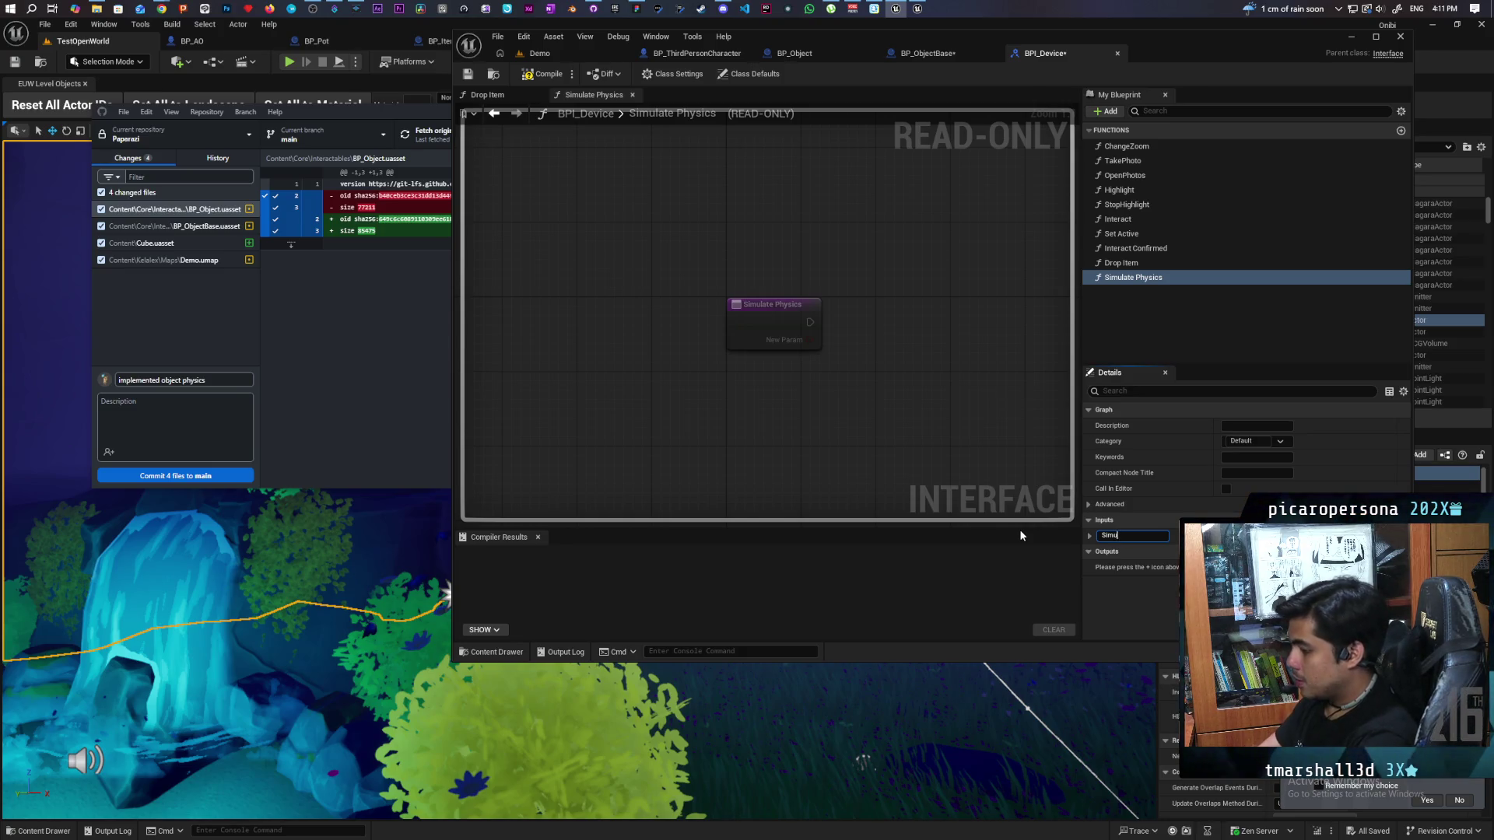
{"action": "type", "text": "late"}
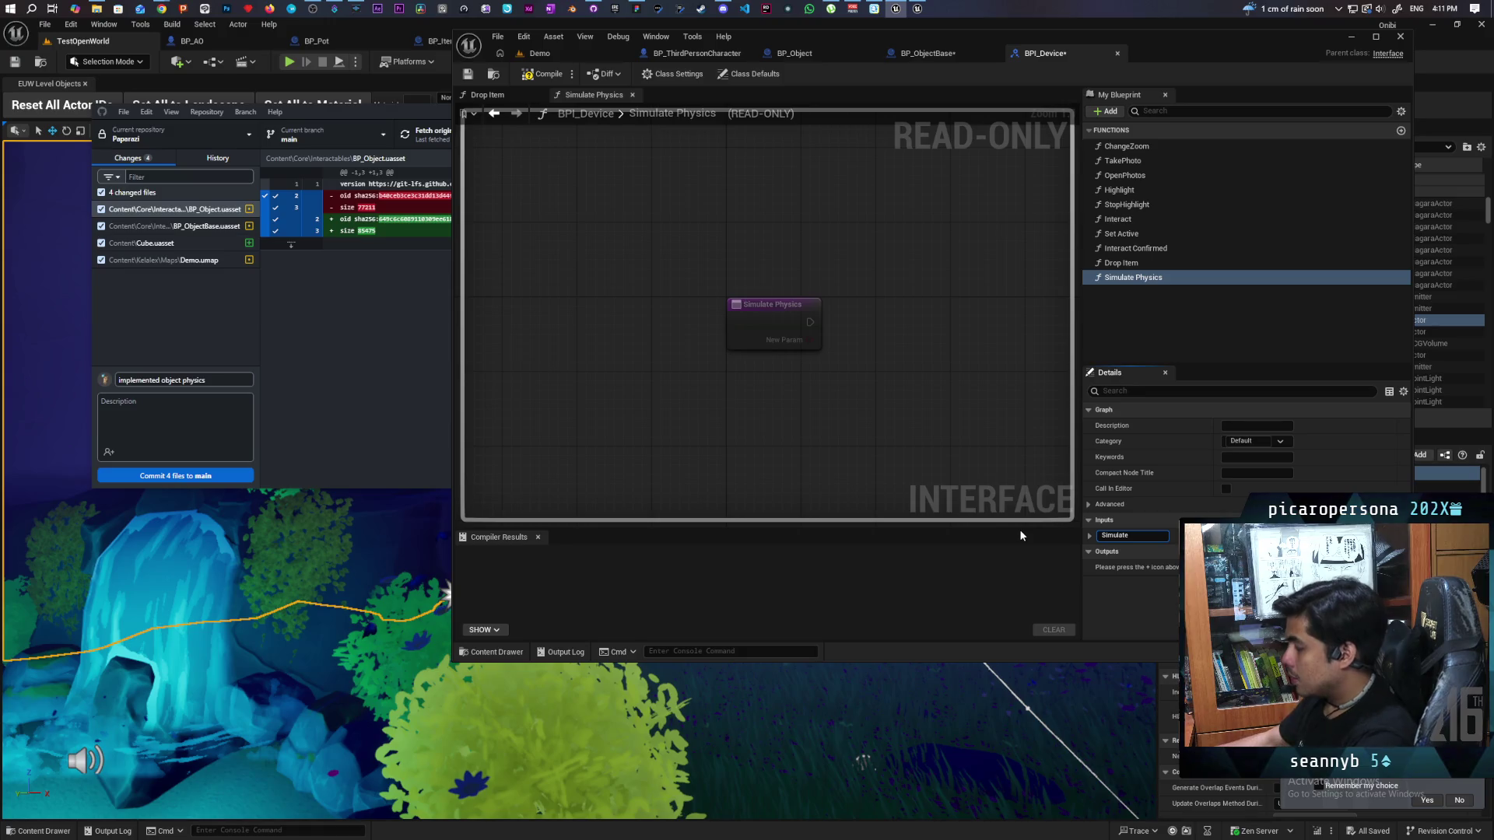
{"action": "left_click", "coordinate": [543, 74]}
{"action": "left_click", "coordinate": [467, 74]}
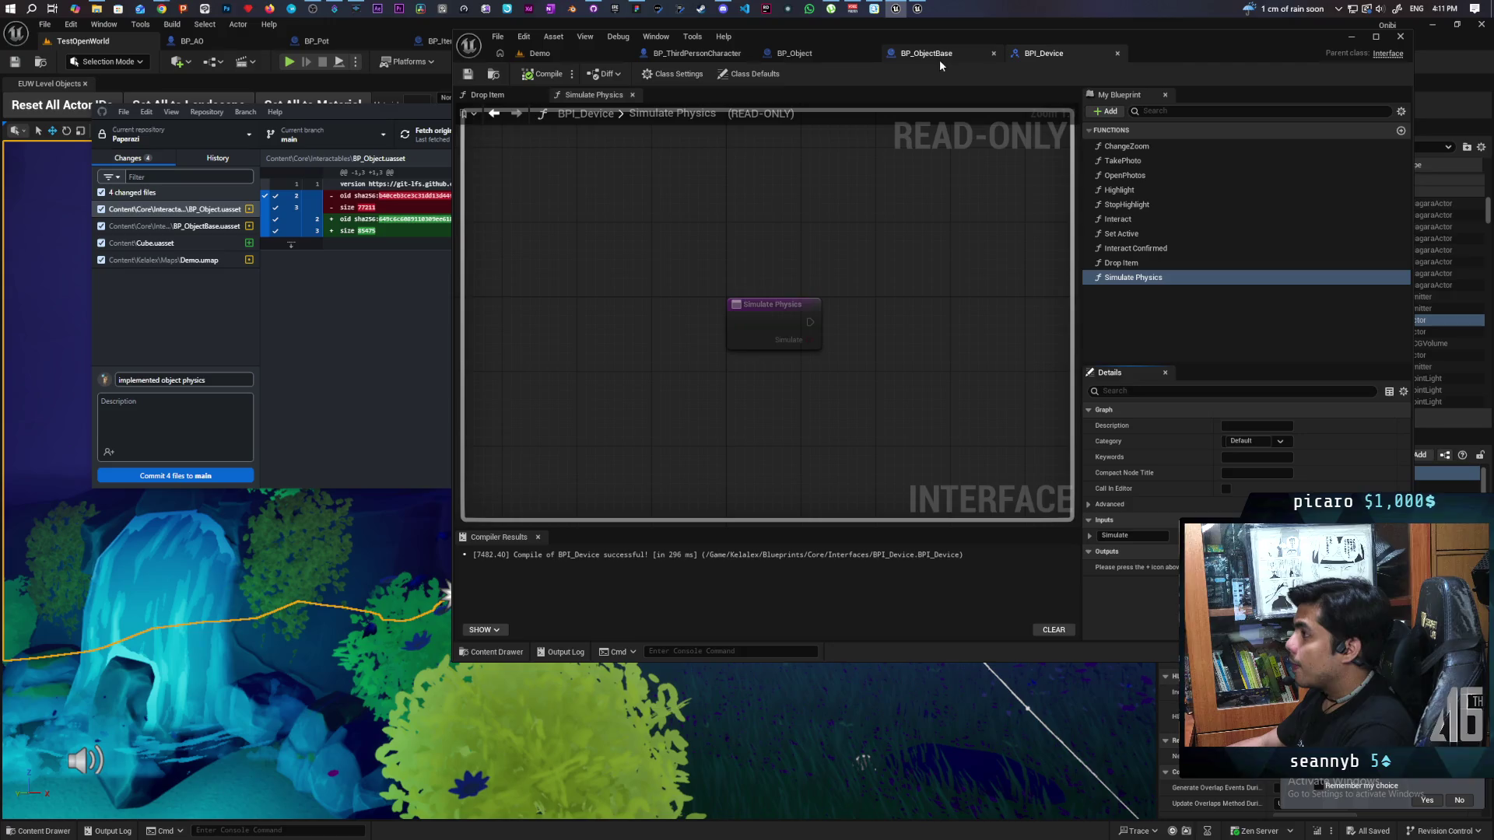
{"action": "left_click", "coordinate": [934, 53]}
{"action": "scroll", "coordinate": [859, 333], "scroll_direction": "up", "scroll_amount": 3}
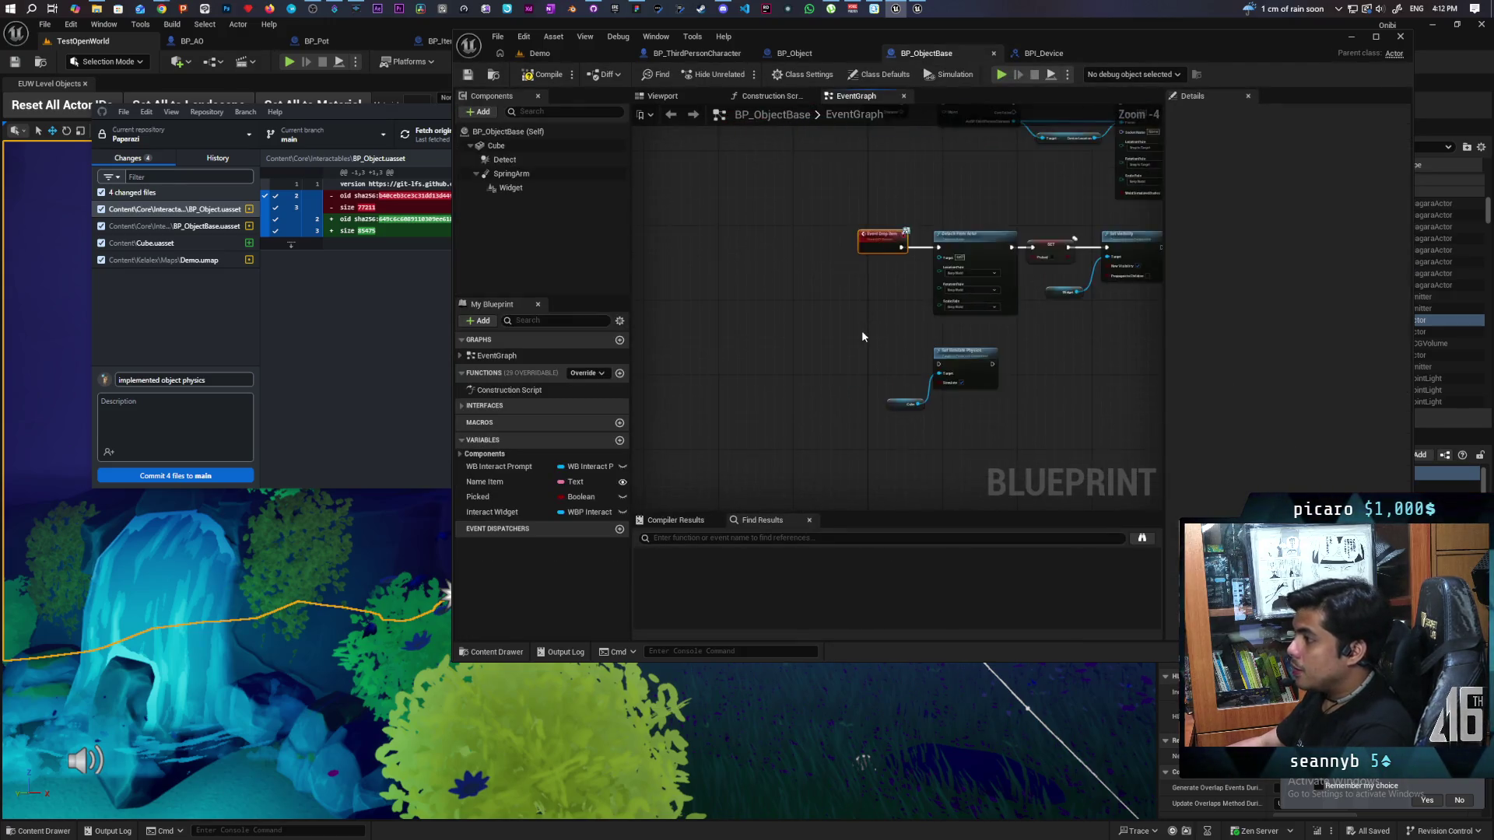